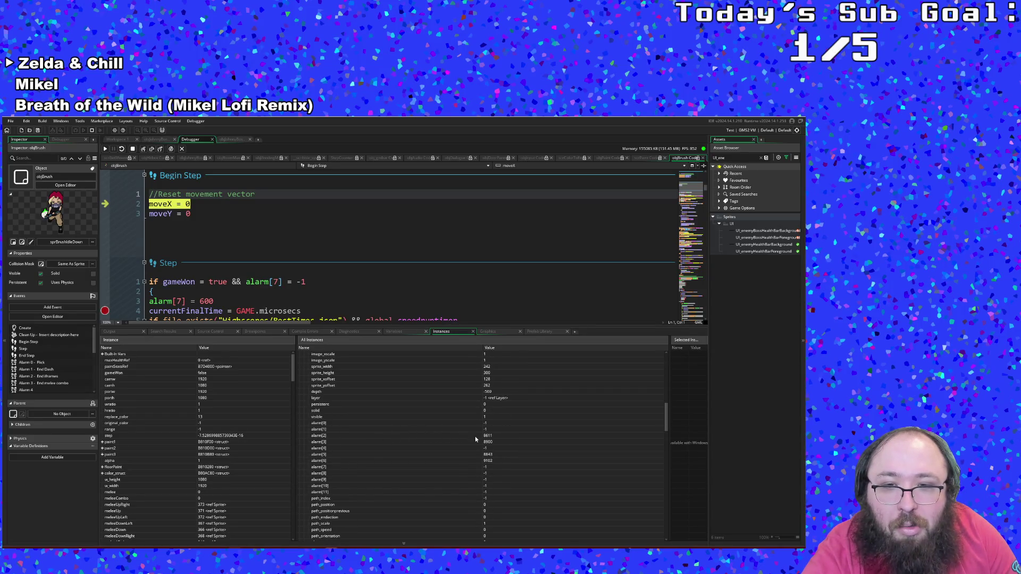
# - Place the caret on line 14 of objBrush's Step code and open Search & Replace
pyautogui.click(486, 437)
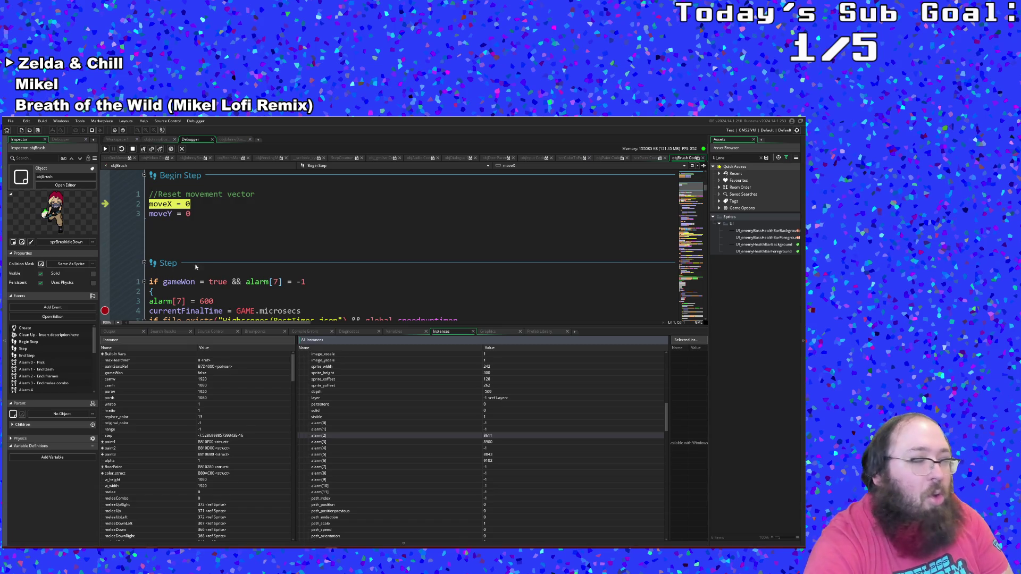
pyautogui.click(236, 290)
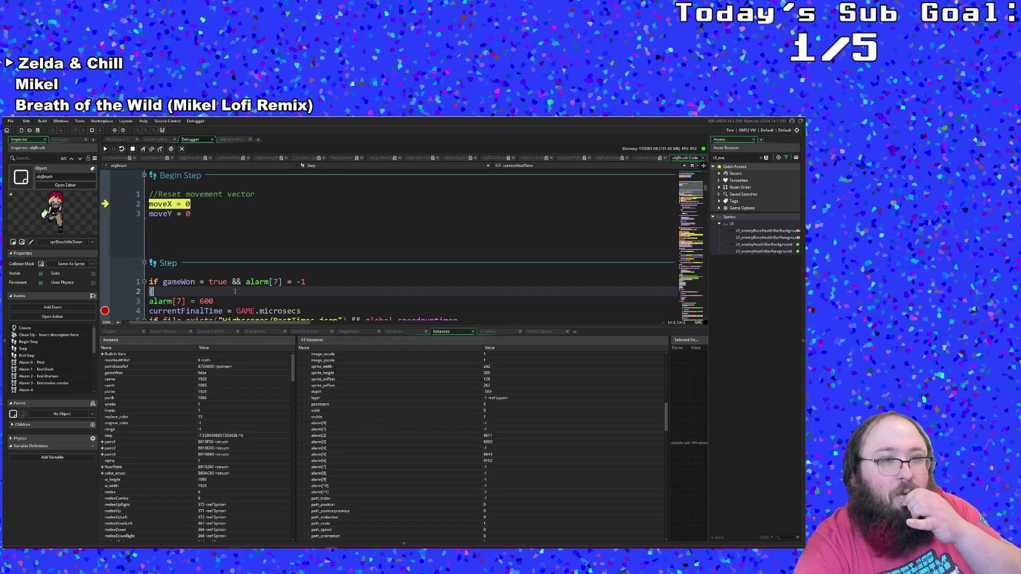
pyautogui.scroll(-8, 234, 291)
pyautogui.scroll(4, 234, 290)
pyautogui.click(235, 291)
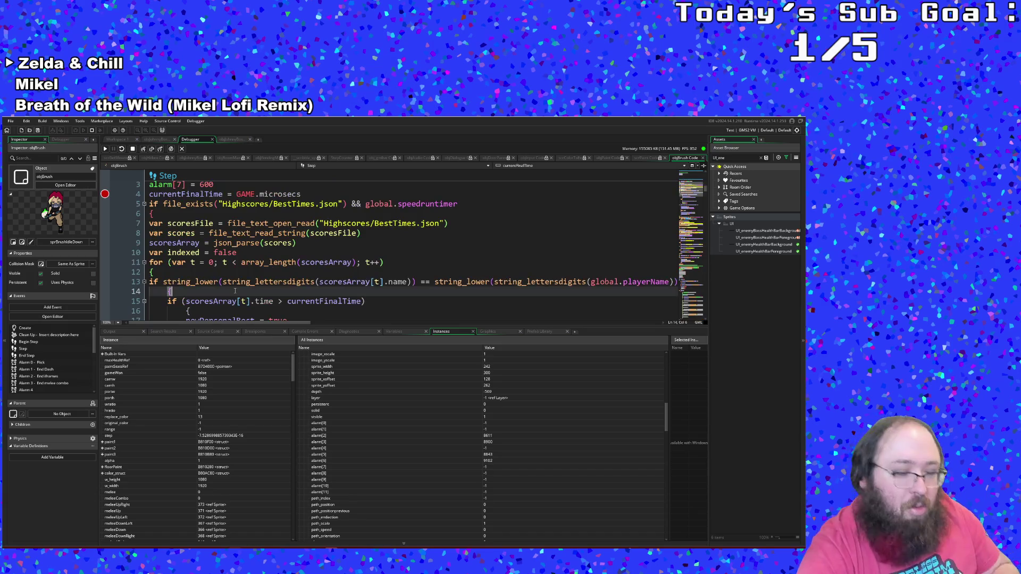
pyautogui.hotkey('ctrl', 'shift', 'f')
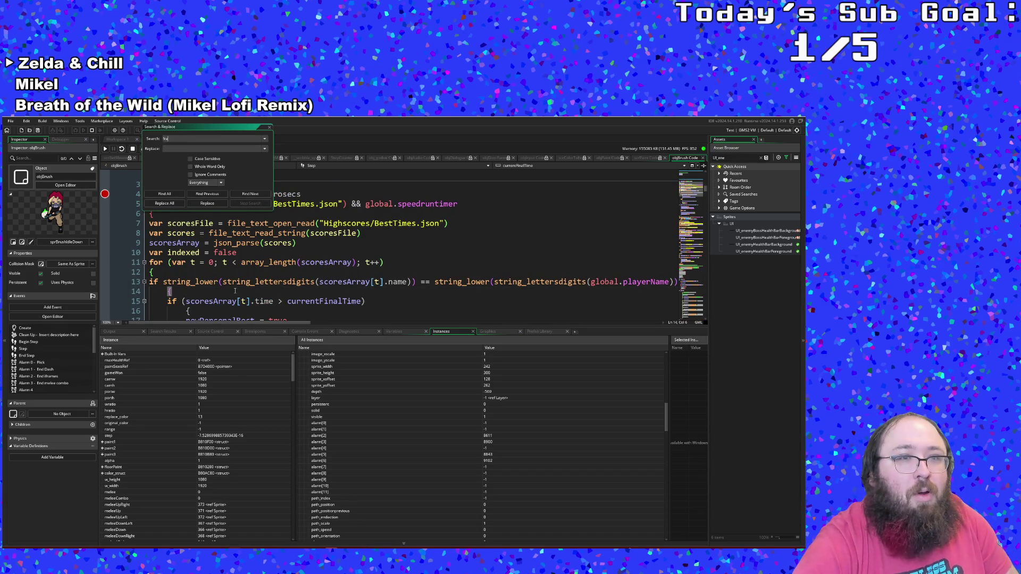
# - Find all frameskip matches and open the objJohnnyBossHandWalk Step event result
pyautogui.press('Return')
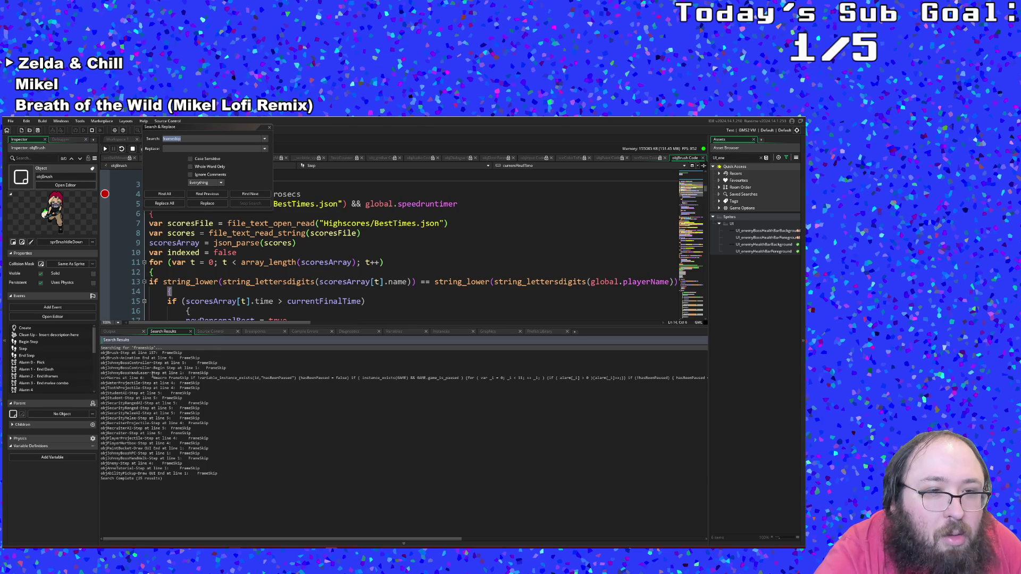
pyautogui.doubleClick(139, 457)
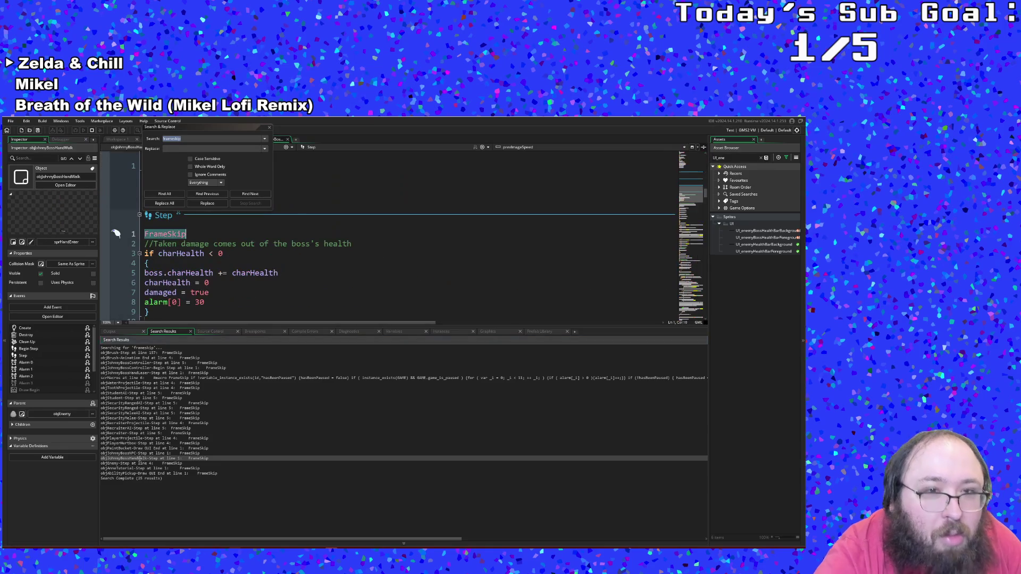
# - Close Search & Replace and jump to the next frameskip match in the current code
pyautogui.click(194, 293)
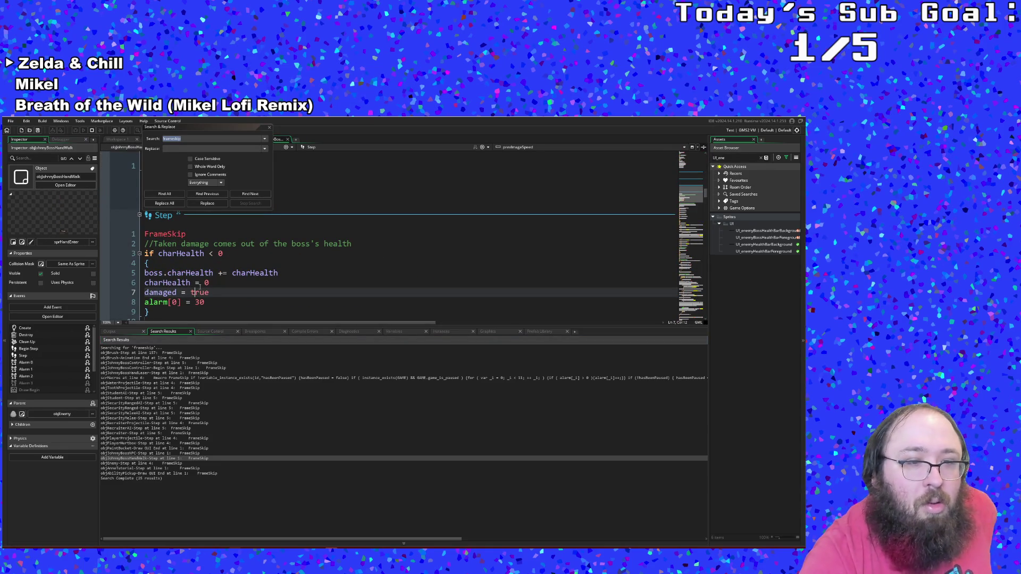
pyautogui.click(269, 127)
pyautogui.click(263, 181)
pyautogui.hotkey('ctrl', 'f')
pyautogui.write('frame')
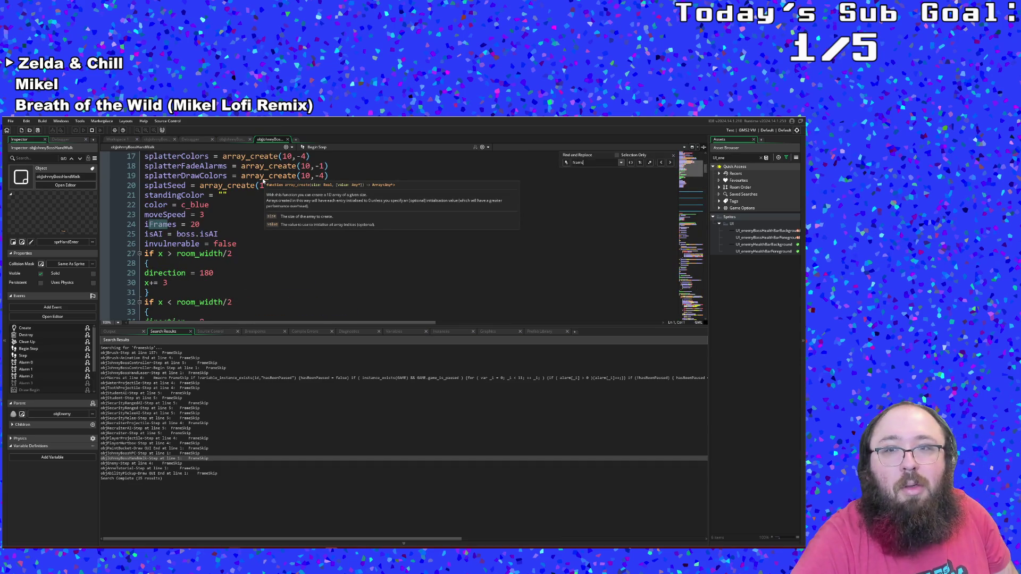
pyautogui.write('skip')
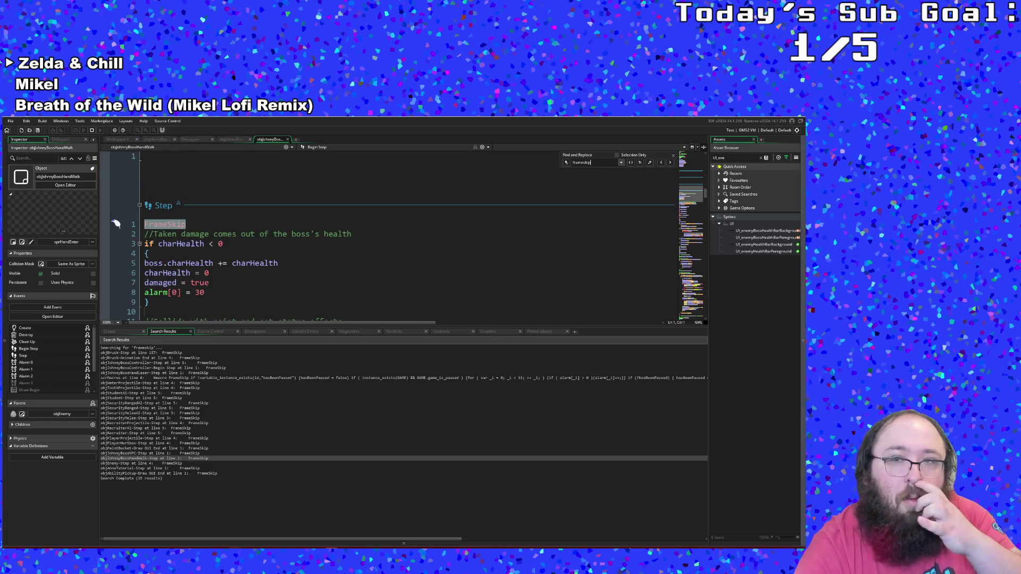
pyautogui.click(670, 163)
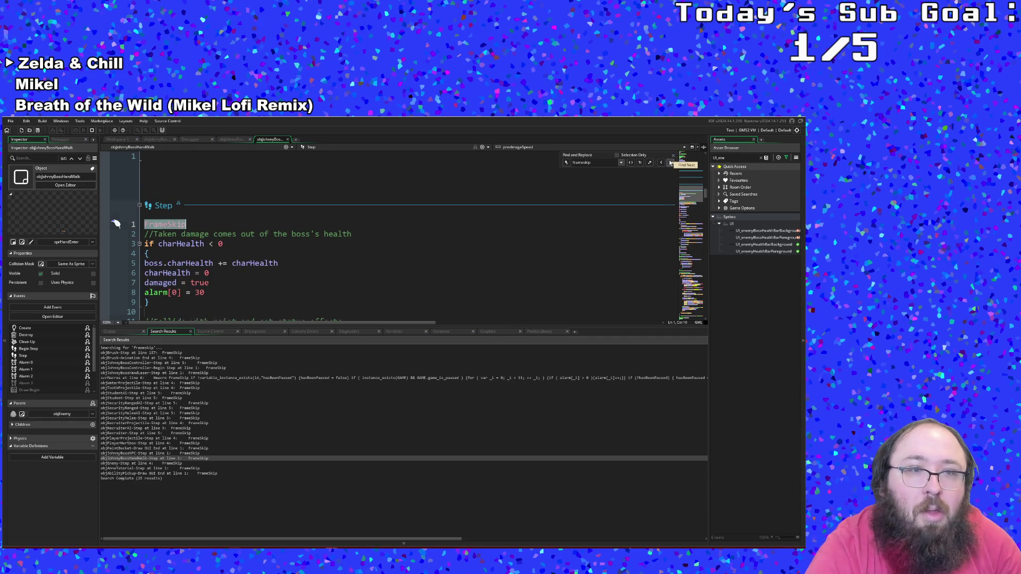
# - Open the boss NPC, hand-walk and controller matches until the controller's Begin Step opens
pyautogui.doubleClick(165, 454)
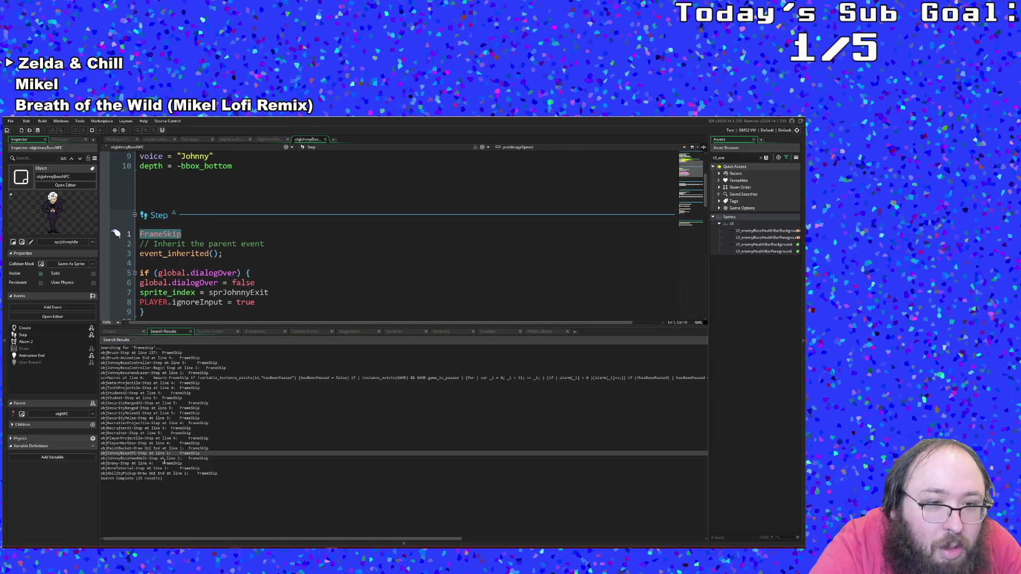
pyautogui.doubleClick(162, 458)
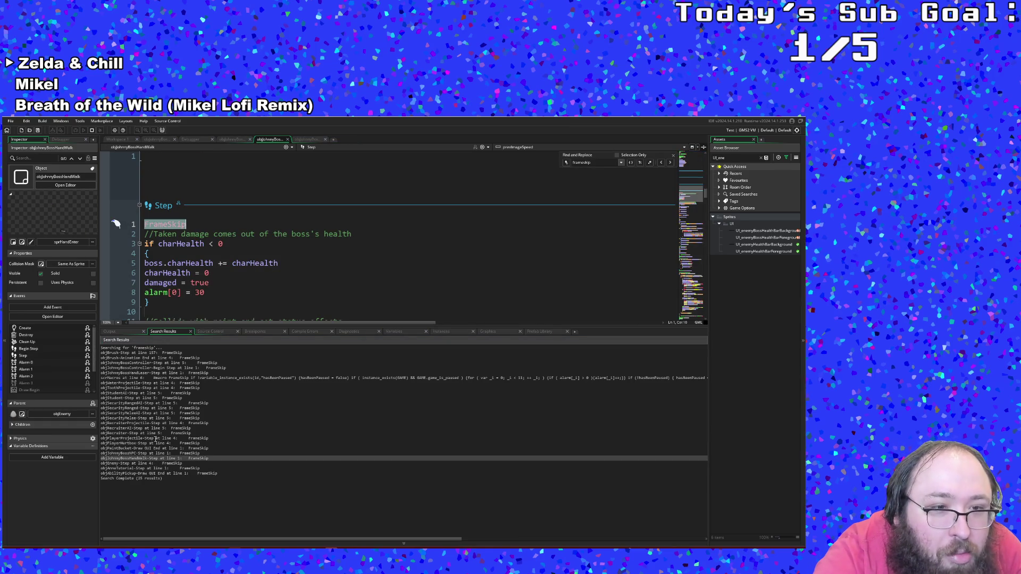
pyautogui.doubleClick(154, 363)
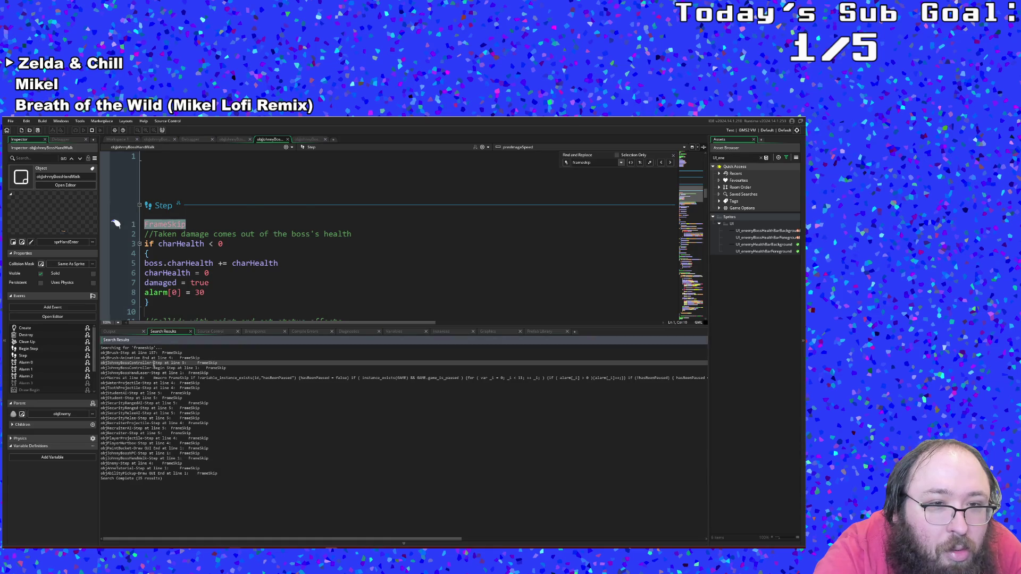
pyautogui.press('Down')
pyautogui.press('Return')
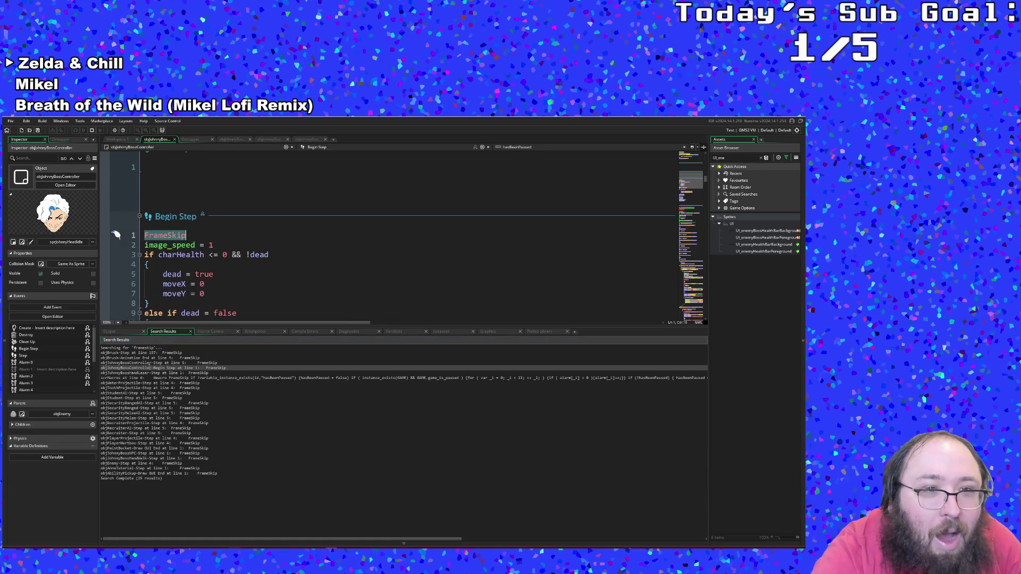
pyautogui.doubleClick(204, 274)
pyautogui.scroll(-2, 242, 255)
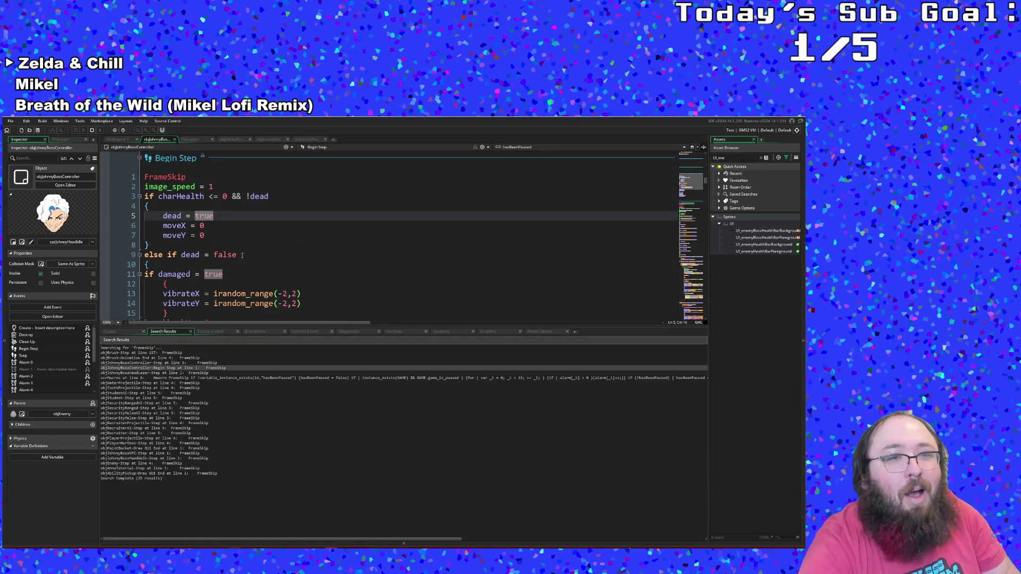
pyautogui.scroll(-6, 239, 243)
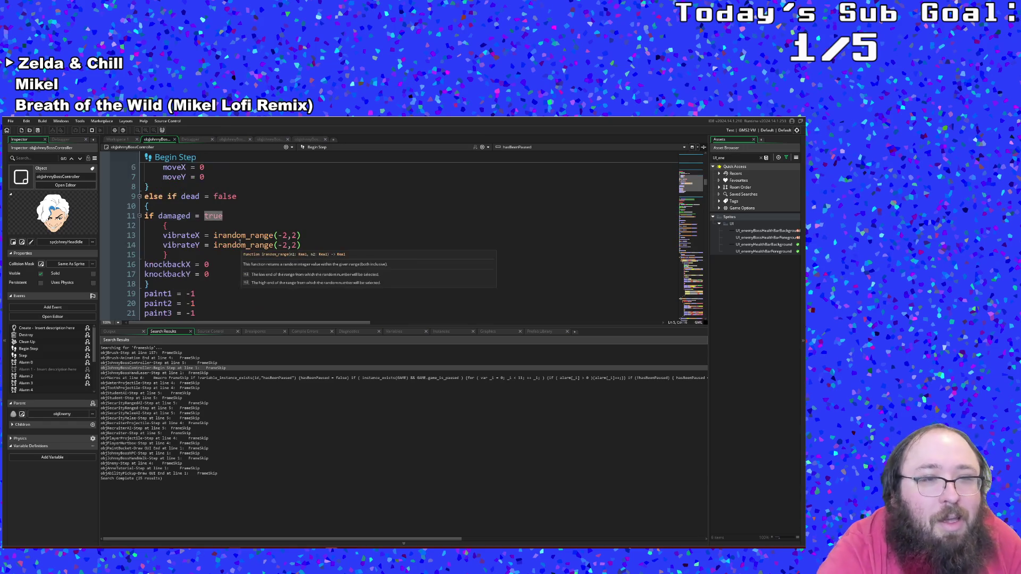
pyautogui.scroll(5, 240, 245)
pyautogui.scroll(3, 239, 245)
pyautogui.press('Down')
pyautogui.press('Down')
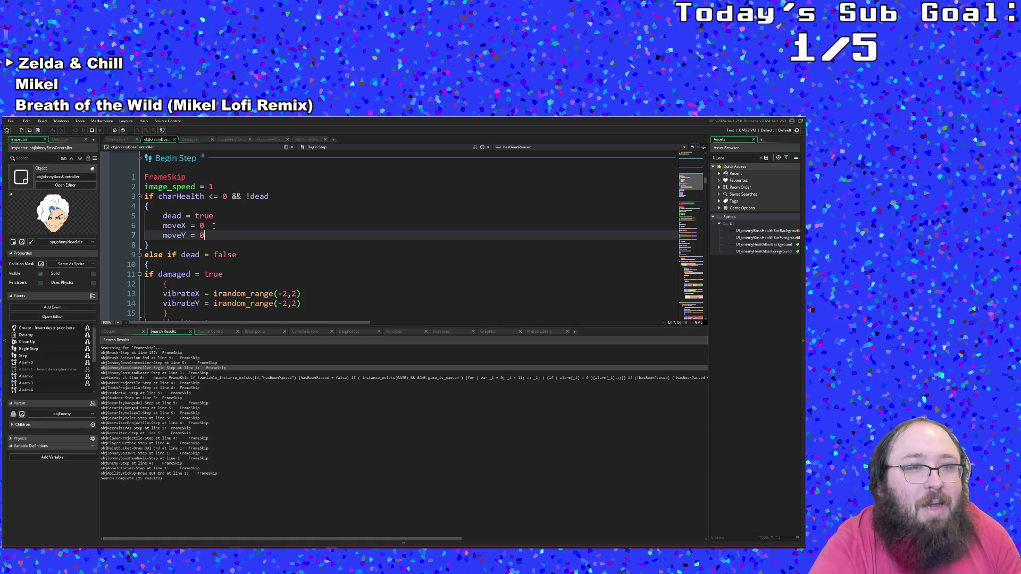
pyautogui.press('Up')
pyautogui.press('Up')
pyautogui.press('Up')
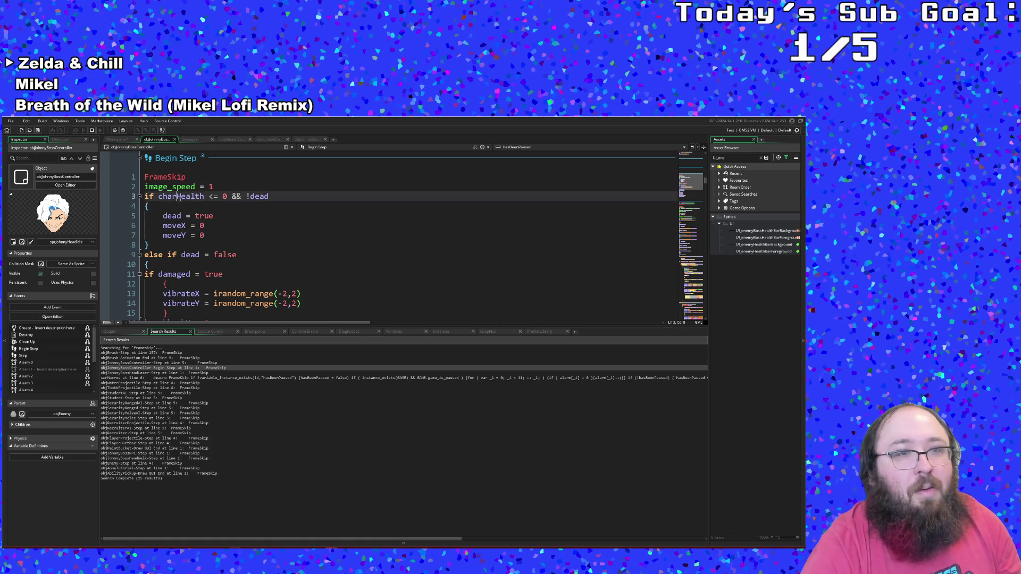
pyautogui.moveTo(183, 179)
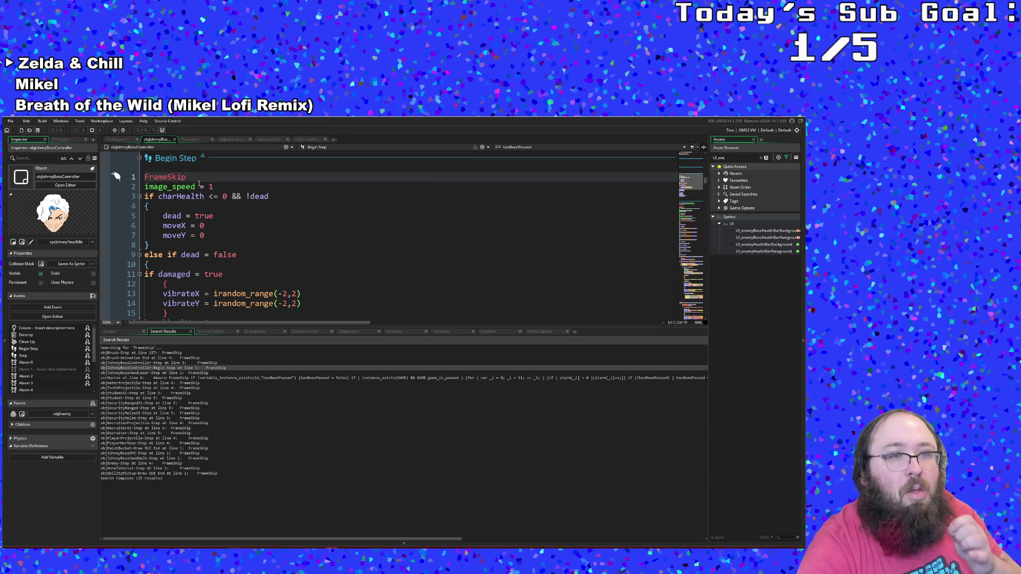
pyautogui.moveTo(196, 177); pyautogui.dragTo(126, 177)
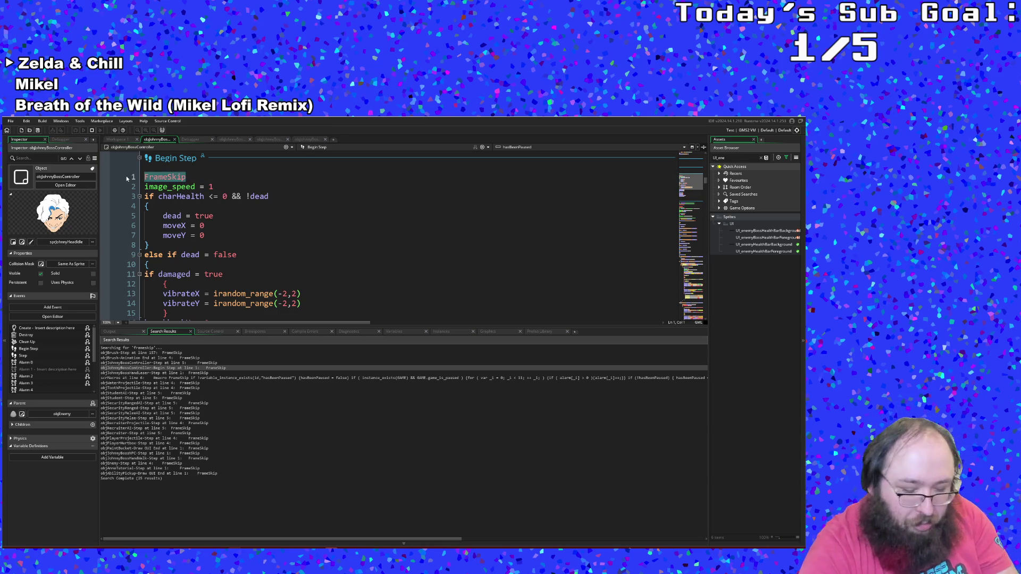
# - Delete the FrameSkip call and insert a blank first line above image_speed
pyautogui.press('Delete')
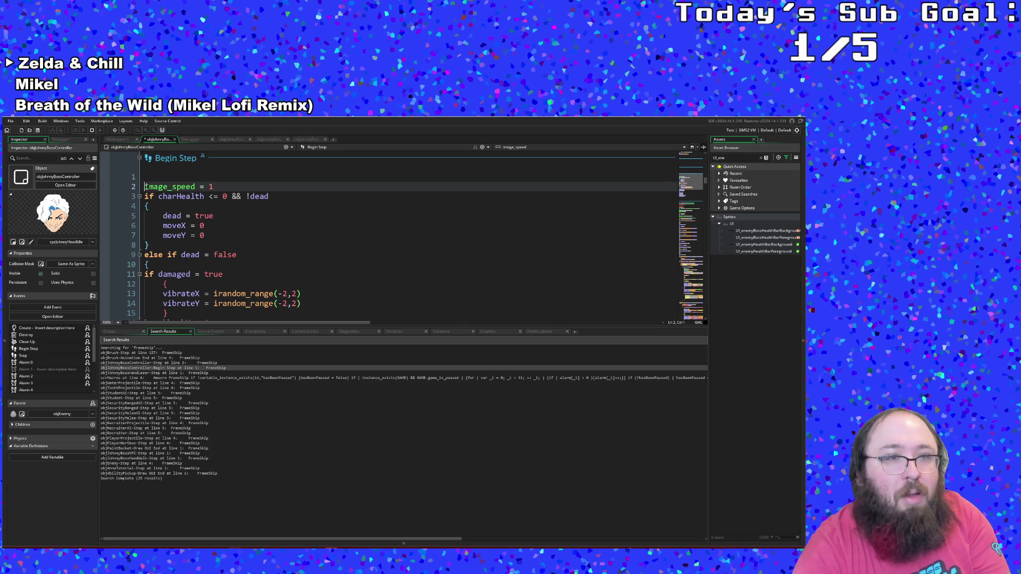
pyautogui.press('Delete')
pyautogui.click(219, 178)
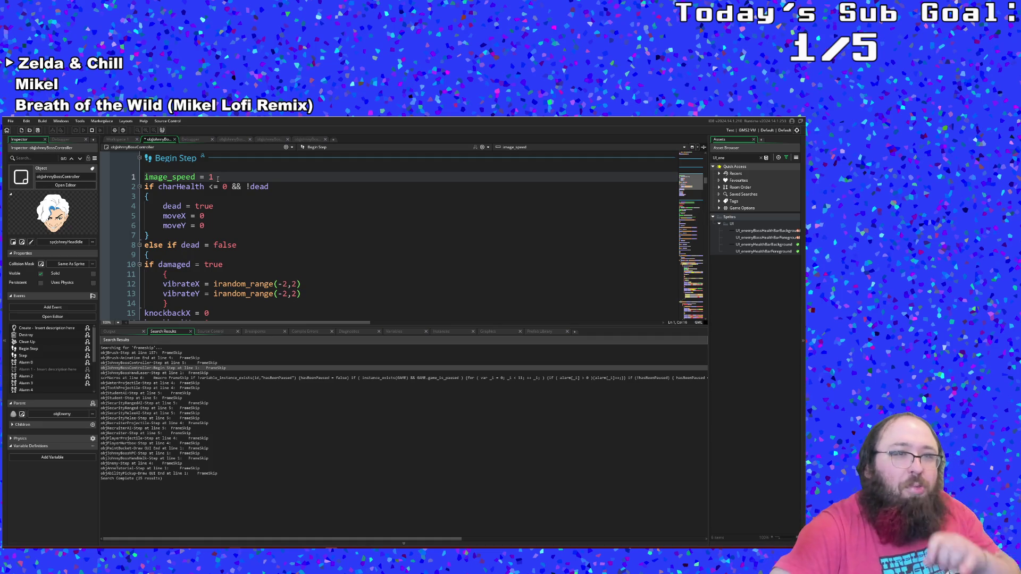
pyautogui.scroll(2, 217, 179)
pyautogui.click(145, 224)
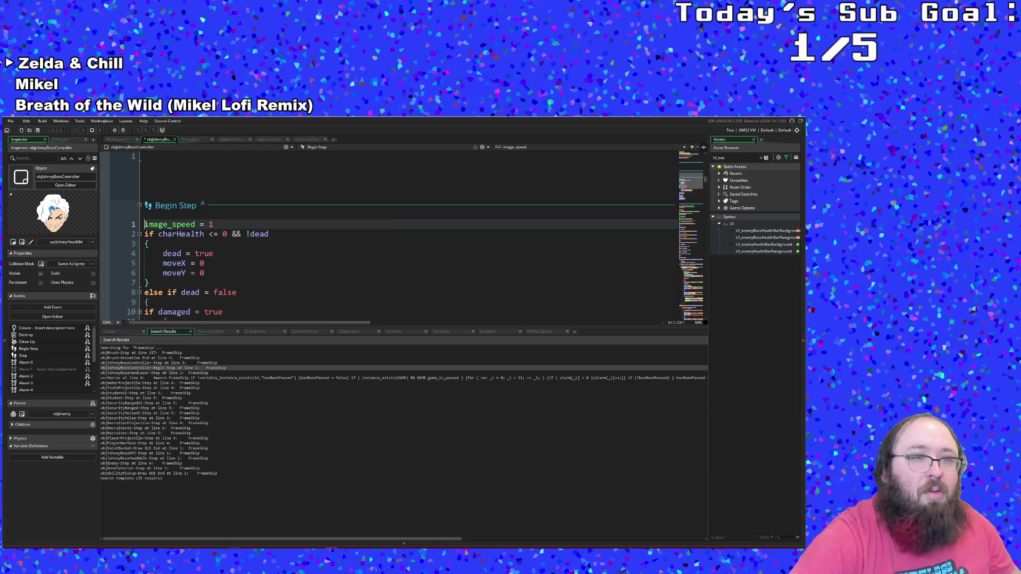
pyautogui.press('Return')
# - Write the condition if !GAME.game_is_paused on line 1
pyautogui.write('if !game')
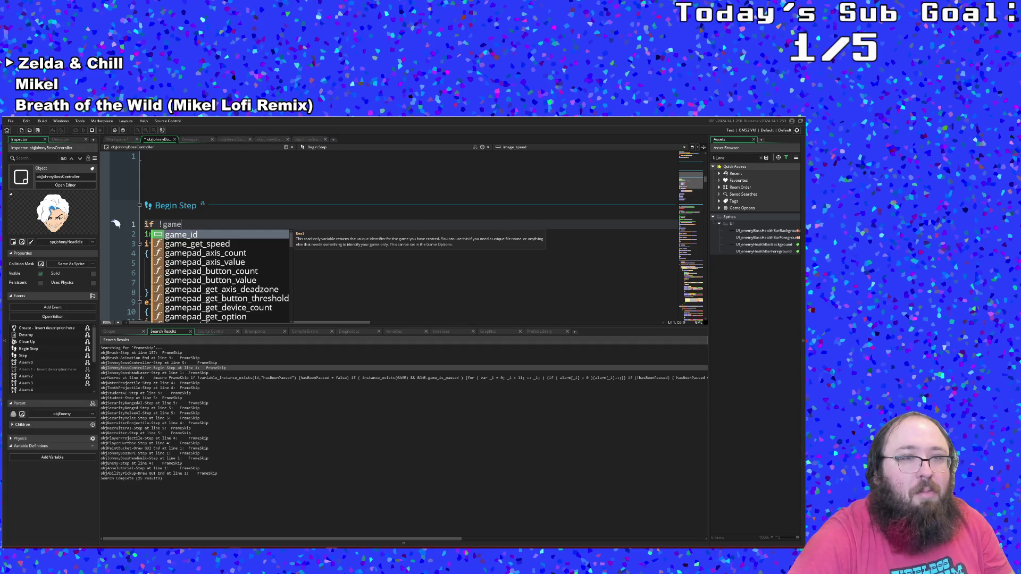
pyautogui.write('_id')
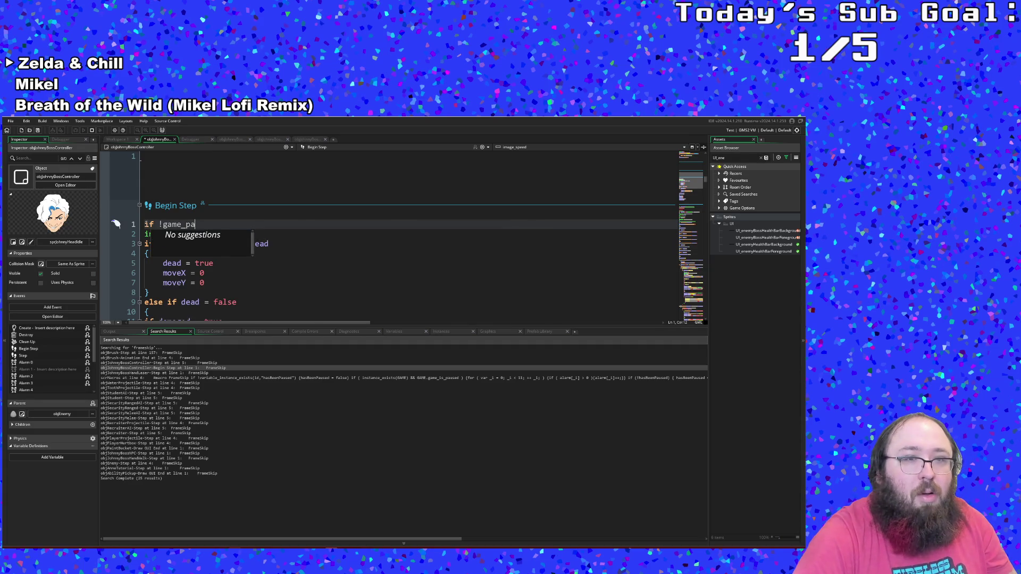
pyautogui.press('BackSpace')
pyautogui.press('BackSpace')
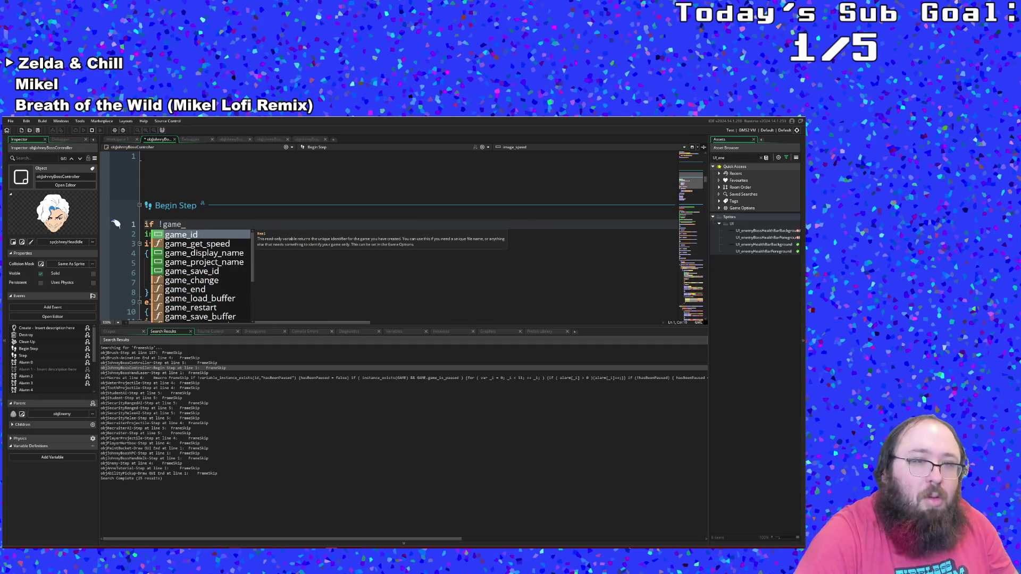
pyautogui.write('is')
pyautogui.press('BackSpace')
pyautogui.press('BackSpace')
pyautogui.press('BackSpace')
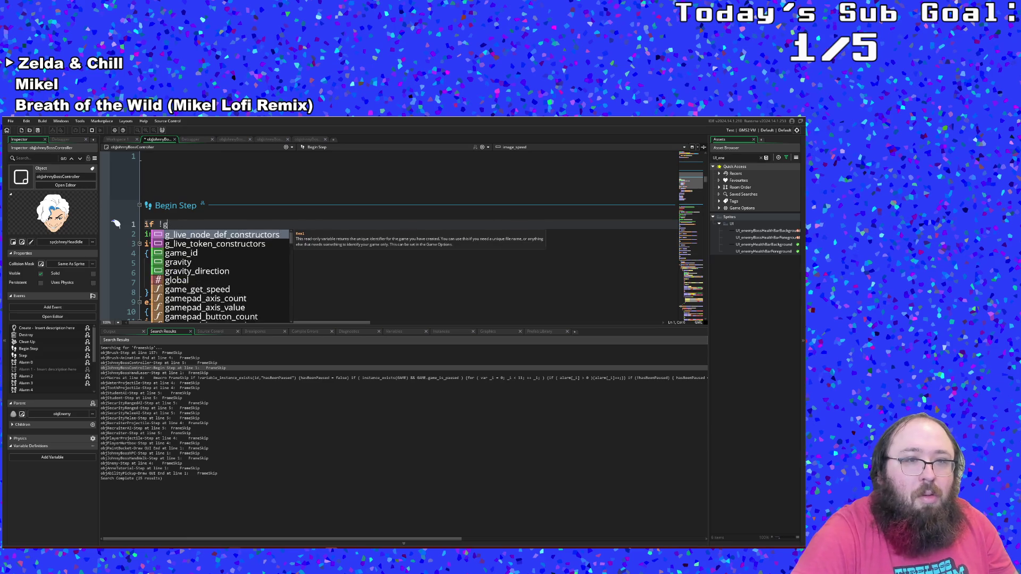
pyautogui.write('Ga')
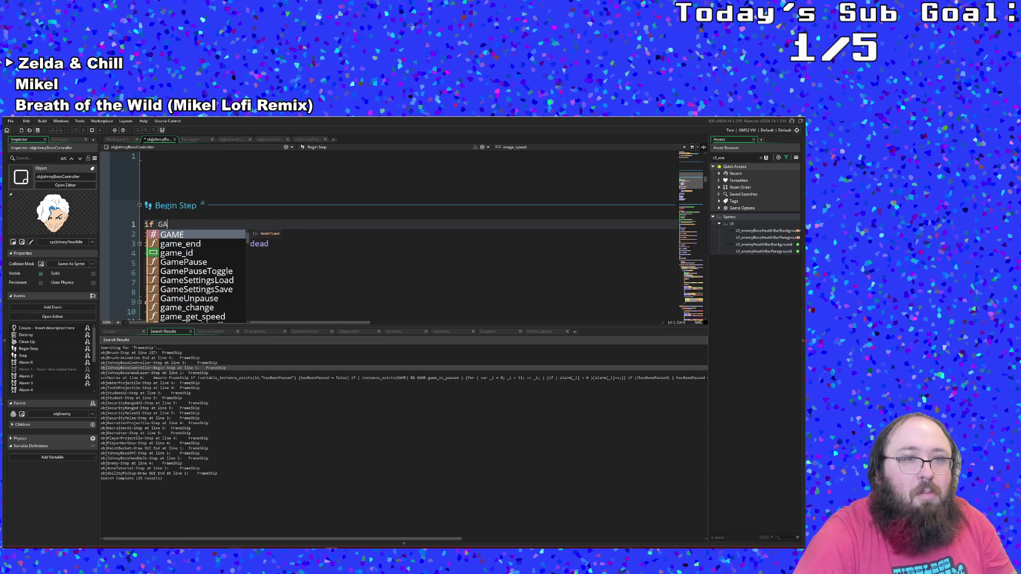
pyautogui.press('Escape')
pyautogui.write('mei')
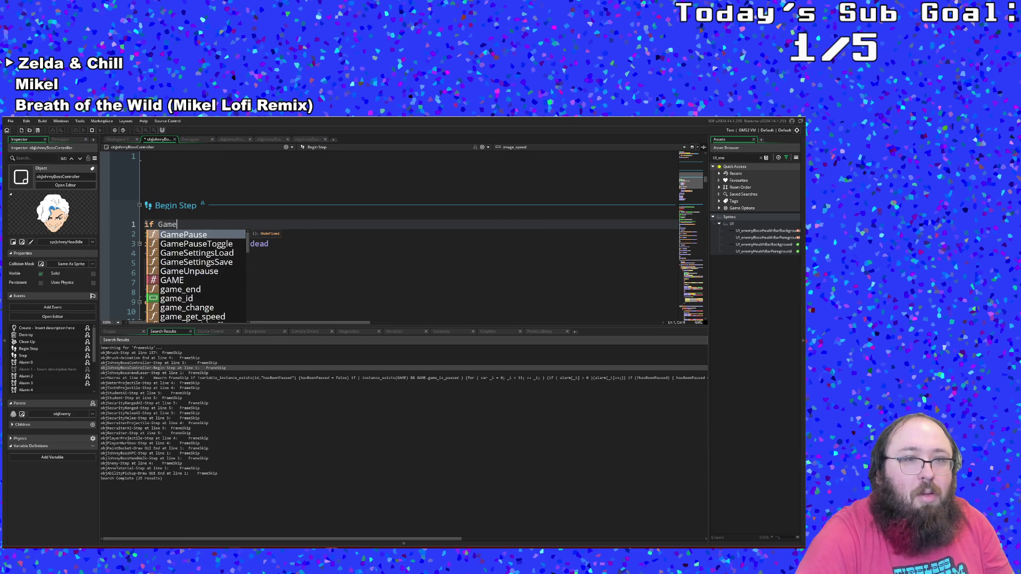
pyautogui.press('BackSpace')
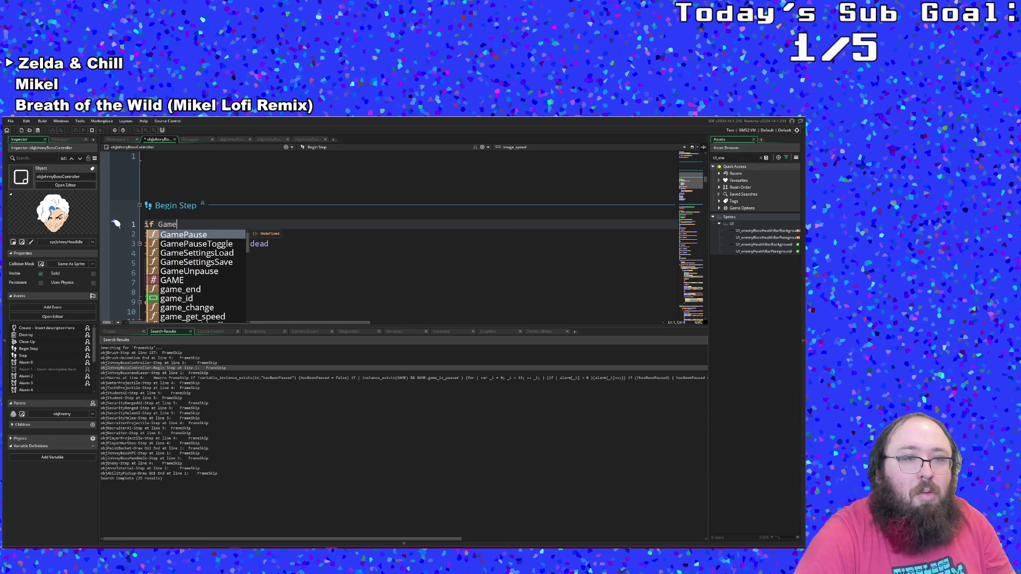
pyautogui.press('Down')
pyautogui.press('Down')
pyautogui.press('Down')
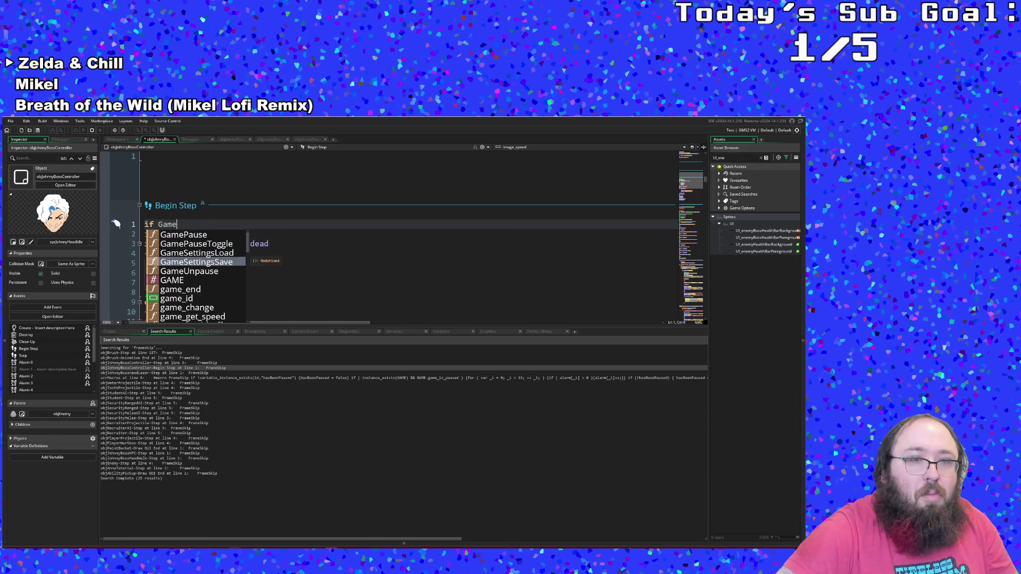
pyautogui.press('BackSpace')
pyautogui.press('BackSpace')
pyautogui.press('BackSpace')
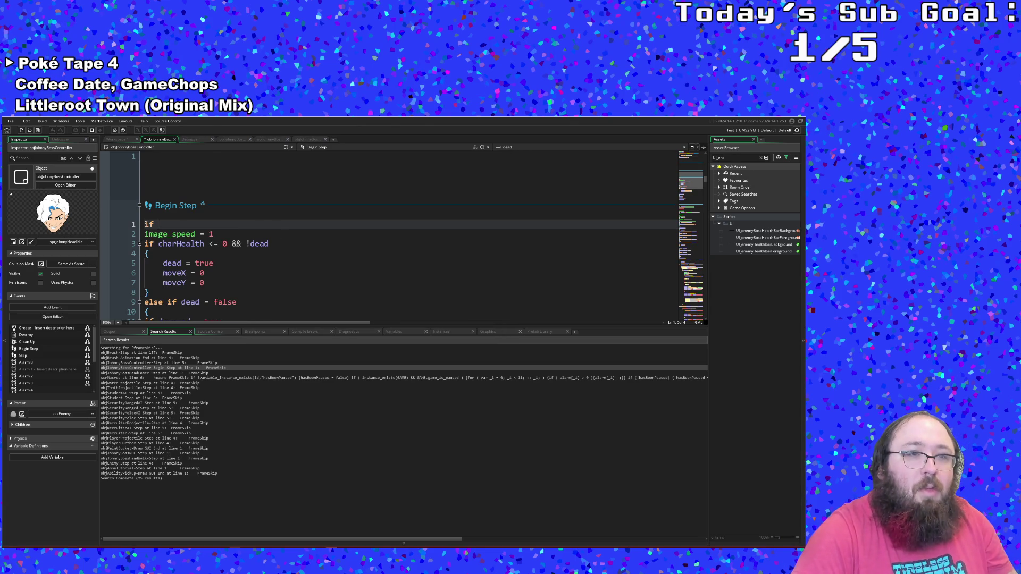
pyautogui.write('!g')
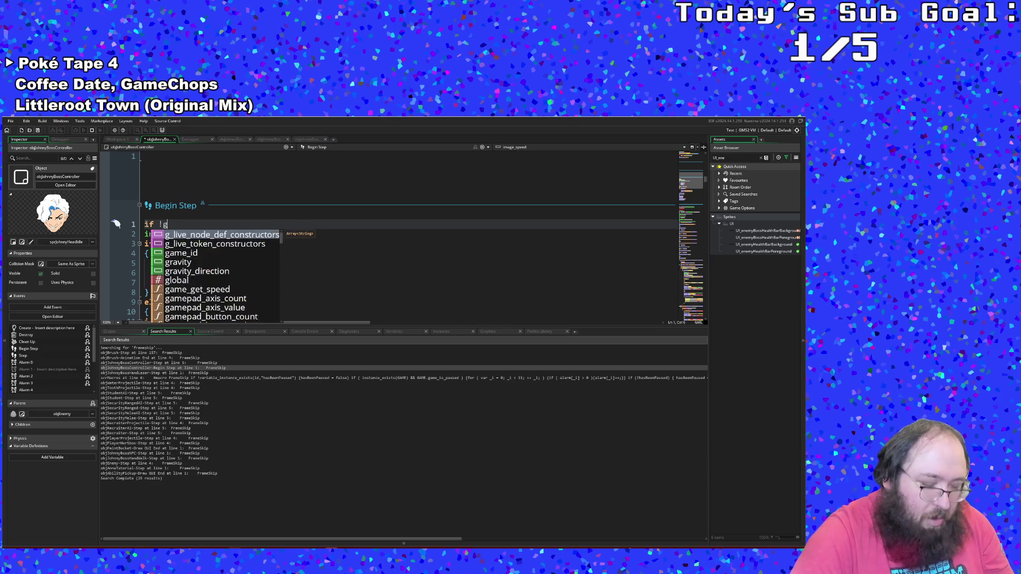
pyautogui.press('BackSpace')
pyautogui.write('GSAME')
pyautogui.press('BackSpace')
pyautogui.press('BackSpace')
pyautogui.press('BackSpace')
pyautogui.write('AME.game')
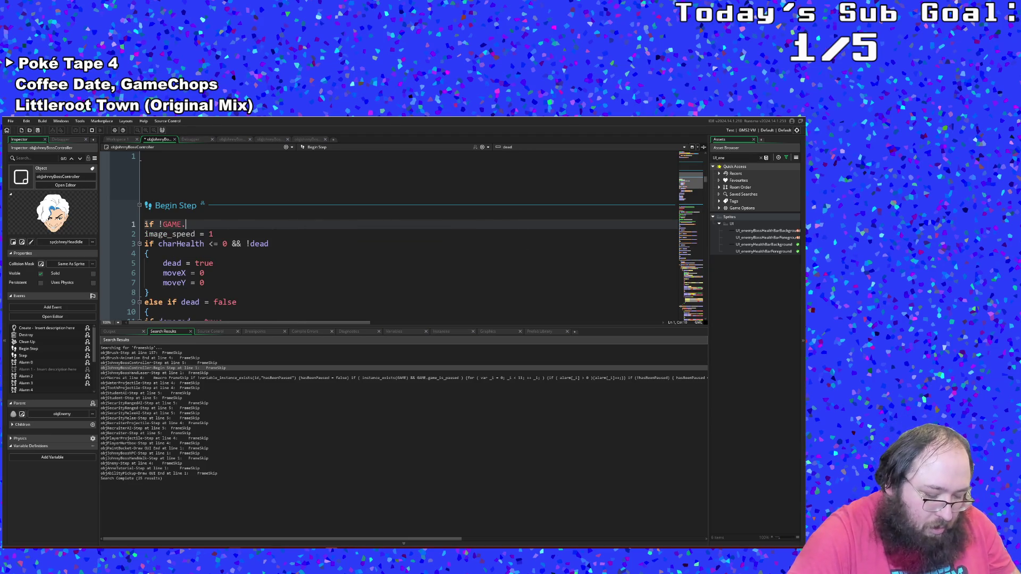
pyautogui.write('_i')
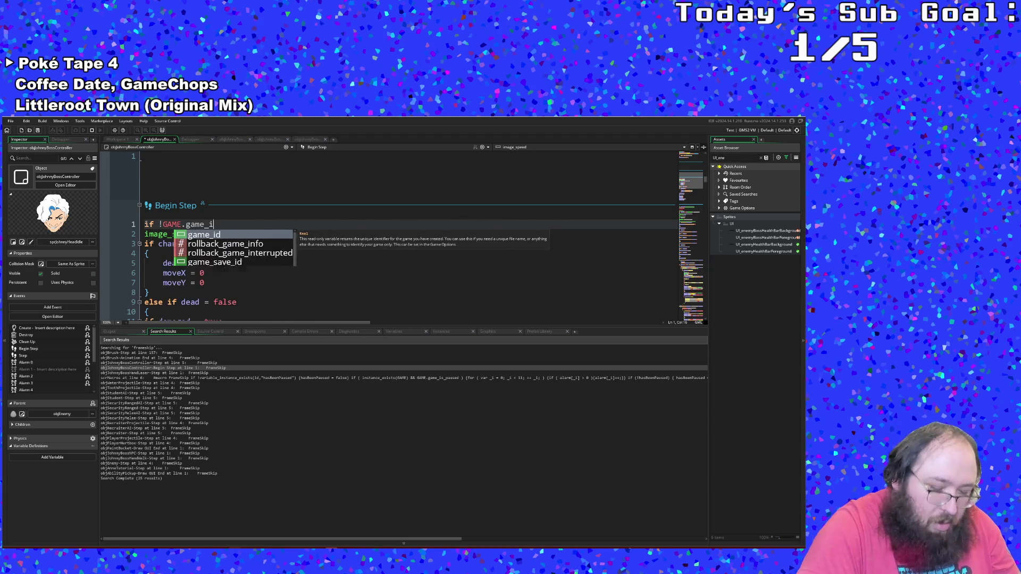
pyautogui.write('s_paused')
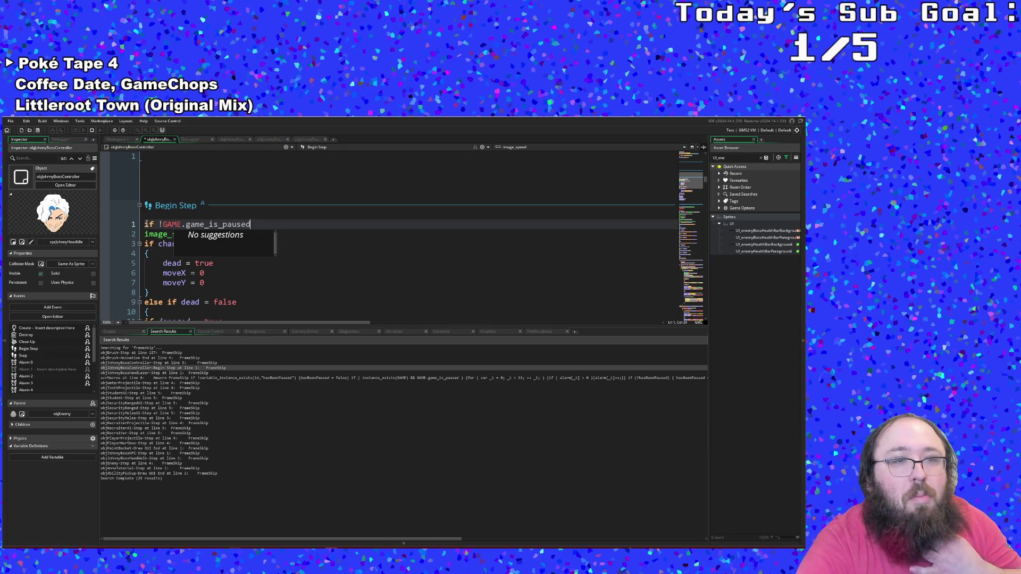
pyautogui.click(211, 224)
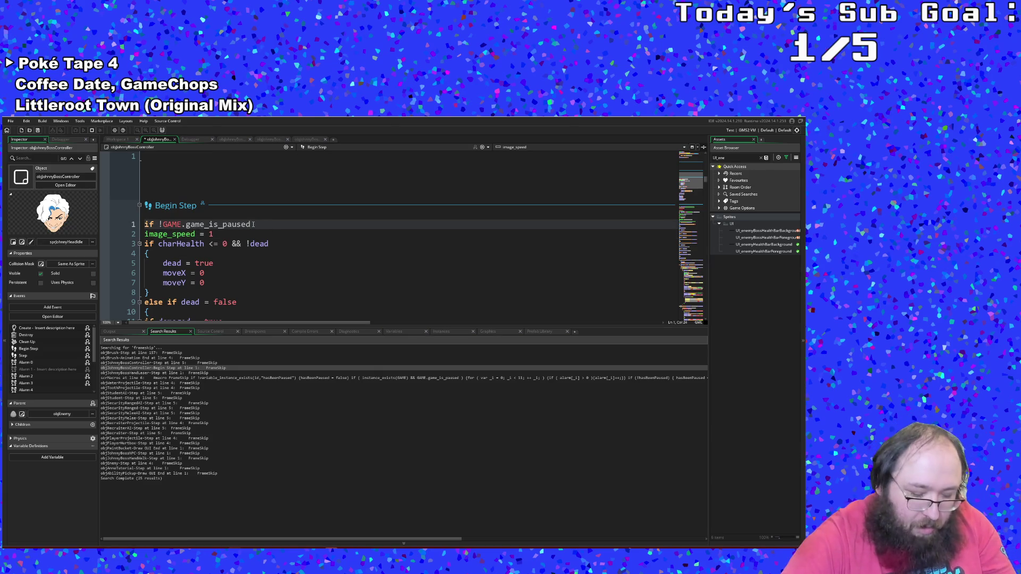
# - Add a single opening brace on the line below the pause condition
pyautogui.press('Return')
pyautogui.write('{')
pyautogui.press('Delete')
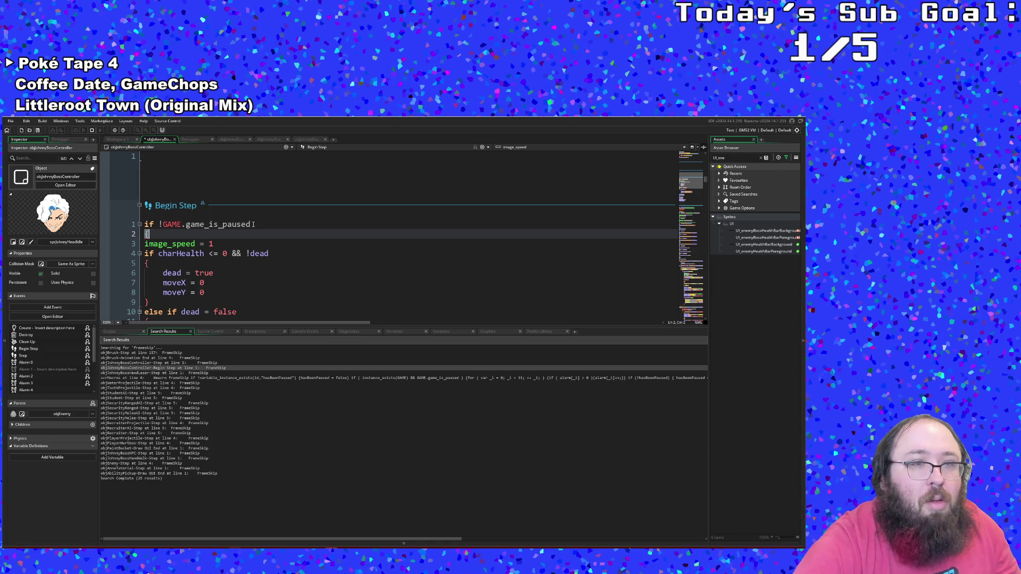
# - Add a closing brace on a new line after damagedMod = 1
pyautogui.scroll(-2, 249, 238)
pyautogui.click(241, 250)
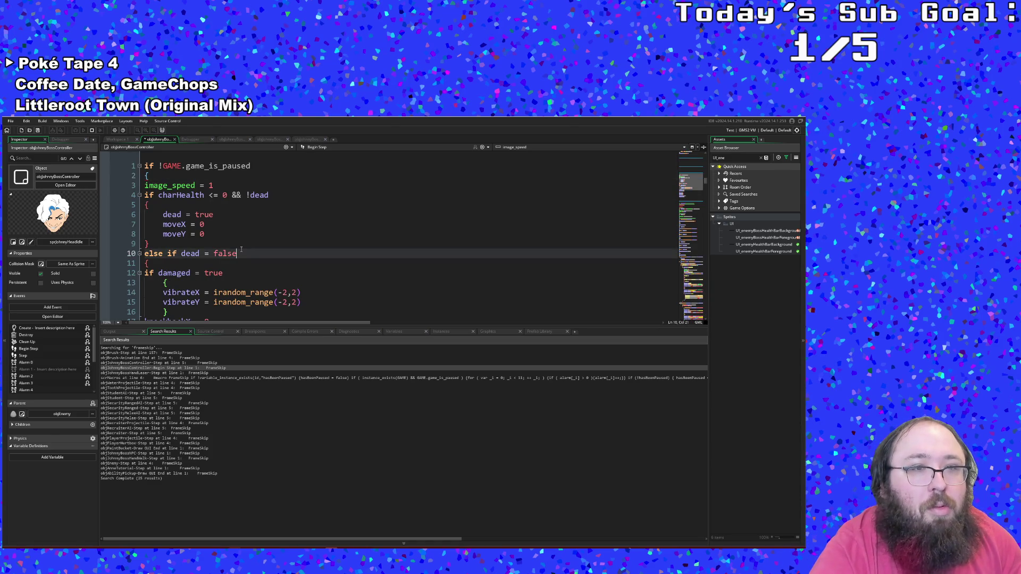
pyautogui.doubleClick(241, 251)
pyautogui.click(238, 255)
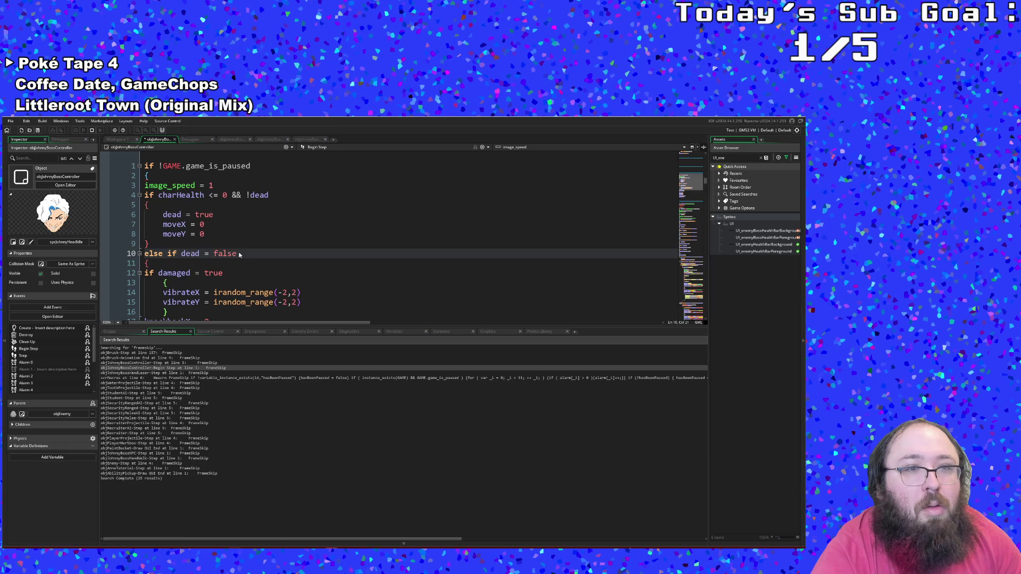
pyautogui.scroll(-2, 238, 255)
pyautogui.click(229, 260)
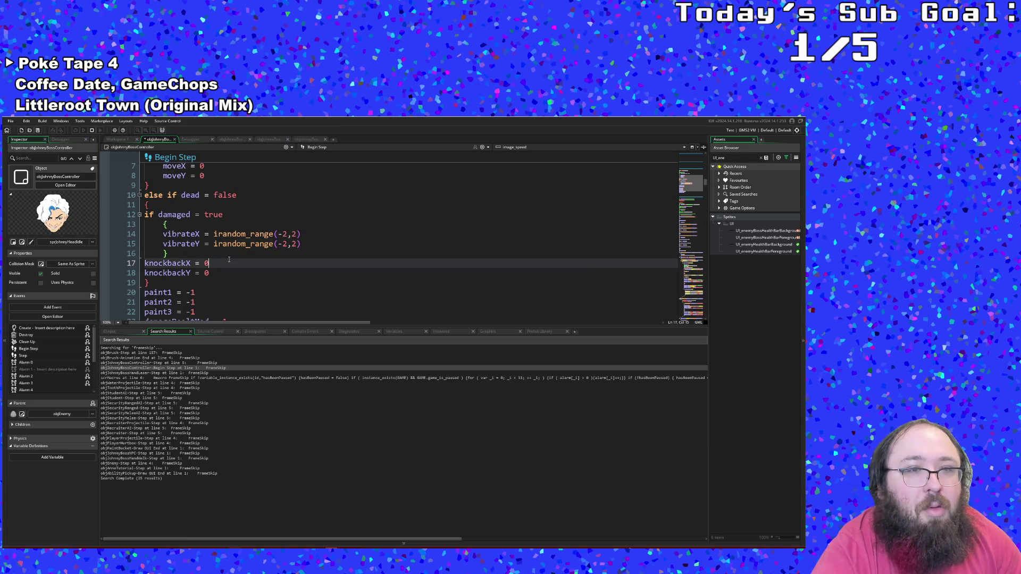
pyautogui.scroll(-4, 229, 259)
pyautogui.scroll(2, 229, 262)
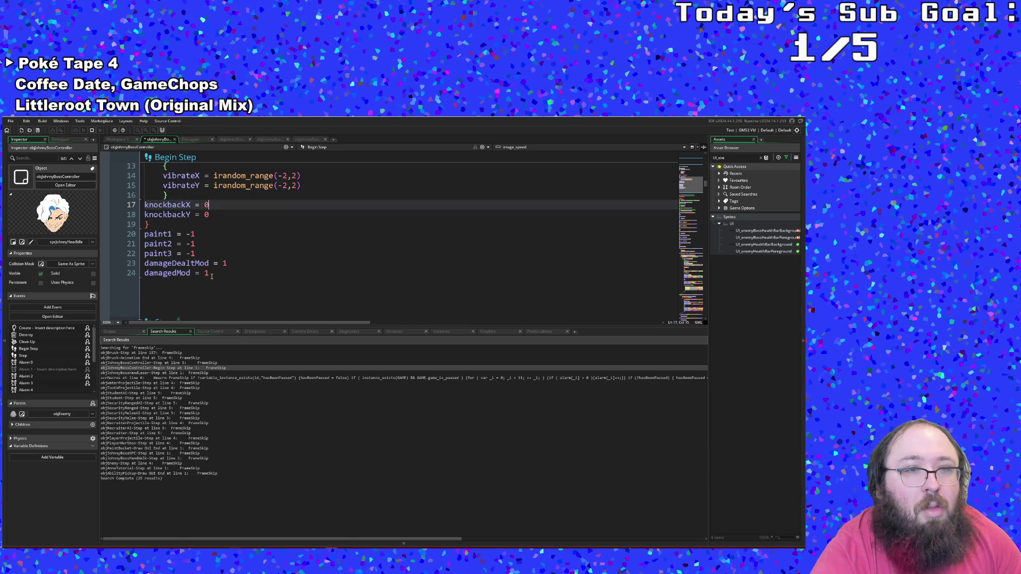
pyautogui.click(212, 276)
pyautogui.press('Return')
pyautogui.write('}')
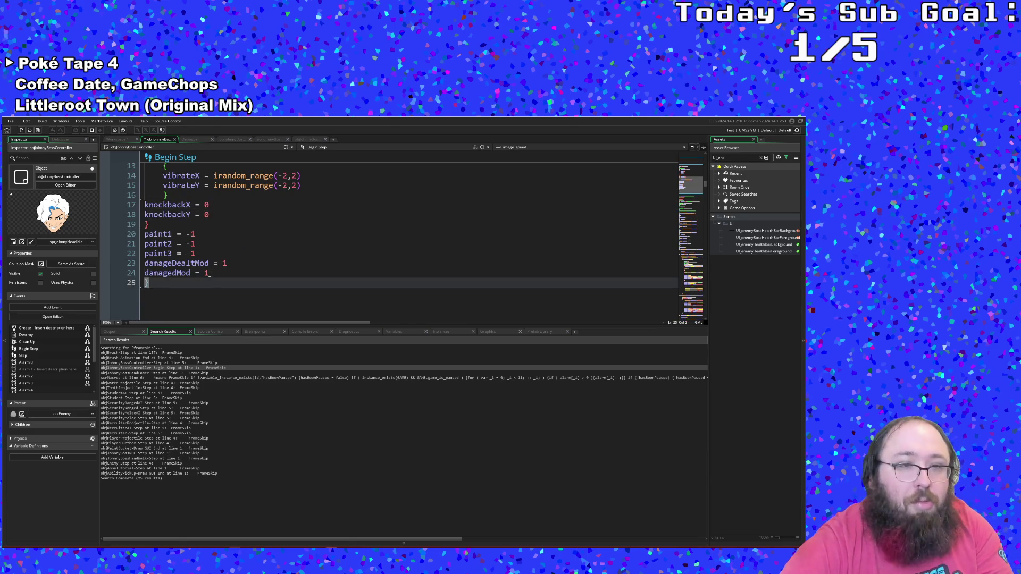
# - Return to the opening brace and start a project search for game_is_paused
pyautogui.scroll(5, 209, 273)
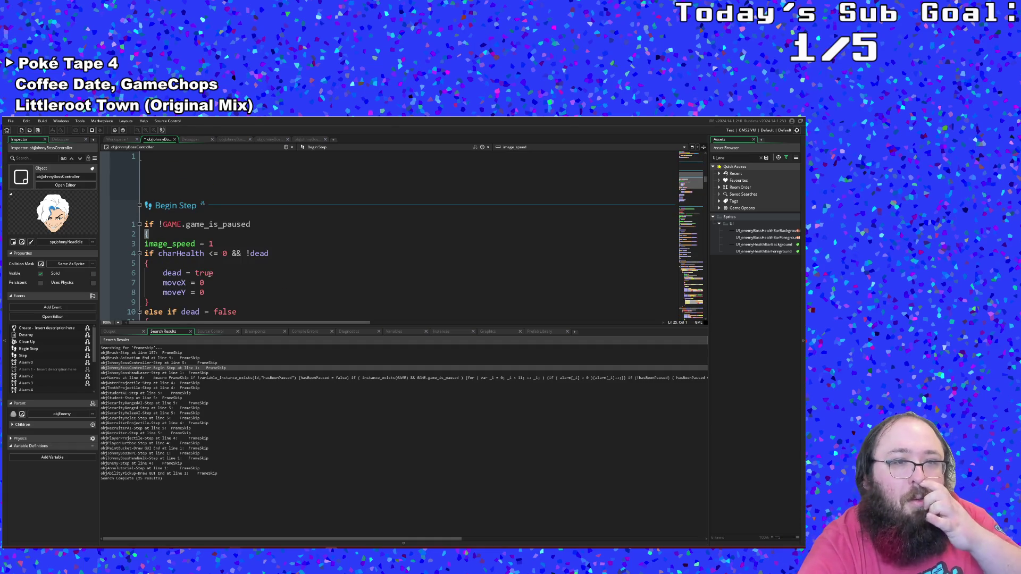
pyautogui.click(184, 238)
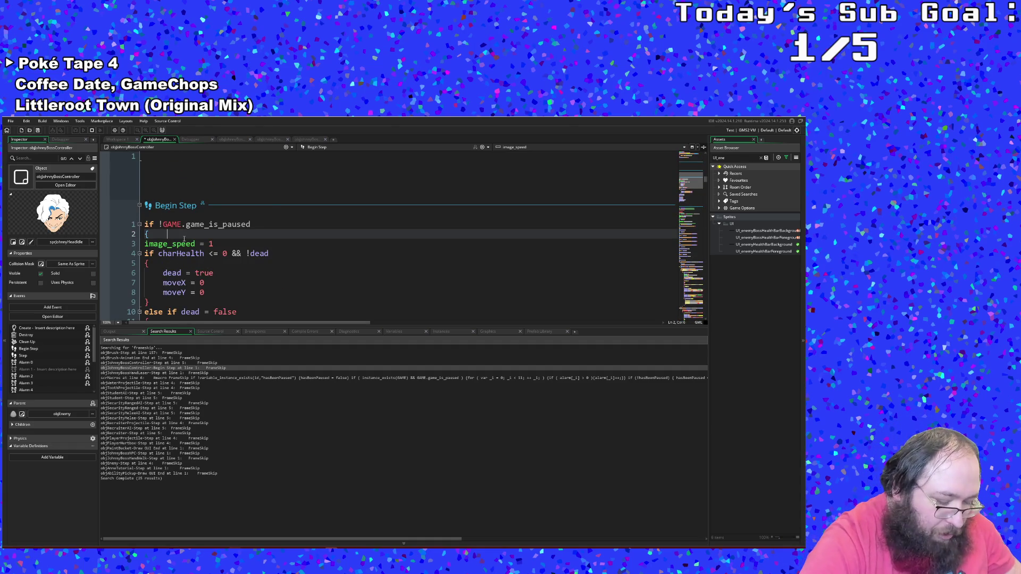
pyautogui.hotkey('ctrl', 'shift', 'f')
pyautogui.write('game_is_paused')
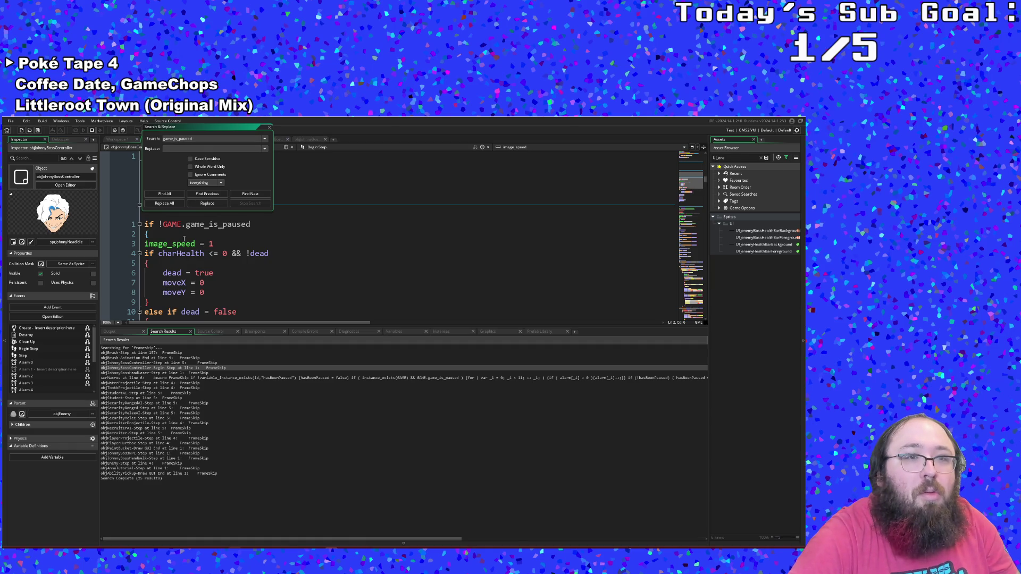
# - Find all game_is_paused matches, close the search box, and return to the Begin Step code
pyautogui.press('Return')
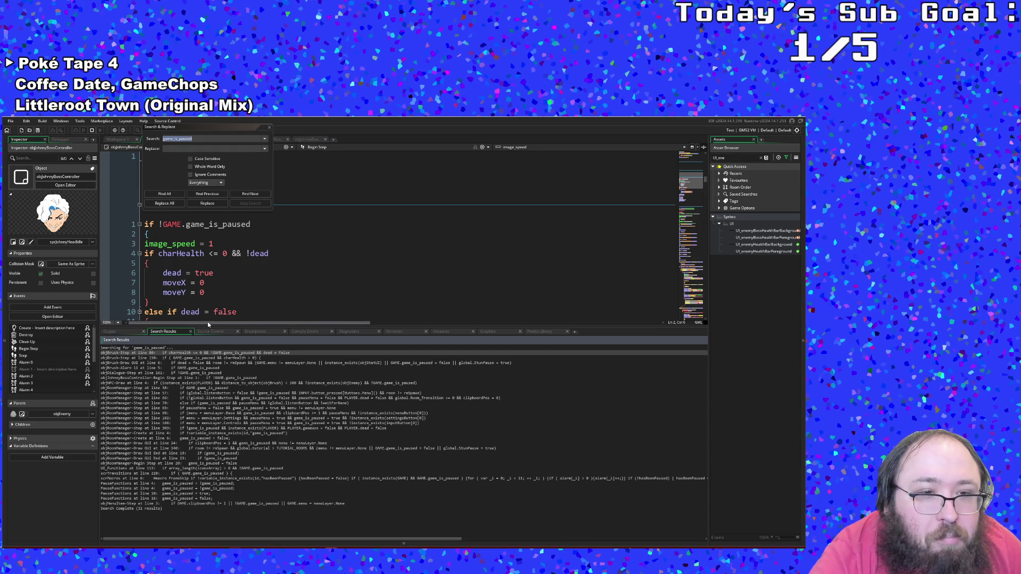
pyautogui.click(269, 127)
pyautogui.click(267, 293)
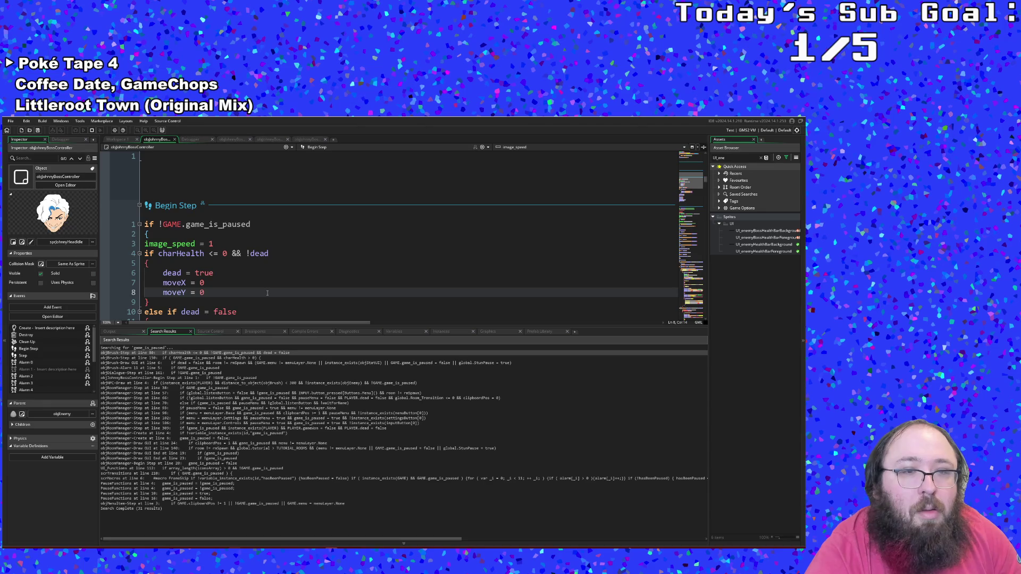
pyautogui.scroll(-2, 269, 291)
pyautogui.scroll(2, 269, 291)
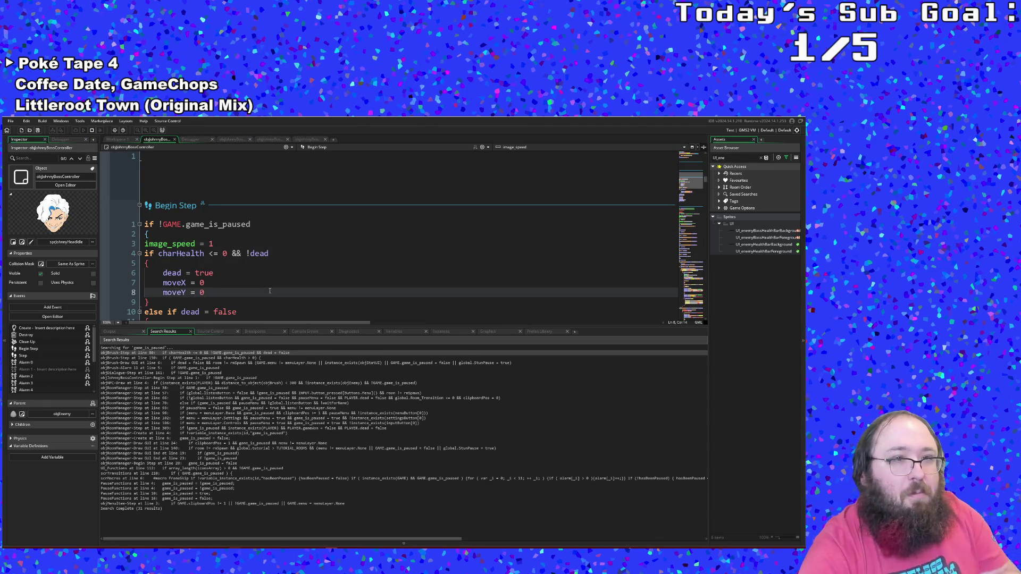
pyautogui.click(236, 272)
pyautogui.scroll(-10, 236, 270)
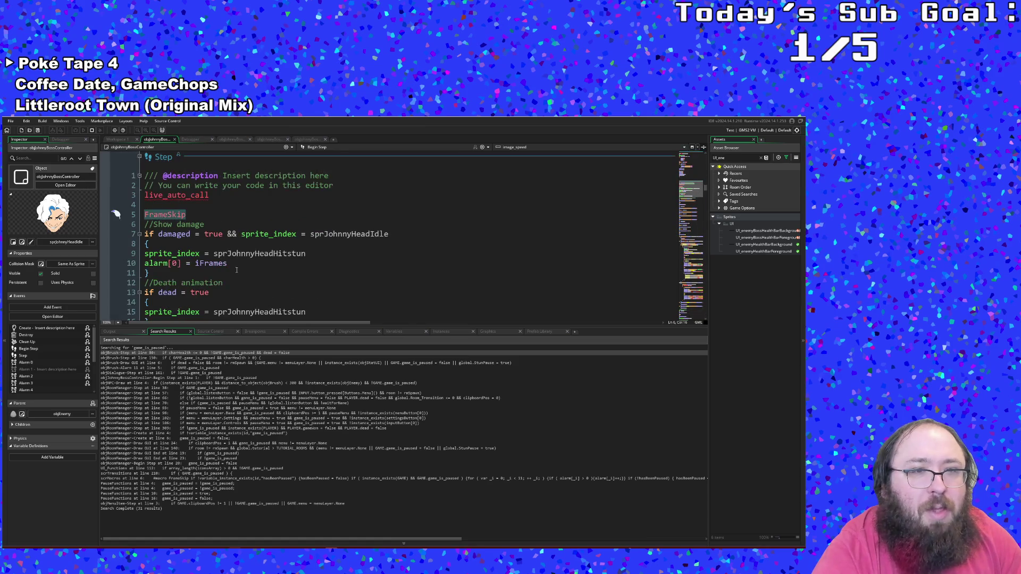
pyautogui.scroll(10, 236, 271)
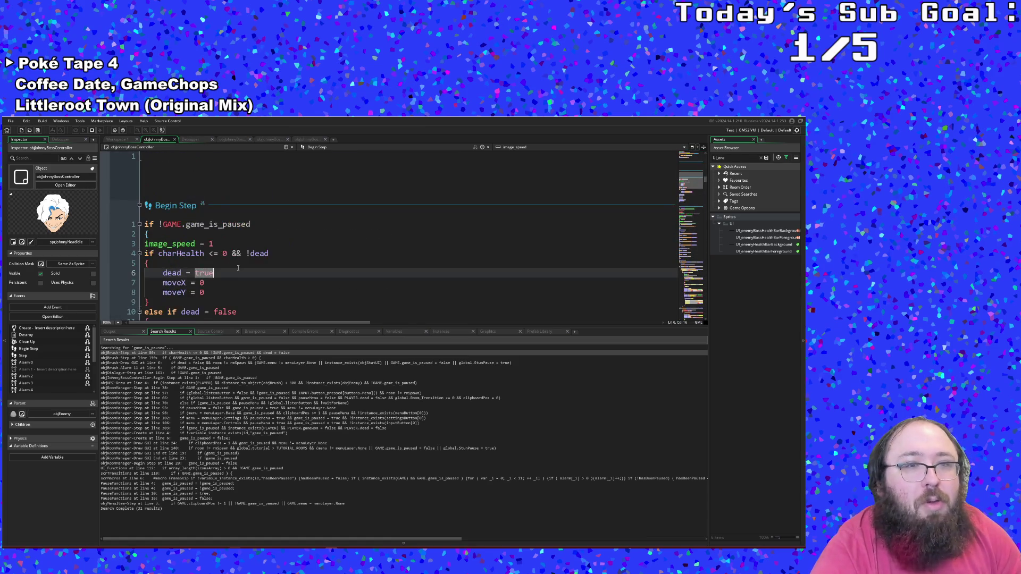
pyautogui.click(237, 266)
pyautogui.click(213, 293)
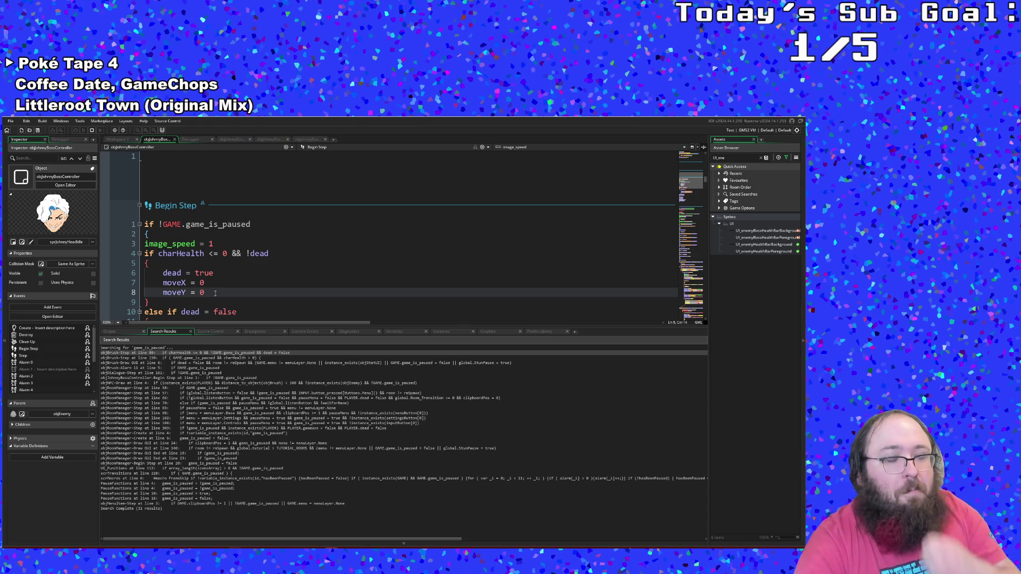
pyautogui.click(237, 263)
pyautogui.scroll(-5, 230, 267)
pyautogui.scroll(5, 230, 266)
pyautogui.scroll(-10, 227, 269)
pyautogui.scroll(-2, 225, 271)
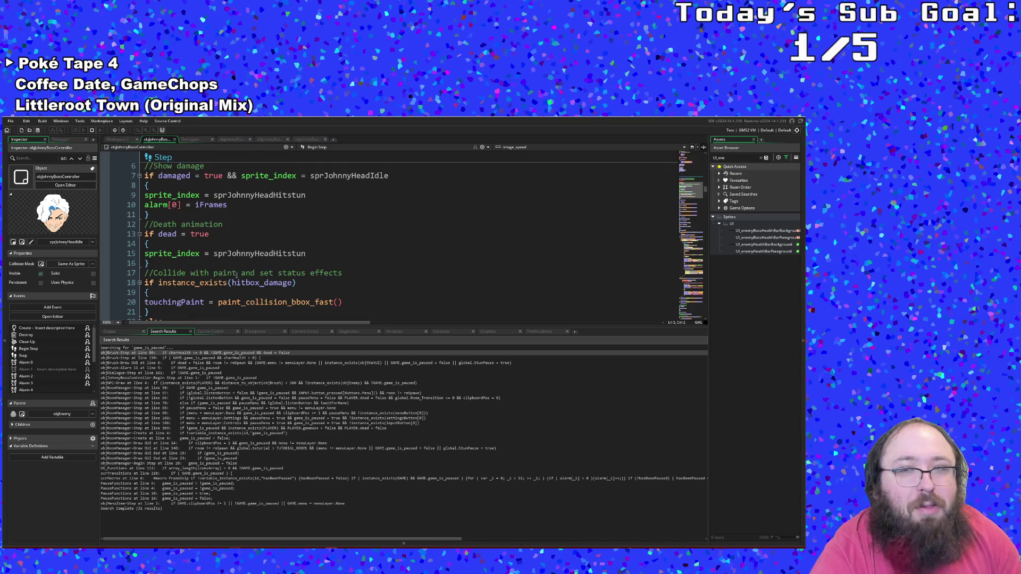
pyautogui.click(400, 212)
pyautogui.scroll(-12, 399, 211)
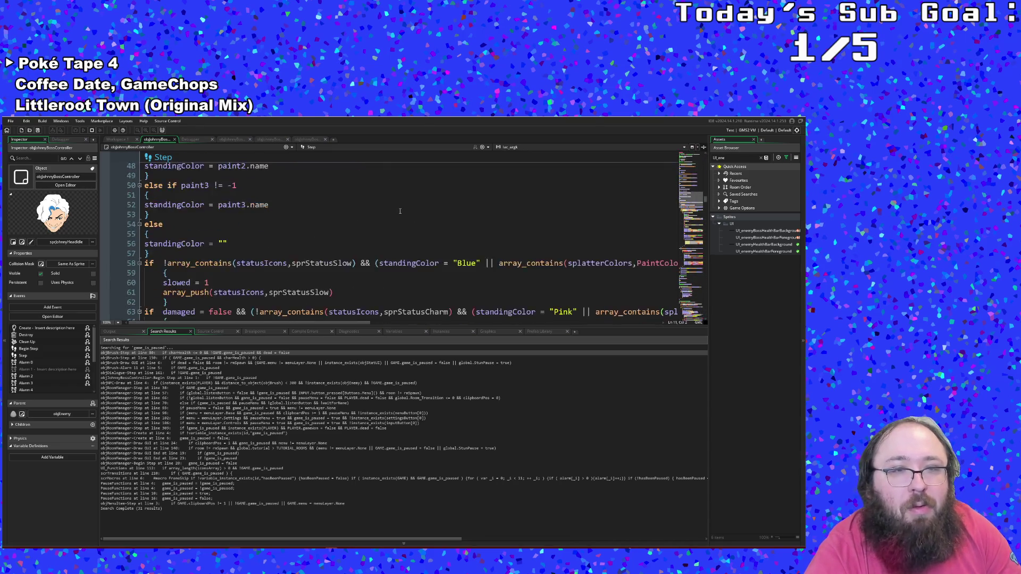
pyautogui.scroll(2, 400, 211)
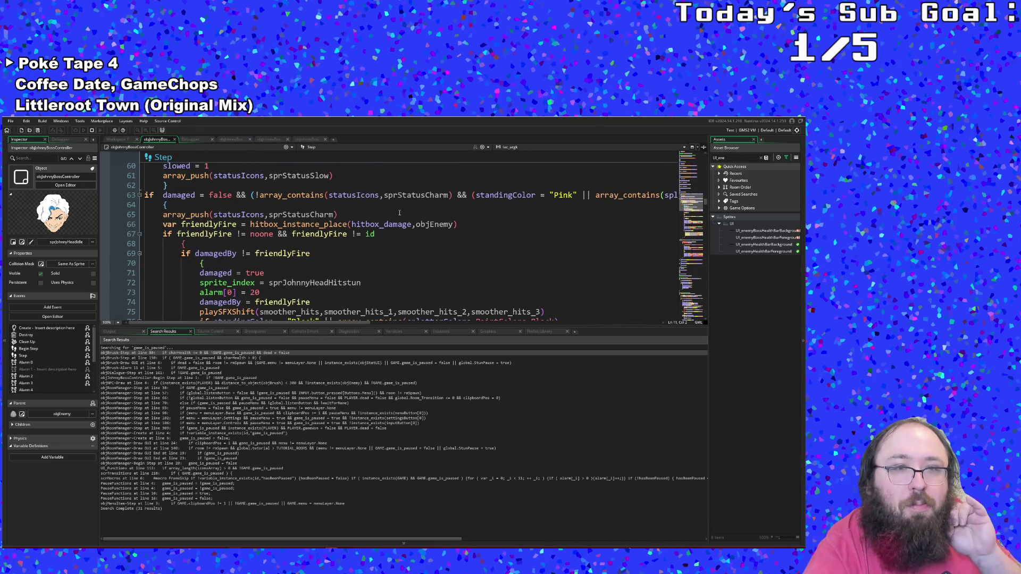
pyautogui.scroll(-14, 400, 213)
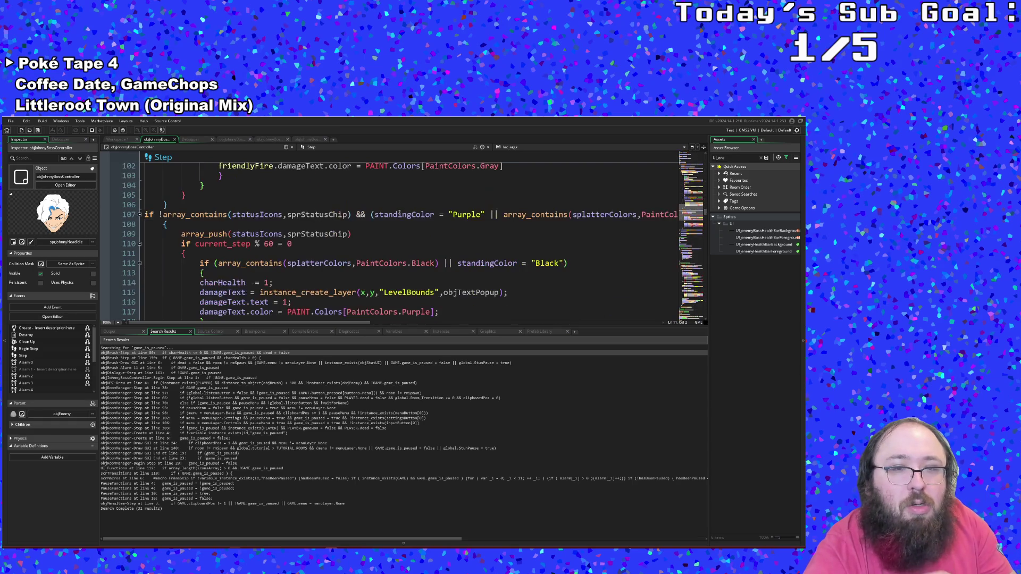
pyautogui.scroll(18, 128, 171)
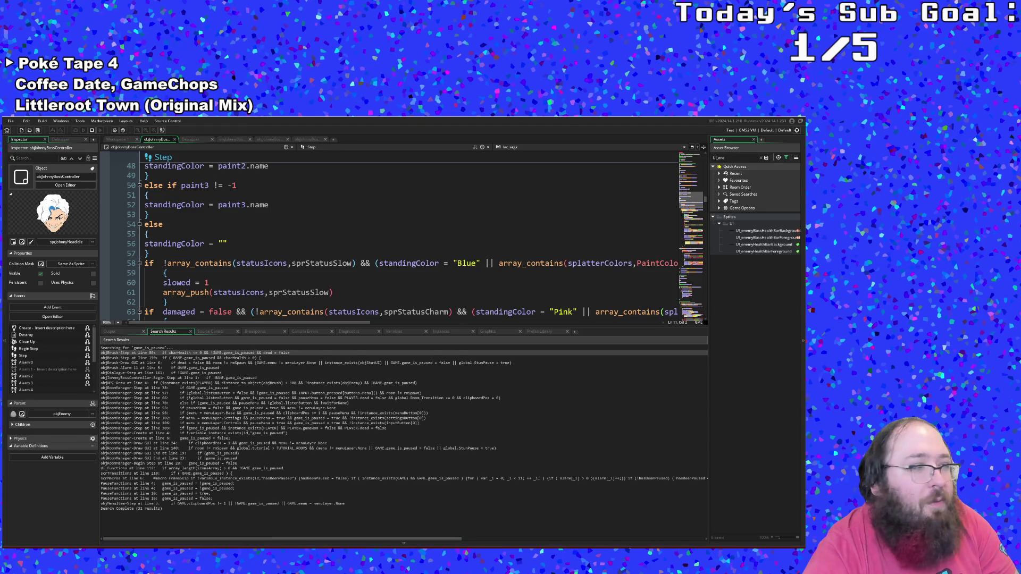
pyautogui.hotkey('alt', 'Tab')
pyautogui.moveTo(394, 158); pyautogui.dragTo(396, 157)
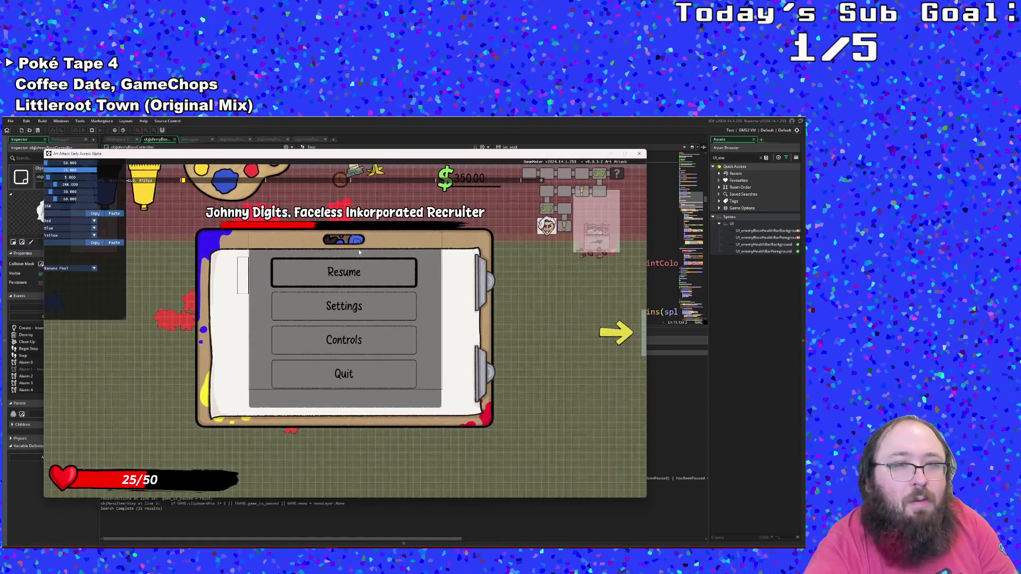
# - Move the game window aside, resume from the Debugger, and unpause the game
pyautogui.moveTo(147, 156); pyautogui.dragTo(166, 211)
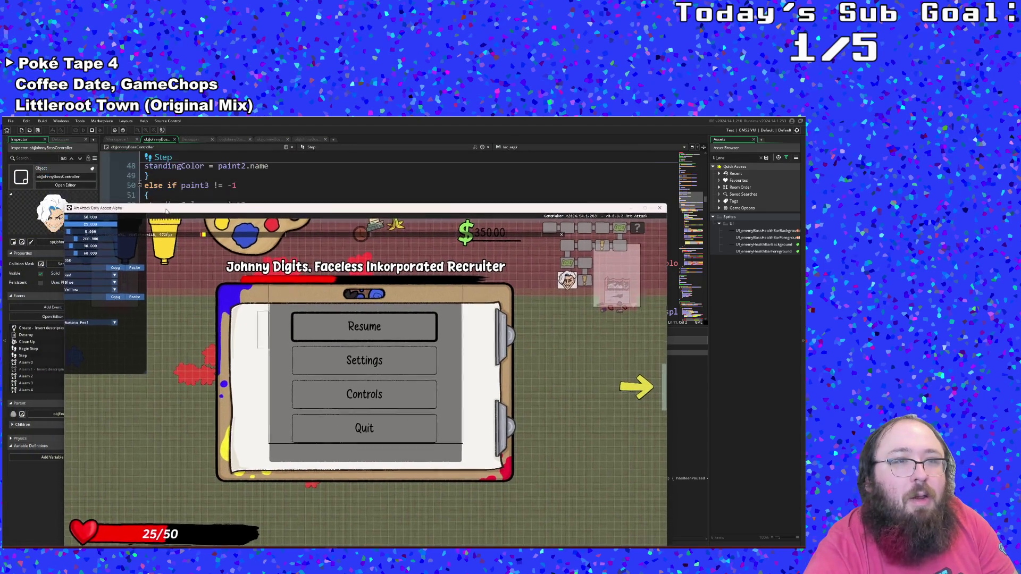
pyautogui.click(201, 141)
pyautogui.click(105, 149)
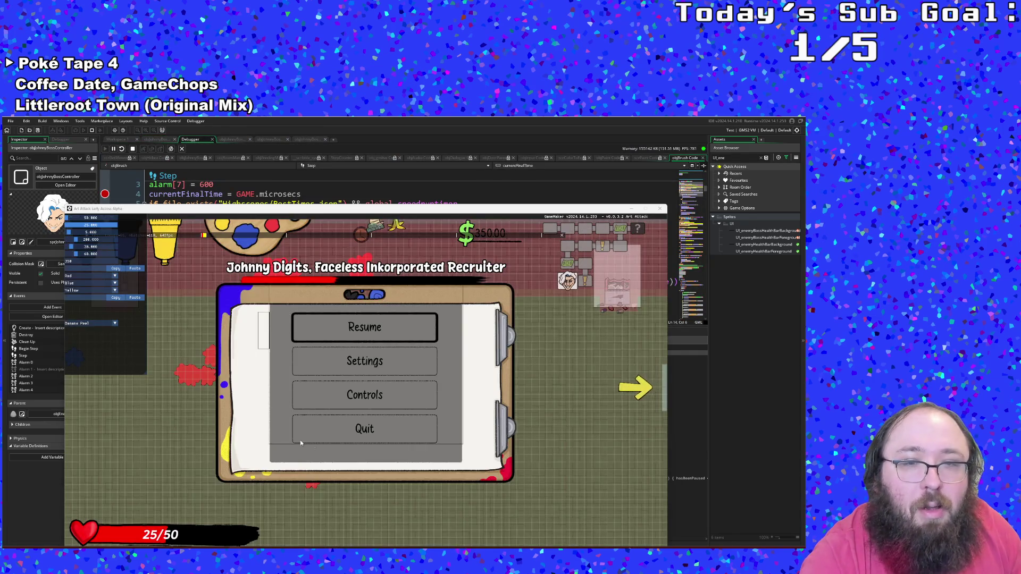
pyautogui.press('Escape')
# - Fight the boss with WASD, moving onto it to hit and dodging the paint blobs
pyautogui.press('d')
pyautogui.press('w')
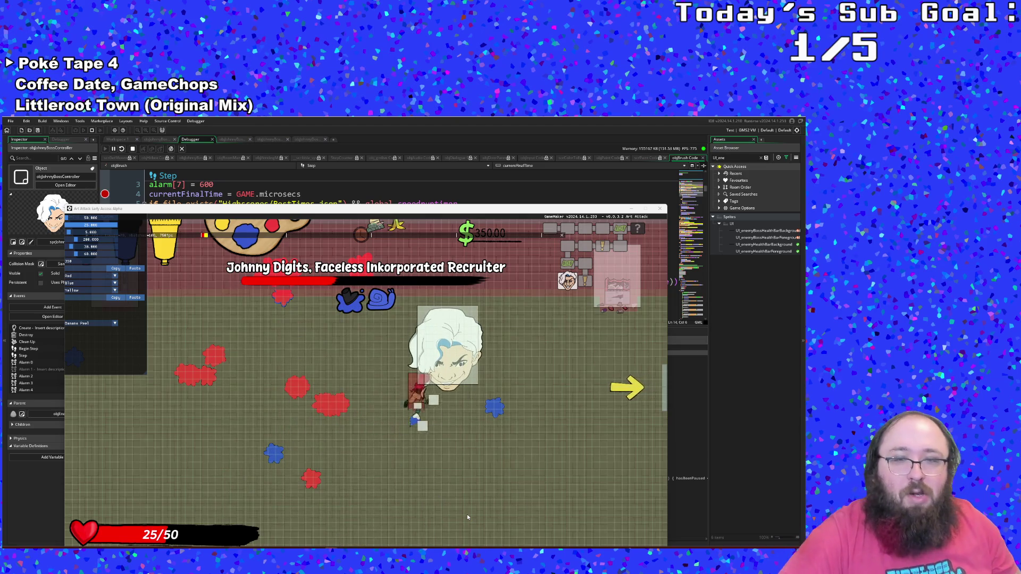
pyautogui.press('a')
pyautogui.press('s')
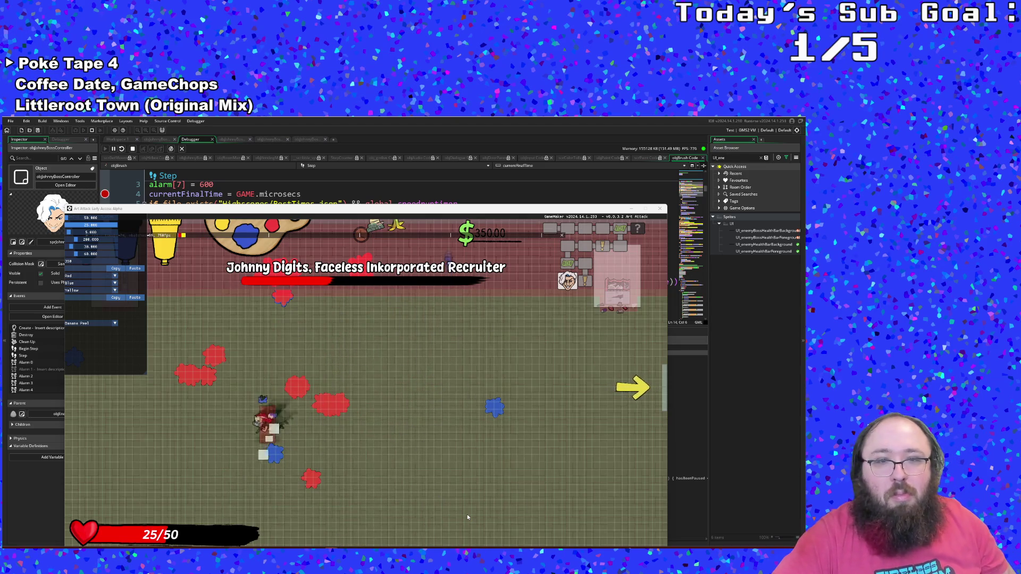
pyautogui.press('d')
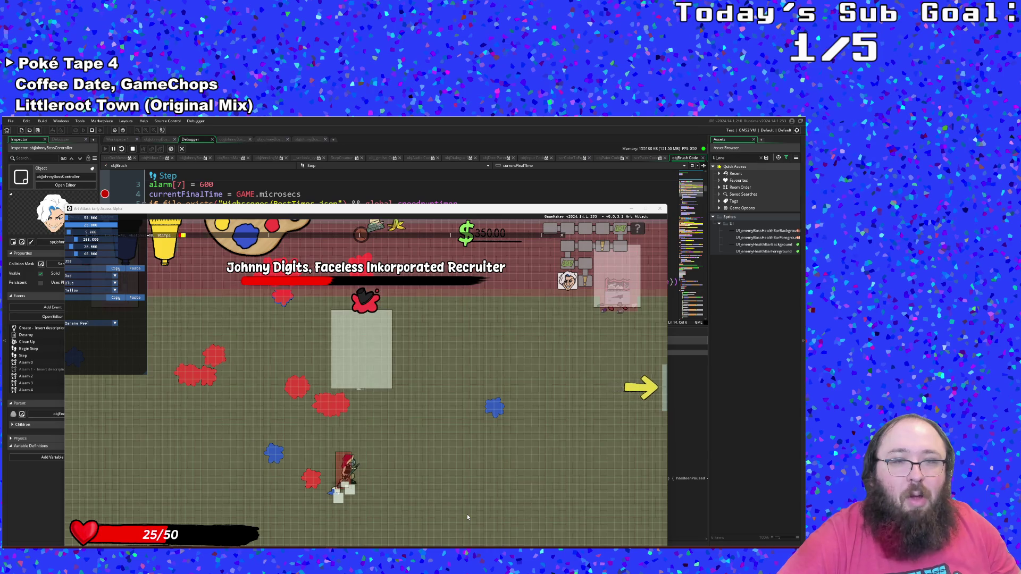
pyautogui.press('w')
pyautogui.press('d')
pyautogui.press('w')
pyautogui.press('d')
pyautogui.press('a')
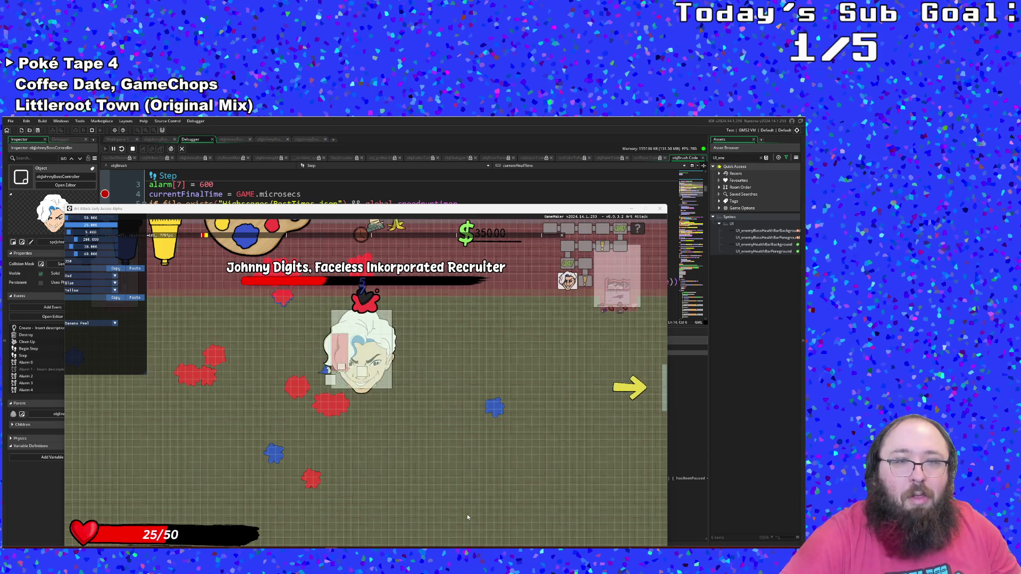
pyautogui.press('d')
pyautogui.press('s')
pyautogui.press('d')
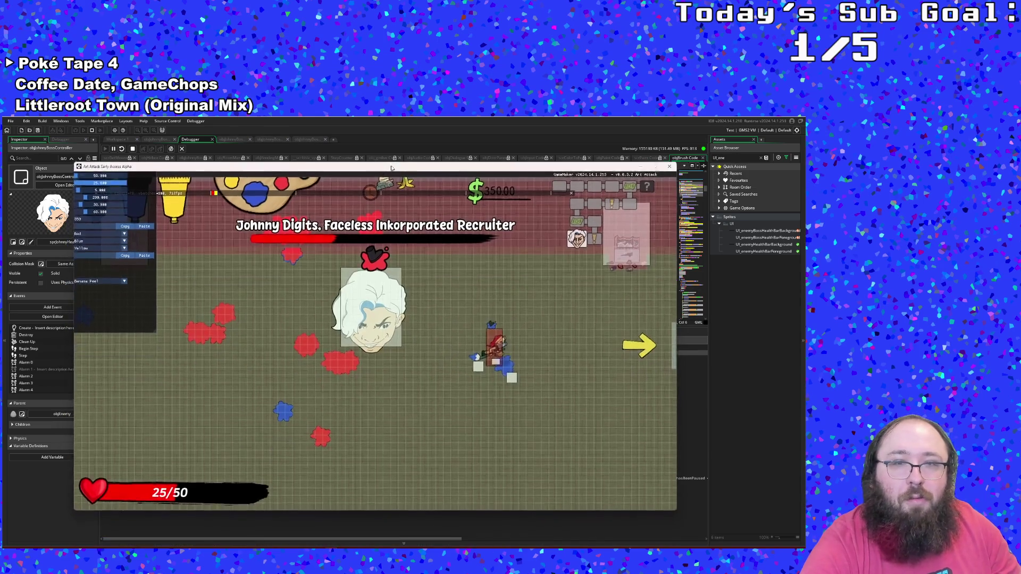
pyautogui.press('a')
pyautogui.press('w')
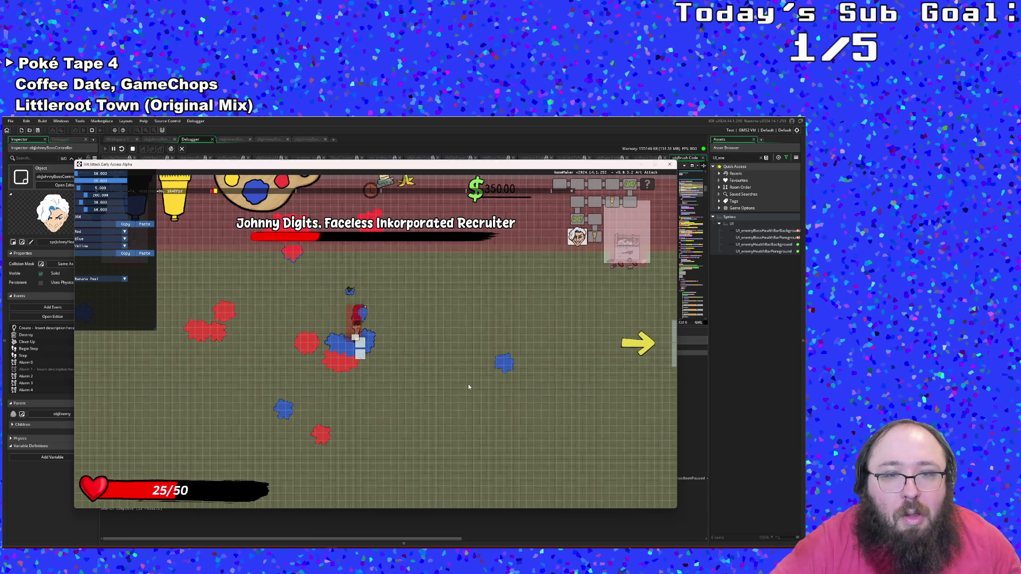
pyautogui.press('s')
pyautogui.press('a')
pyautogui.press('w')
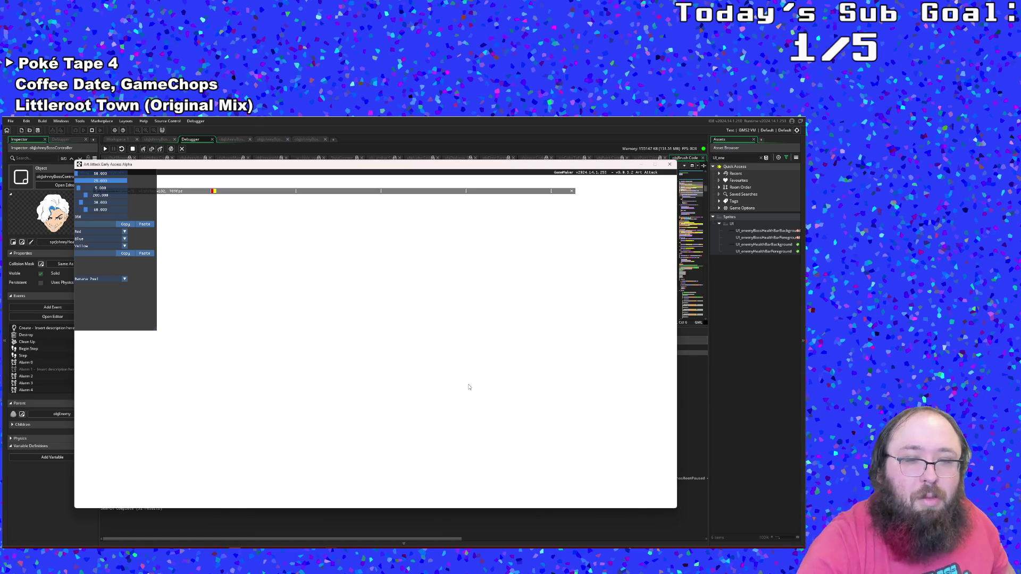
# - View the line 4 breakpoint in the Step event and continue running with F5
pyautogui.click(316, 544)
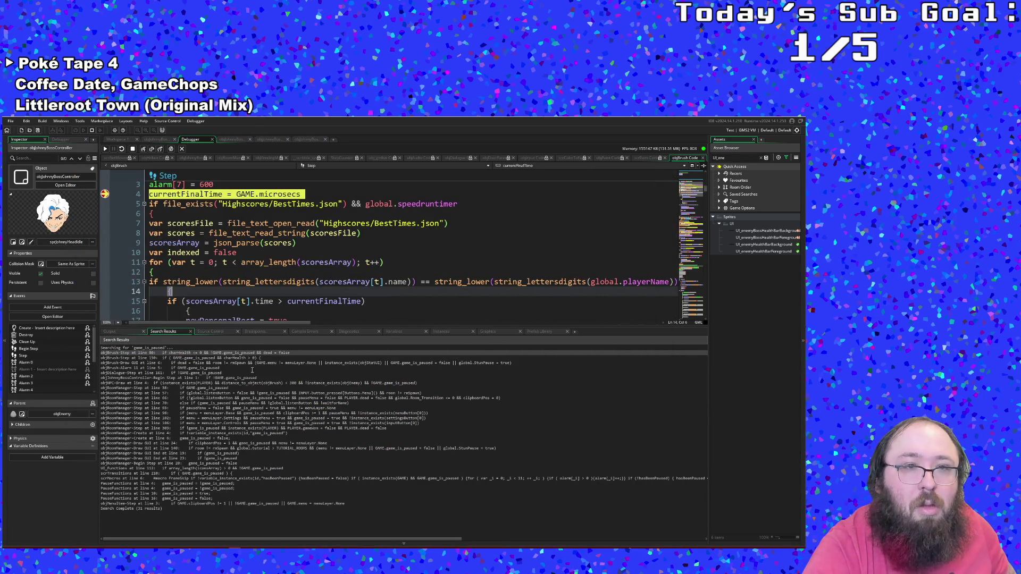
pyautogui.press('F5')
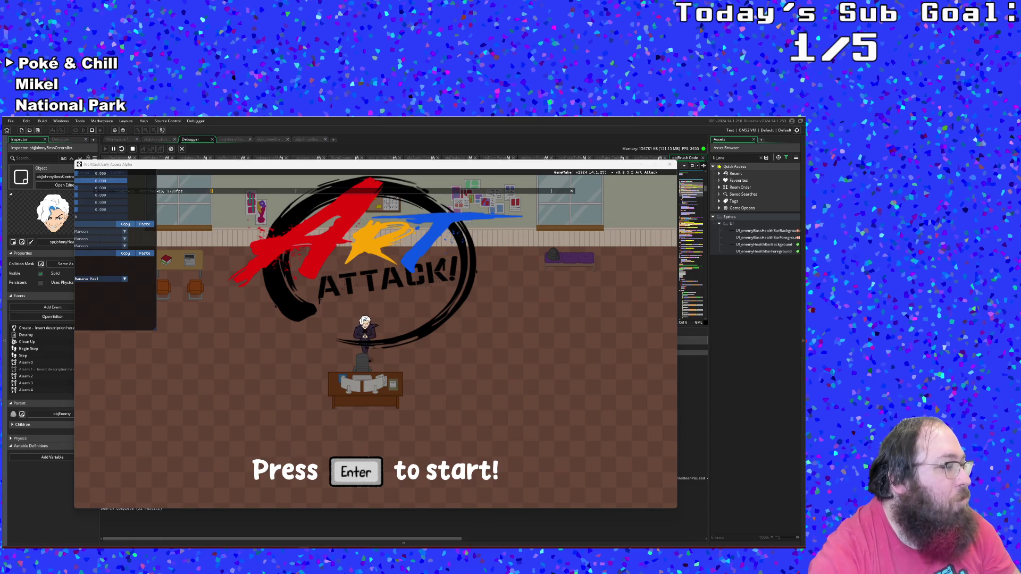
# - Focus the running game window and close it
pyautogui.click(297, 420)
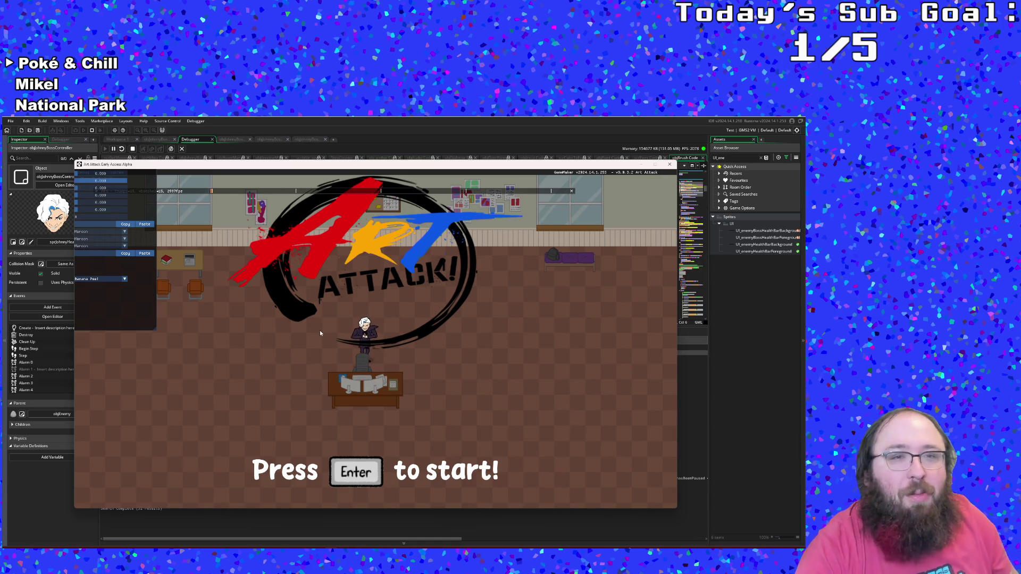
pyautogui.click(669, 164)
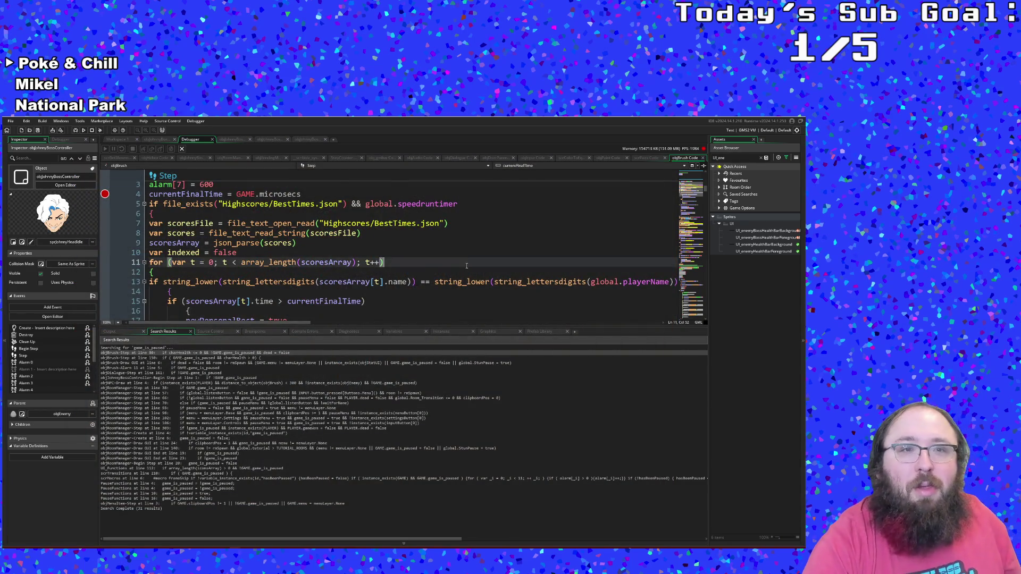
# - Scroll through objBrush's Step code and click the overall best-time code on line 33
pyautogui.scroll(-2, 467, 266)
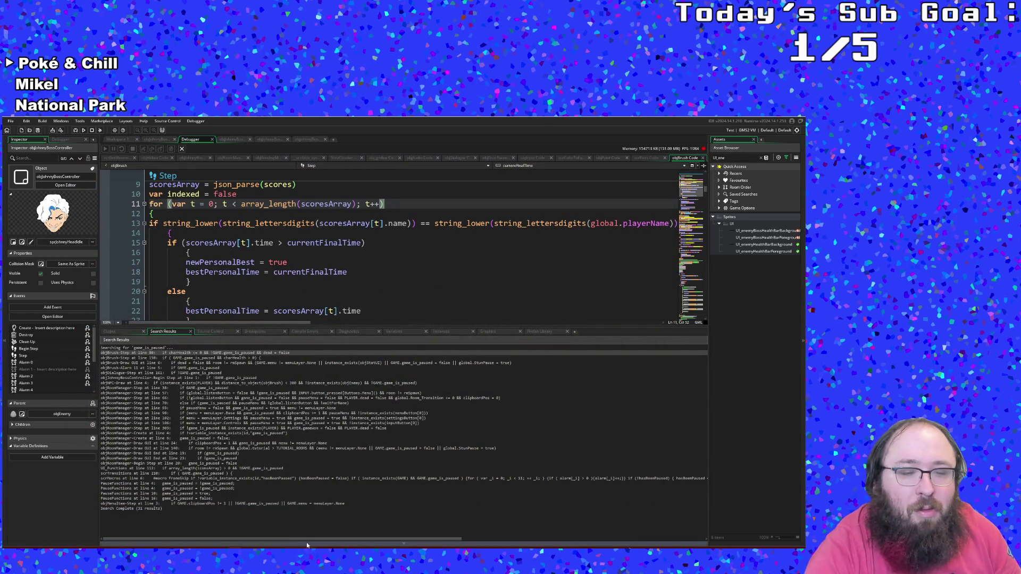
pyautogui.scroll(2, 290, 300)
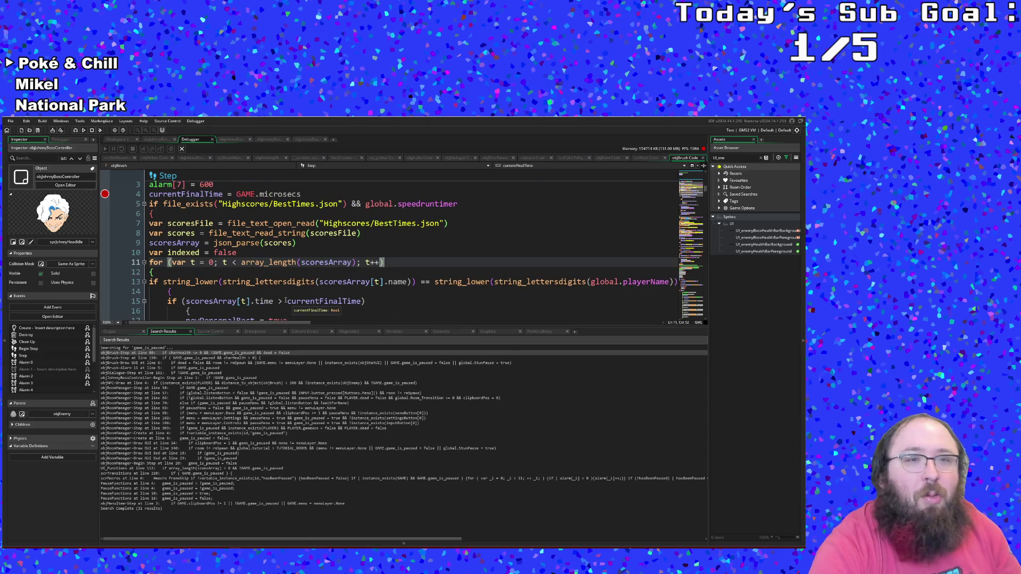
pyautogui.scroll(-4, 286, 301)
pyautogui.scroll(-4, 285, 293)
pyautogui.scroll(-4, 286, 284)
pyautogui.scroll(4, 288, 278)
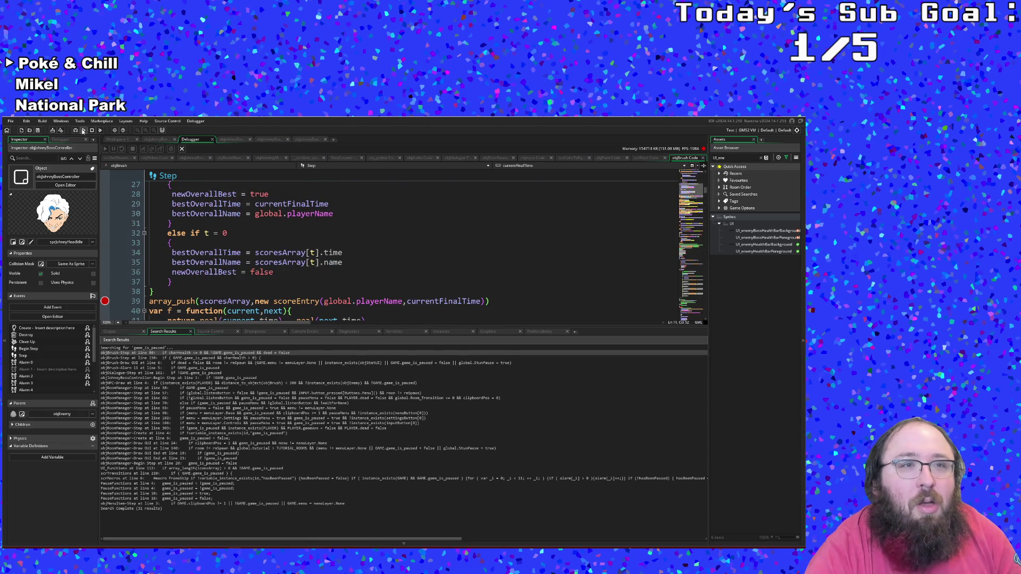
pyautogui.click(220, 240)
# - Review more of the high-score code, then show the object's event list from the breadcrumb
pyautogui.scroll(9, 220, 240)
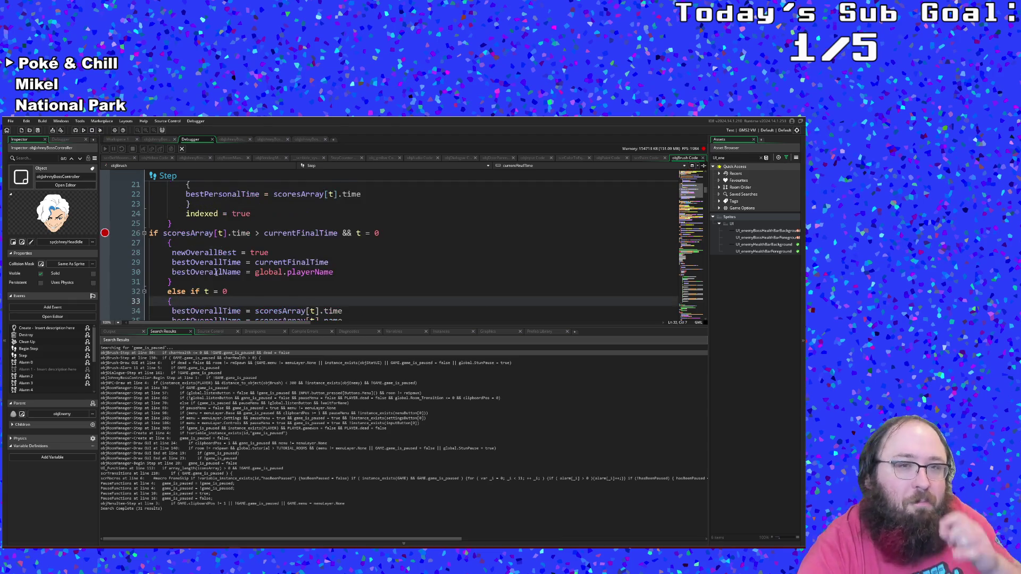
pyautogui.scroll(-3, 223, 267)
pyautogui.scroll(-5, 223, 267)
pyautogui.scroll(5, 228, 252)
pyautogui.scroll(4, 228, 252)
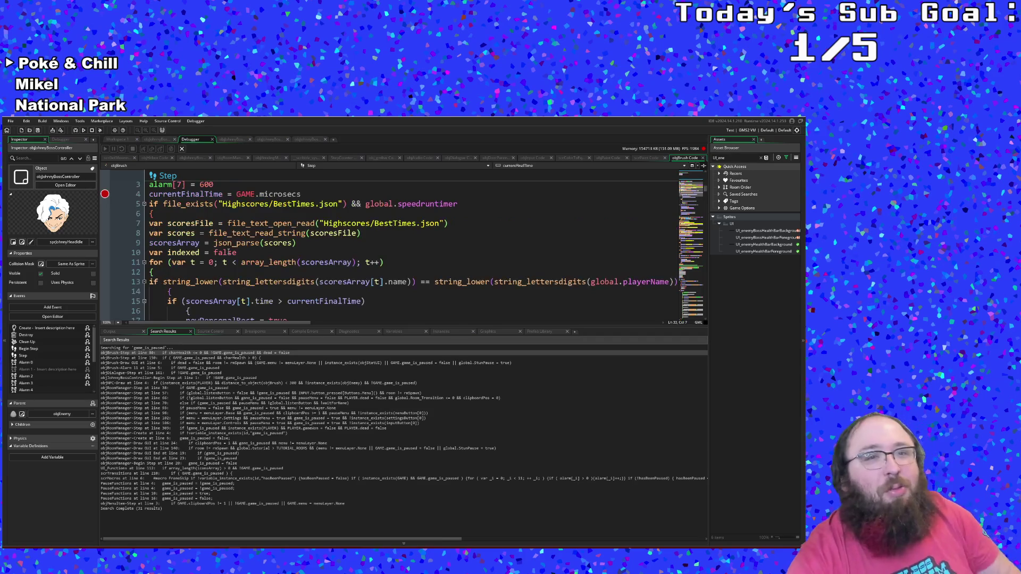
pyautogui.scroll(15, 225, 248)
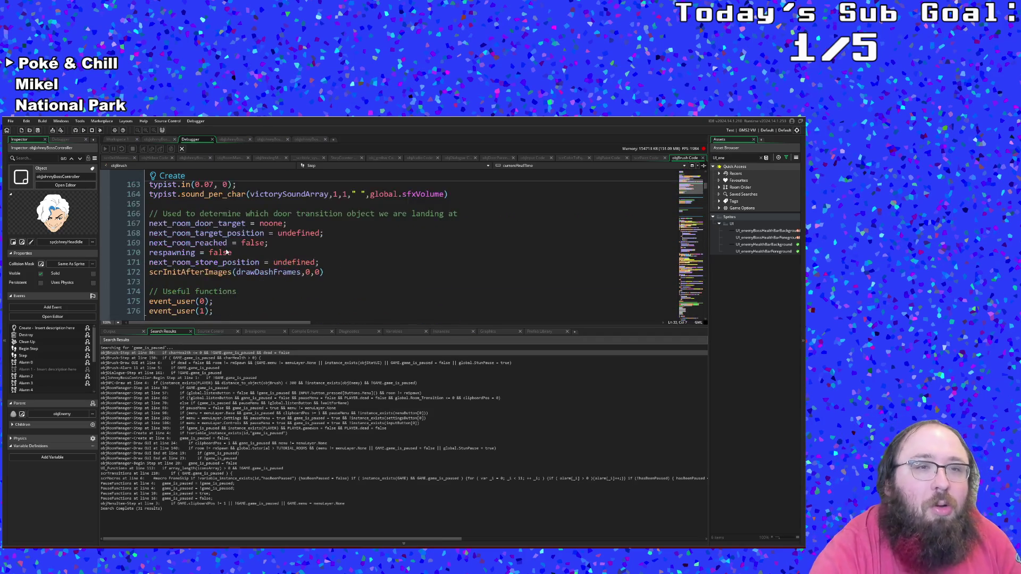
pyautogui.scroll(-15, 226, 243)
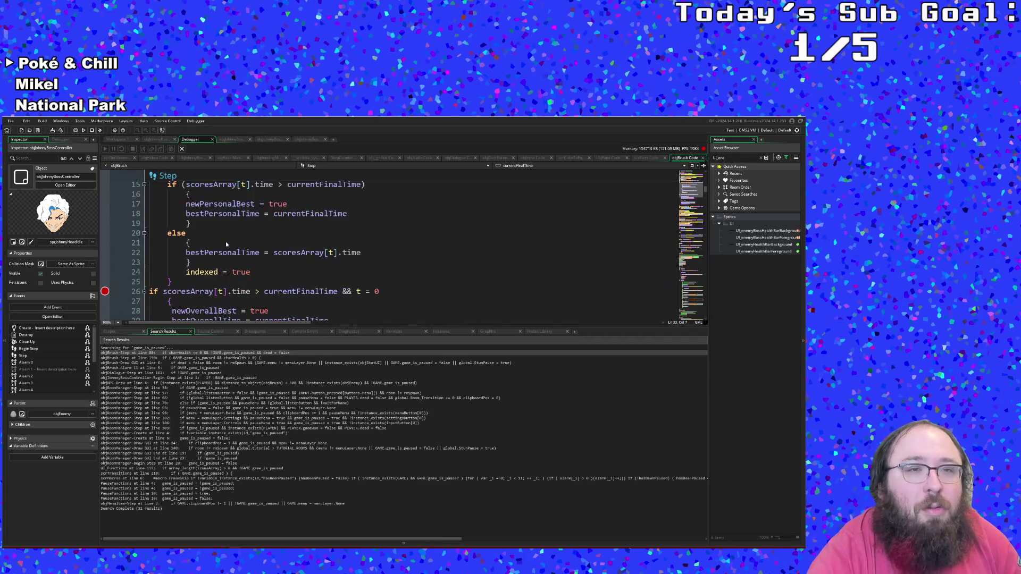
pyautogui.scroll(-10, 224, 244)
pyautogui.click(304, 166)
pyautogui.scroll(-5, 317, 191)
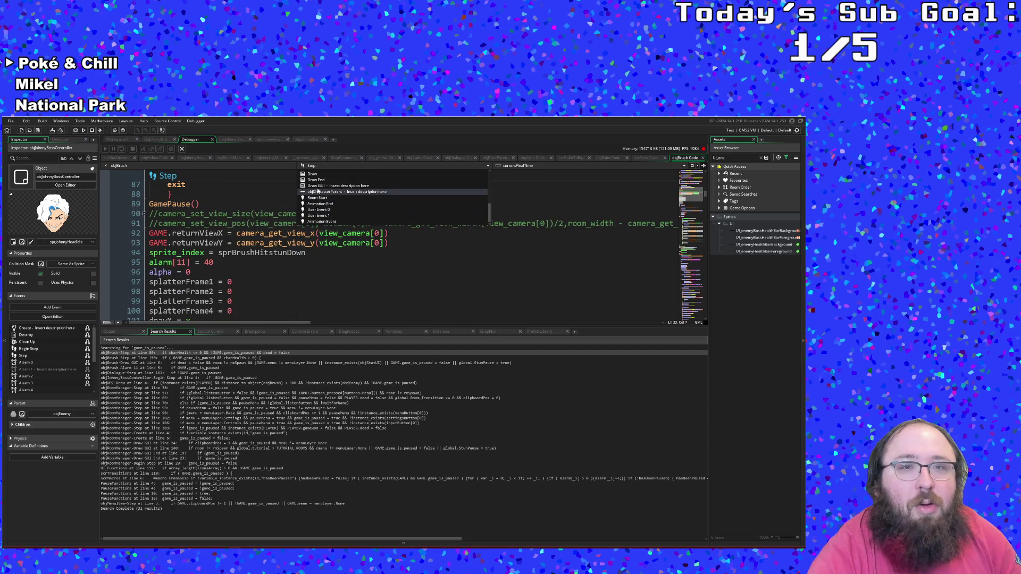
pyautogui.click(317, 186)
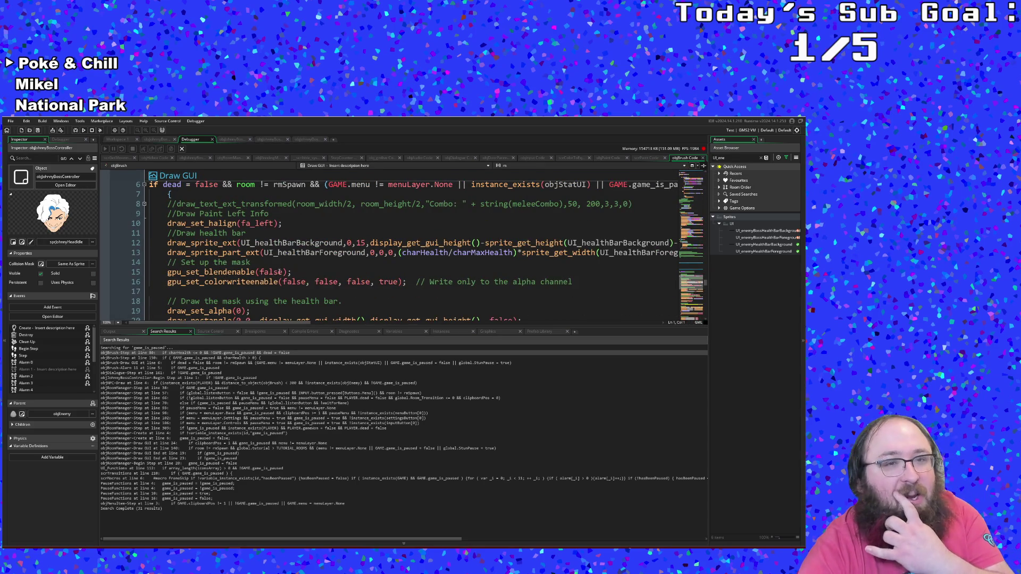
pyautogui.click(276, 272)
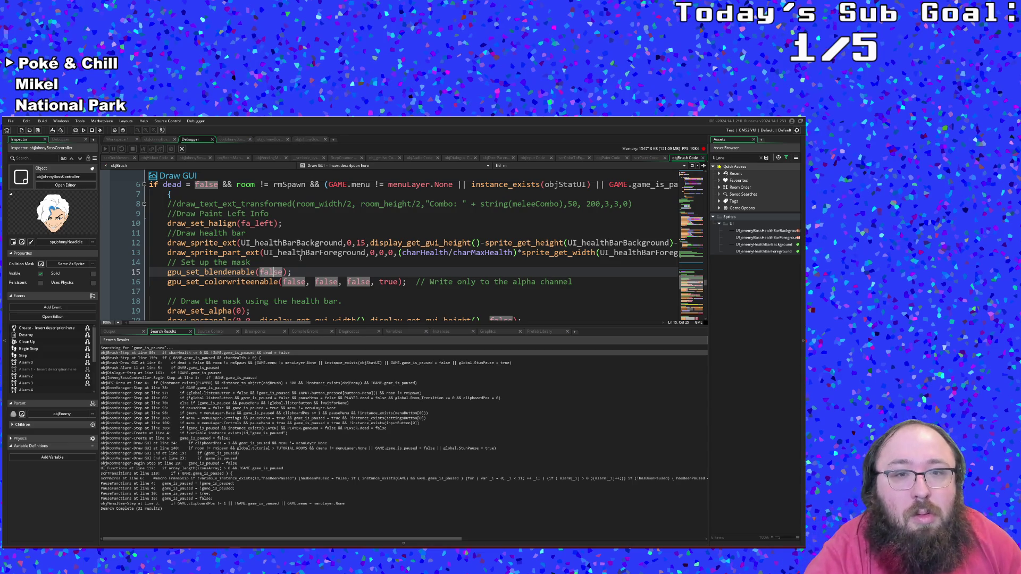
pyautogui.click(300, 254)
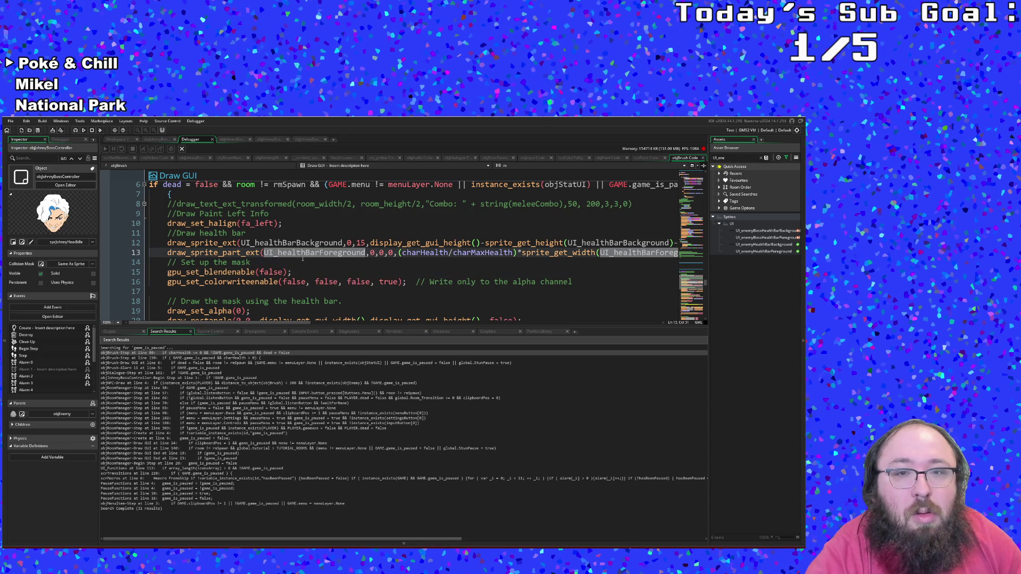
pyautogui.click(291, 253)
pyautogui.scroll(-2, 296, 243)
pyautogui.scroll(2, 296, 242)
pyautogui.click(253, 262)
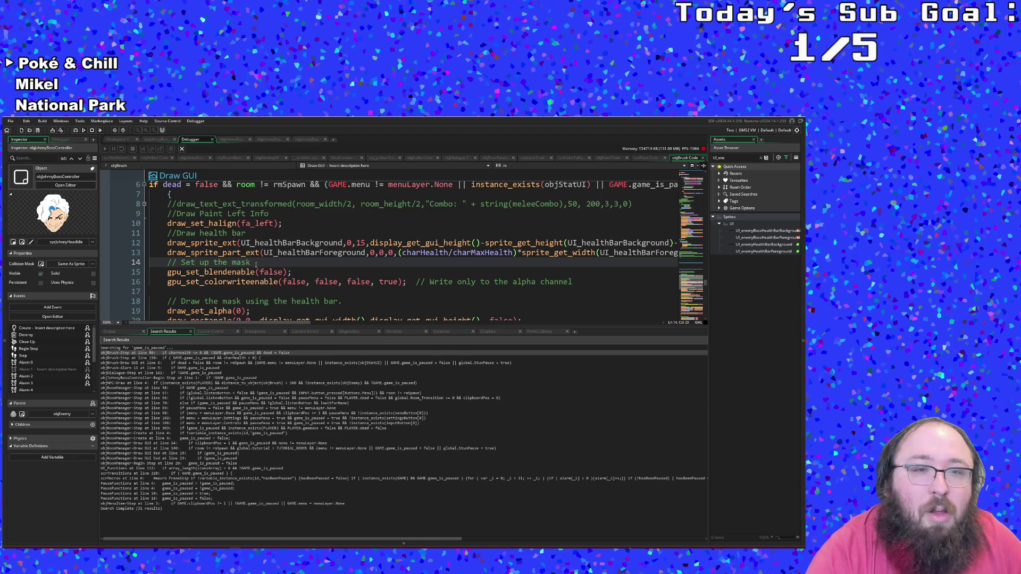
pyautogui.scroll(-20, 263, 260)
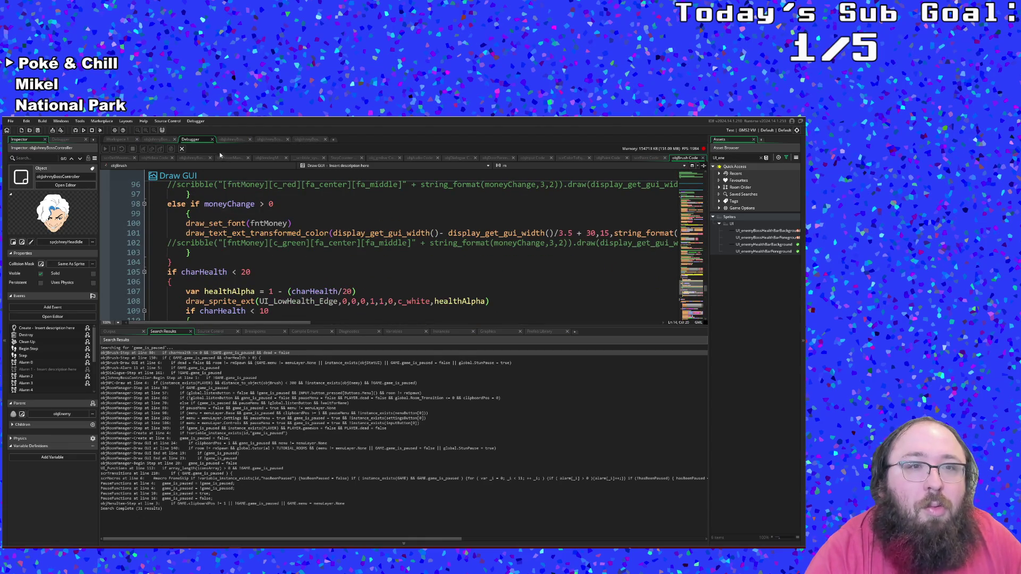
pyautogui.click(212, 140)
pyautogui.click(254, 243)
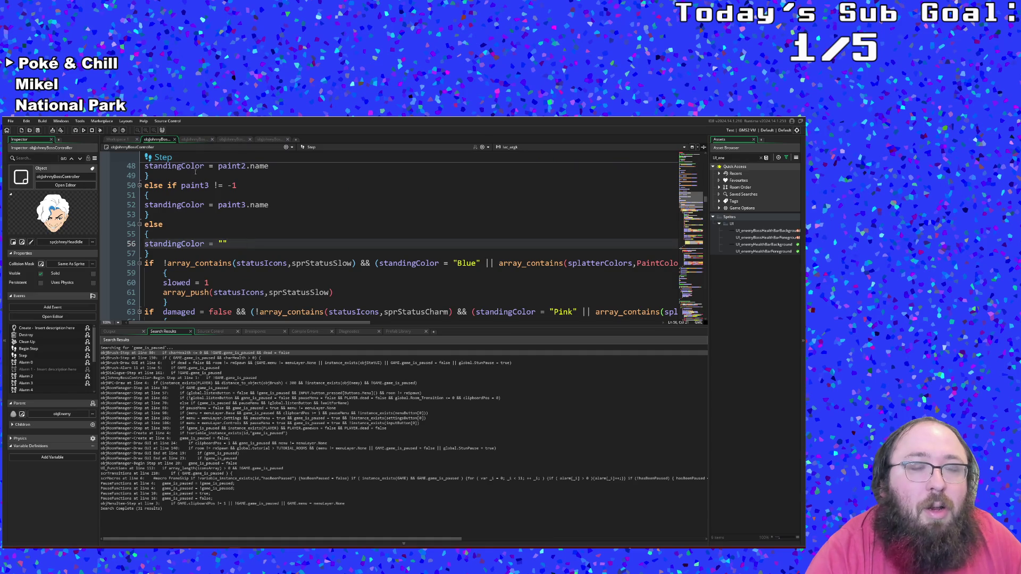
pyautogui.click(342, 147)
pyautogui.click(337, 197)
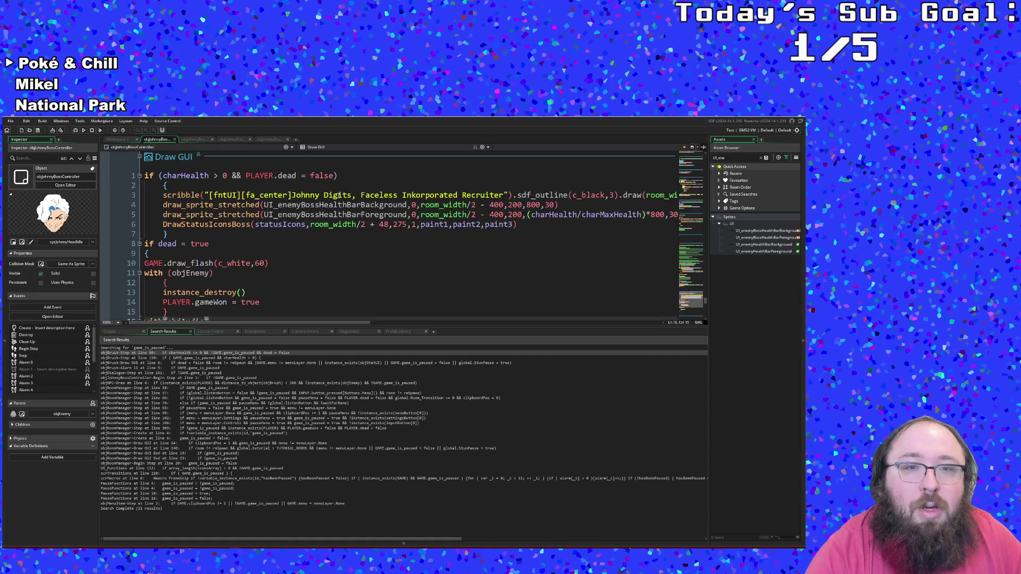
pyautogui.scroll(3, 297, 223)
pyautogui.click(273, 234)
pyautogui.scroll(-3, 273, 238)
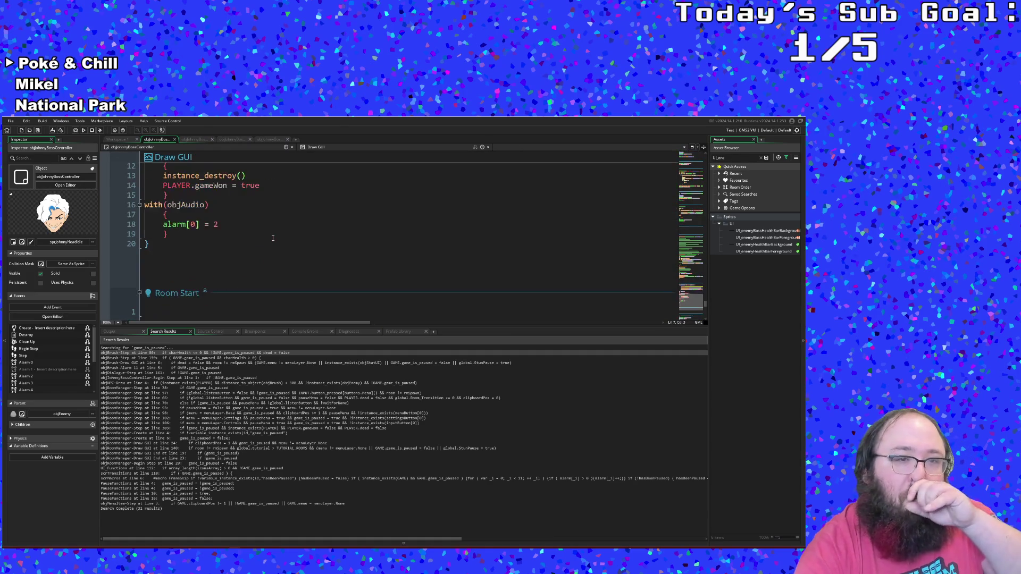
pyautogui.scroll(3, 273, 238)
pyautogui.click(243, 273)
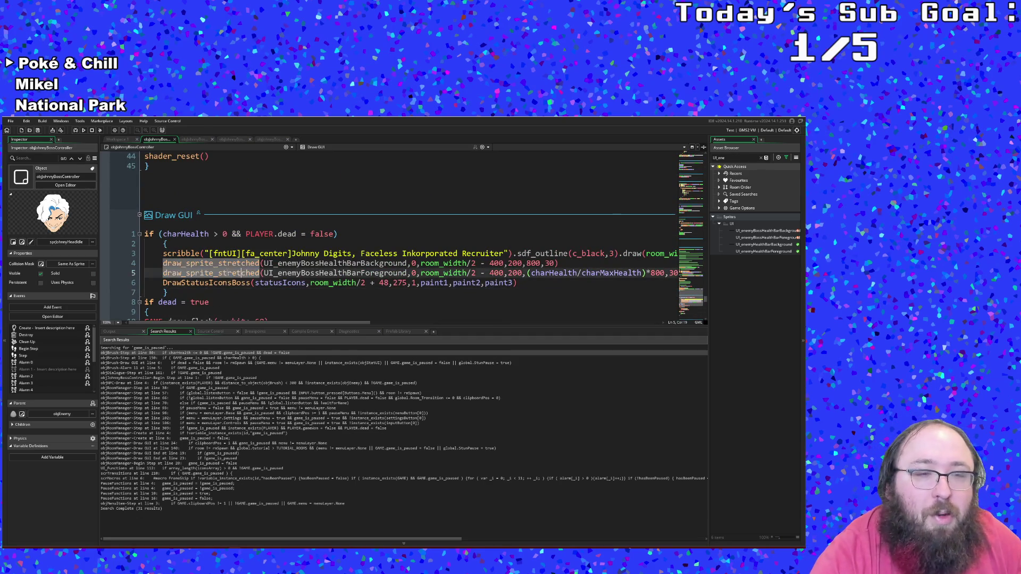
pyautogui.click(260, 273)
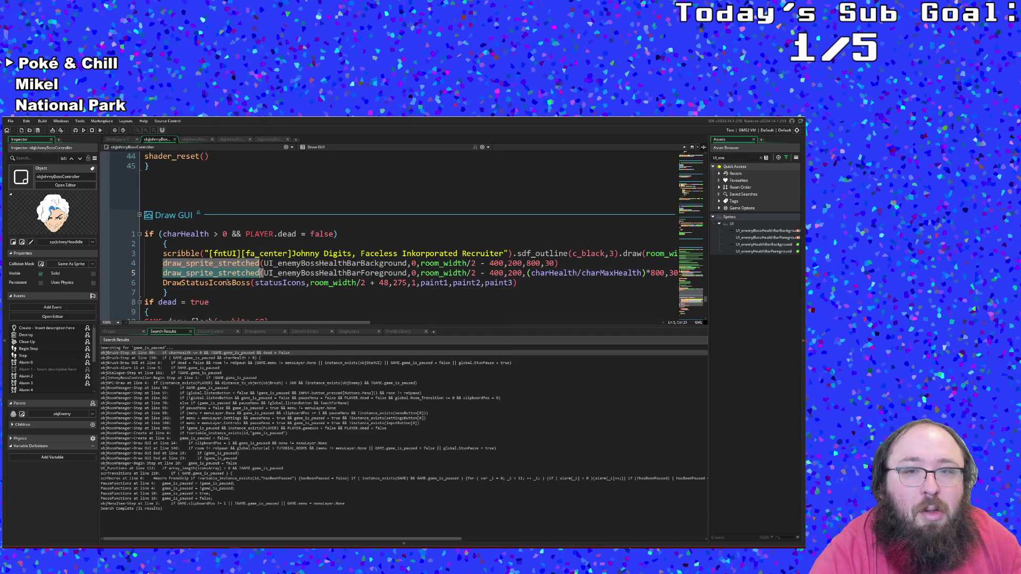
pyautogui.moveTo(266, 323); pyautogui.dragTo(315, 324)
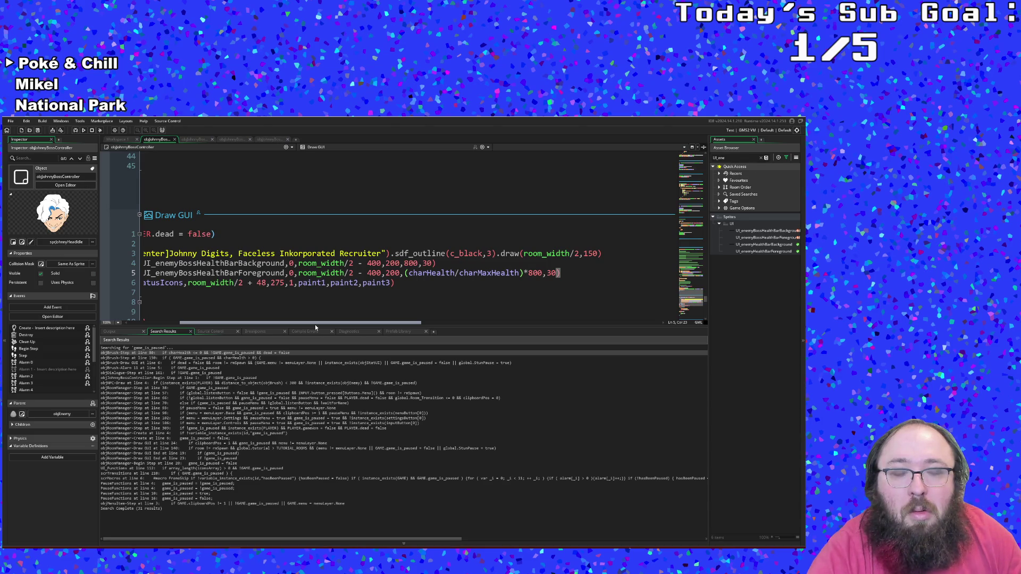
pyautogui.moveTo(315, 324); pyautogui.dragTo(298, 325)
pyautogui.click(298, 284)
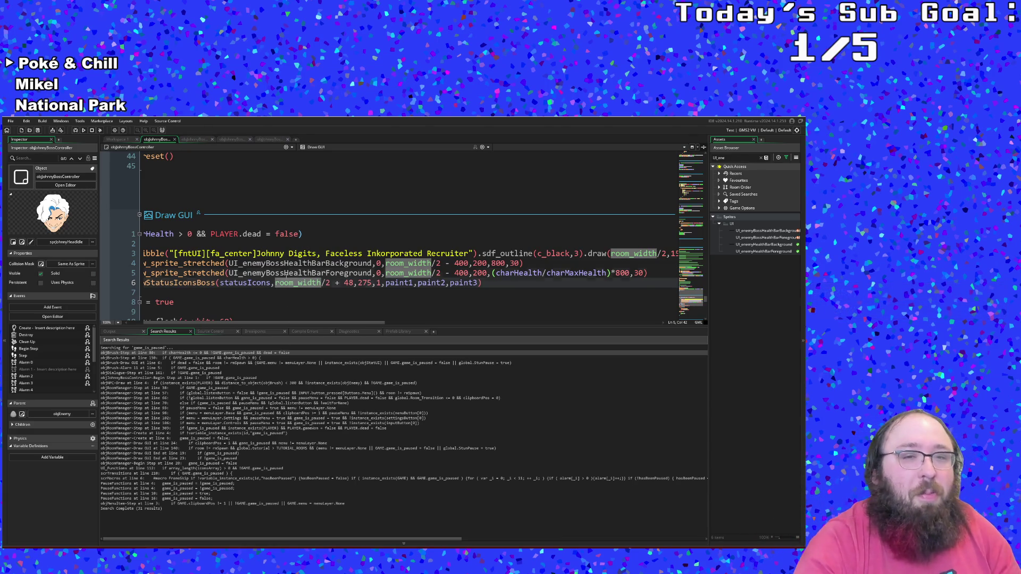
# - Inspect the sprite arguments of the draw_sprite_stretched calls and their signature help
pyautogui.click(286, 273)
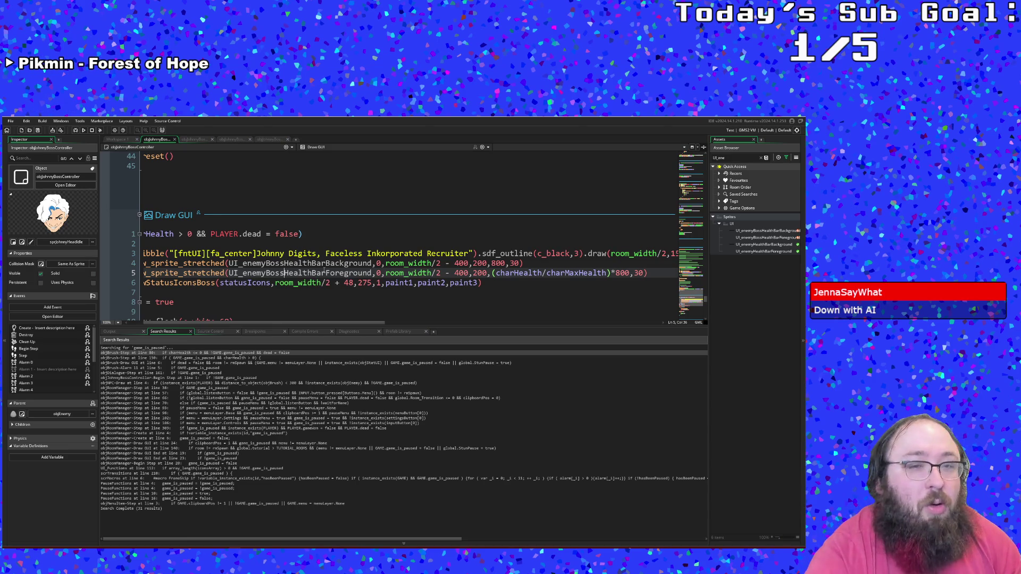
pyautogui.click(290, 264)
pyautogui.click(221, 264)
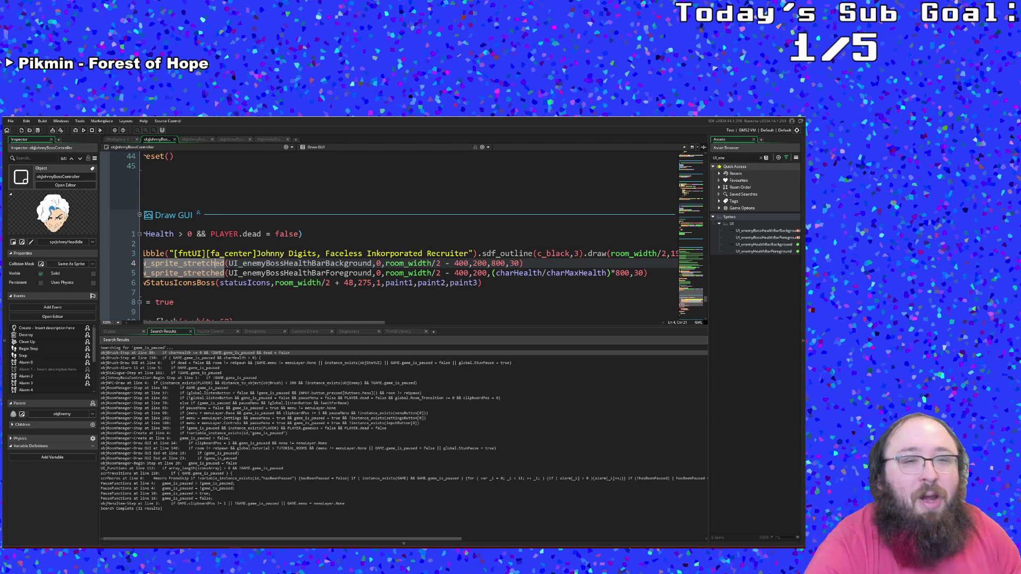
pyautogui.moveTo(215, 272)
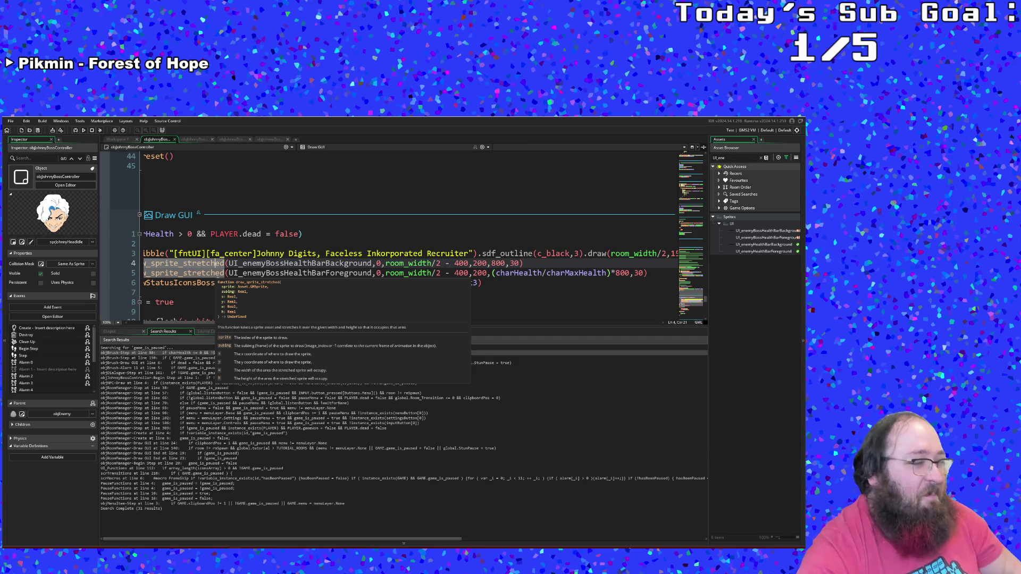
pyautogui.click(276, 274)
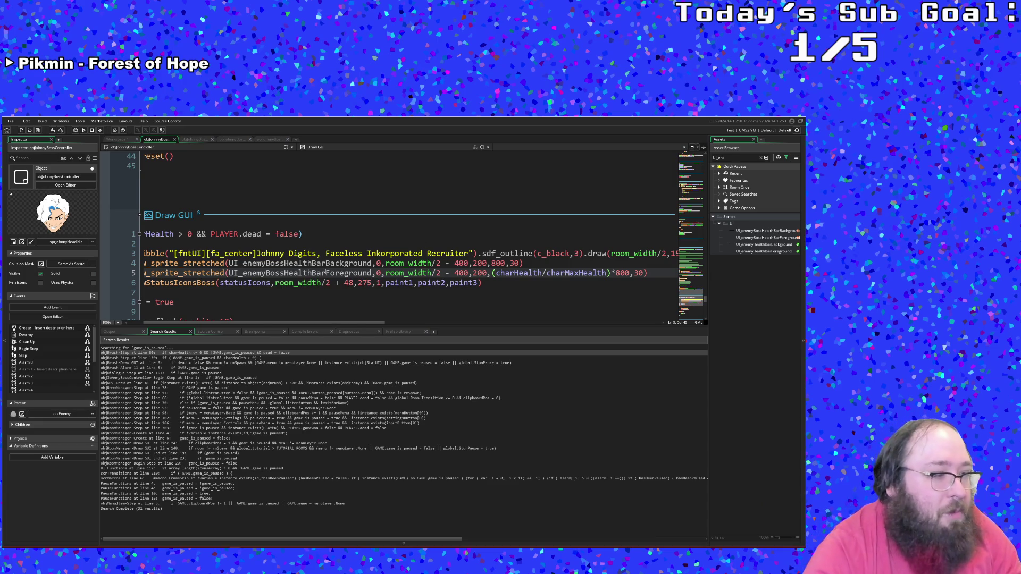
# - Review line 5's foreground sprite argument, then go to the Google results in Chrome
pyautogui.click(372, 272)
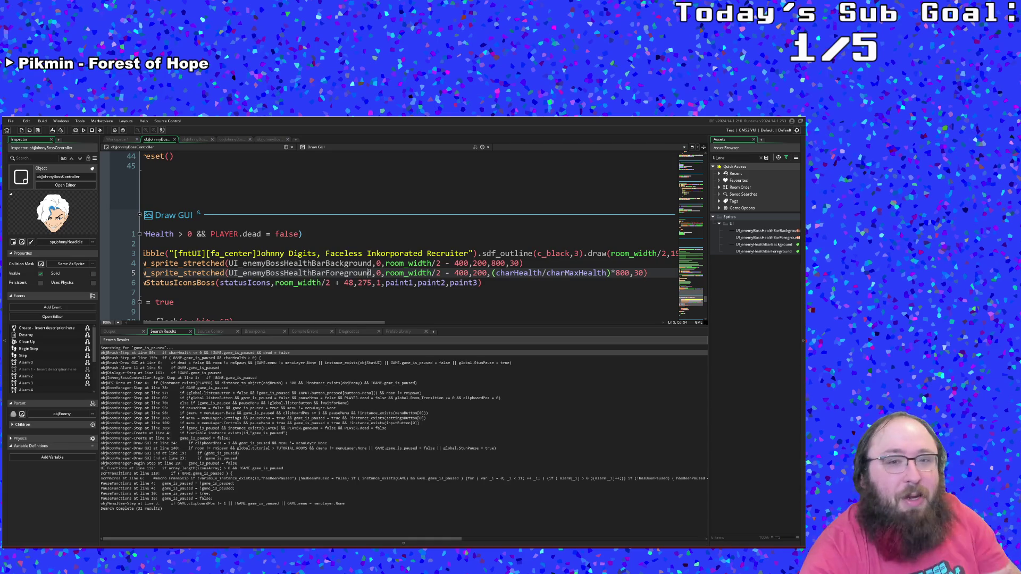
pyautogui.moveTo(343, 323)
pyautogui.mouseDown()
pyautogui.moveTo(354, 324)
pyautogui.moveTo(337, 325)
pyautogui.mouseUp()
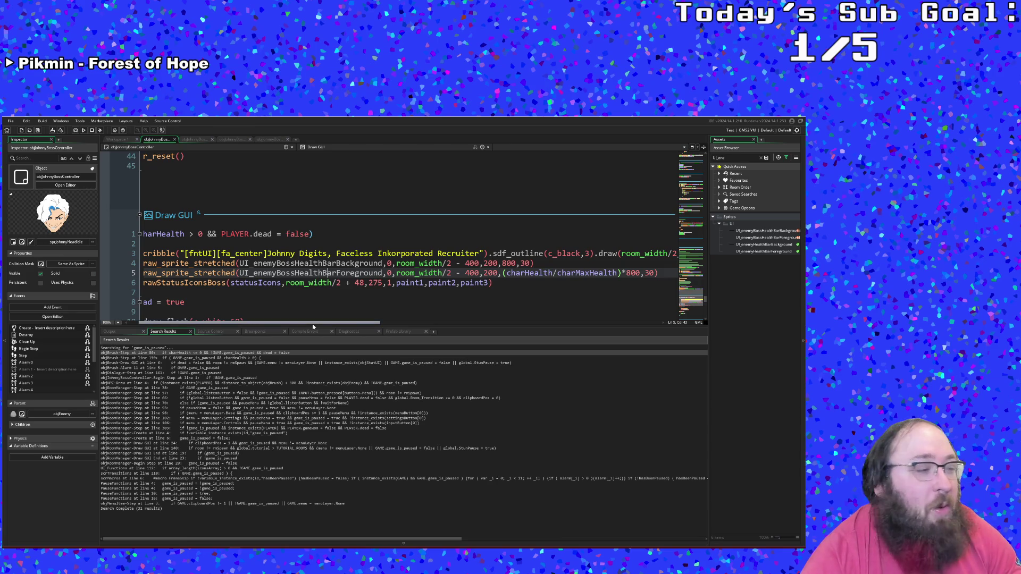
pyautogui.moveTo(312, 327)
pyautogui.mouseDown()
pyautogui.moveTo(367, 329)
pyautogui.moveTo(300, 329)
pyautogui.mouseUp()
pyautogui.click(296, 273)
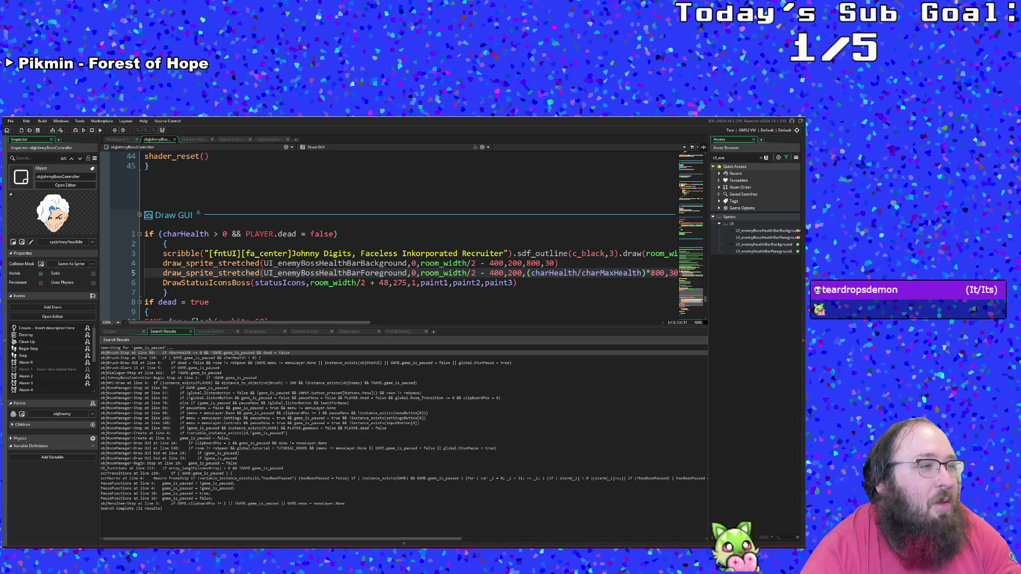
pyautogui.click(412, 273)
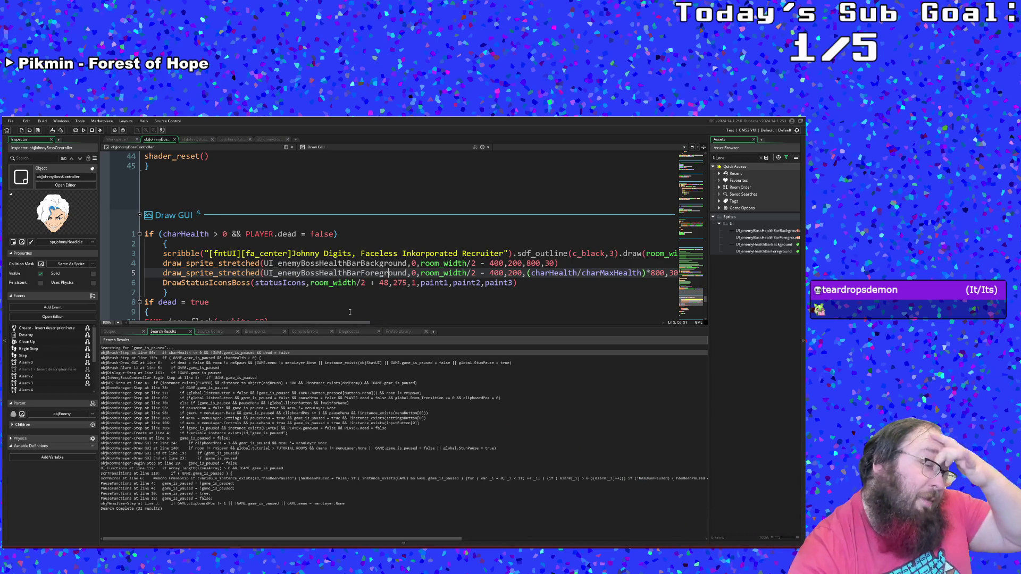
pyautogui.click(290, 536)
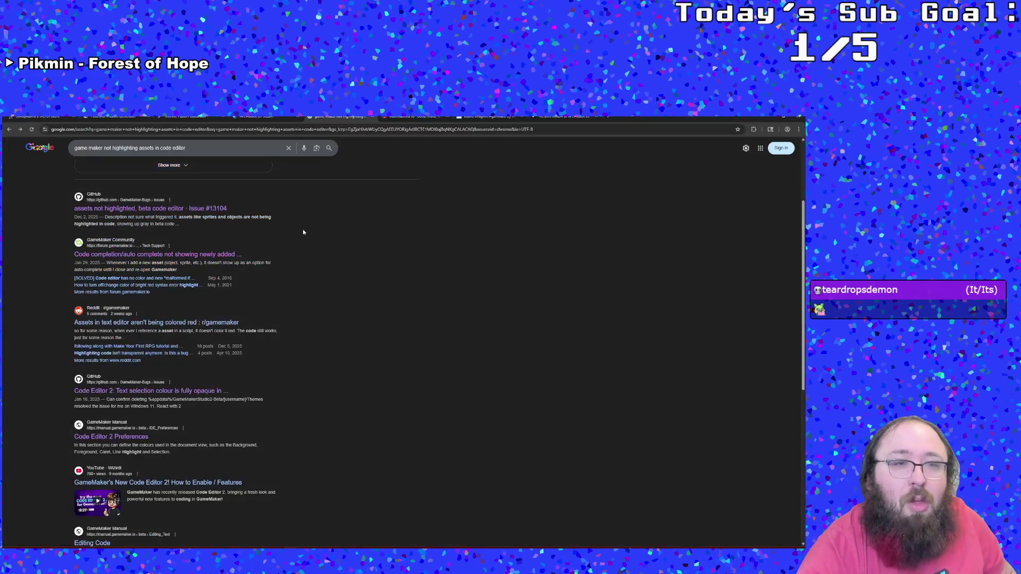
# - Change the Google query's ending to 'sprite masking gui layer' and run the search
pyautogui.click(222, 150)
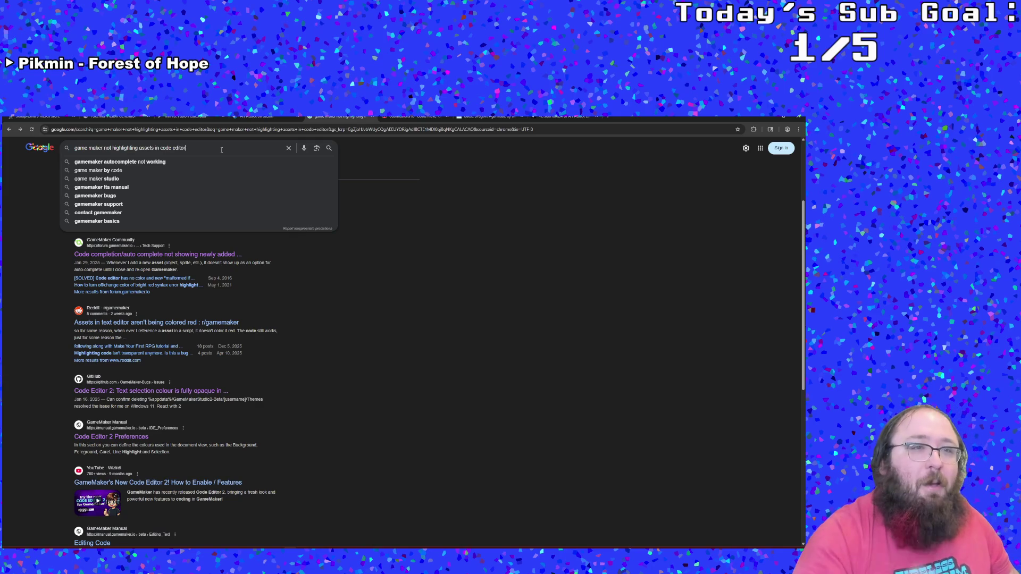
pyautogui.moveTo(219, 150)
pyautogui.mouseDown()
pyautogui.moveTo(97, 149)
pyautogui.moveTo(109, 150)
pyautogui.mouseUp()
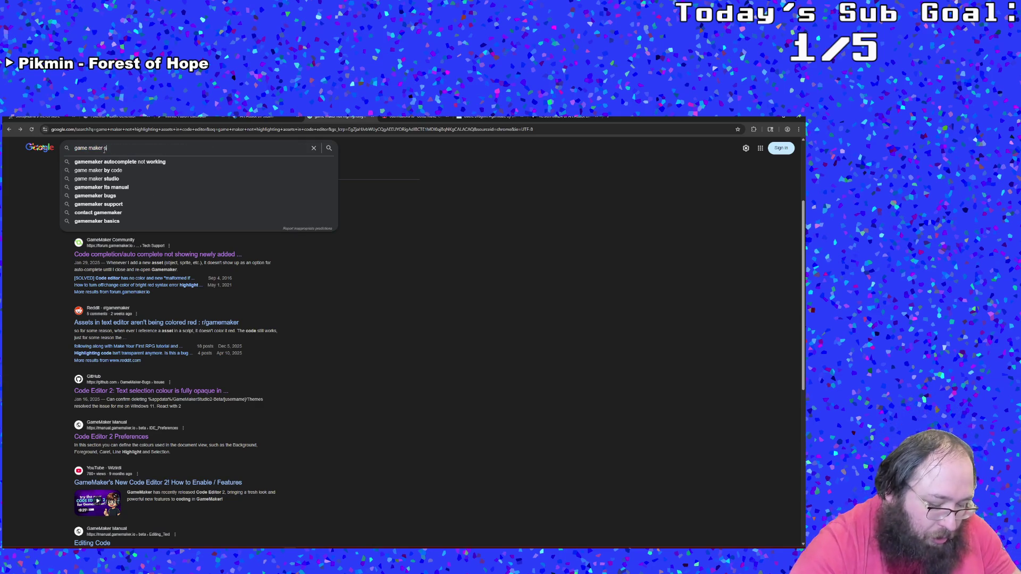
pyautogui.write('sprite masking gui layer')
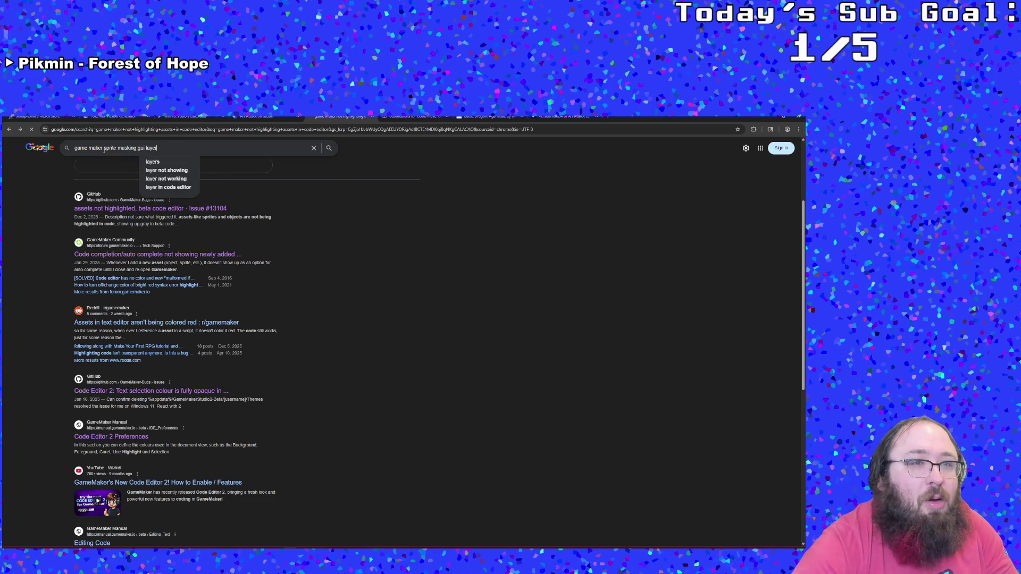
pyautogui.press('Return')
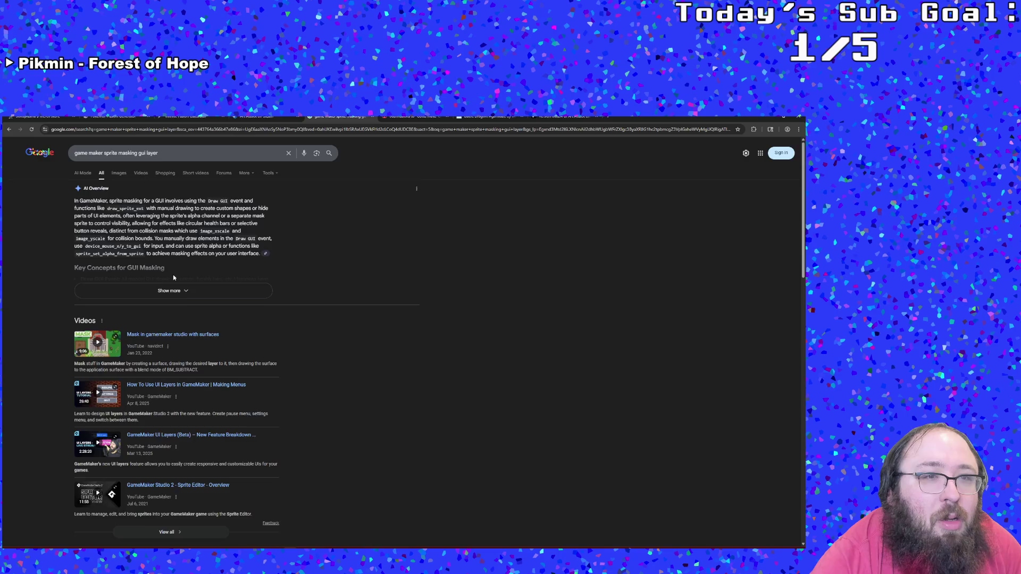
# - Open the Reddit '[1.4] Creating a mask' thread and follow its link to the GameMaker clipping tutorial
pyautogui.scroll(-4, 167, 269)
pyautogui.scroll(4, 186, 282)
pyautogui.scroll(-2, 198, 288)
pyautogui.scroll(-3, 199, 289)
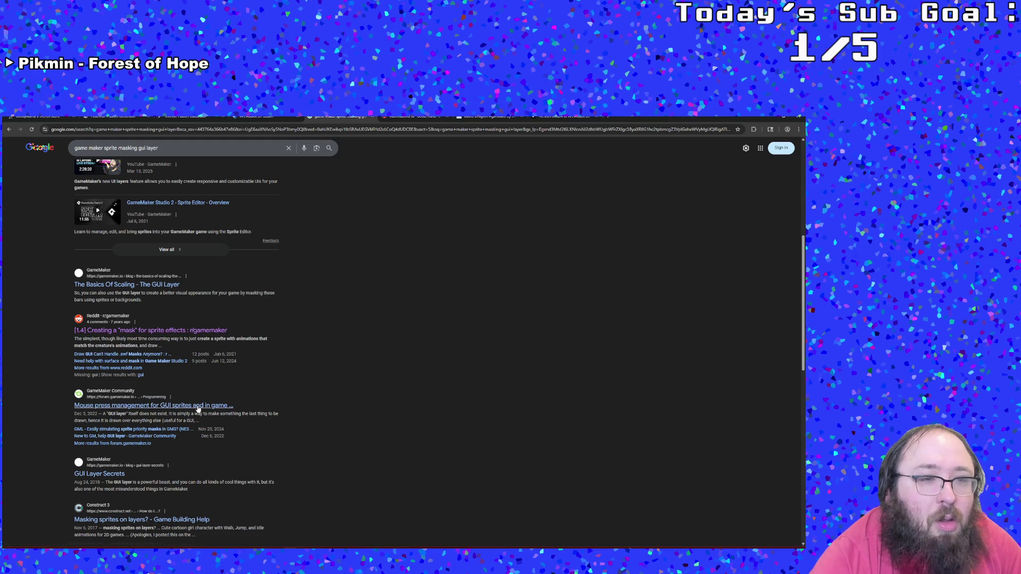
pyautogui.click(191, 331)
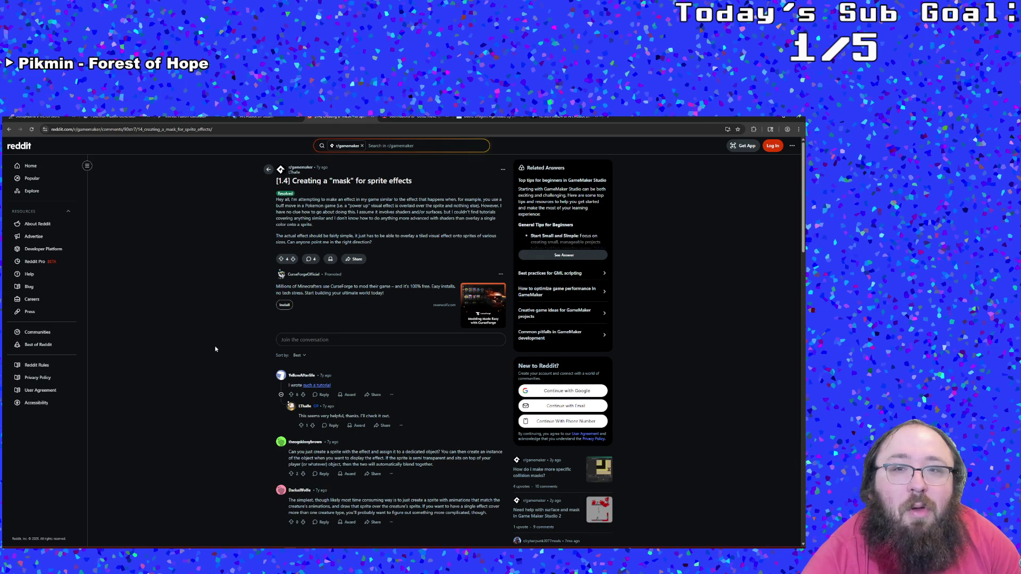
pyautogui.scroll(-2, 215, 349)
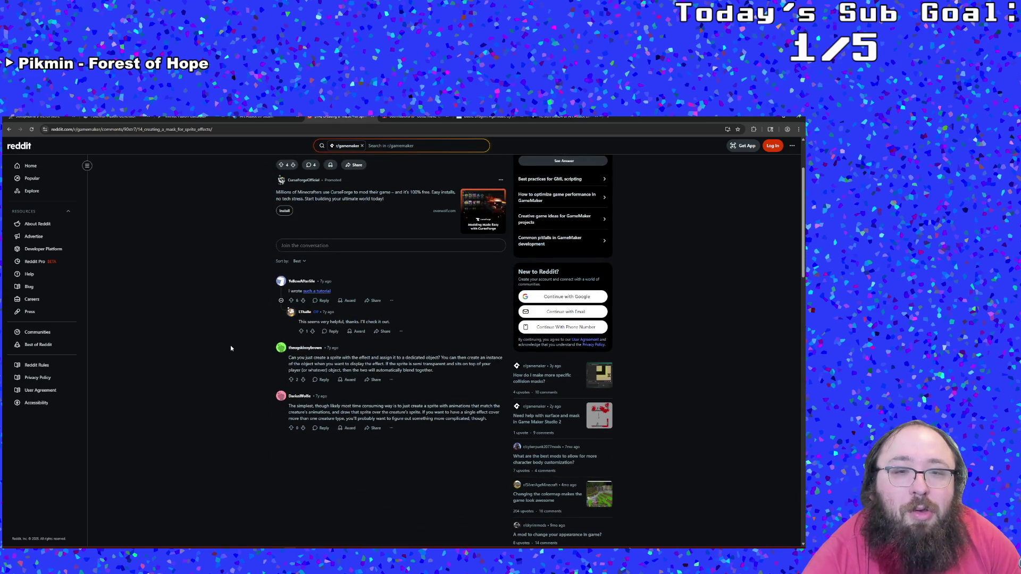
pyautogui.scroll(2, 231, 348)
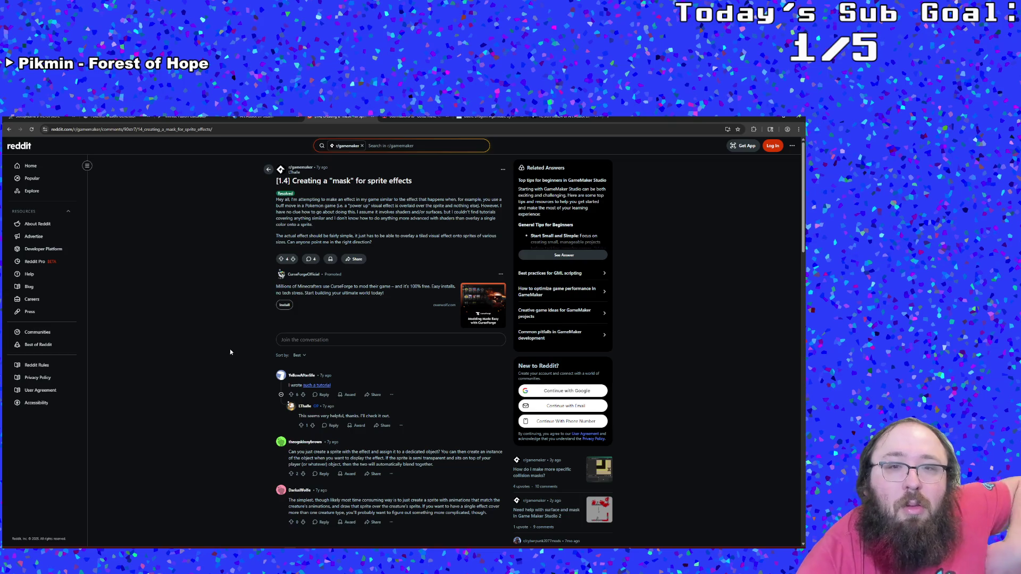
pyautogui.click(312, 384)
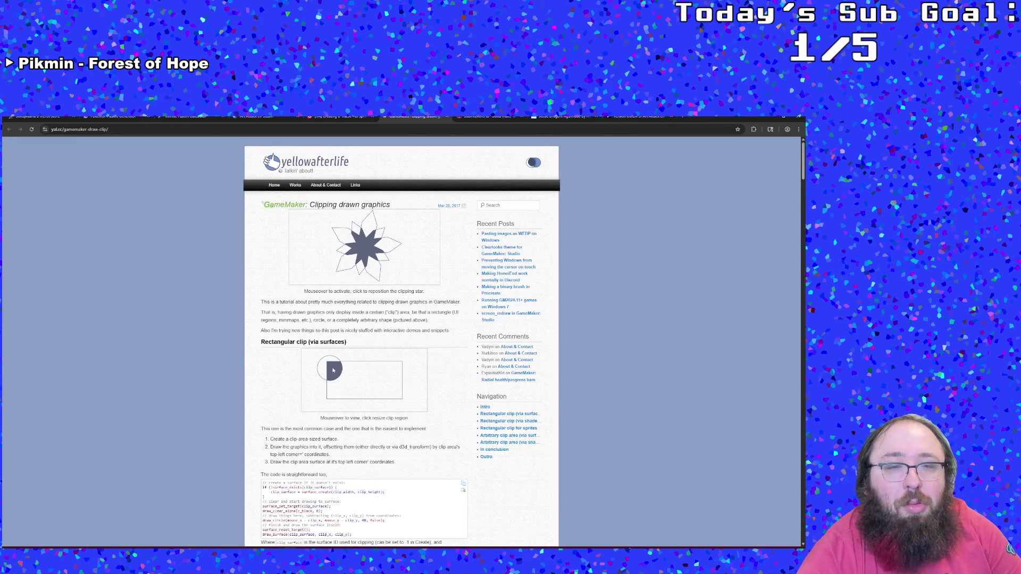
# - Scroll the yal.cc post to the 'Arbitrary clip area (via surfaces)' sample code and select surface_set_target
pyautogui.scroll(-5, 335, 369)
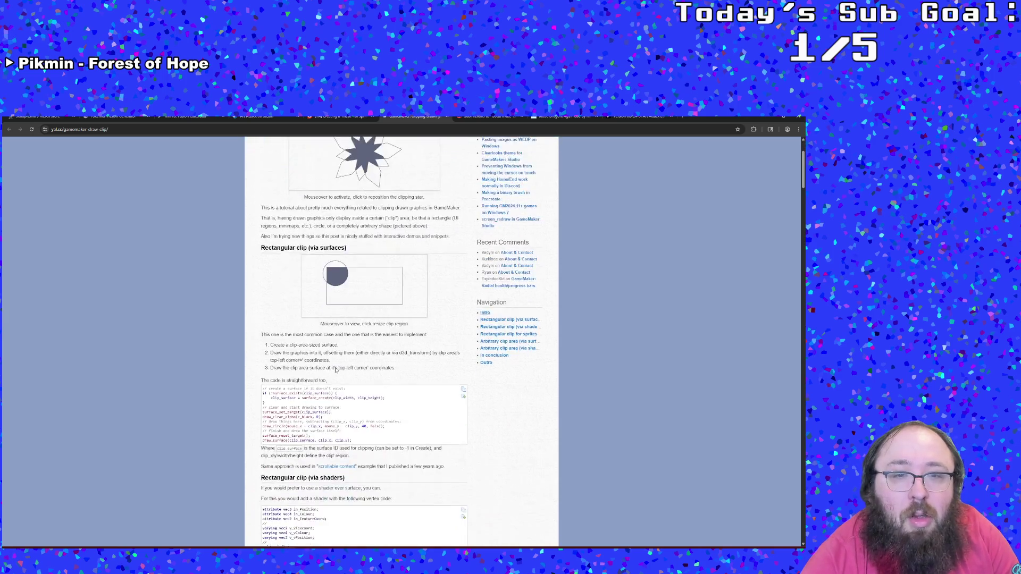
pyautogui.scroll(-5, 333, 367)
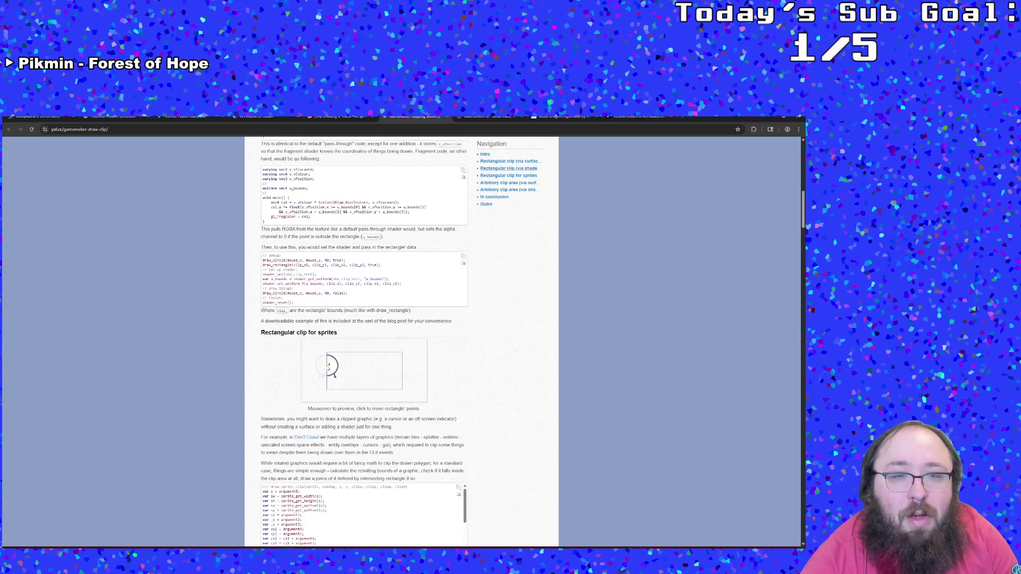
pyautogui.scroll(-7, 329, 371)
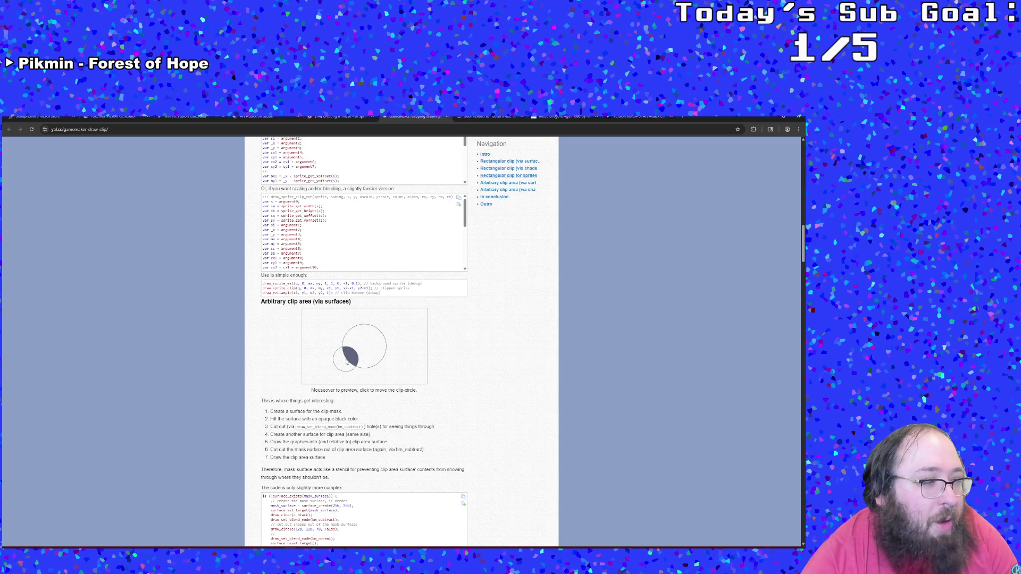
pyautogui.scroll(-1, 348, 362)
pyautogui.scroll(-4, 347, 362)
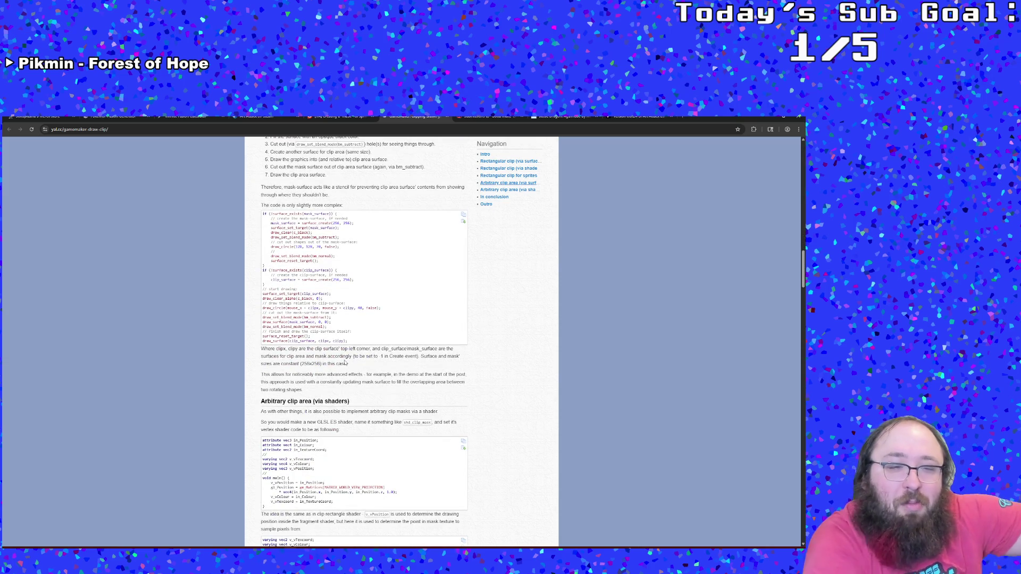
pyautogui.scroll(-3, 344, 361)
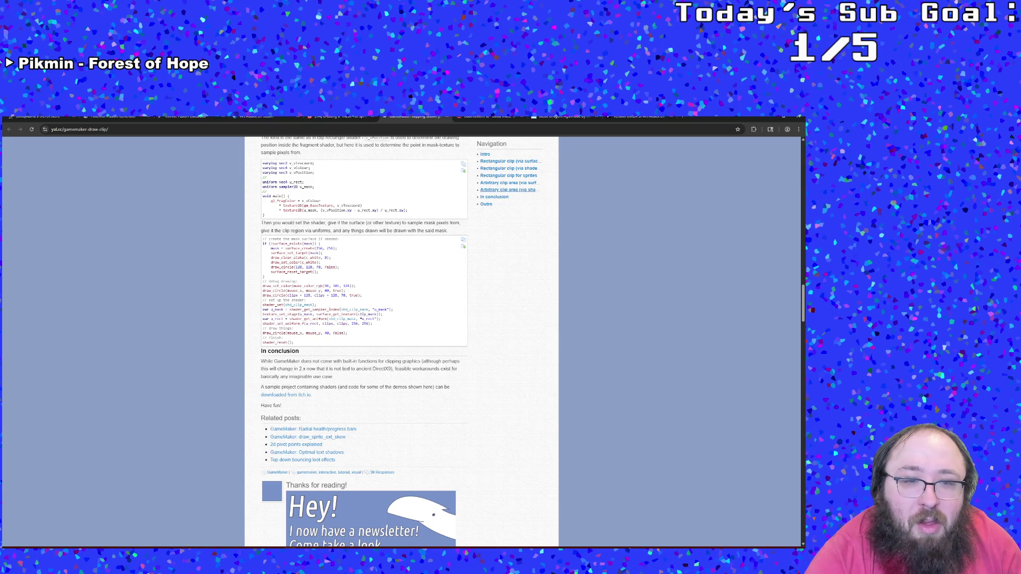
pyautogui.scroll(8, 361, 318)
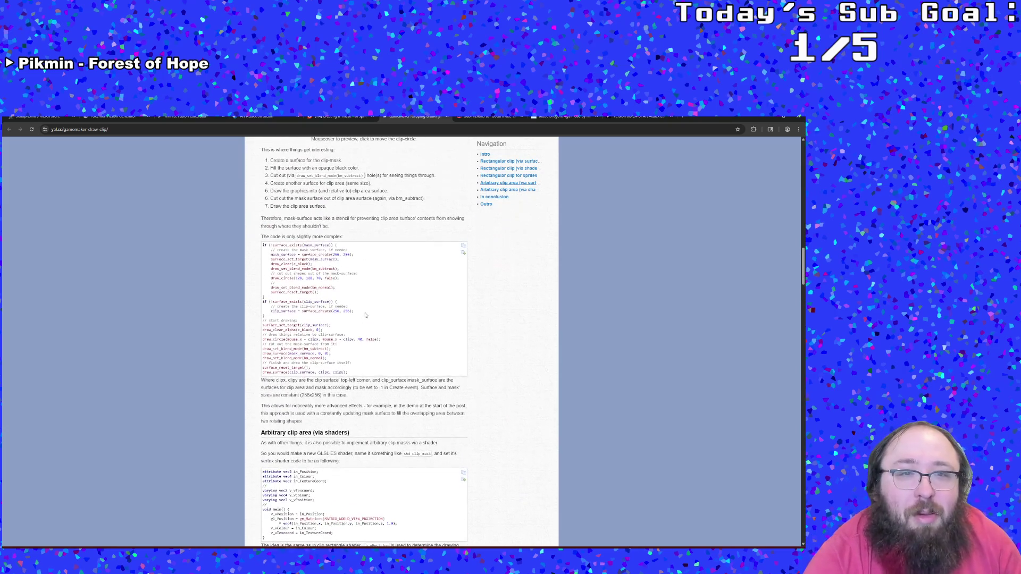
pyautogui.scroll(5, 365, 315)
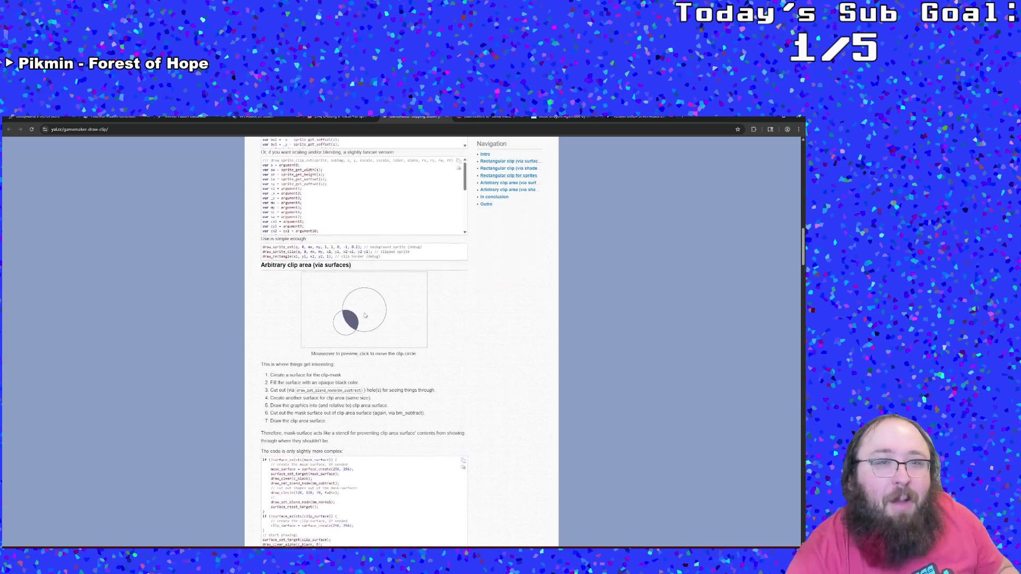
pyautogui.scroll(6, 365, 315)
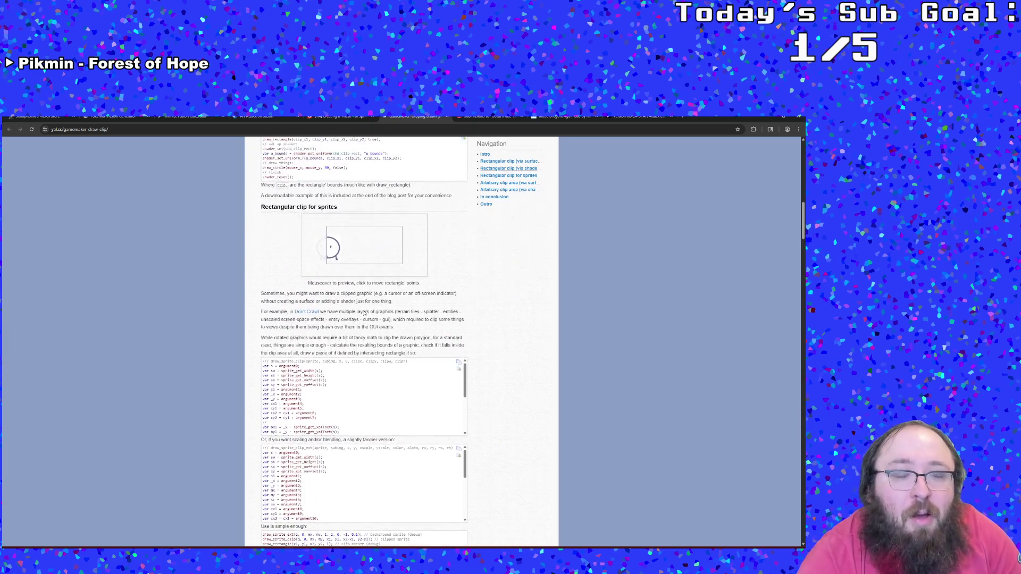
pyautogui.scroll(-9, 364, 313)
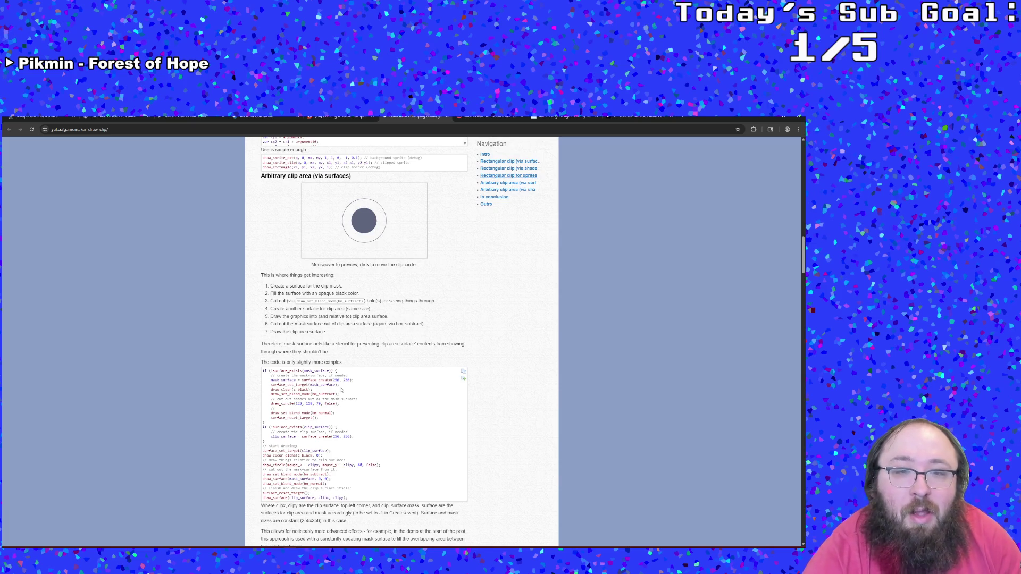
pyautogui.doubleClick(285, 384)
# - Select and copy the whole surface clip-mask example code from the article
pyautogui.scroll(-1, 286, 384)
pyautogui.click(286, 382)
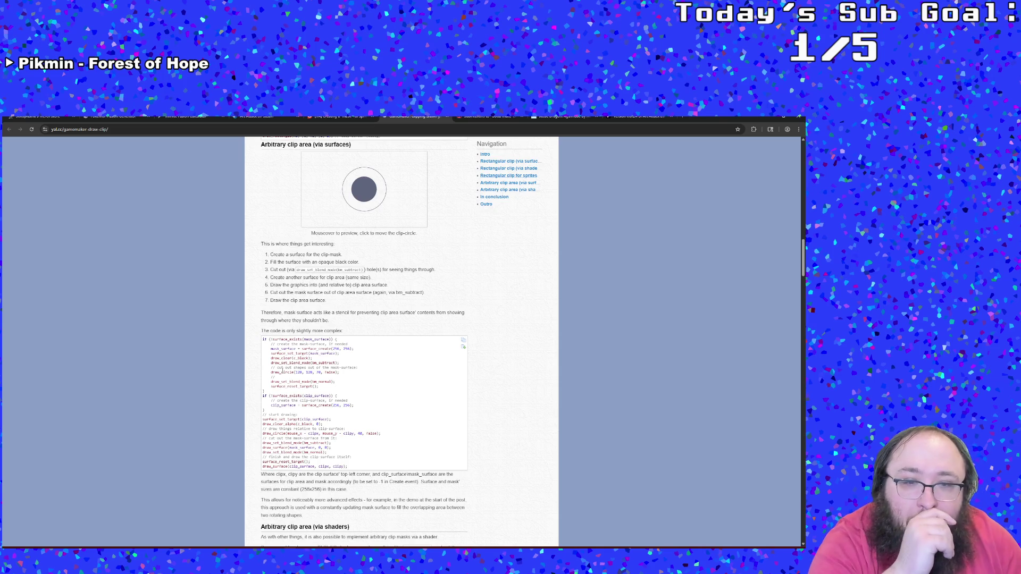
pyautogui.scroll(-1, 283, 370)
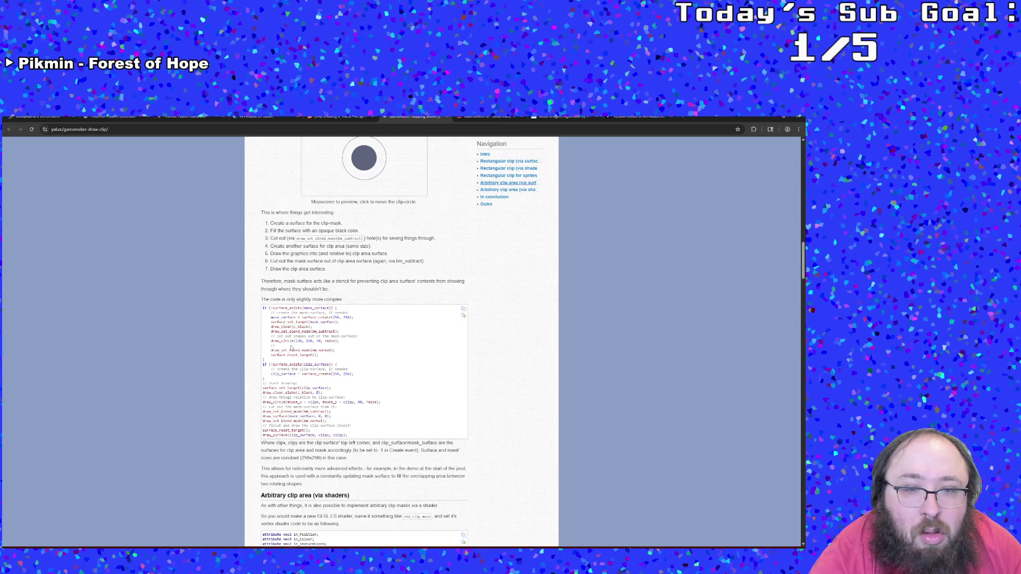
pyautogui.scroll(-1, 291, 348)
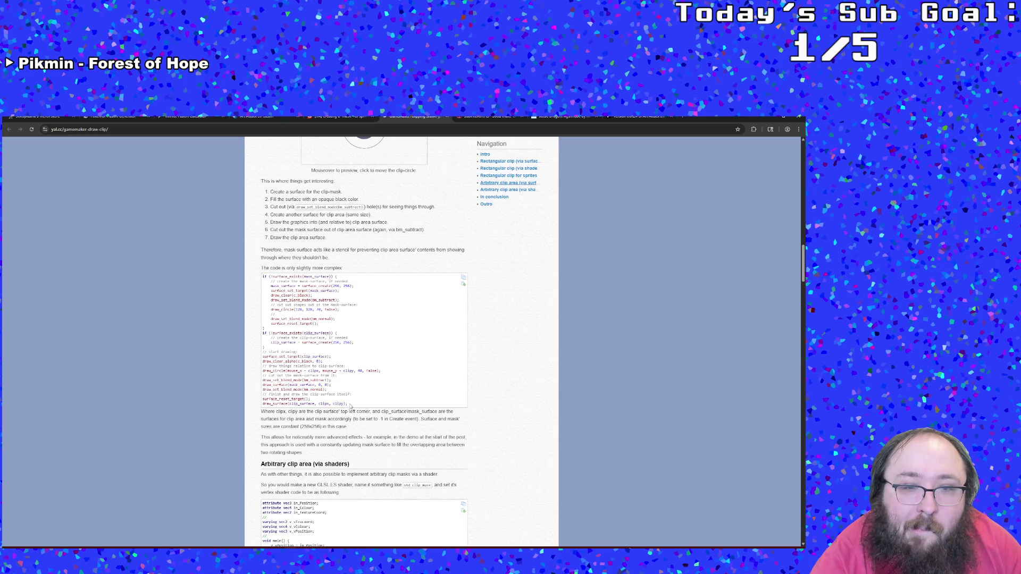
pyautogui.moveTo(350, 405)
pyautogui.mouseDown()
pyautogui.moveTo(260, 268)
pyautogui.moveTo(262, 276)
pyautogui.mouseUp()
pyautogui.rightClick(273, 292)
pyautogui.click(279, 299)
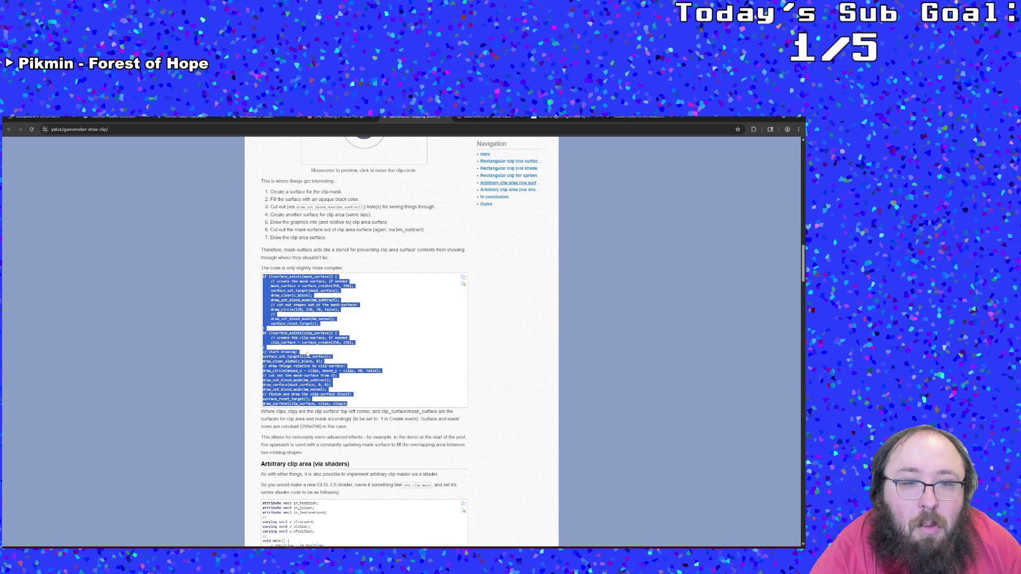
pyautogui.click(292, 510)
# - Finish reading the tutorial and return to GameMaker's Draw GUI health-bar code
pyautogui.scroll(-2, 292, 511)
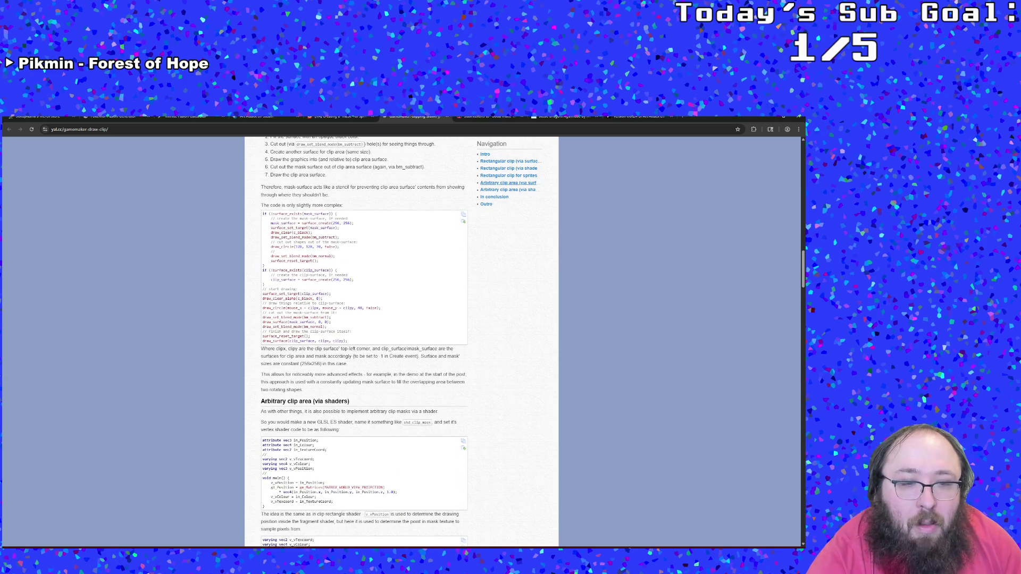
pyautogui.moveTo(304, 547)
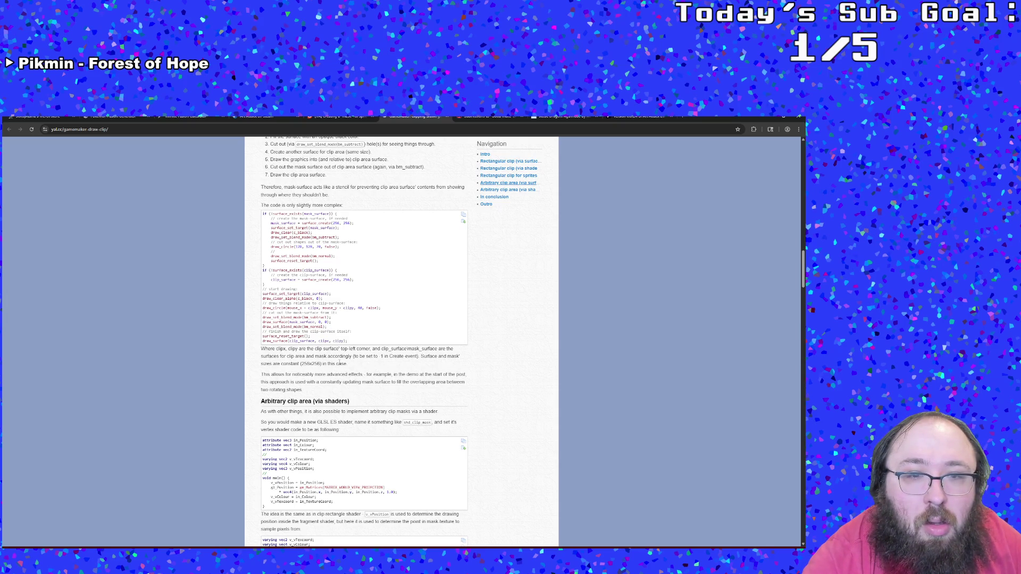
pyautogui.doubleClick(339, 362)
pyautogui.click(338, 362)
pyautogui.hotkey('alt', 'Tab')
pyautogui.click(357, 291)
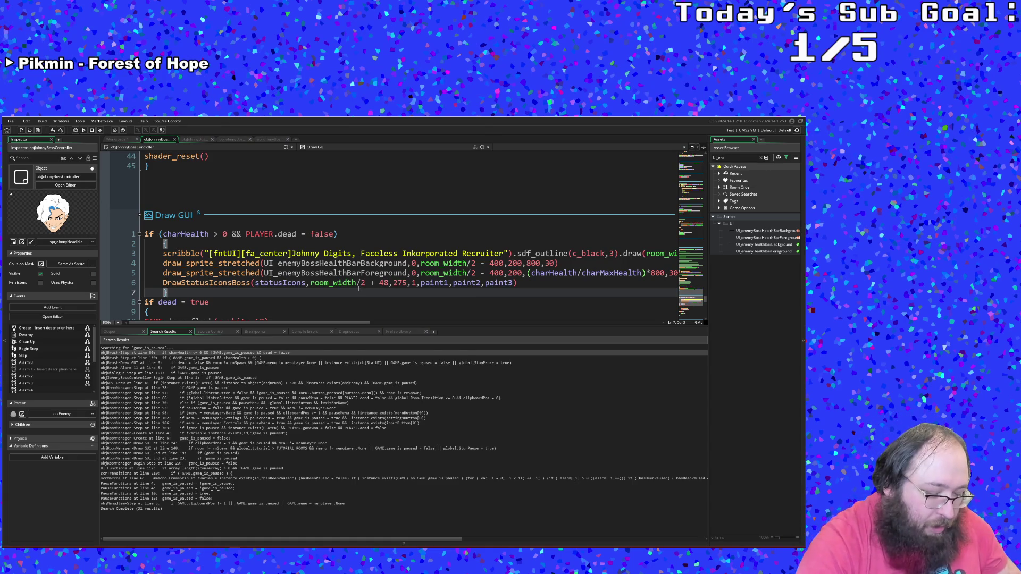
# - Use the Ctrl+T asset search with 'UIF' to locate the UI_Functions script
pyautogui.hotkey('ctrl', 't')
pyautogui.write('uiFu')
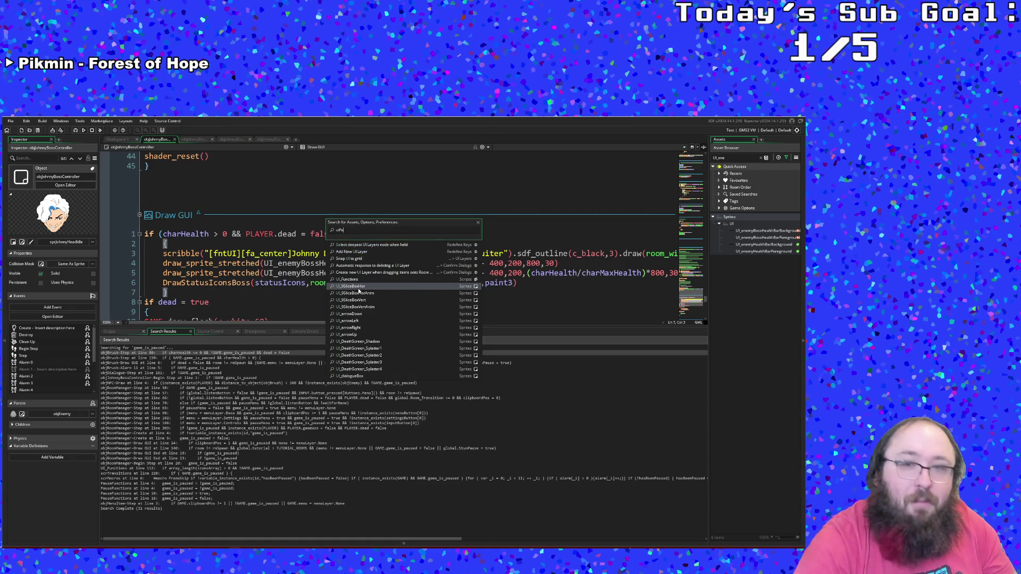
pyautogui.press('BackSpace')
pyautogui.press('BackSpace')
pyautogui.press('BackSpace')
pyautogui.write('uUIF')
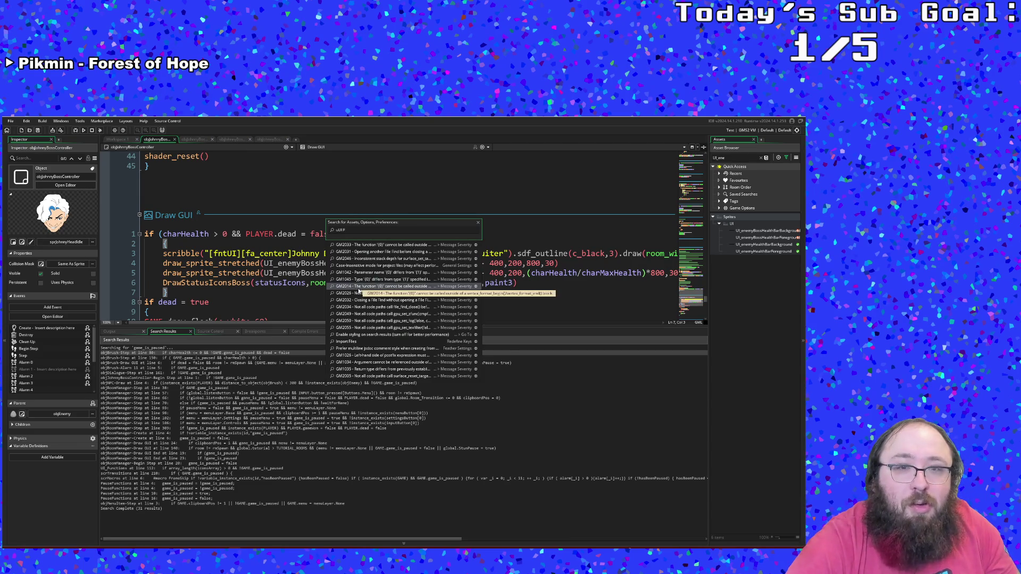
pyautogui.write('UI')
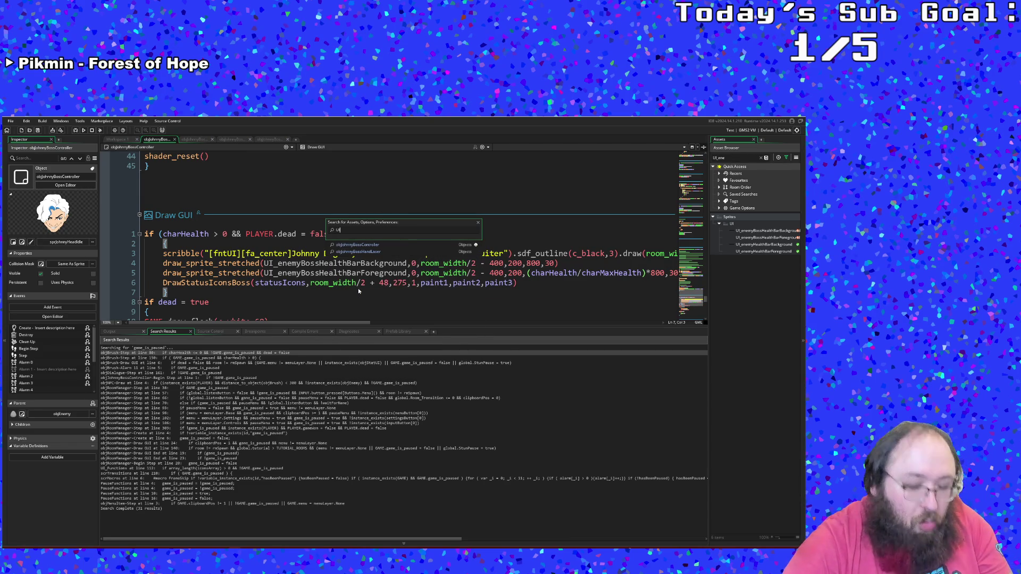
pyautogui.write('_F')
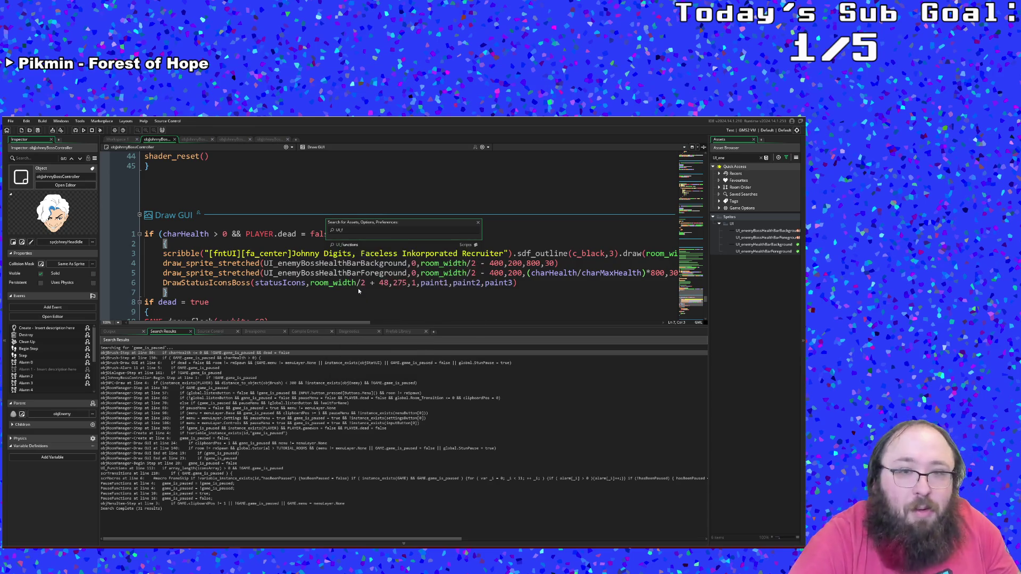
# - Open UI_Functions and scroll past enableStencil and enableStencilExt to the script's end
pyautogui.press('Return')
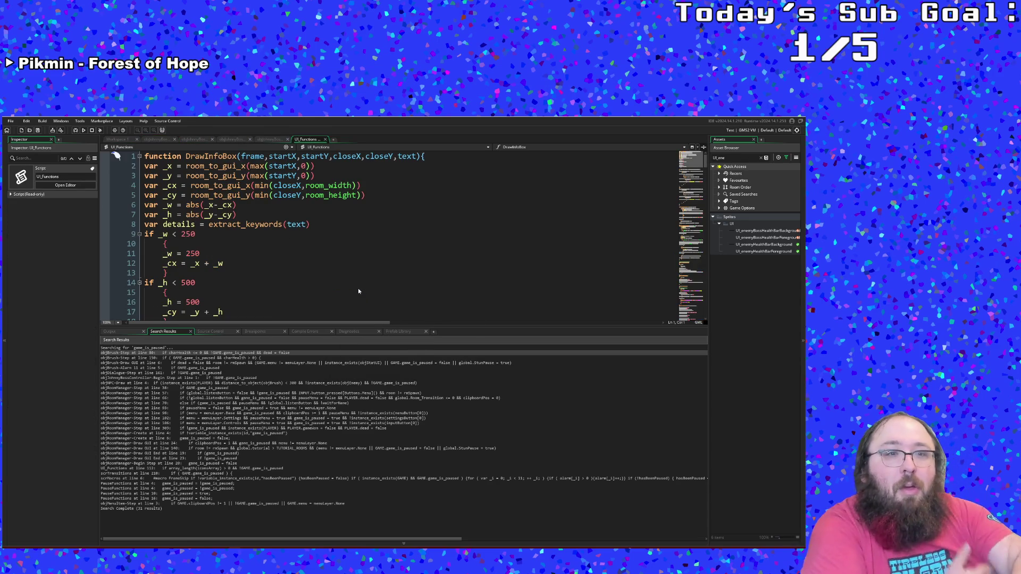
pyautogui.scroll(-20, 359, 291)
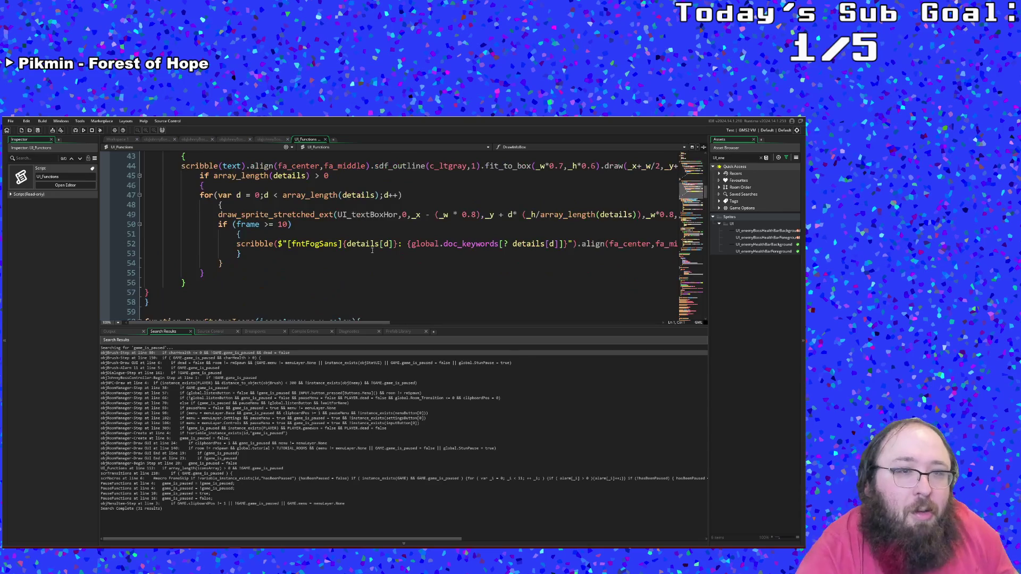
pyautogui.scroll(-20, 372, 251)
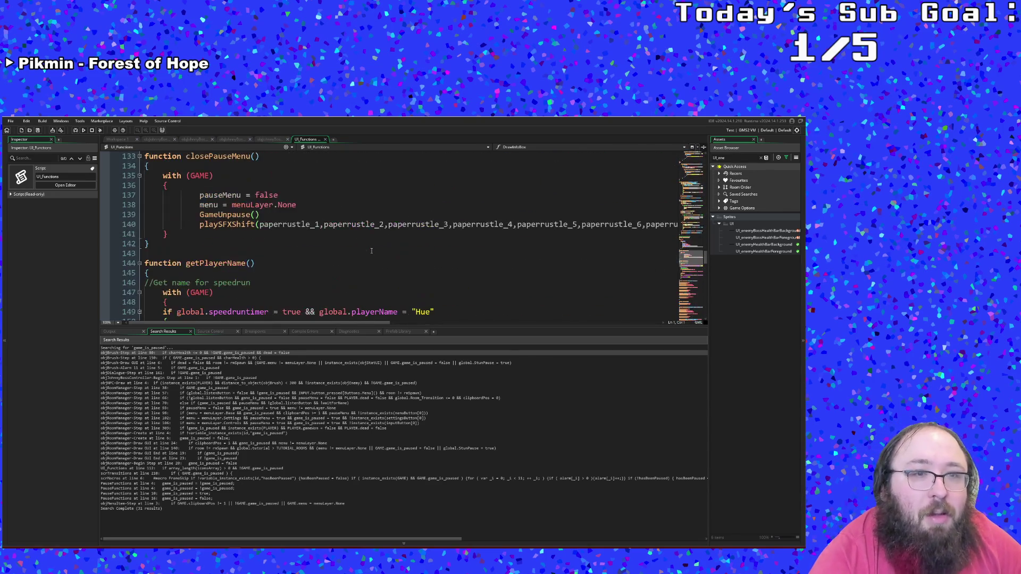
pyautogui.scroll(-15, 371, 250)
pyautogui.scroll(6, 369, 253)
pyautogui.scroll(2, 369, 254)
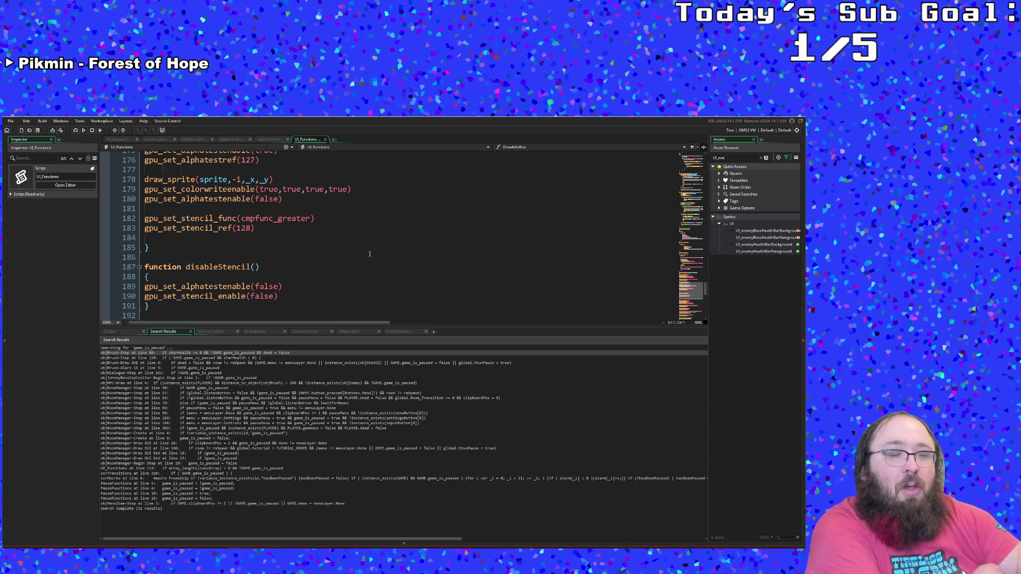
pyautogui.scroll(-4, 369, 253)
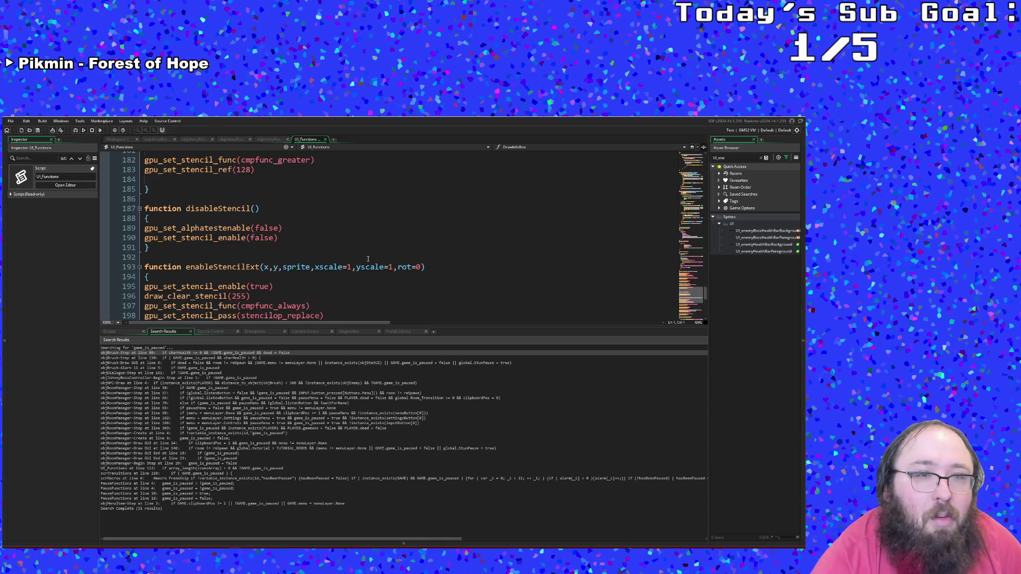
pyautogui.scroll(-6, 361, 260)
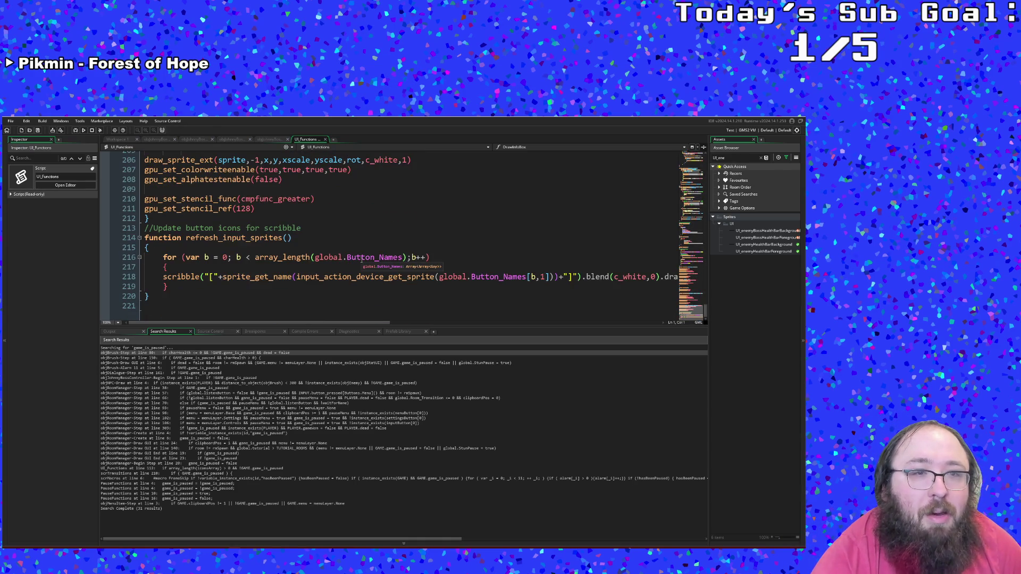
pyautogui.click(248, 303)
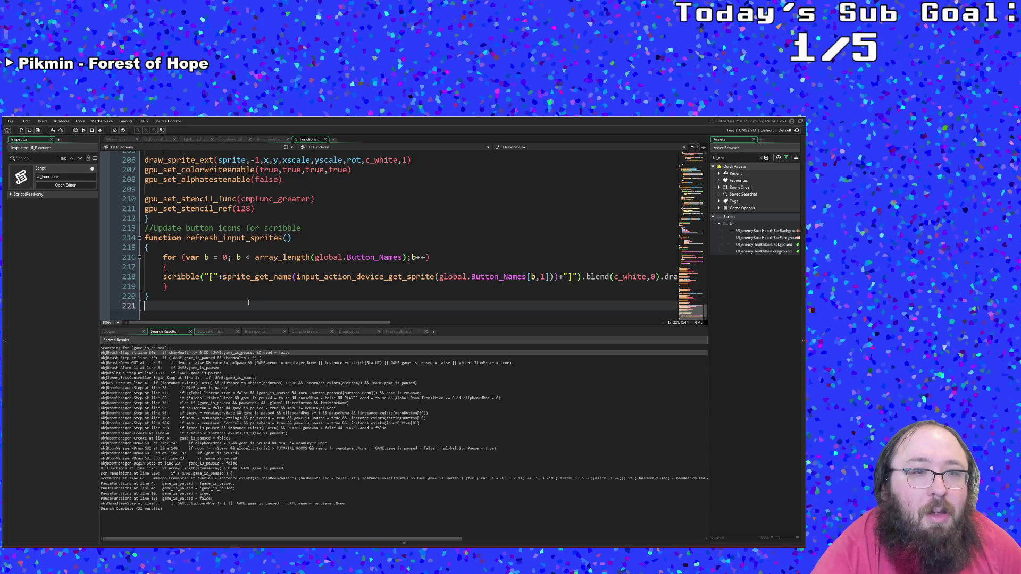
# - Below enableStencilExt's closing brace, write '//GUI compatible stencil function' and paste the copied mask code beneath
pyautogui.click(155, 219)
pyautogui.press('Return')
pyautogui.press('Return')
pyautogui.press('Return')
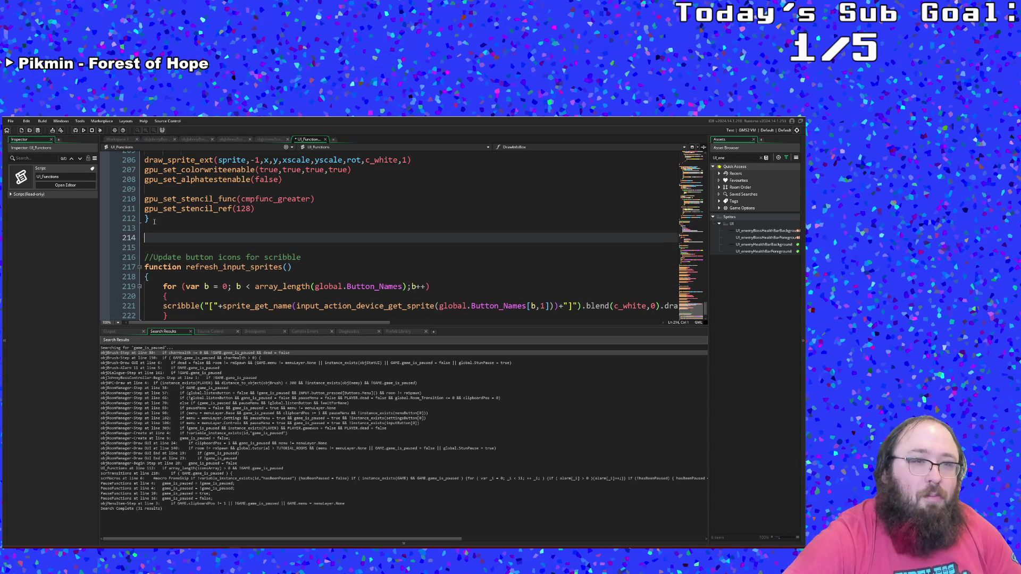
pyautogui.press('Up')
pyautogui.write('//')
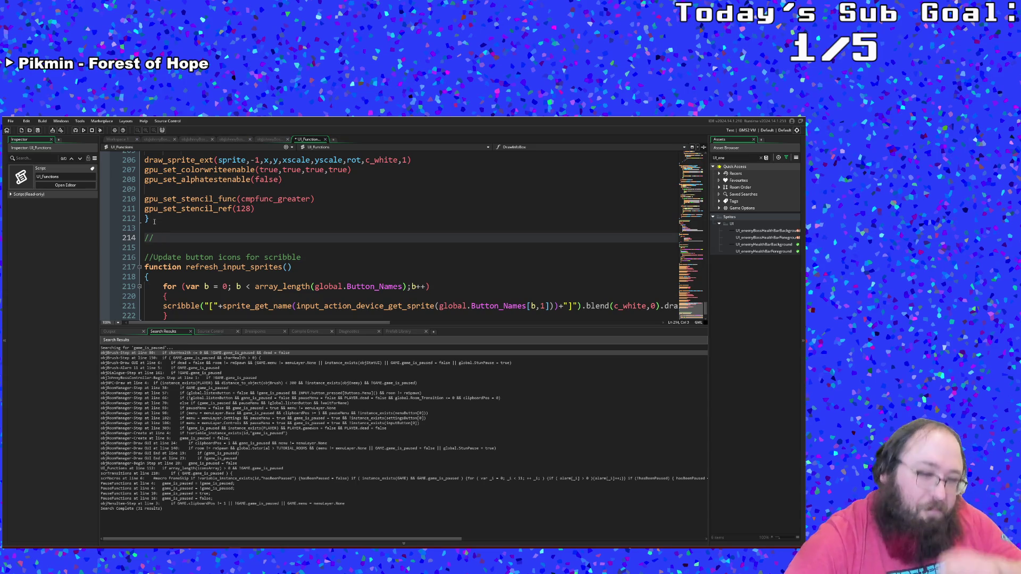
pyautogui.write('GUI St')
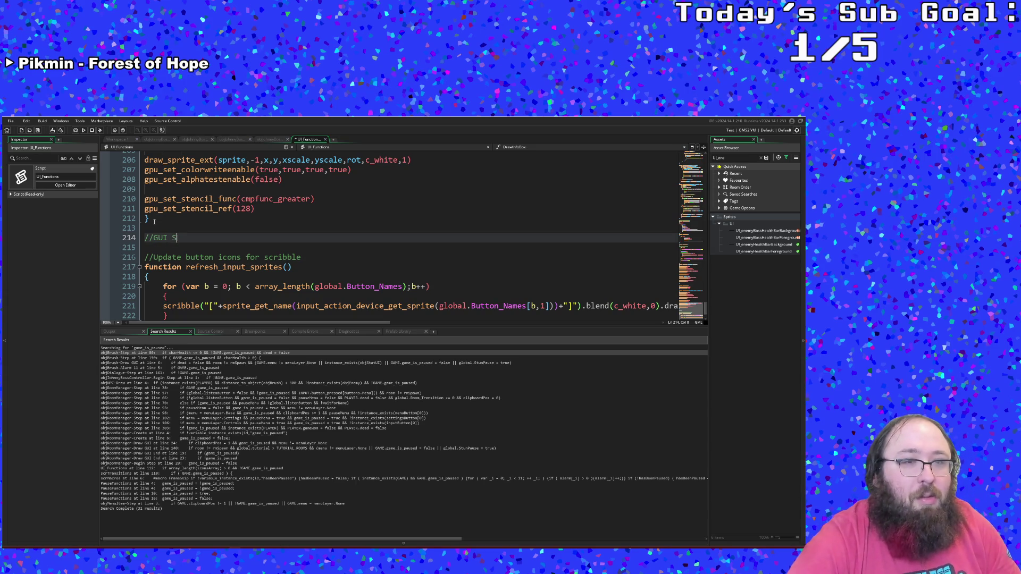
pyautogui.press('BackSpace')
pyautogui.press('BackSpace')
pyautogui.write('compatible')
pyautogui.press('BackSpace')
pyautogui.press('BackSpace')
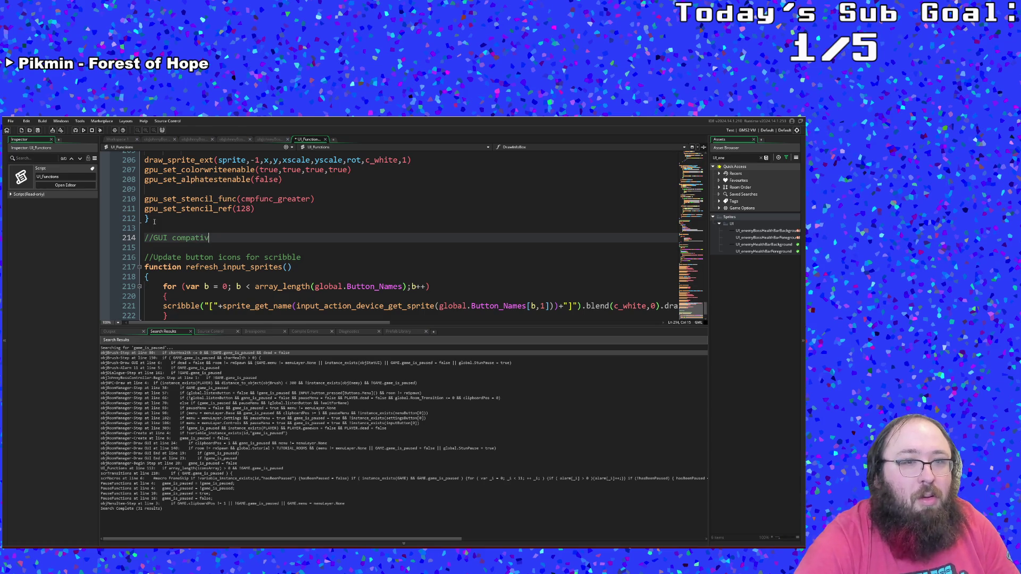
pyautogui.write('le st')
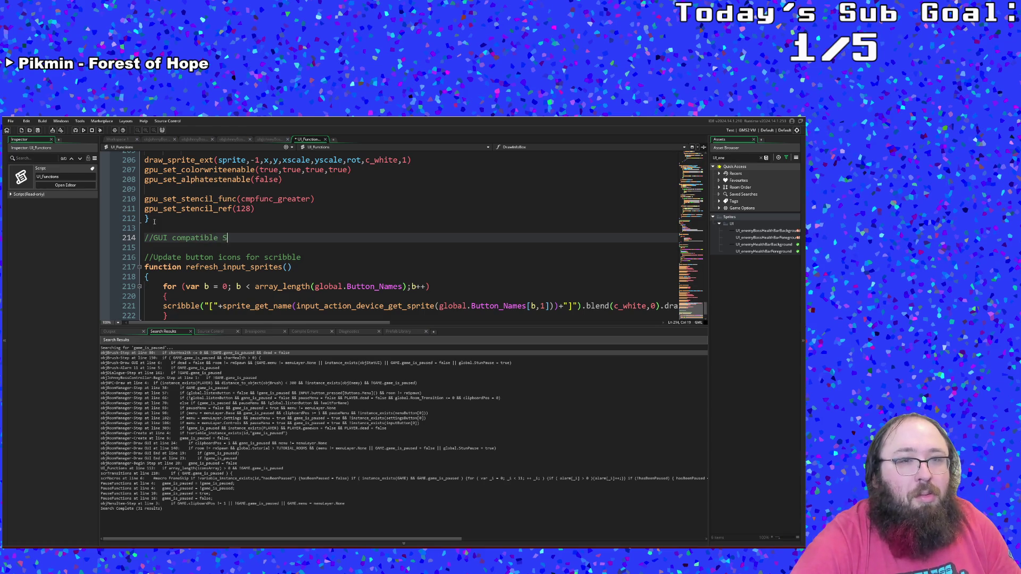
pyautogui.write('enic')
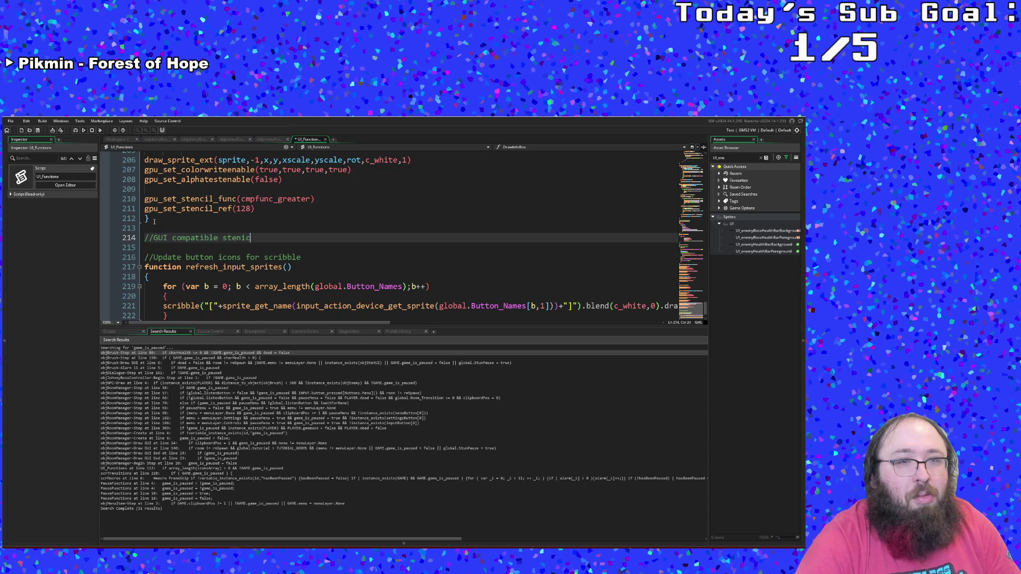
pyautogui.write('il function')
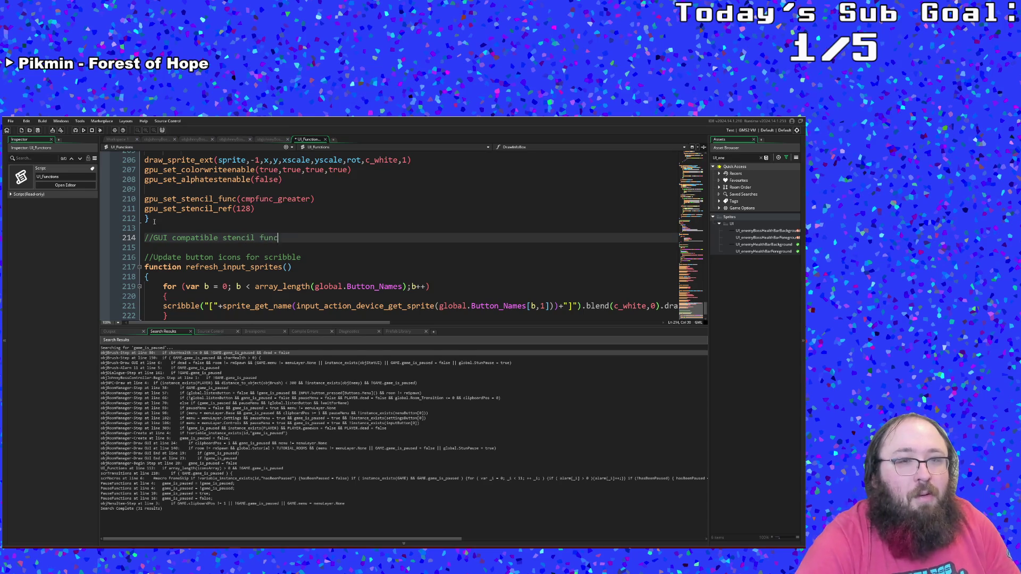
pyautogui.press('Return')
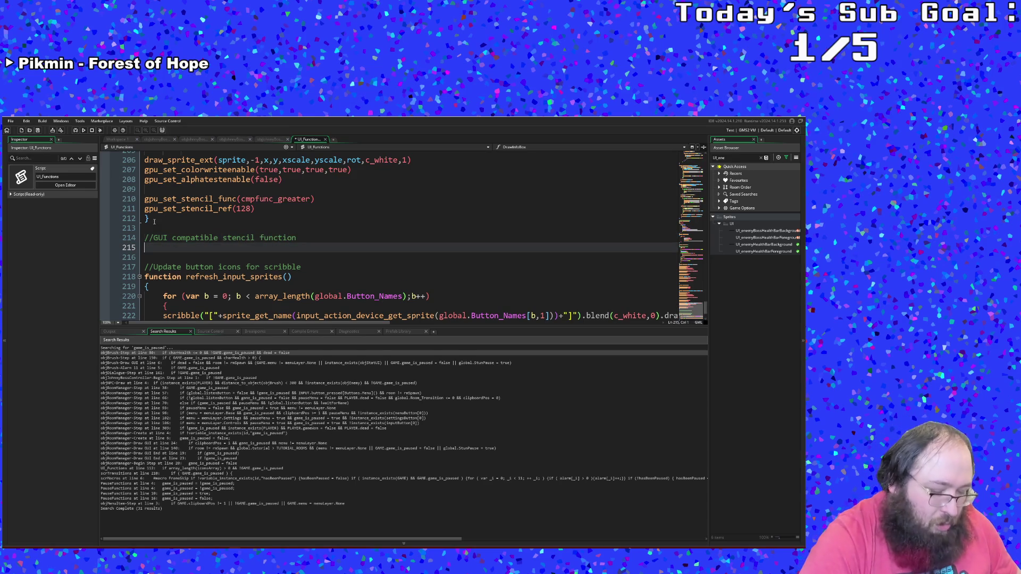
pyautogui.write('if (!surface_exists(mask_surface)) {     // create the mask-surface, if needed     mask_surface = surface_create(256, 256);     surface_set_target(mask_surface);     draw_clear(c_black);     draw_set_blend_mode(bm_subtract);     // cut out shapes out of the mask-surface:     draw_circle(128, 128, 70, false);     //     draw_set_blend_mode(bm_normal);     surface_reset_target(); }')
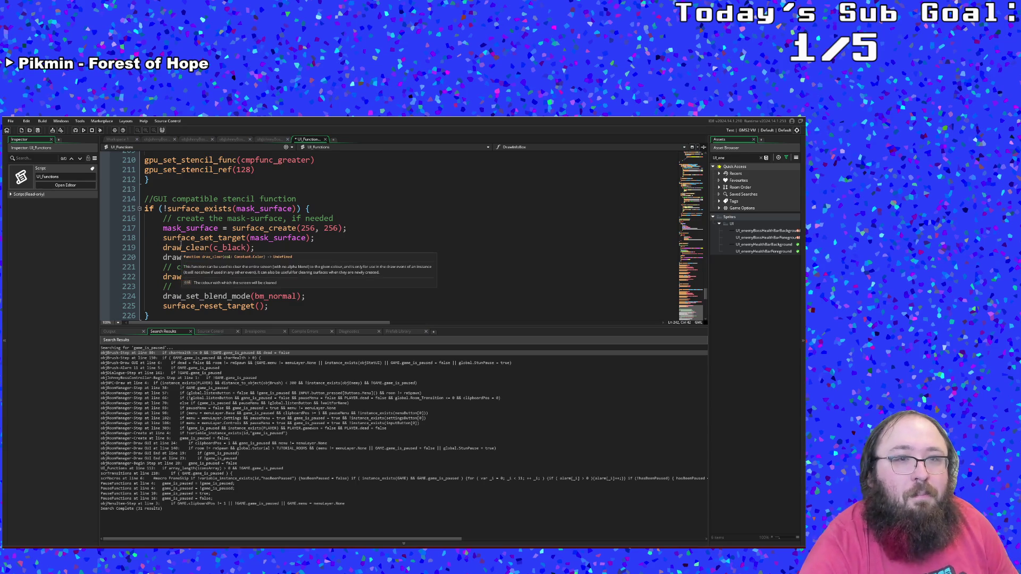
# - Declare 'function enableGUIStencil' under the comment, with an opening brace on the next line
pyautogui.click(183, 228)
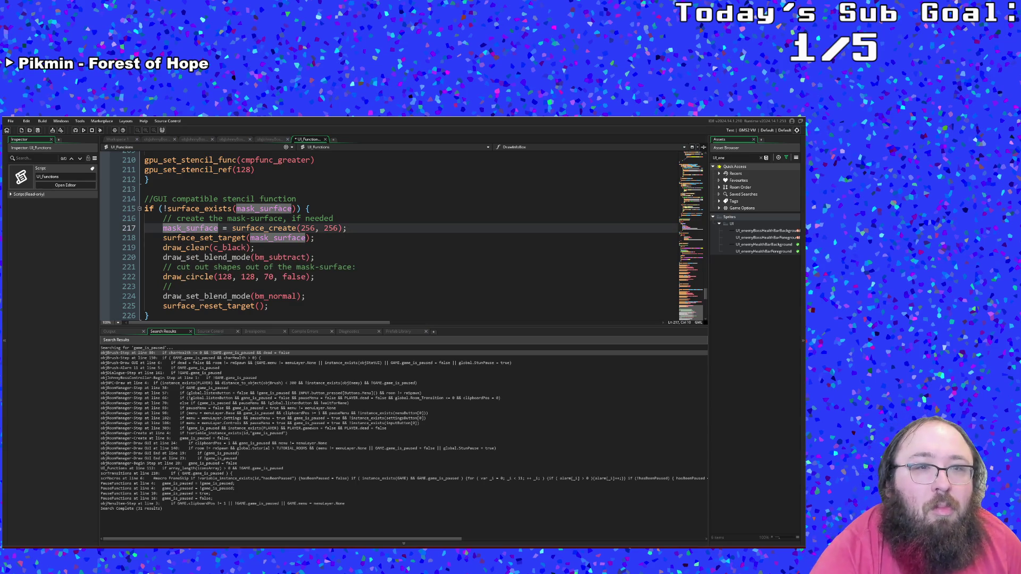
pyautogui.click(299, 199)
pyautogui.press('Return')
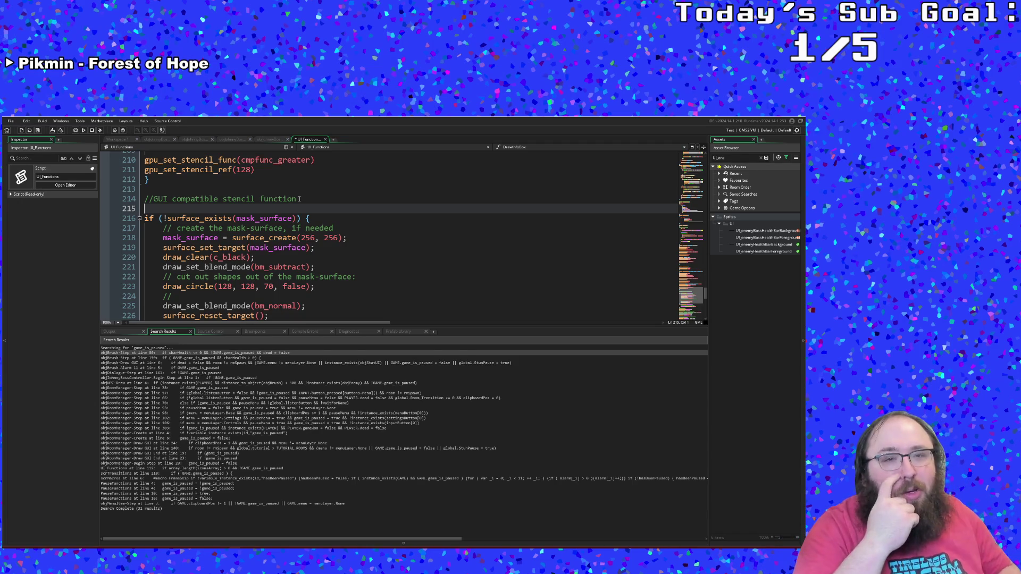
pyautogui.scroll(-2, 301, 217)
pyautogui.scroll(2, 298, 214)
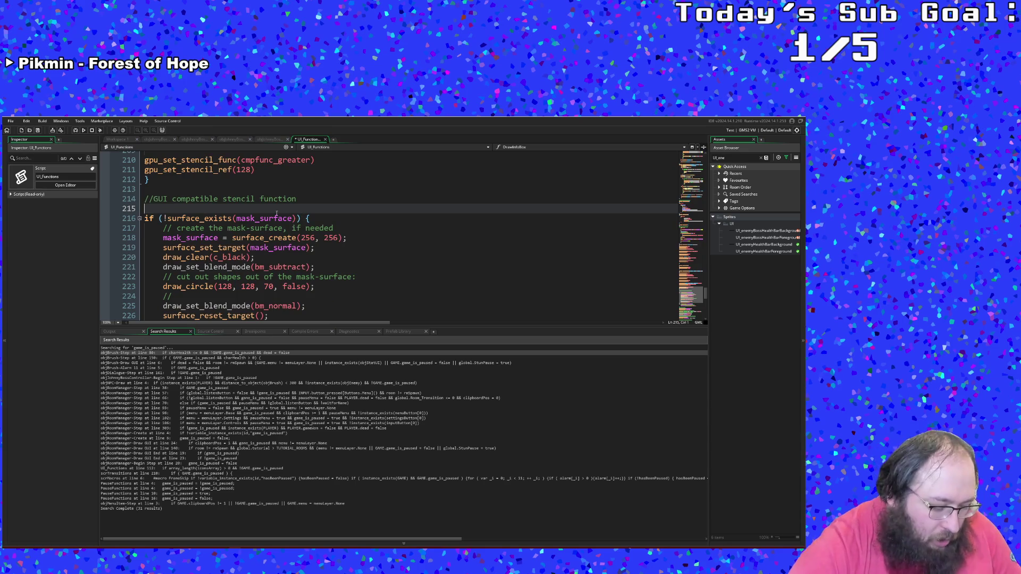
pyautogui.write('function ')
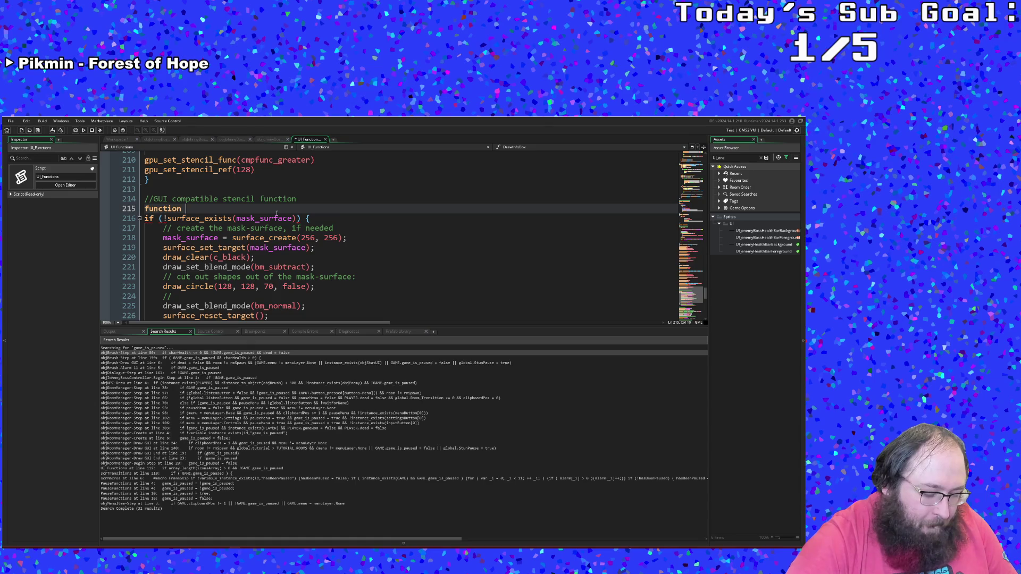
pyautogui.write('enableGYU')
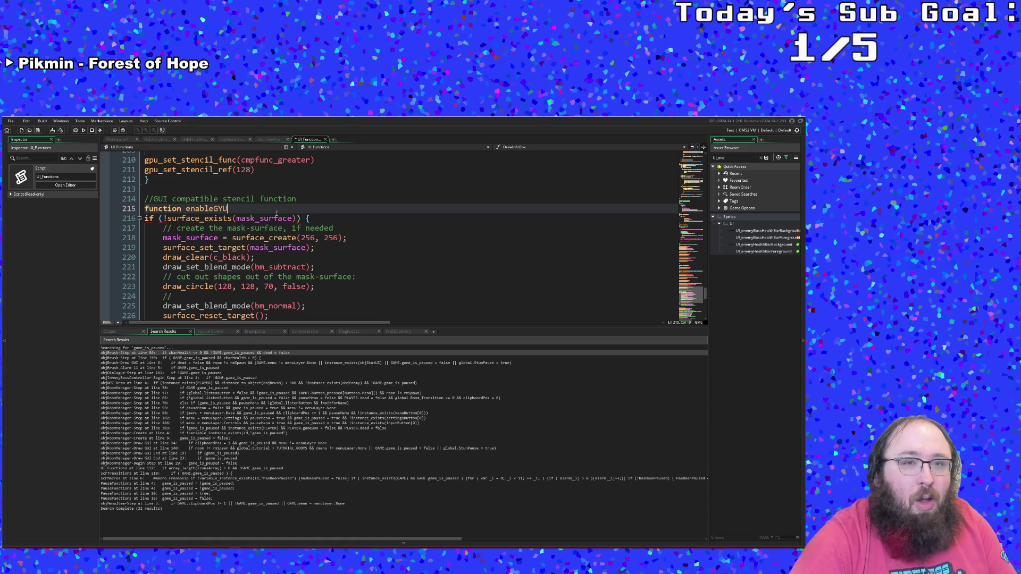
pyautogui.press('BackSpace')
pyautogui.press('BackSpace')
pyautogui.write('UISt')
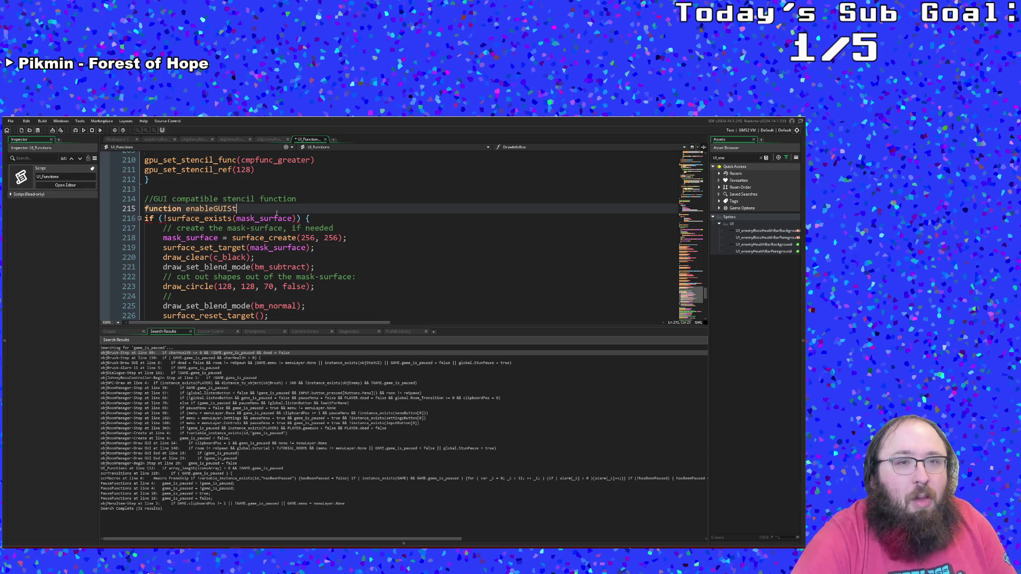
pyautogui.press('BackSpace')
pyautogui.write('IStencil')
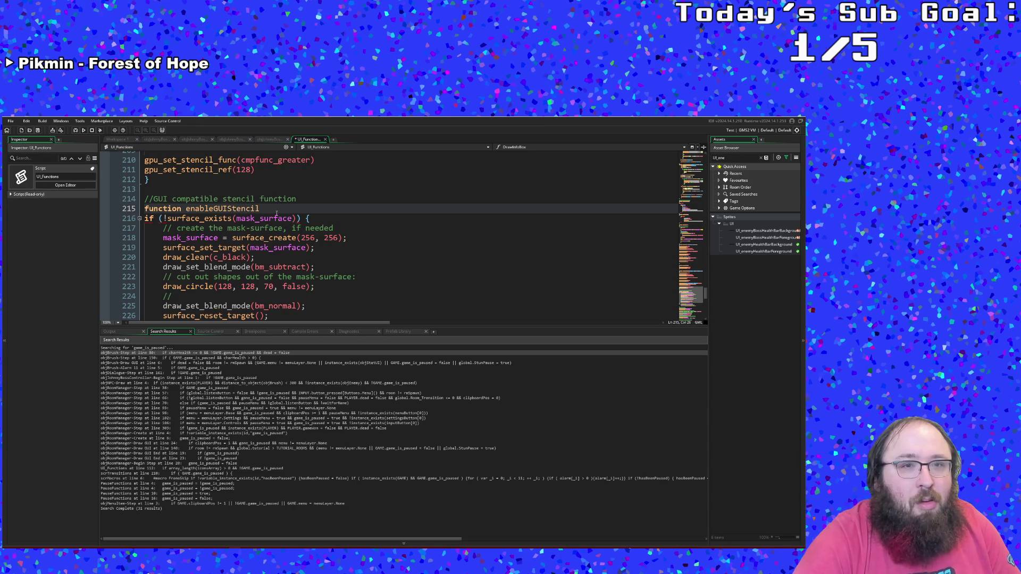
pyautogui.press('Return')
pyautogui.write('{')
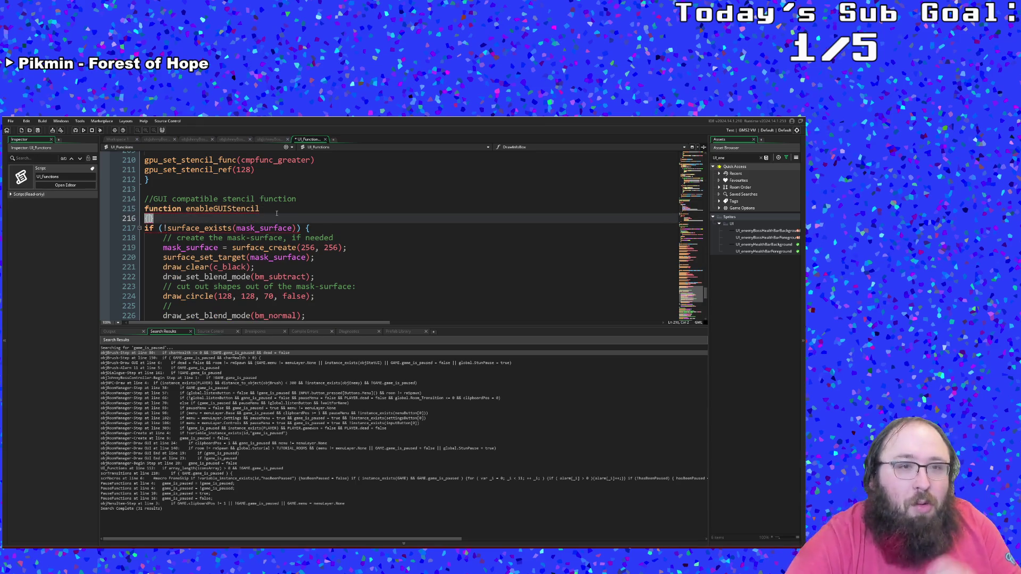
pyautogui.press('Delete')
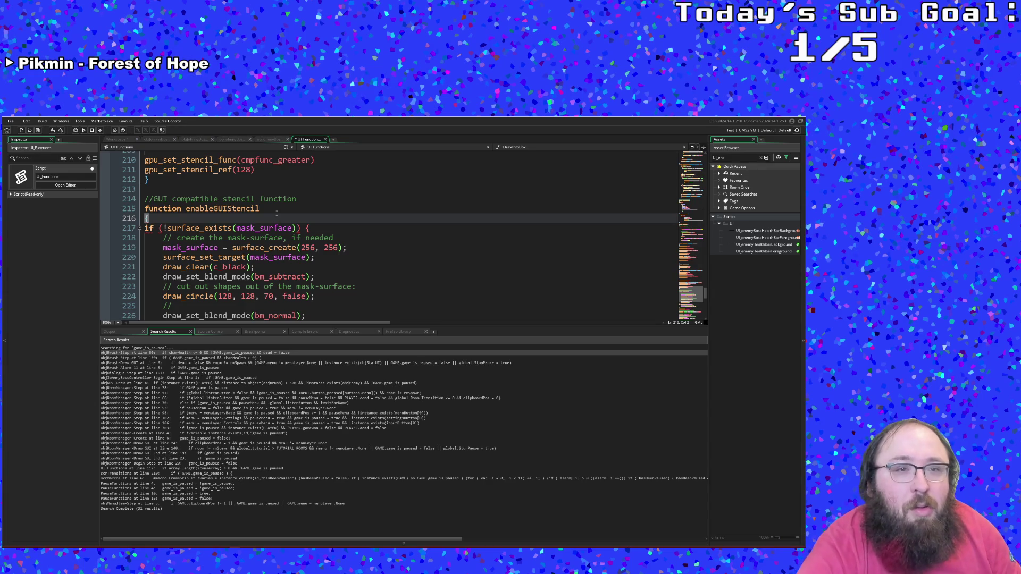
# - Look over the pasted code, then change the header to enableGUIStencil(mask)
pyautogui.scroll(-4, 276, 213)
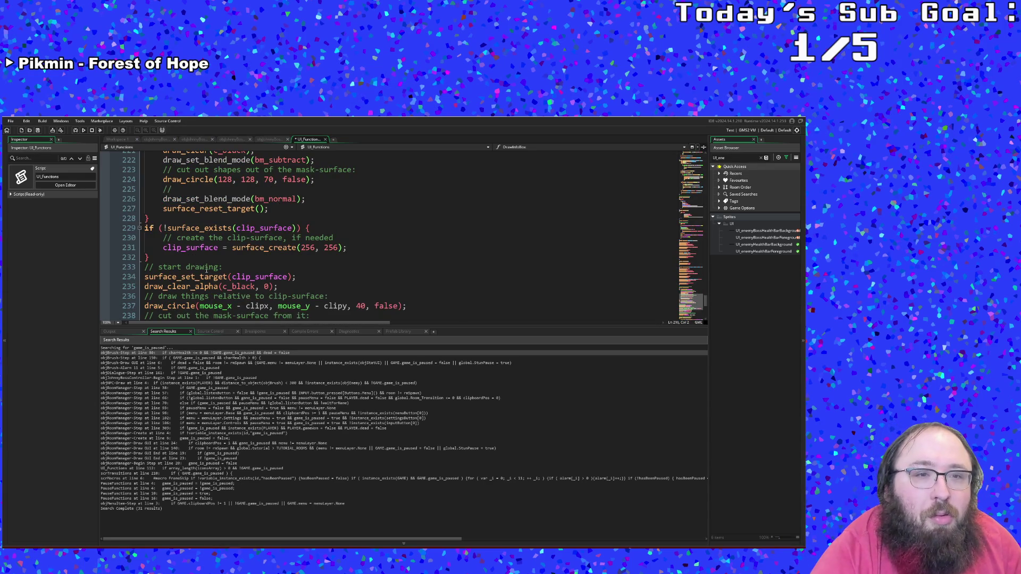
pyautogui.scroll(-2, 159, 260)
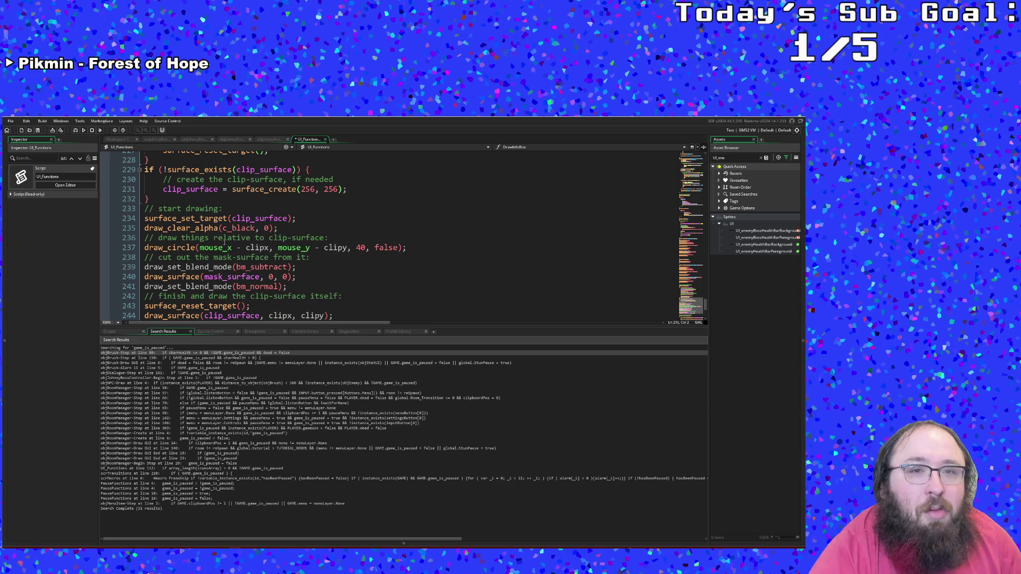
pyautogui.scroll(2, 230, 240)
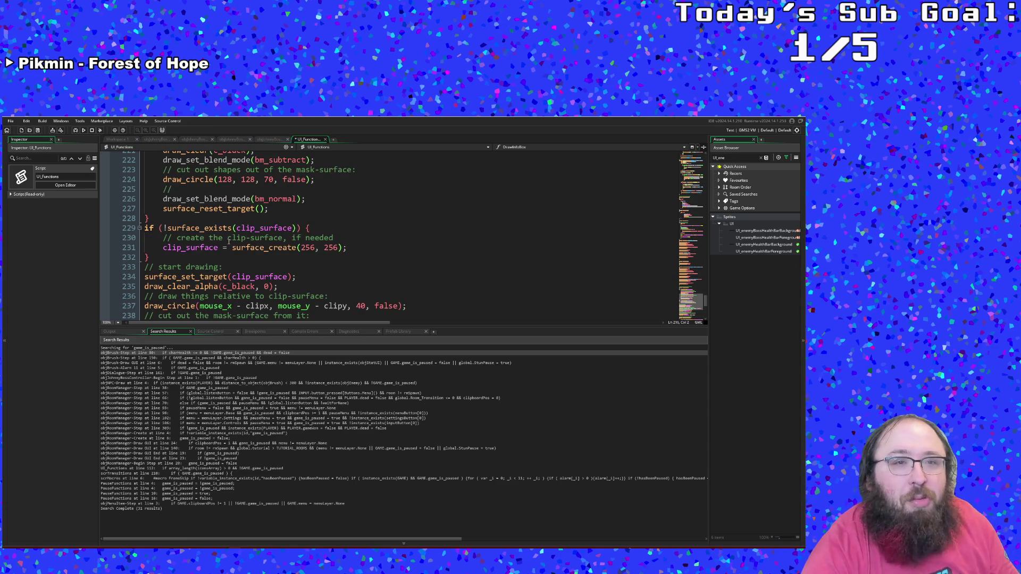
pyautogui.scroll(2, 229, 242)
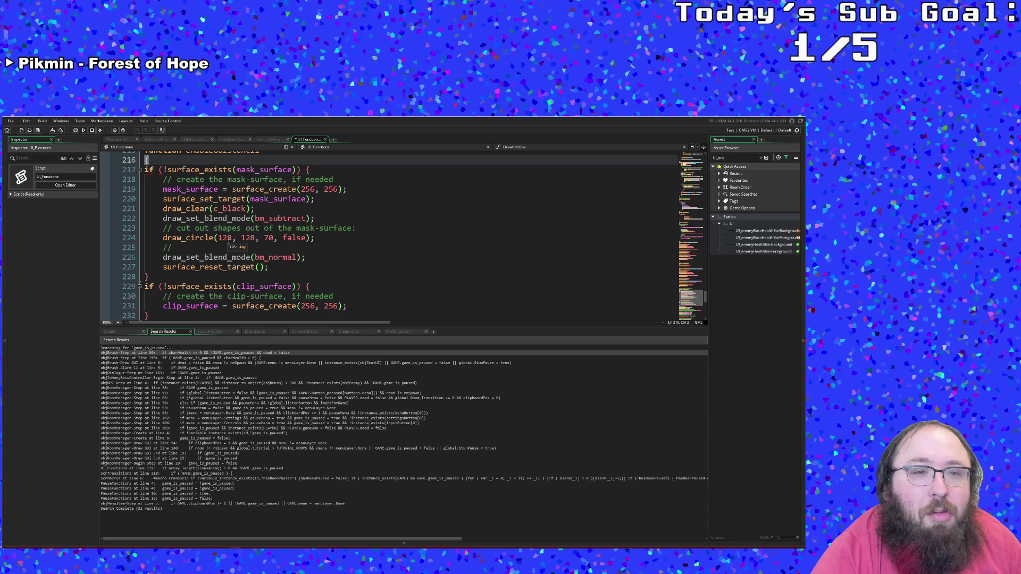
pyautogui.scroll(-2, 229, 242)
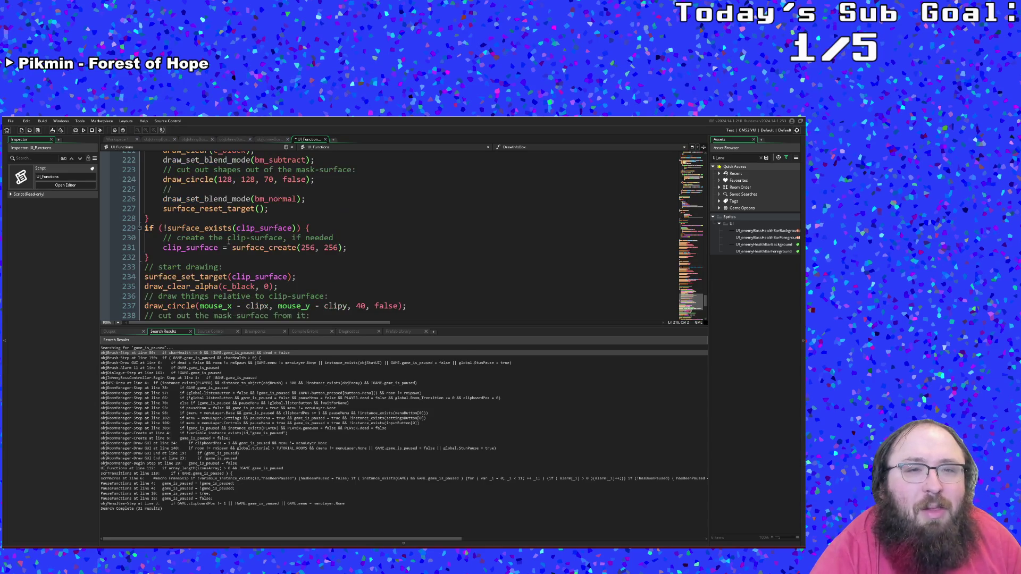
pyautogui.scroll(2, 229, 242)
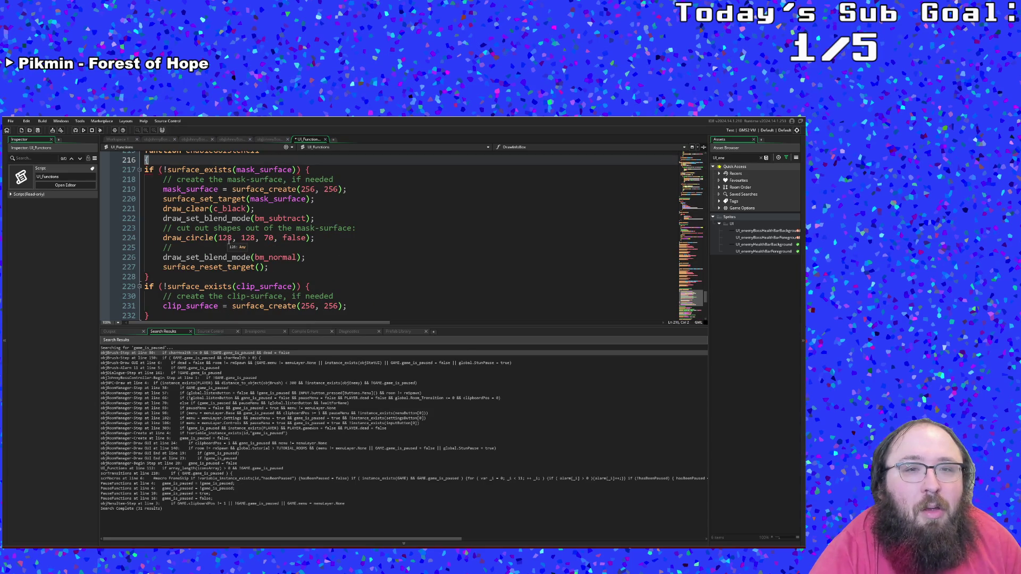
pyautogui.scroll(2, 229, 242)
pyautogui.scroll(-2, 229, 241)
pyautogui.scroll(2, 229, 241)
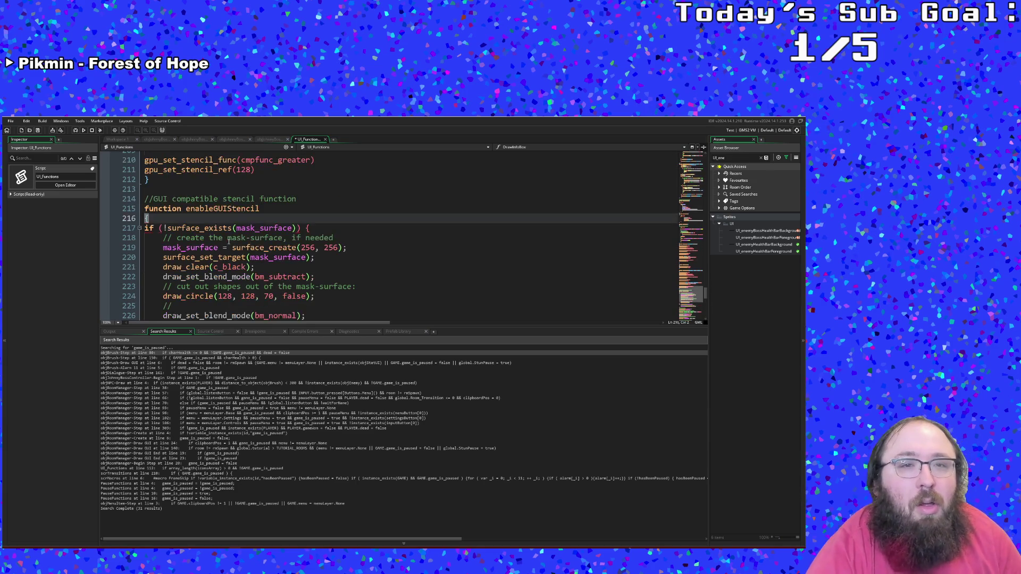
pyautogui.click(296, 229)
pyautogui.click(262, 209)
pyautogui.write('(')
pyautogui.write('mask')
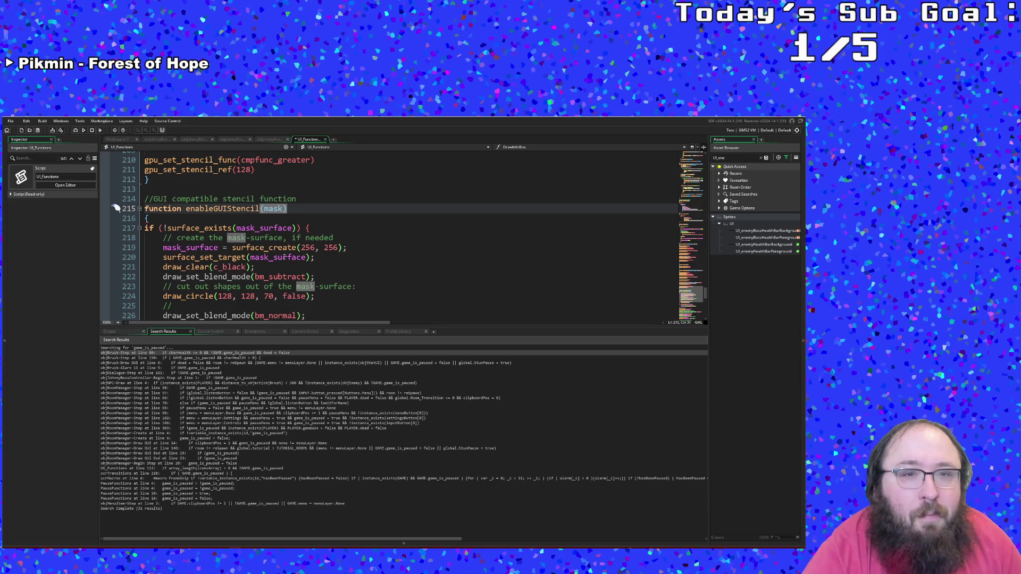
# - Review the pasted mask code: mask_surface usage, bm_normal blend mode and the circle drawn into the mask
pyautogui.click(285, 256)
pyautogui.scroll(-2, 284, 266)
pyautogui.click(274, 257)
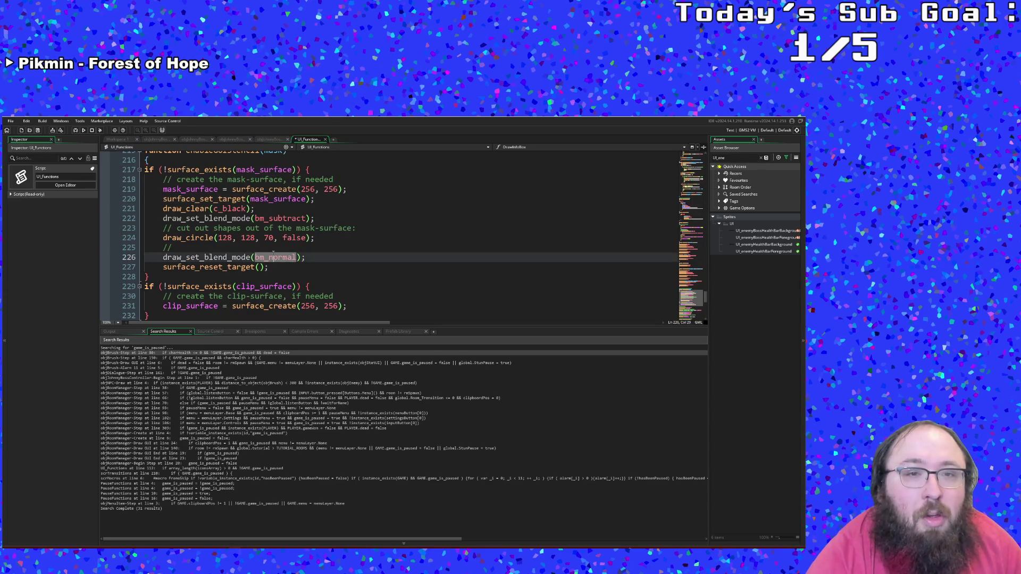
pyautogui.click(261, 246)
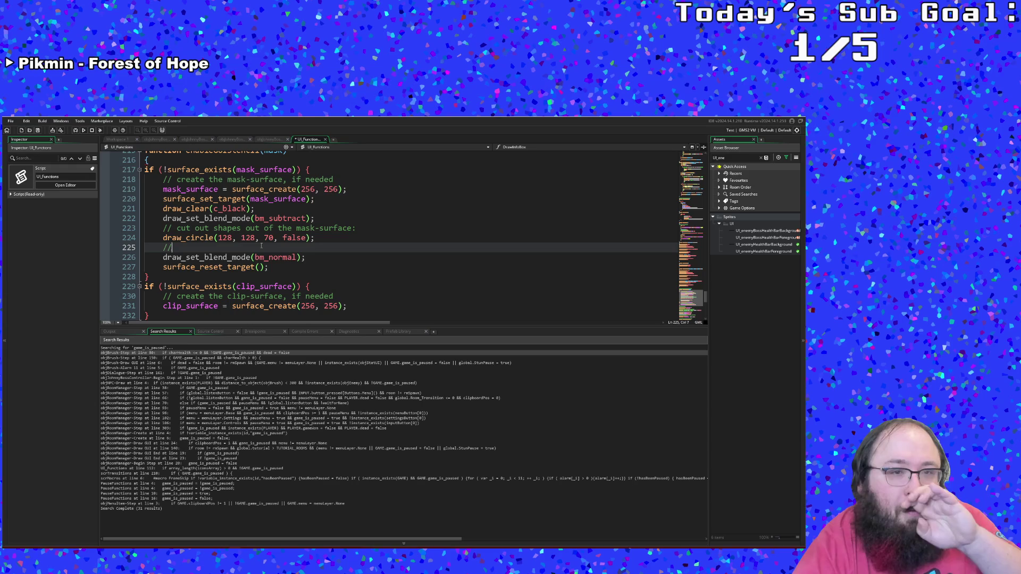
pyautogui.scroll(-2, 262, 244)
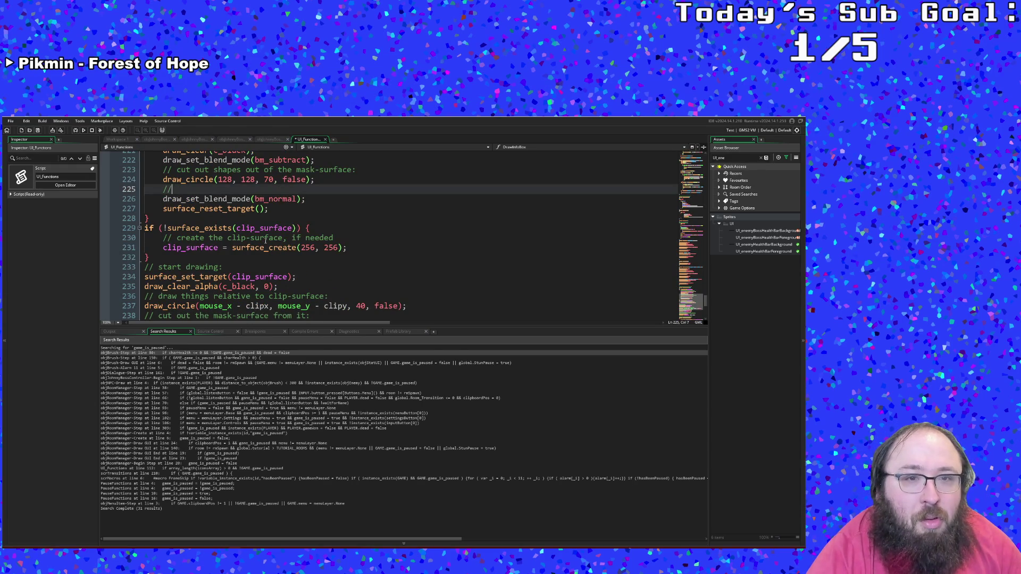
pyautogui.scroll(4, 266, 240)
pyautogui.click(278, 199)
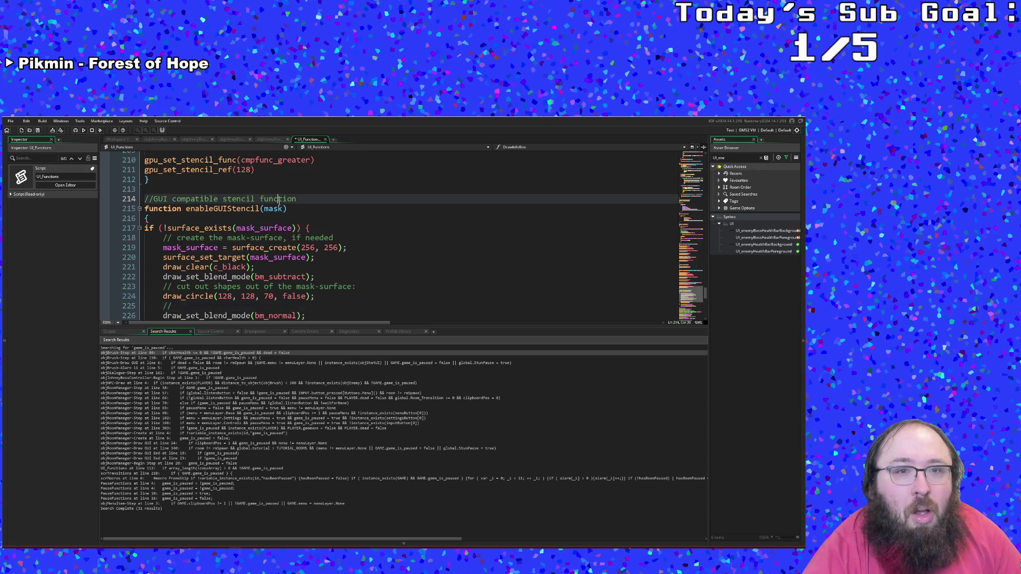
pyautogui.click(283, 209)
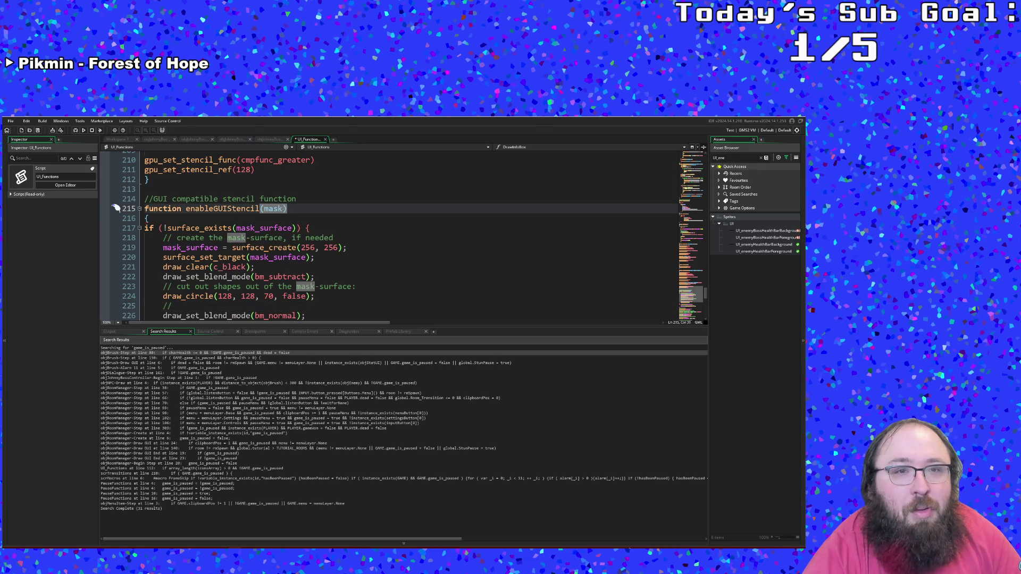
pyautogui.scroll(-4, 284, 208)
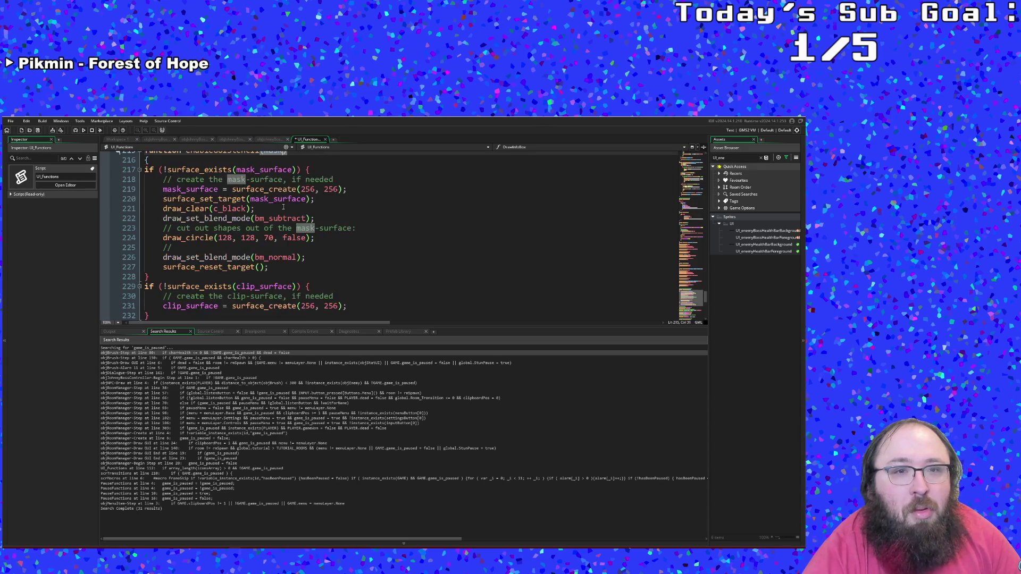
pyautogui.scroll(2, 283, 206)
pyautogui.click(283, 218)
pyautogui.scroll(-2, 282, 218)
pyautogui.scroll(2, 283, 218)
pyautogui.click(259, 238)
pyautogui.scroll(2, 259, 234)
pyautogui.scroll(-2, 259, 233)
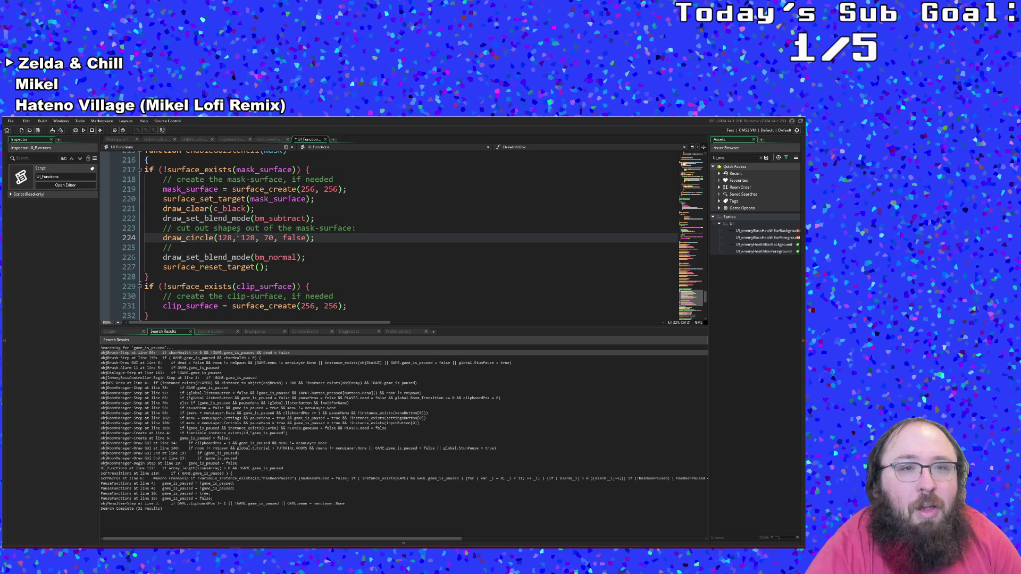
# - Delete the first 256 width argument in mask_surface's surface_create call
pyautogui.click(249, 227)
pyautogui.click(290, 208)
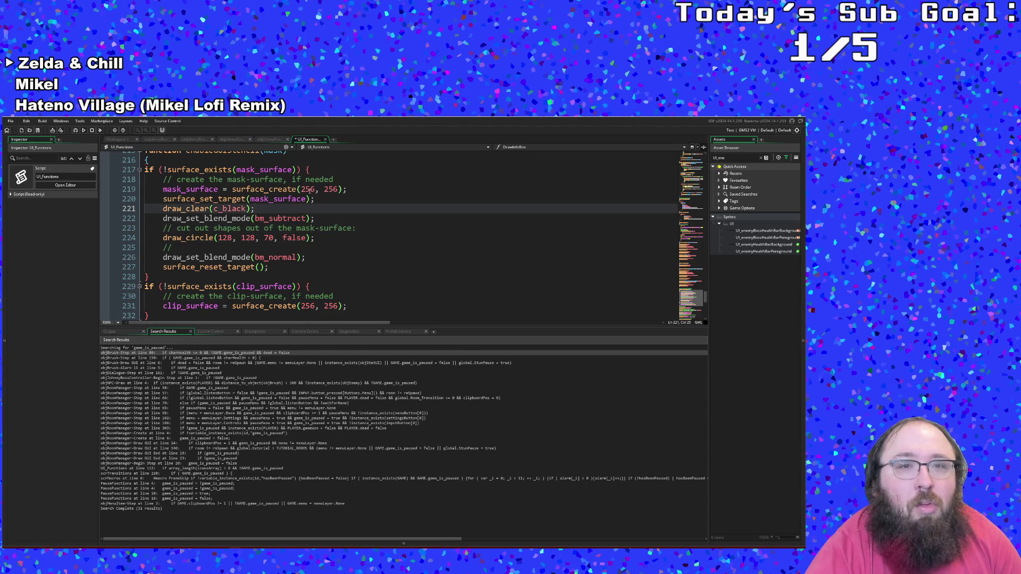
pyautogui.click(306, 190)
pyautogui.click(302, 190)
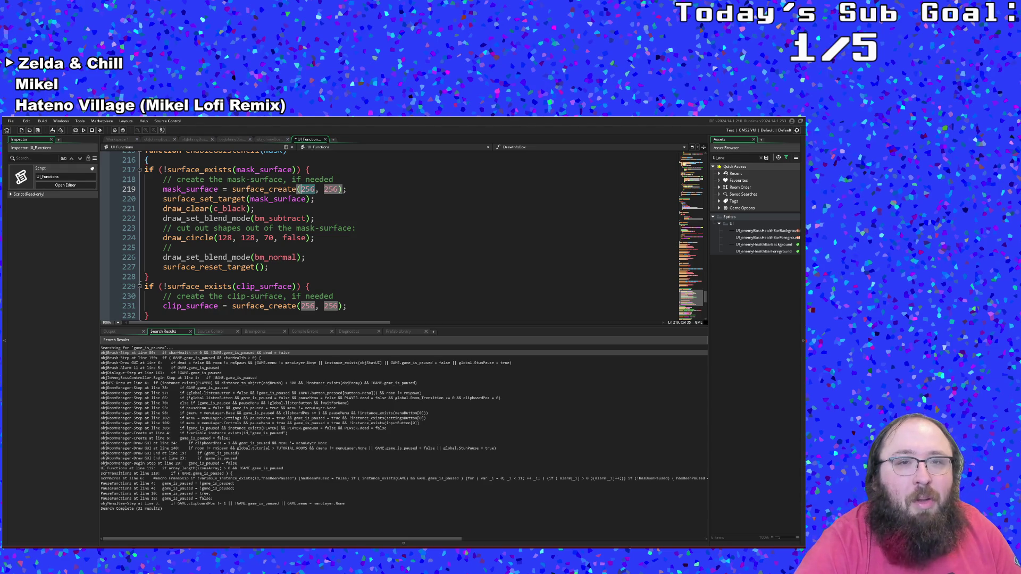
pyautogui.press('Delete')
pyautogui.press('Delete')
pyautogui.press('Delete')
# - Enter display_get_gui_width() as the mask surface's width on line 219
pyautogui.write('gui')
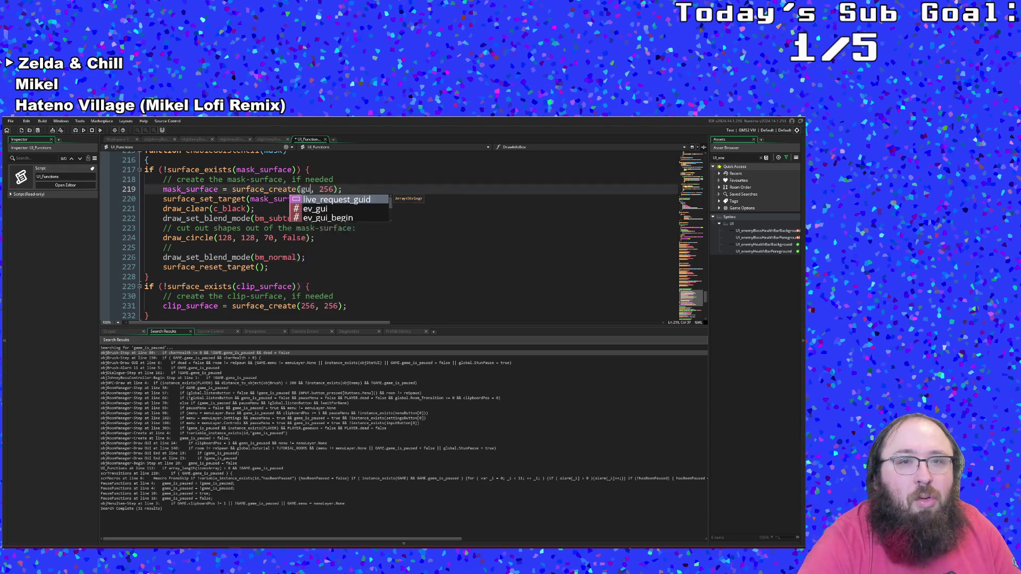
pyautogui.press('Down')
pyautogui.press('Down')
pyautogui.press('Down')
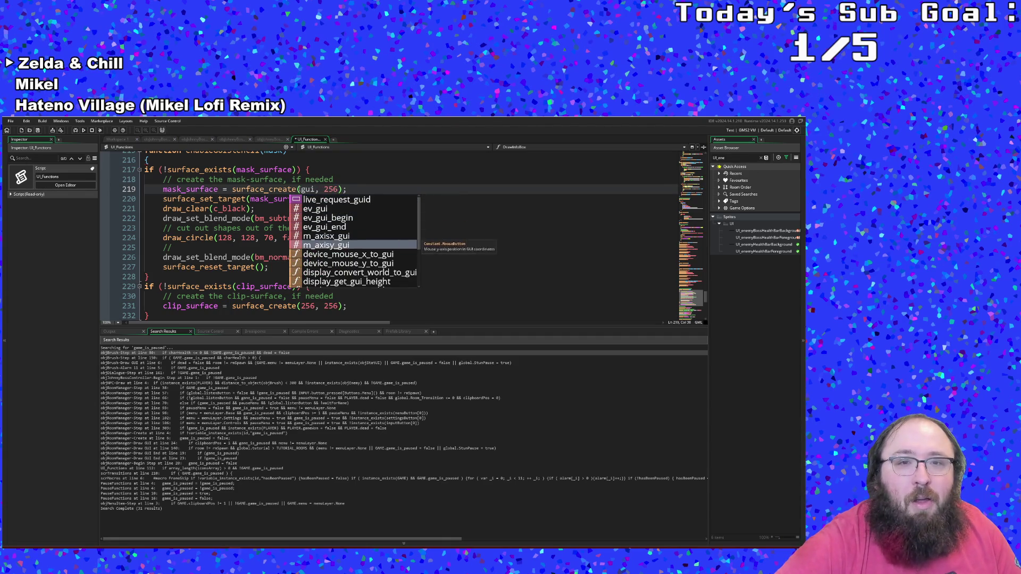
pyautogui.press('Up')
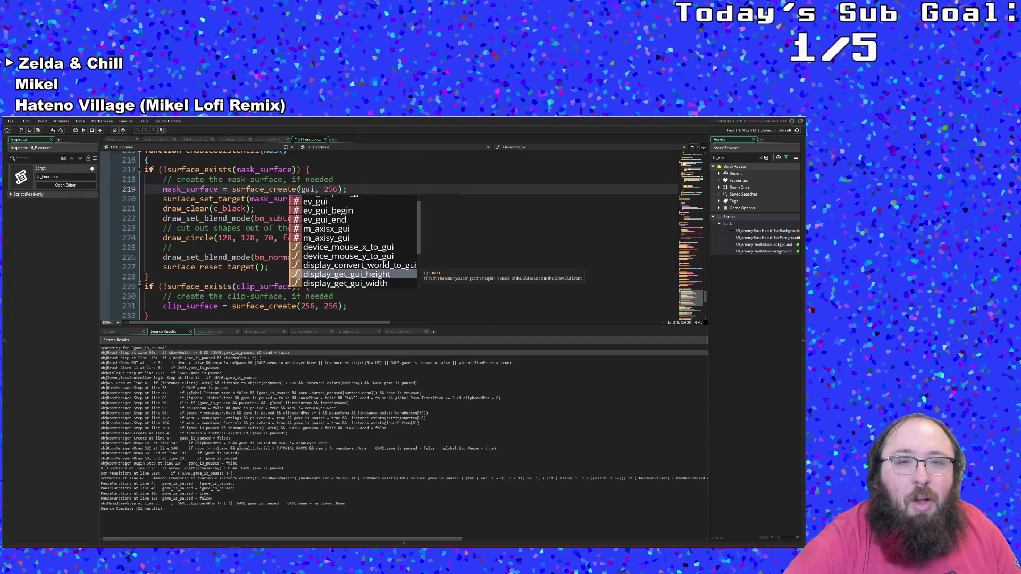
pyautogui.press('Down')
pyautogui.press('Return')
pyautogui.press('Right')
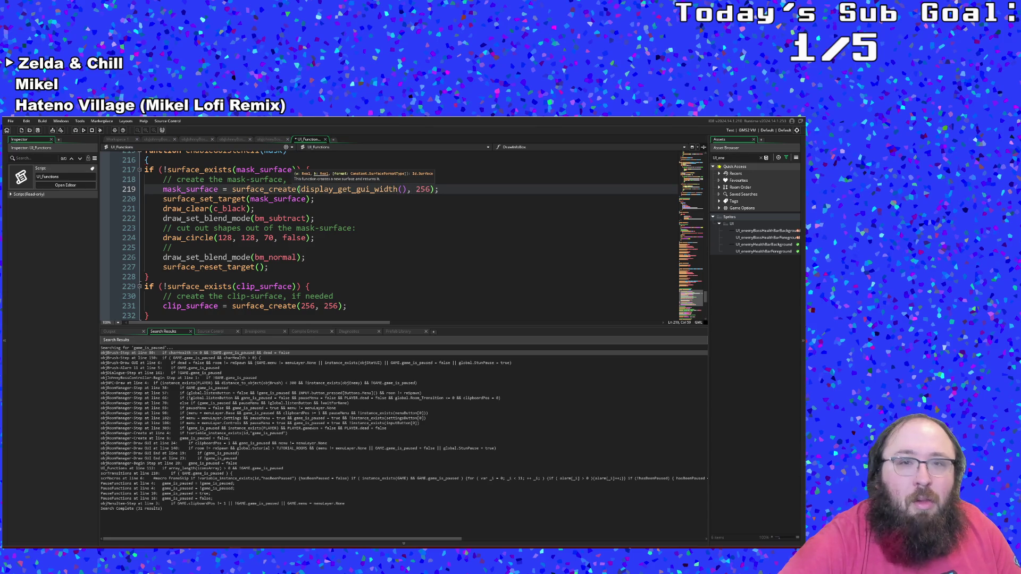
# - Enter display_get_gui_height() as the mask surface's height, removing the old 256 argument
pyautogui.write('displa')
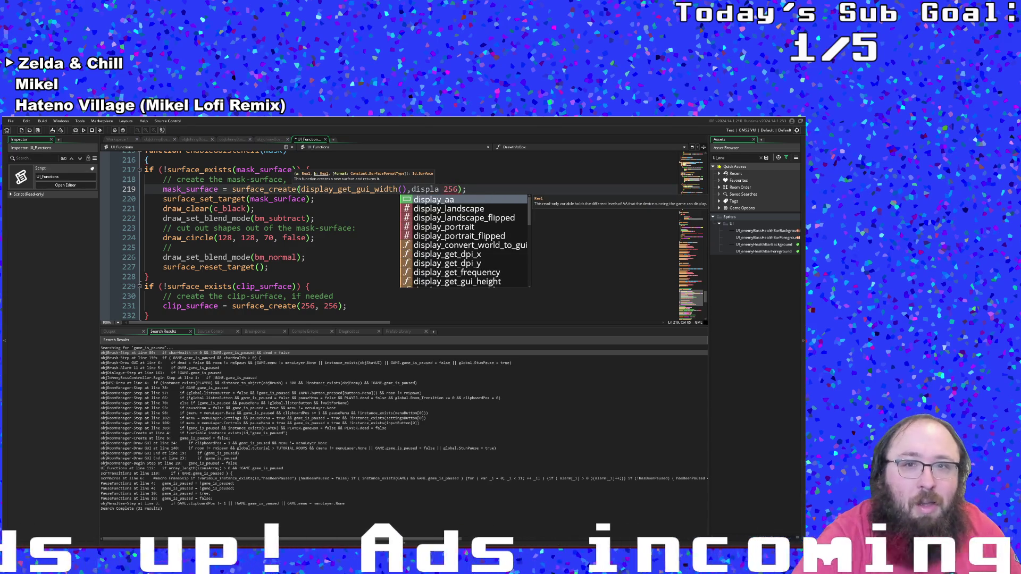
pyautogui.write('y_Get')
pyautogui.press('Down')
pyautogui.press('Down')
pyautogui.press('Down')
pyautogui.press('Down')
pyautogui.press('BackSpace')
pyautogui.press('BackSpace')
pyautogui.press('BackSpace')
pyautogui.write('get_Gui')
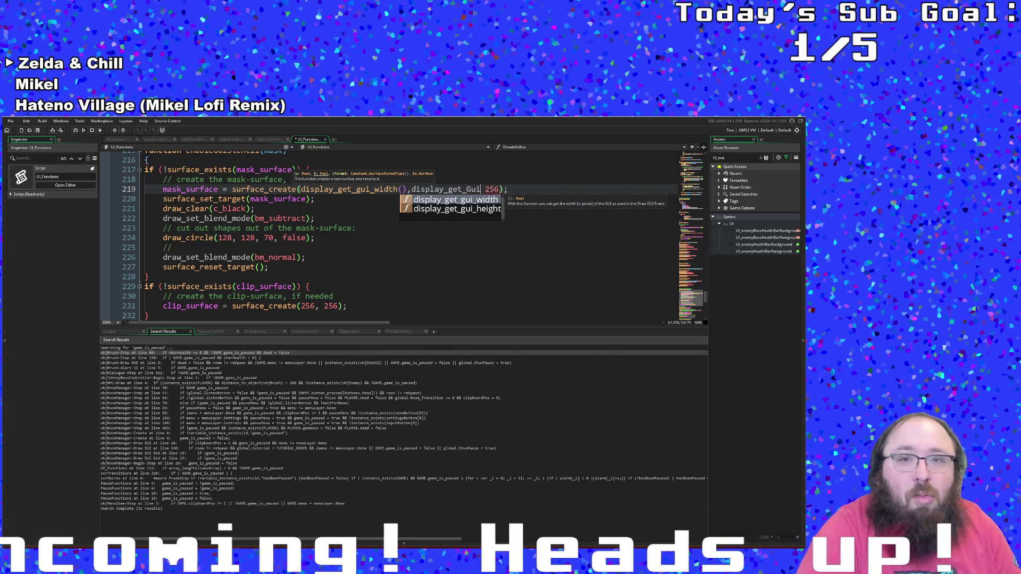
pyautogui.press('Down')
pyautogui.press('Return')
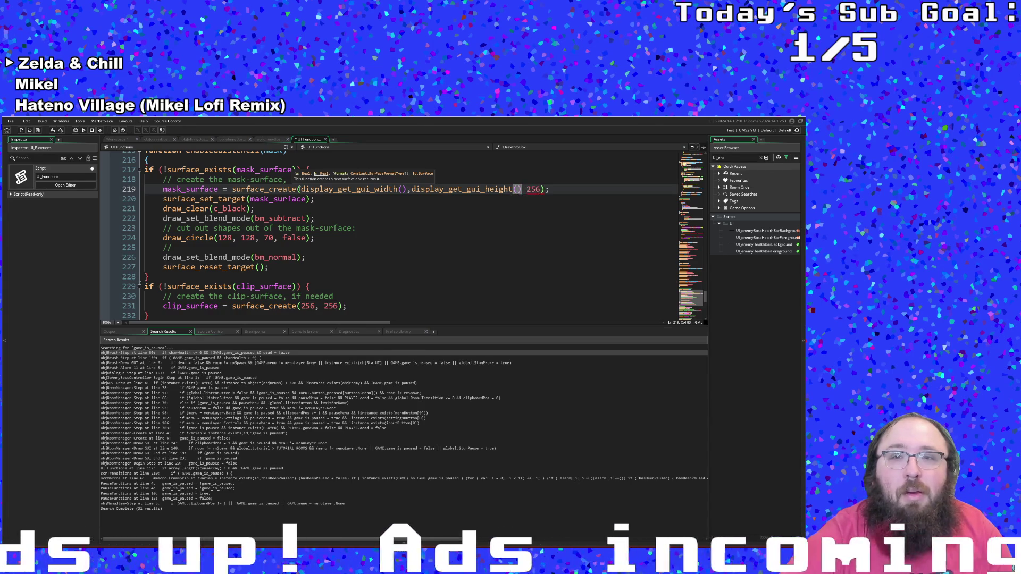
pyautogui.press('BackSpace')
pyautogui.press('BackSpace')
pyautogui.press('BackSpace')
pyautogui.press('BackSpace')
pyautogui.write(')')
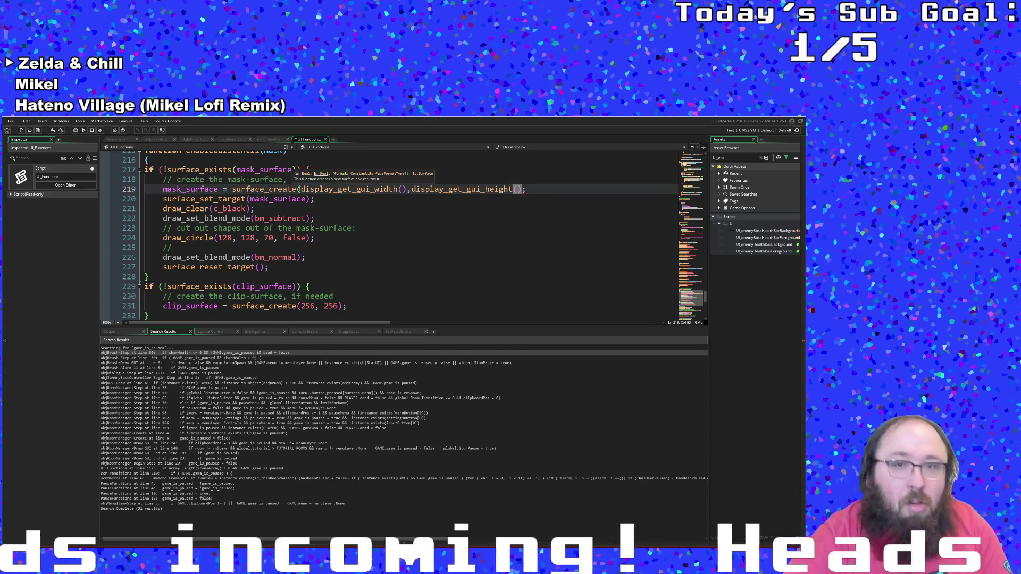
pyautogui.write(')')
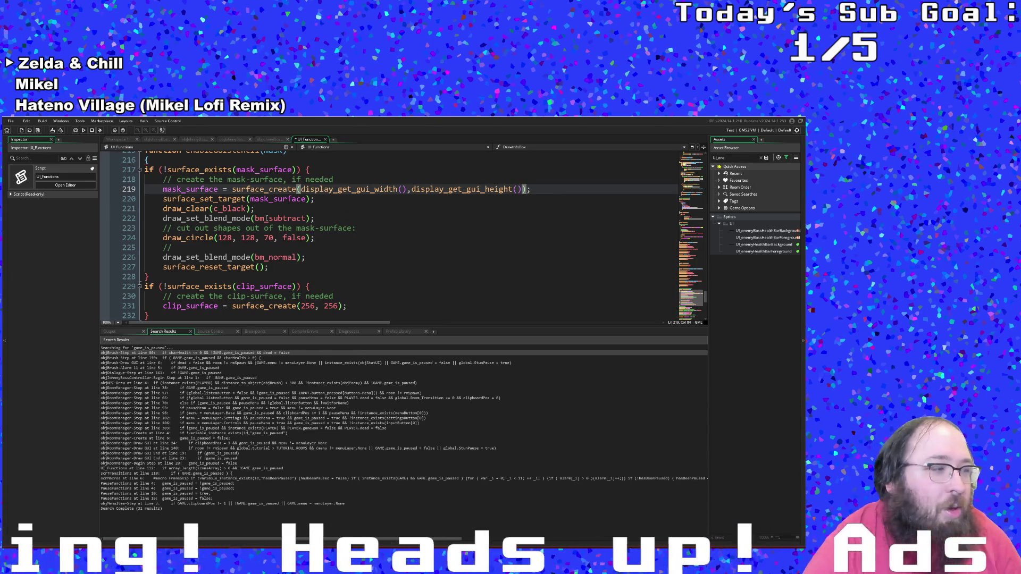
pyautogui.click(272, 209)
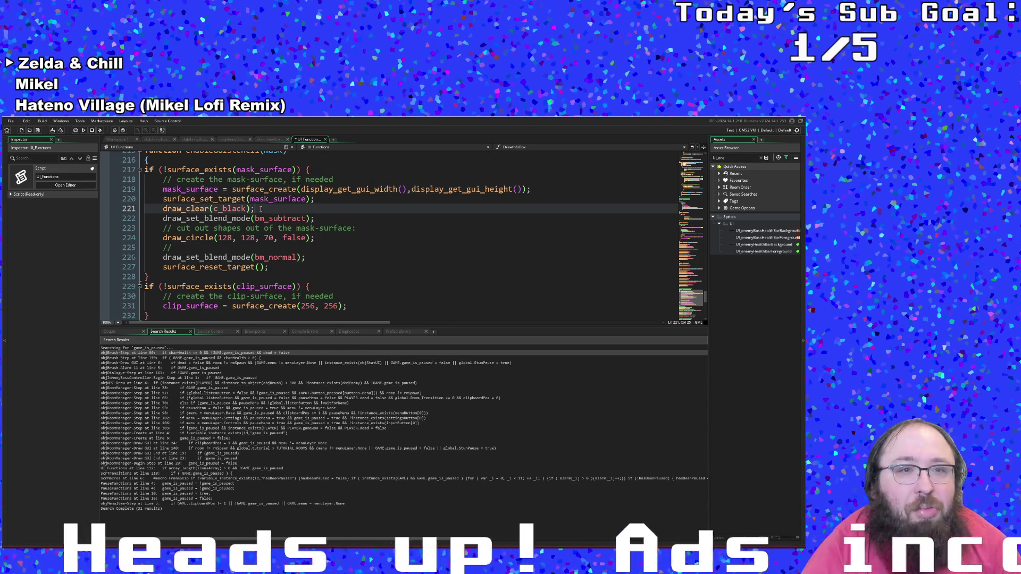
# - Add '_x, _y,' into the mask_surface existence check on line 217
pyautogui.press('Down')
pyautogui.press('Down')
pyautogui.press('Down')
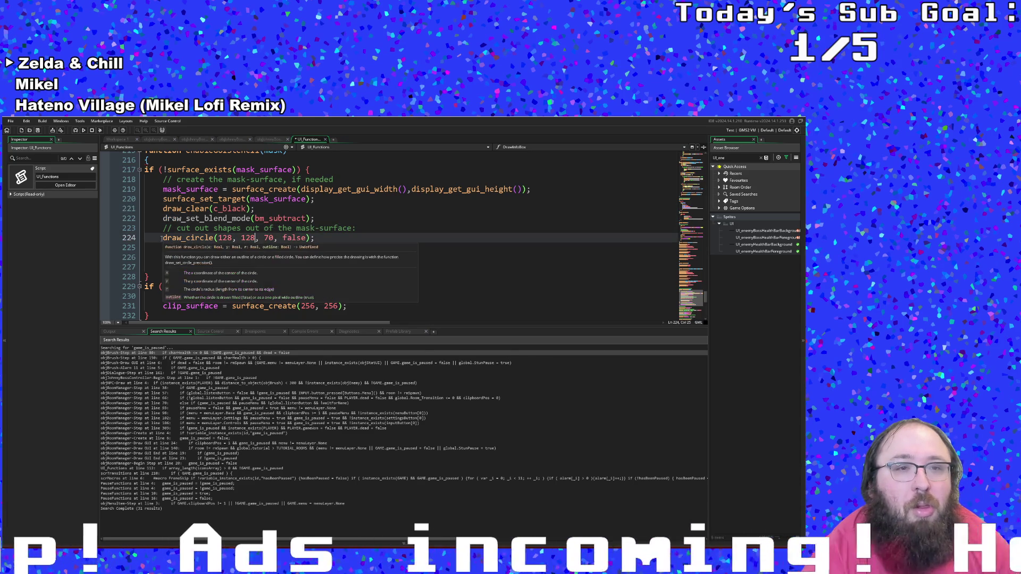
pyautogui.moveTo(164, 237); pyautogui.dragTo(310, 238)
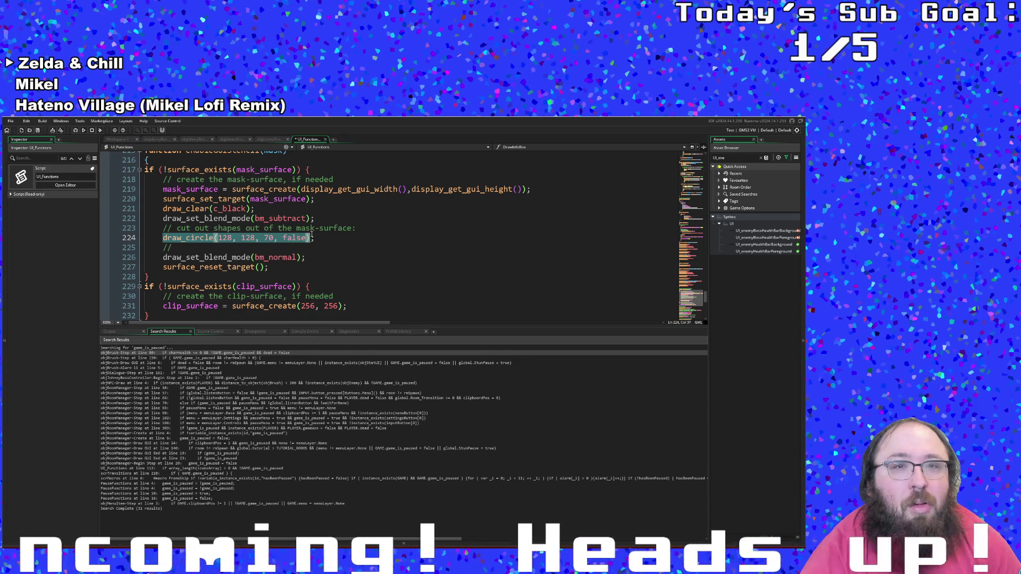
pyautogui.click(237, 170)
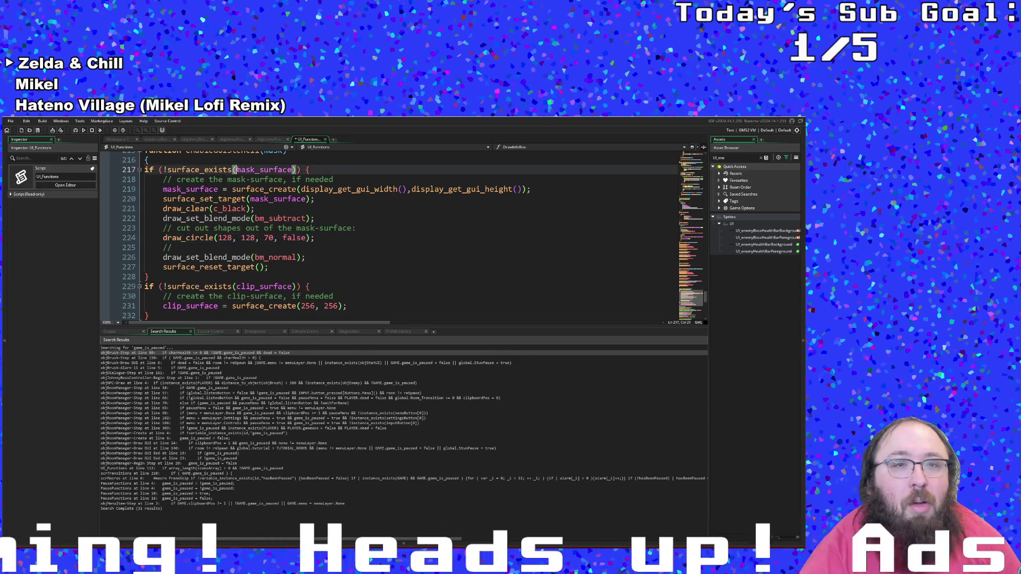
pyautogui.write('_x,')
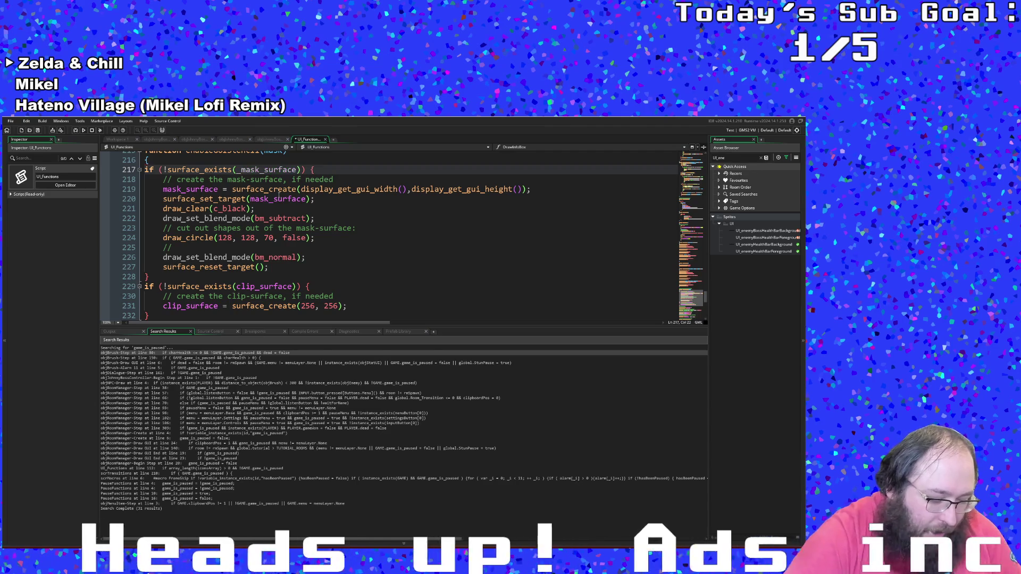
pyautogui.write(' _y')
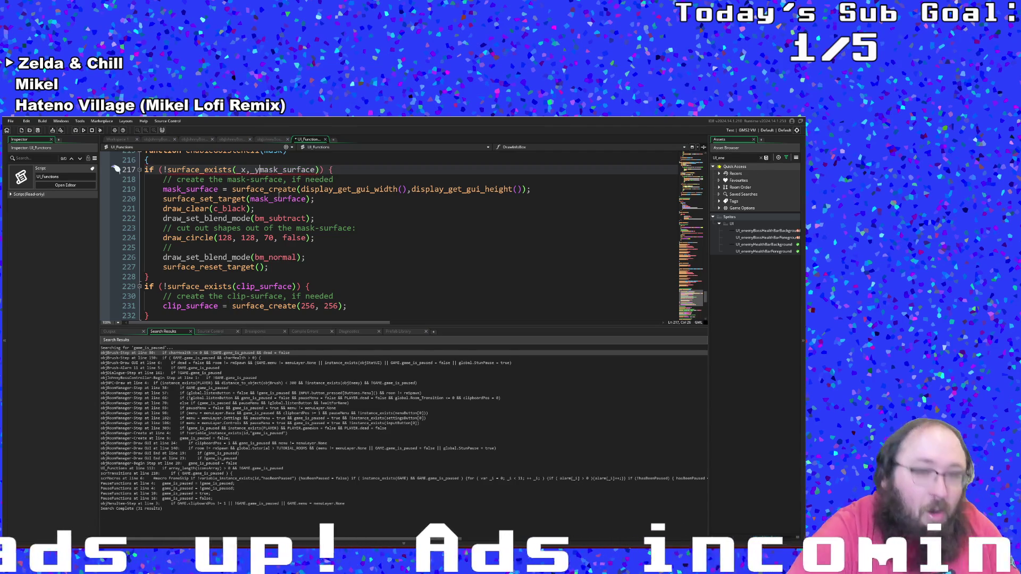
pyautogui.write(',')
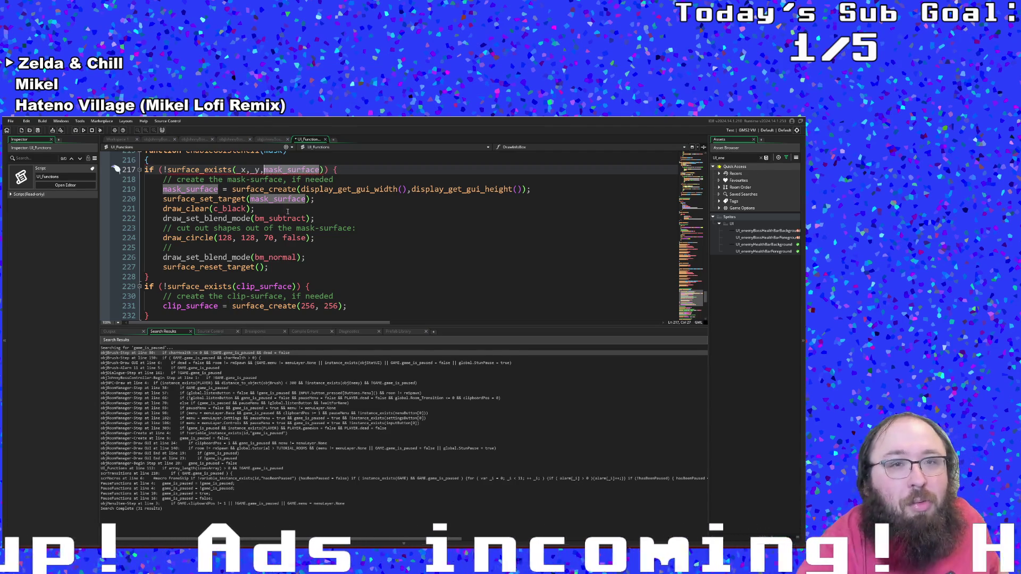
# - Replace the draw_circle(128, 128, 70, false) call on line 224 with an empty draw_sprite()
pyautogui.click(292, 238)
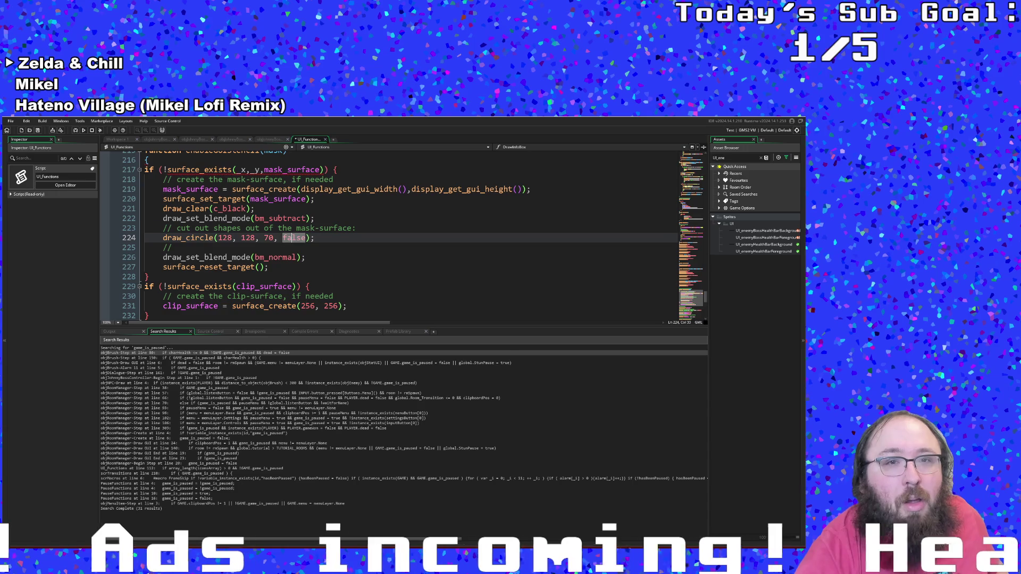
pyautogui.click(251, 257)
pyautogui.click(225, 238)
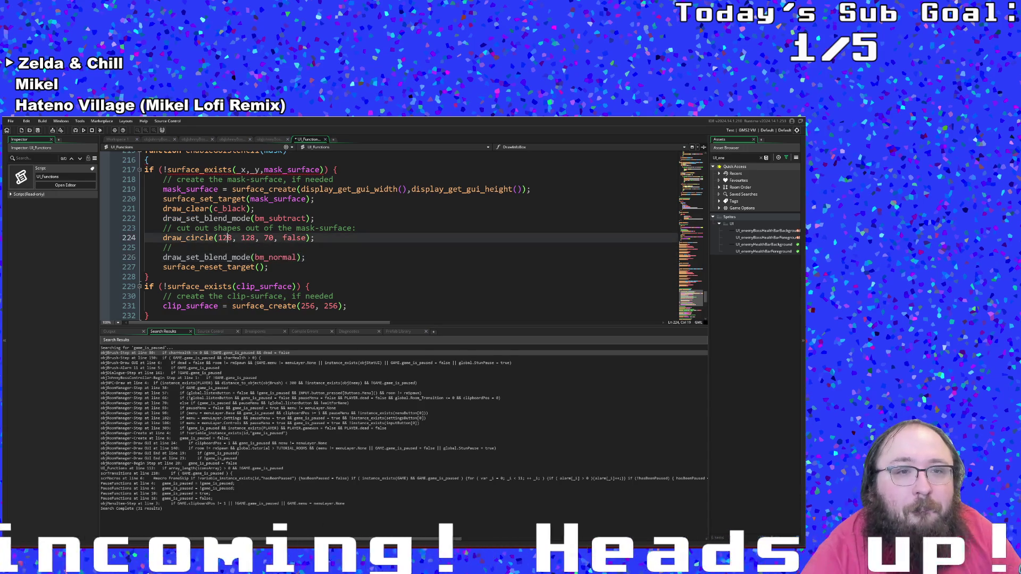
pyautogui.moveTo(319, 238)
pyautogui.mouseDown()
pyautogui.moveTo(149, 230)
pyautogui.moveTo(163, 239)
pyautogui.mouseUp()
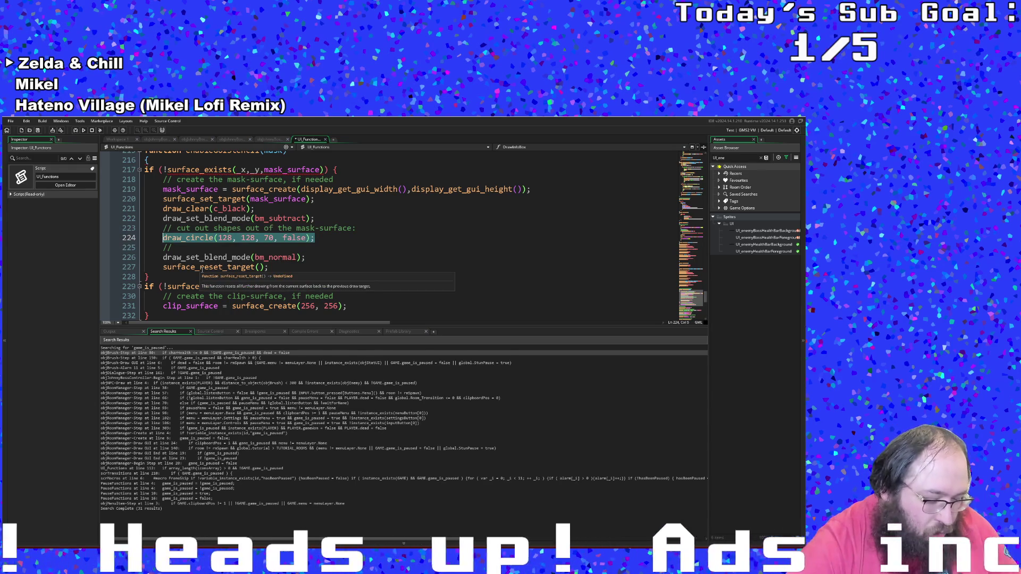
pyautogui.write('draw_sp')
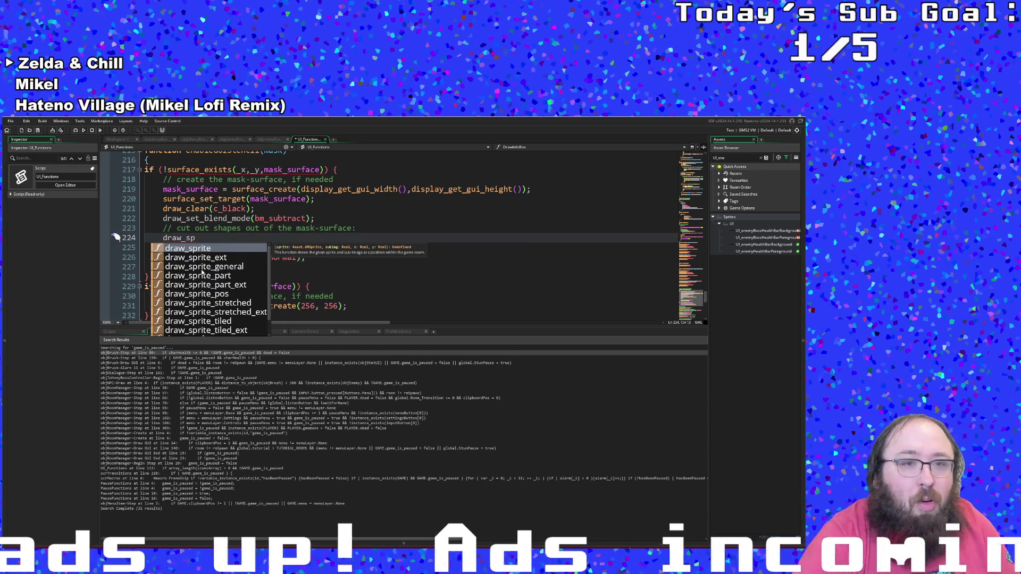
pyautogui.press('Return')
pyautogui.click(305, 180)
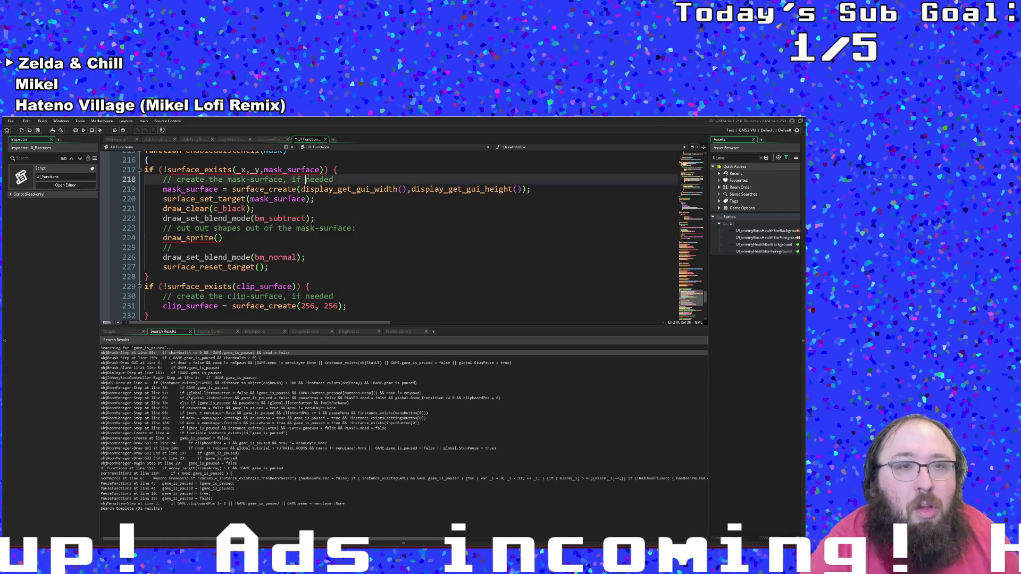
pyautogui.click(320, 170)
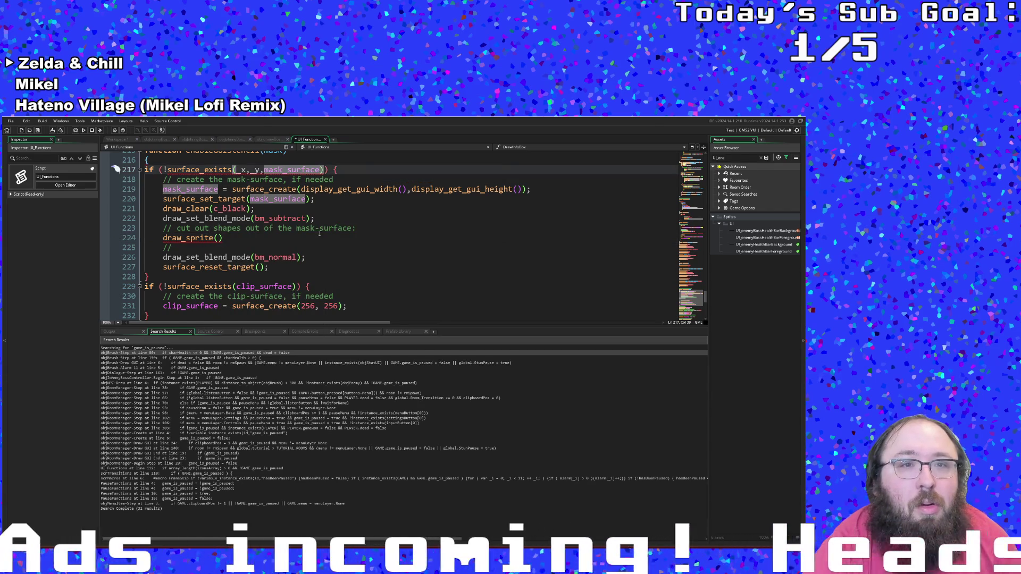
pyautogui.scroll(2, 319, 234)
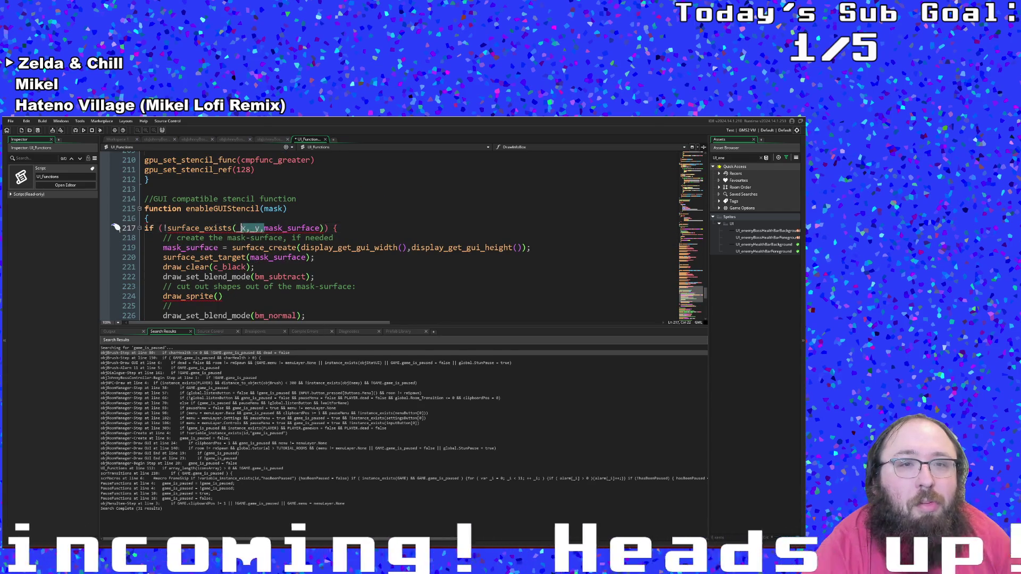
pyautogui.click(240, 228)
# - Cut the '_x, _y,' arguments back out of the mask_surface check on line 217
pyautogui.rightClick(243, 228)
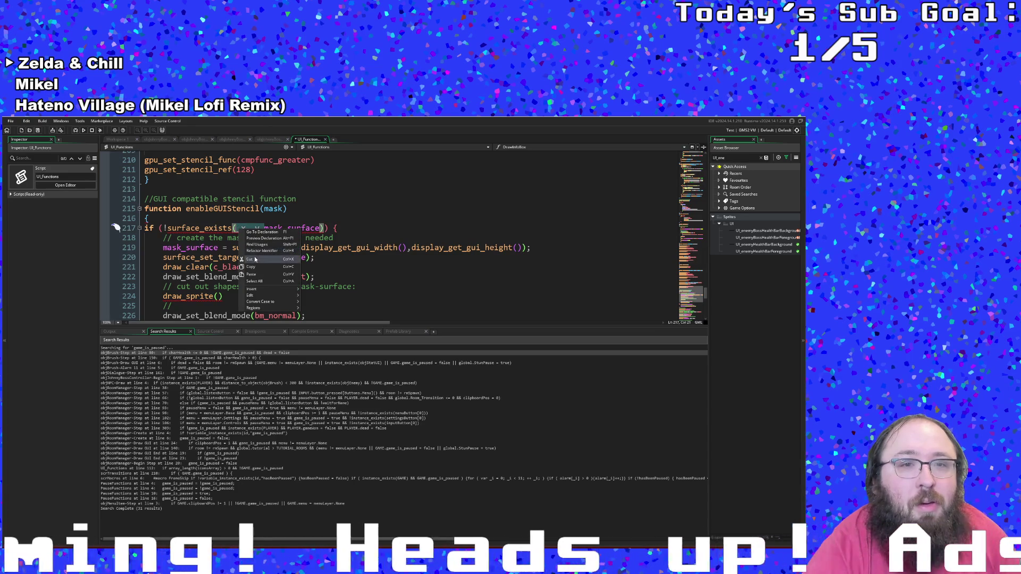
pyautogui.click(252, 259)
pyautogui.click(264, 209)
pyautogui.doubleClick(273, 209)
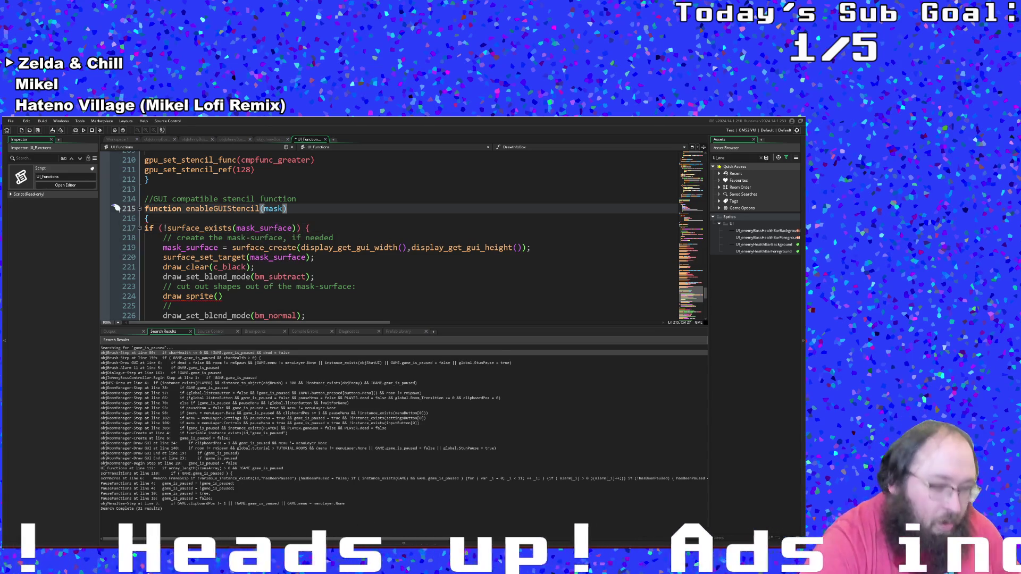
pyautogui.scroll(-4, 273, 209)
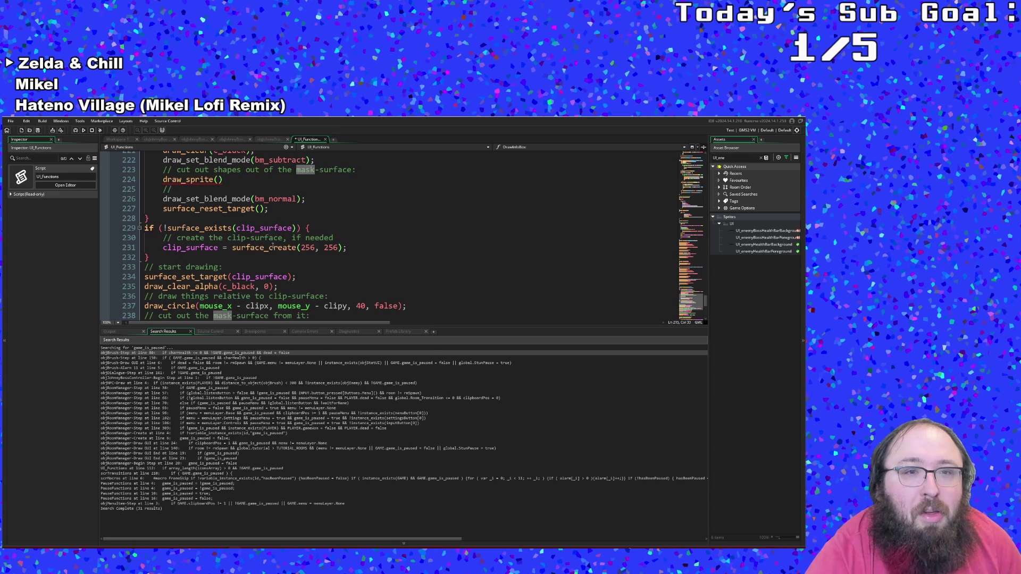
pyautogui.scroll(2, 272, 246)
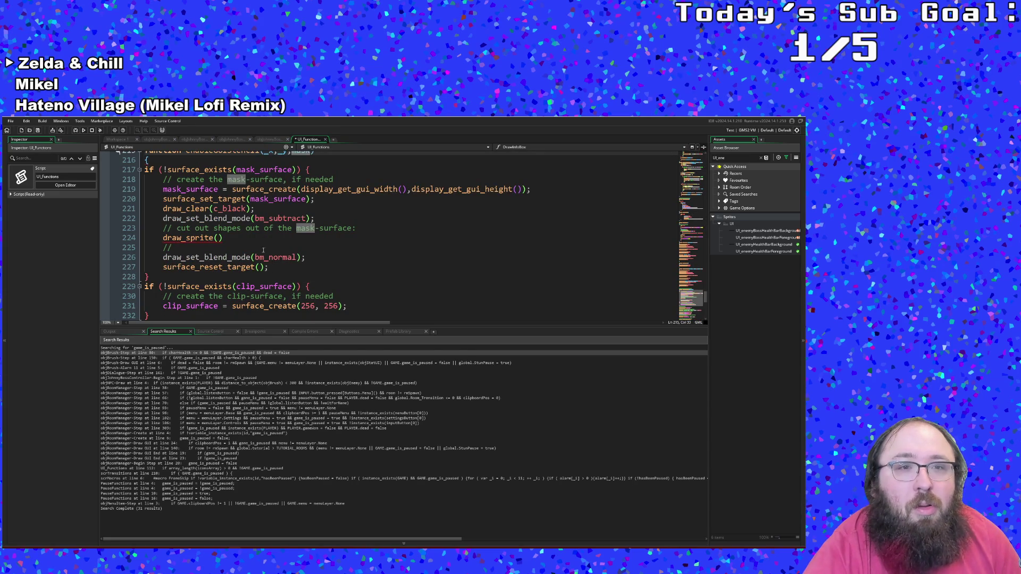
pyautogui.click(218, 238)
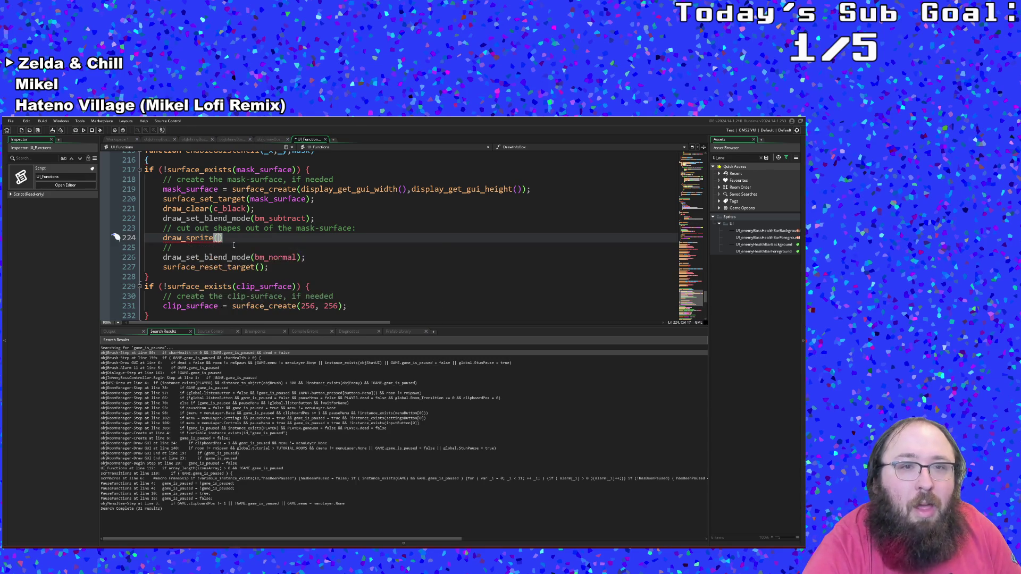
pyautogui.press('Left')
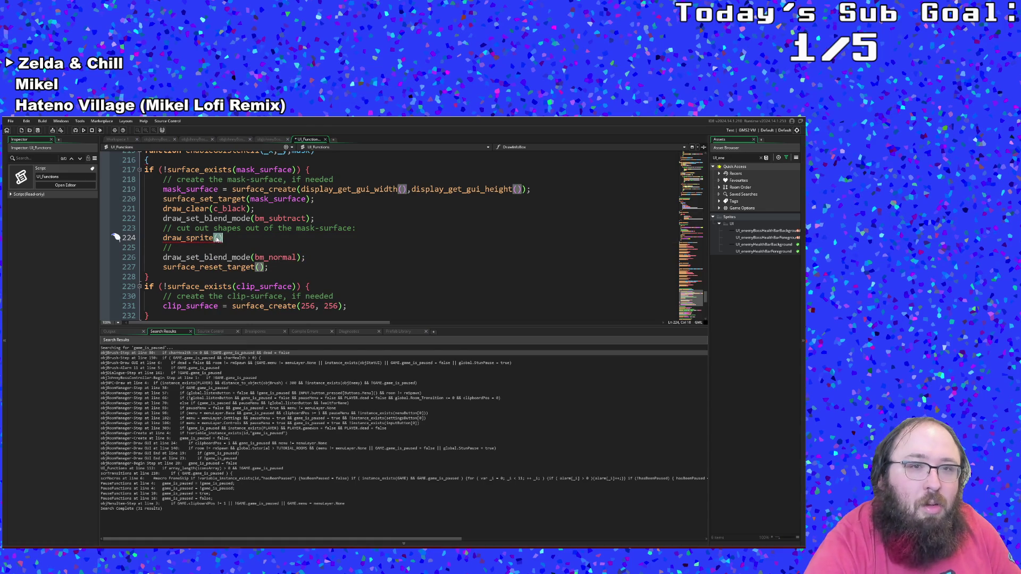
# - Fill in the mask cut-out call as draw_sprite(mask,0,_x,_y)
pyautogui.click(218, 239)
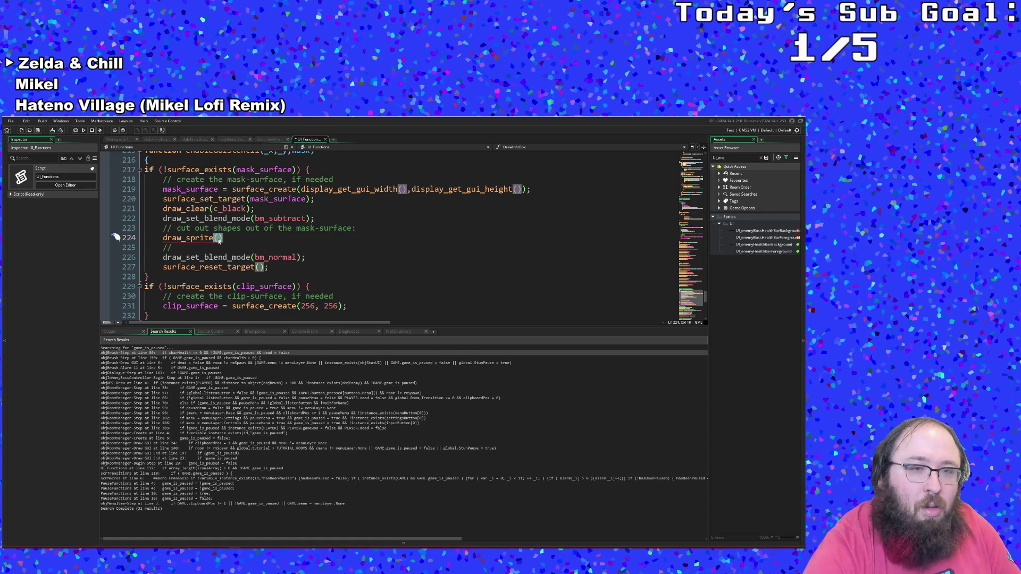
pyautogui.press('Left')
pyautogui.write('mask')
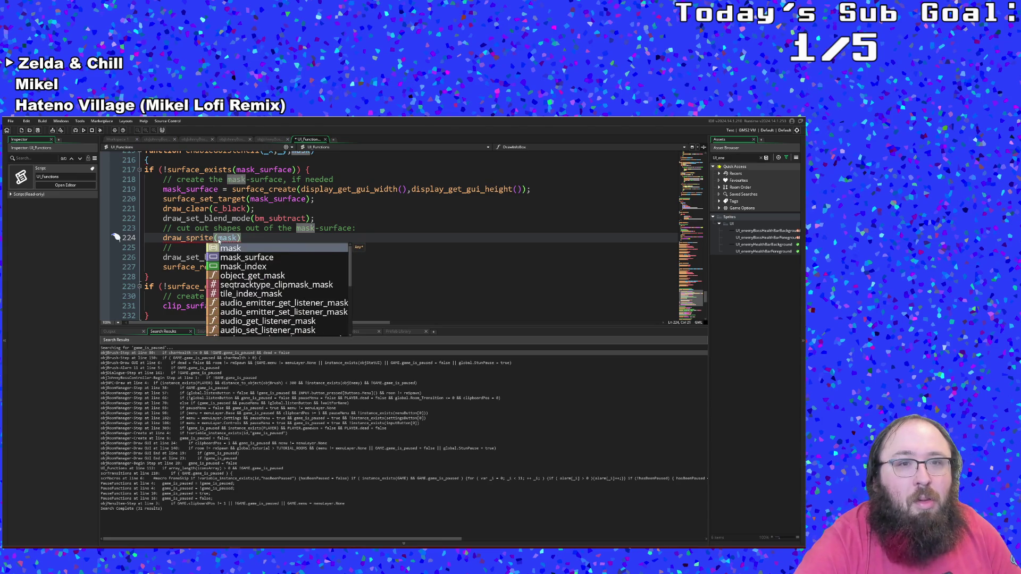
pyautogui.write(',')
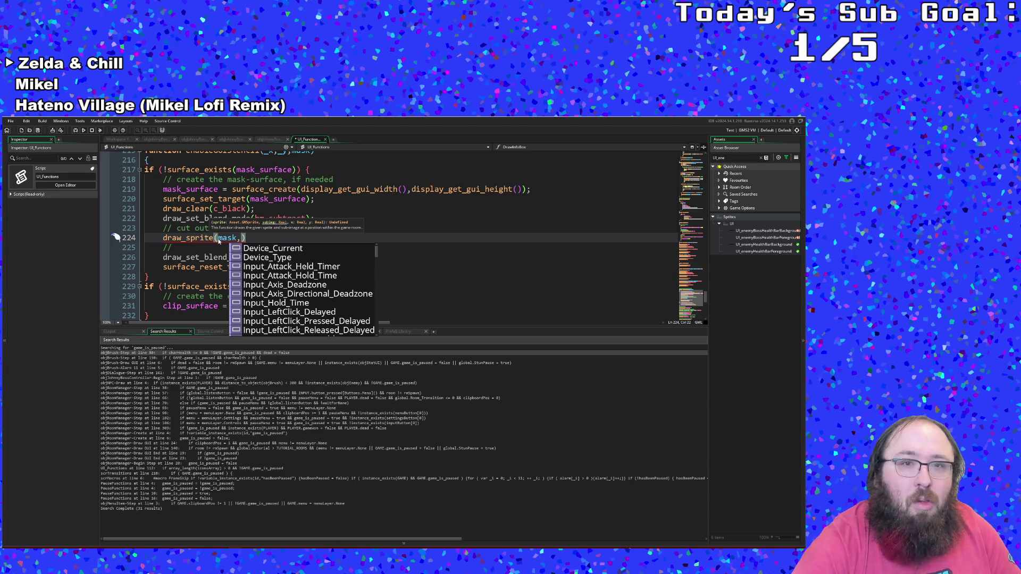
pyautogui.write('0,')
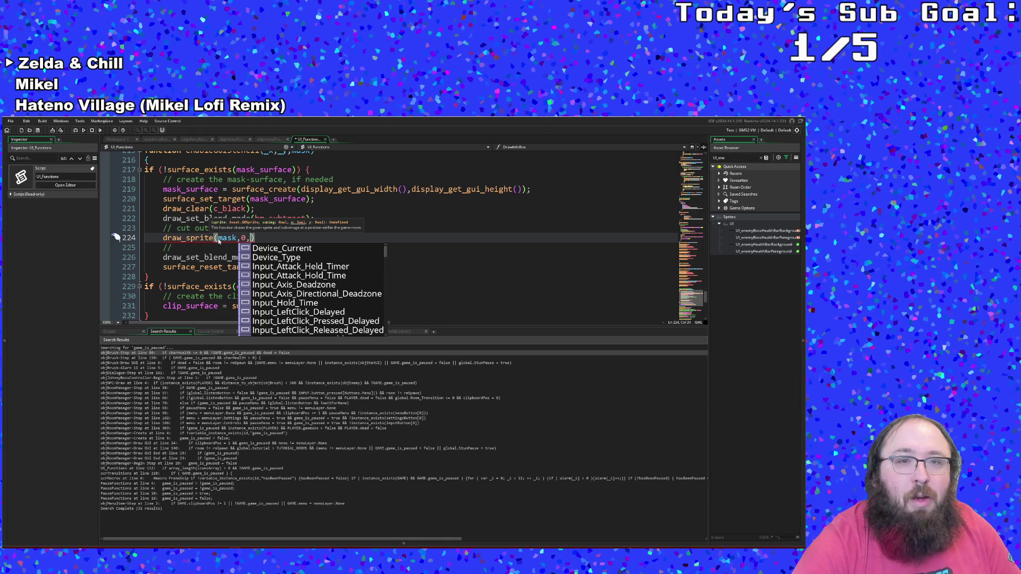
pyautogui.write('_x,_')
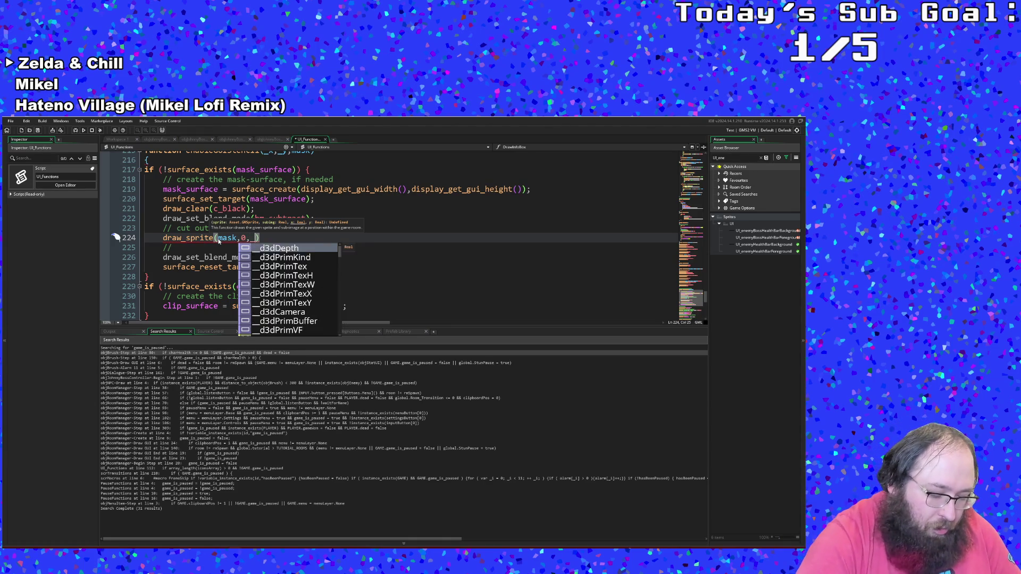
pyautogui.write('y')
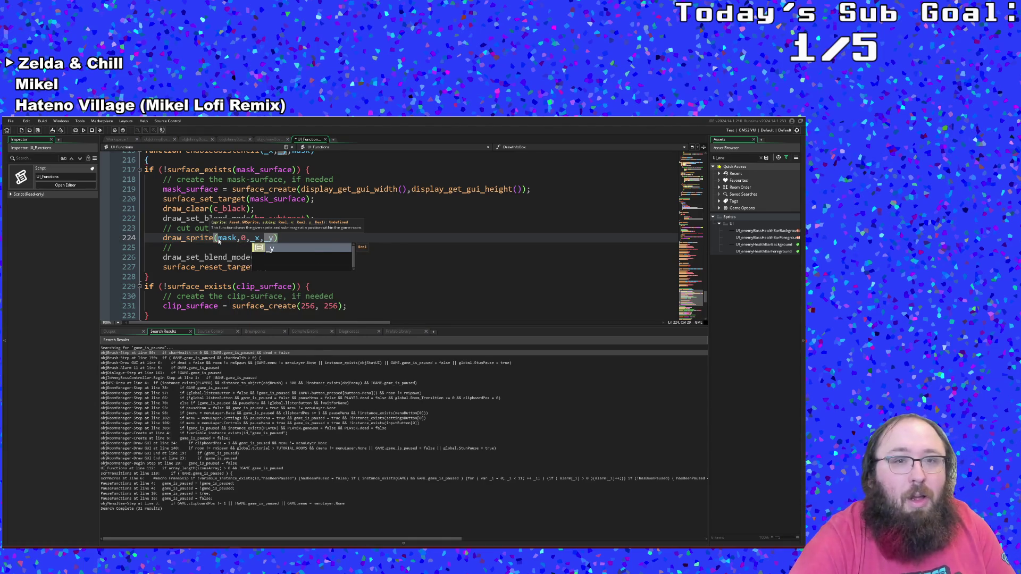
pyautogui.press('Escape')
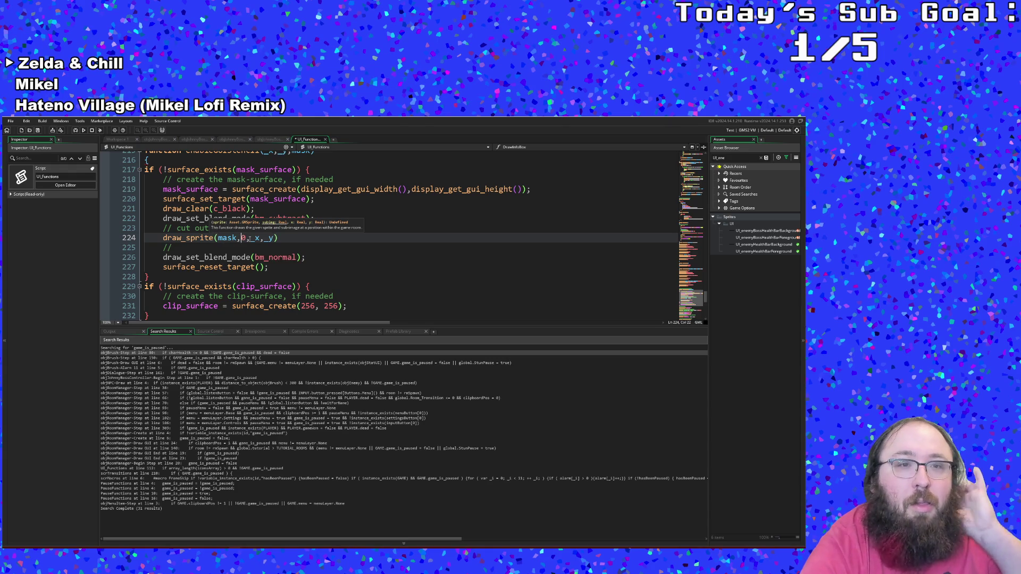
# - Comment out draw_set_blend_mode(bm_normal) by joining it onto the // line above
pyautogui.click(282, 248)
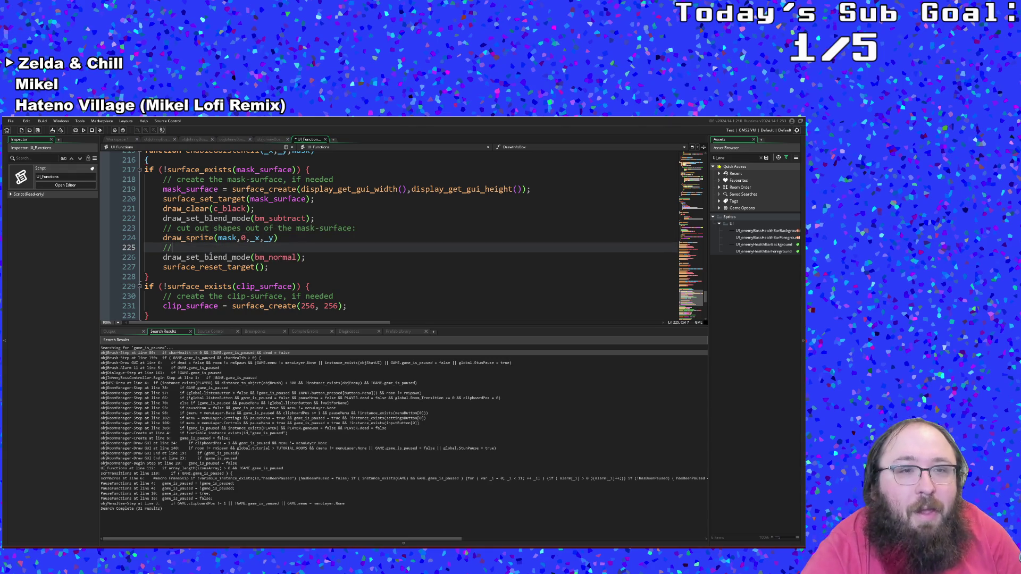
pyautogui.click(163, 257)
pyautogui.press('BackSpace')
pyautogui.press('BackSpace')
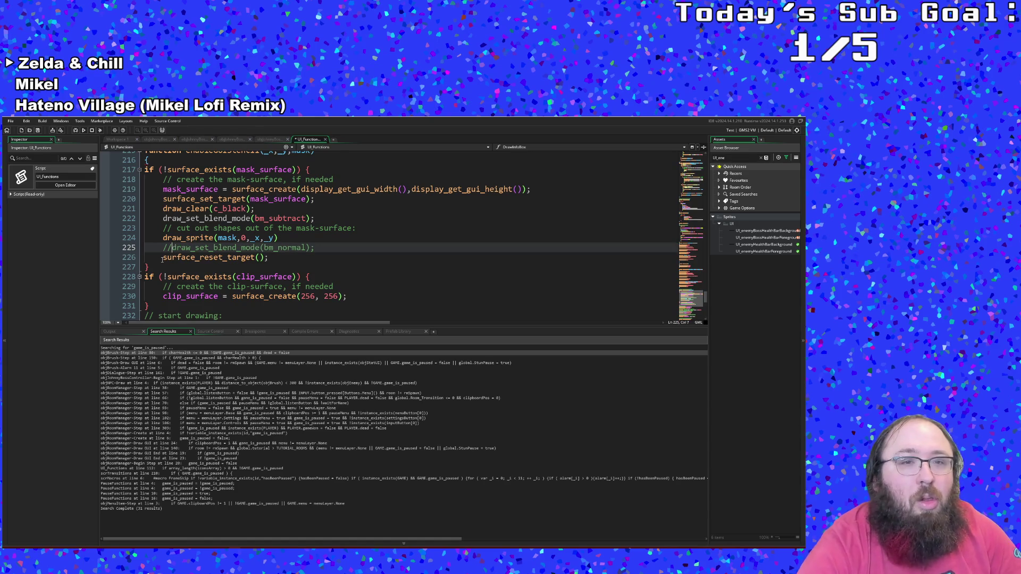
pyautogui.scroll(-2, 166, 251)
# - Replace the clip surface's fixed 256 width on line 230 with 'gui', browsing GUI function suggestions
pyautogui.click(197, 252)
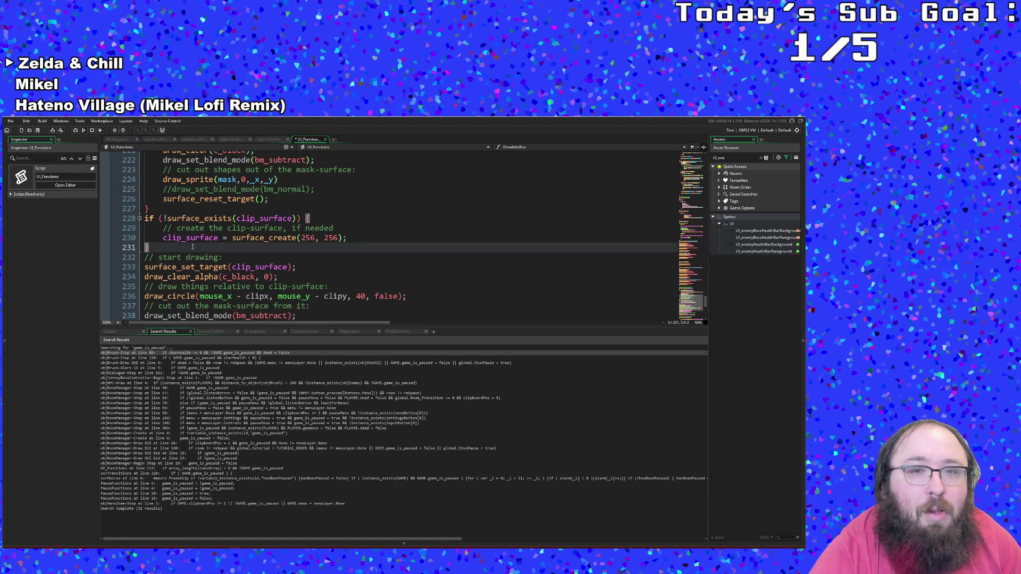
pyautogui.click(302, 238)
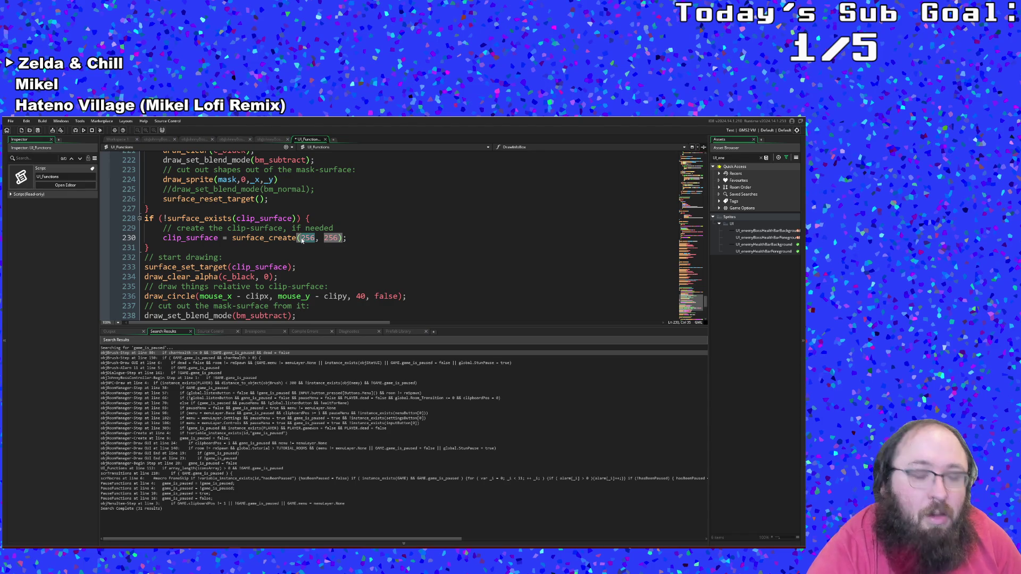
pyautogui.press('Delete')
pyautogui.press('Delete')
pyautogui.press('Delete')
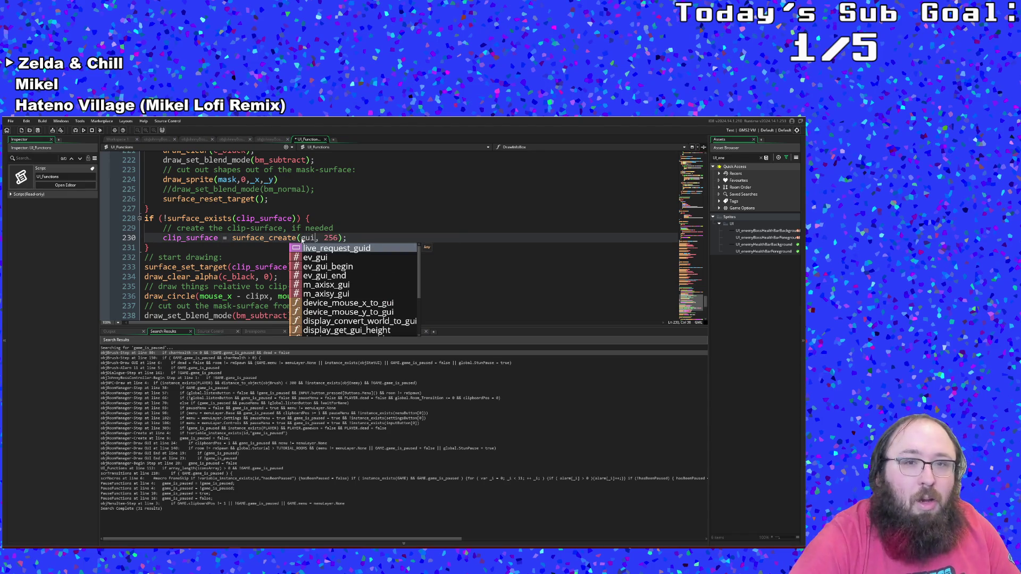
pyautogui.write('gui')
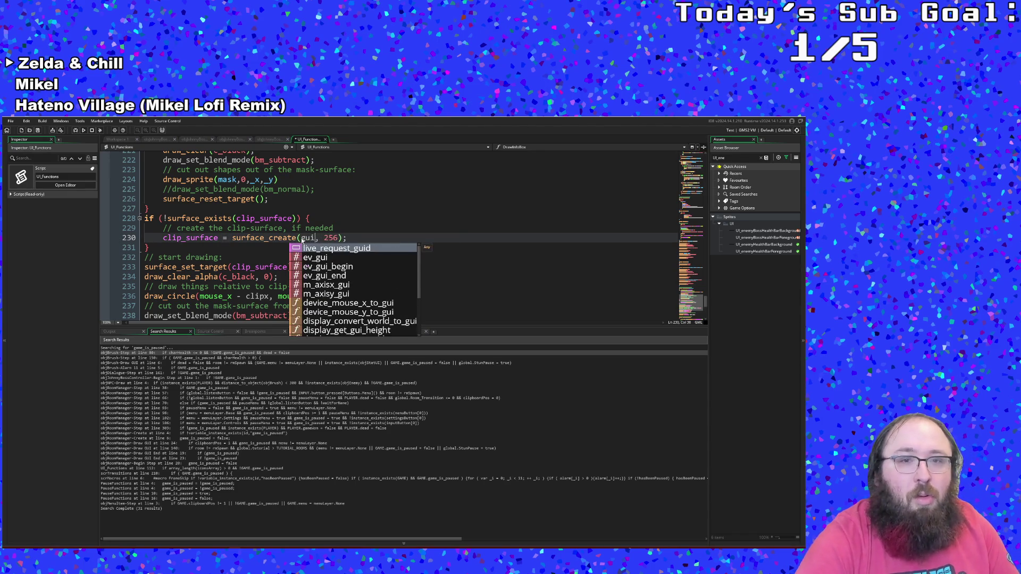
pyautogui.press('Down')
pyautogui.press('Down')
pyautogui.press('Down')
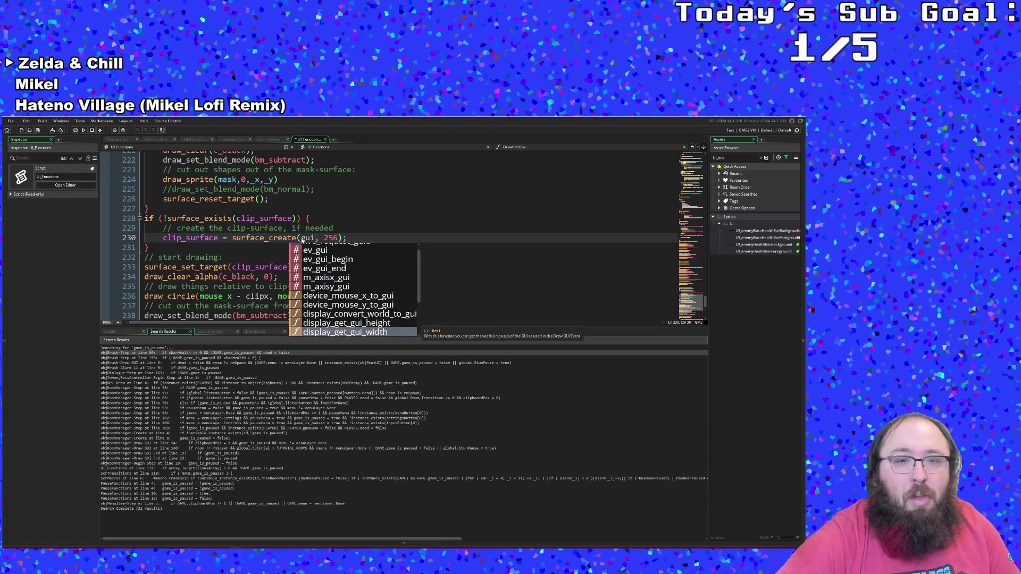
pyautogui.press('Down')
pyautogui.press('Down')
pyautogui.press('Down')
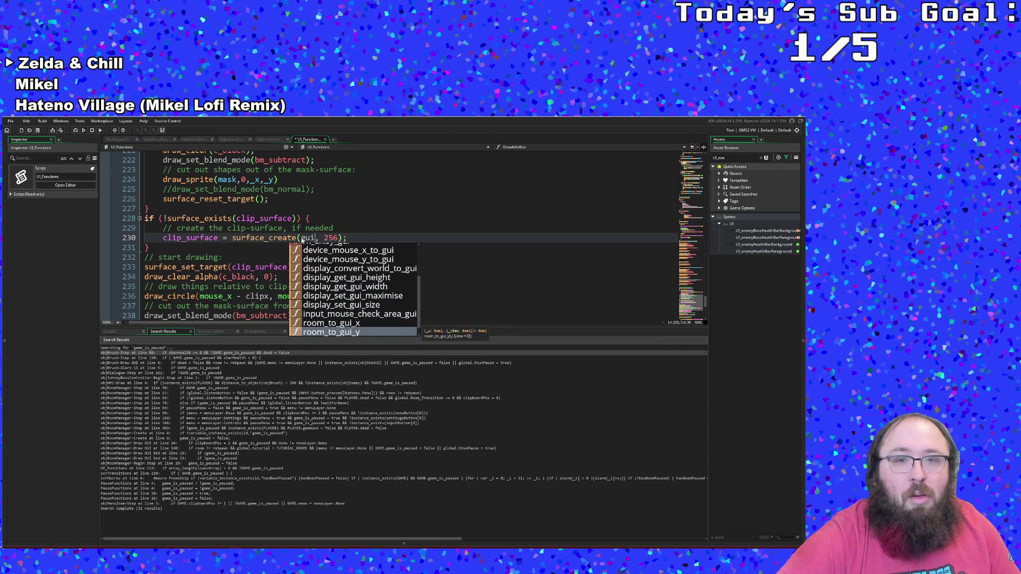
pyautogui.press('Down')
pyautogui.press('Down')
pyautogui.press('Up')
pyautogui.press('Up')
pyautogui.press('Up')
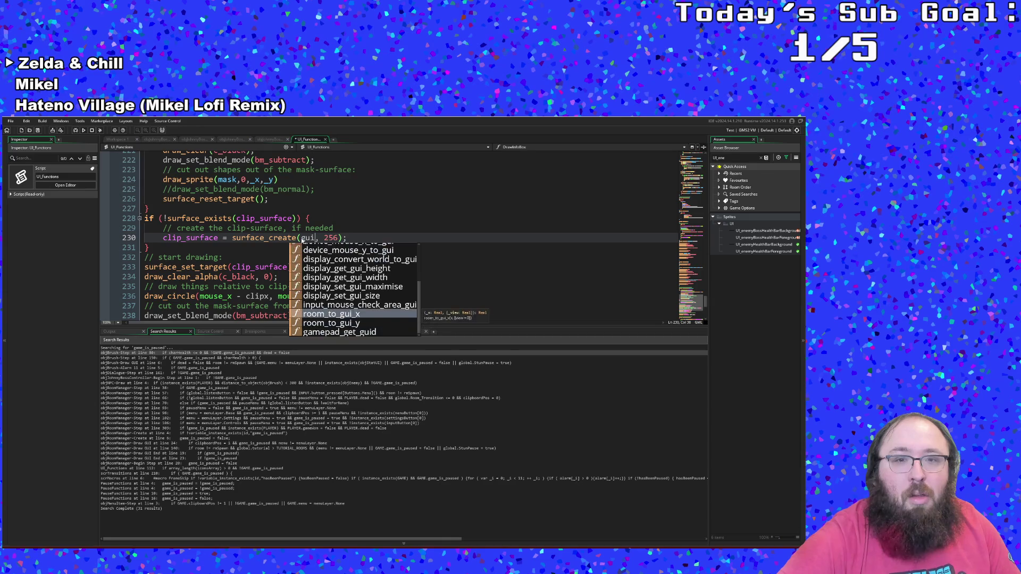
pyautogui.press('Up')
pyautogui.press('Up')
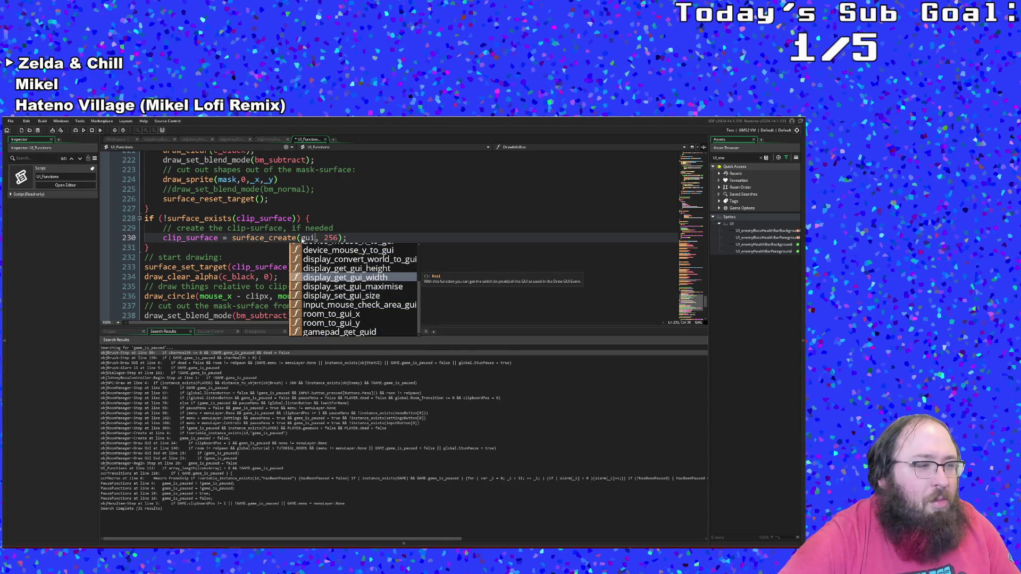
pyautogui.press('Up')
pyautogui.press('Up')
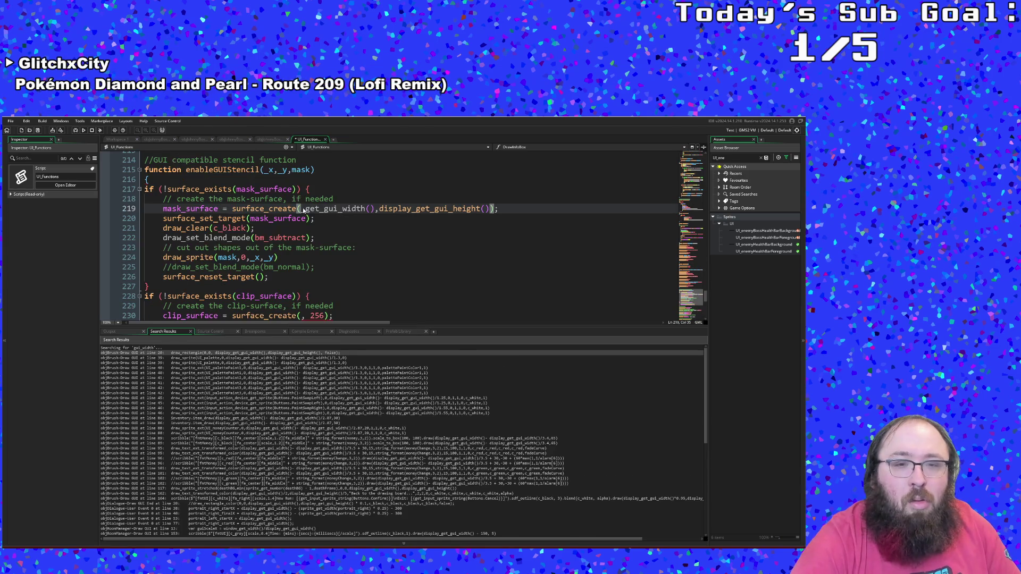
# - Review the gui_width matches in objRoomManager, GMLiveAPI and scrDungeons before a new search
pyautogui.scroll(-6, 391, 452)
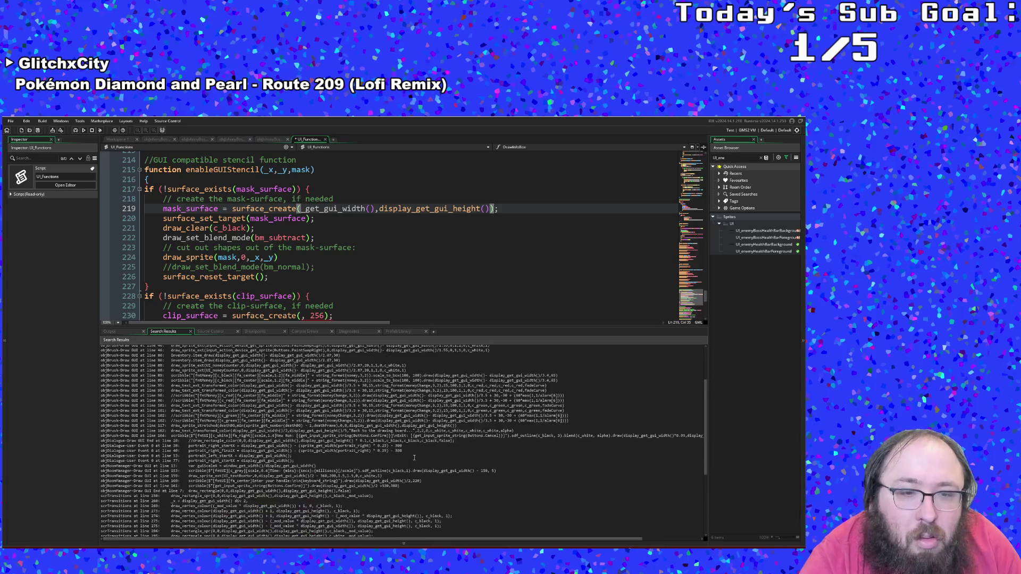
pyautogui.click(392, 465)
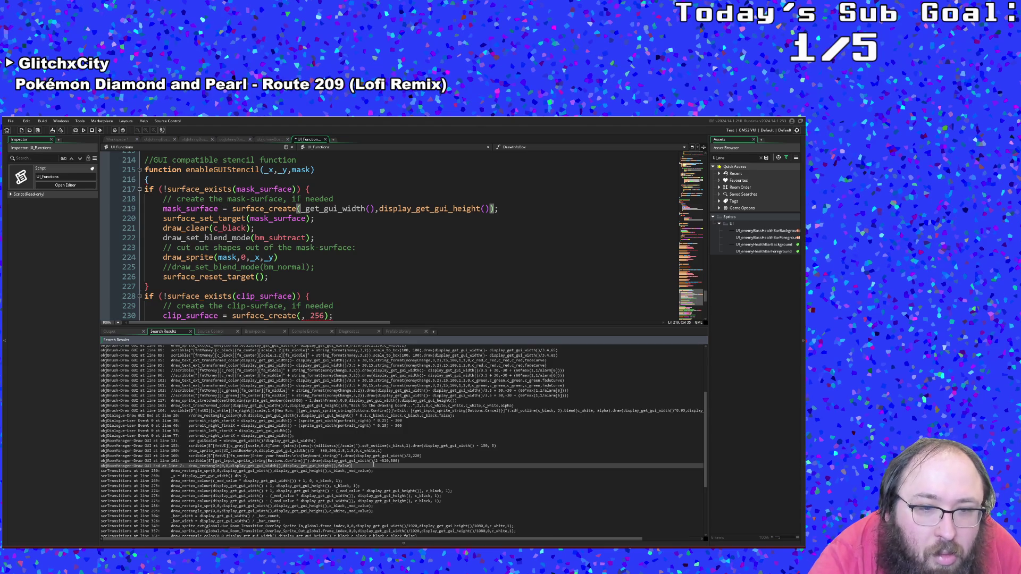
pyautogui.scroll(-4, 374, 464)
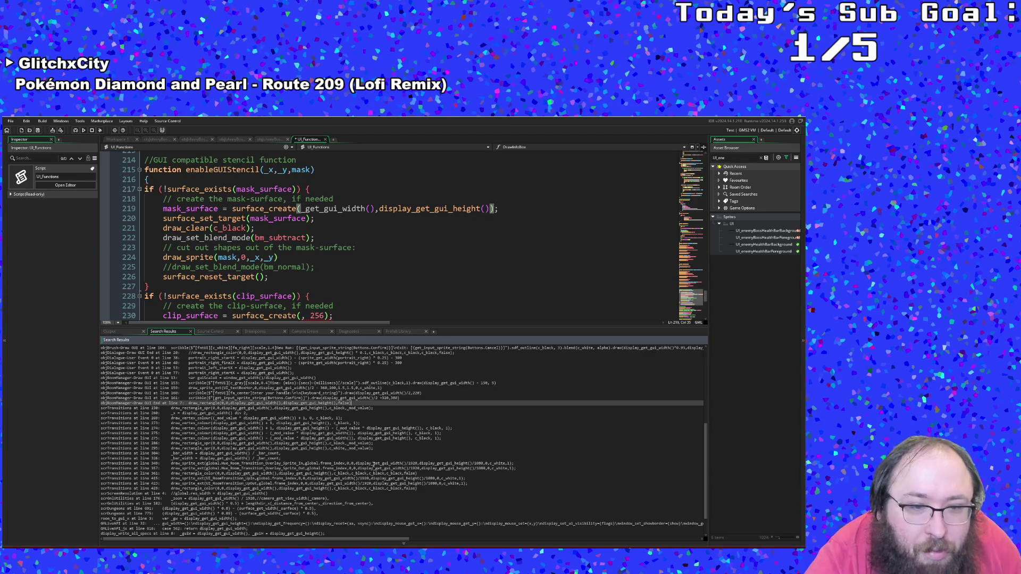
pyautogui.scroll(-2, 373, 464)
pyautogui.click(259, 494)
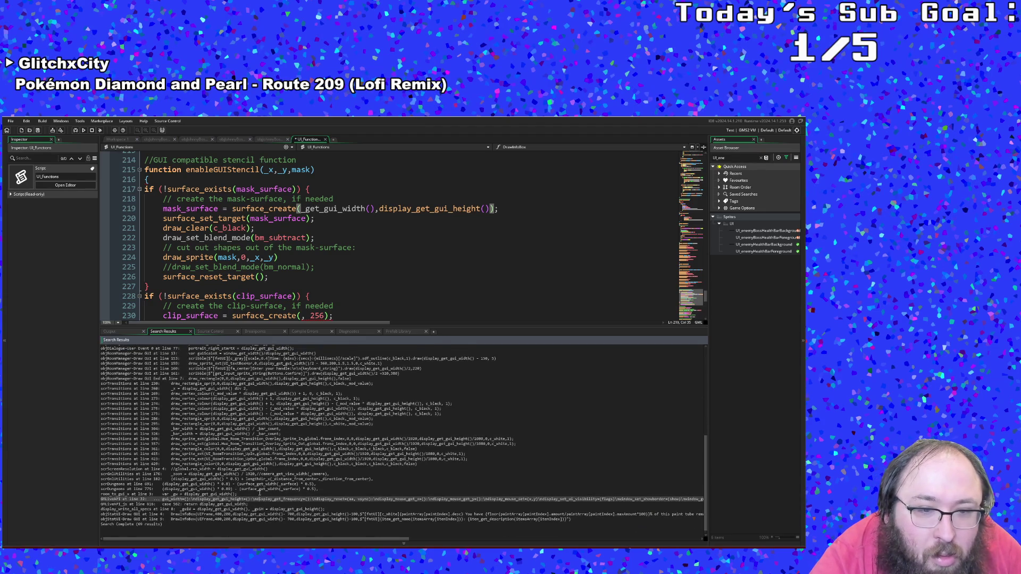
pyautogui.click(252, 490)
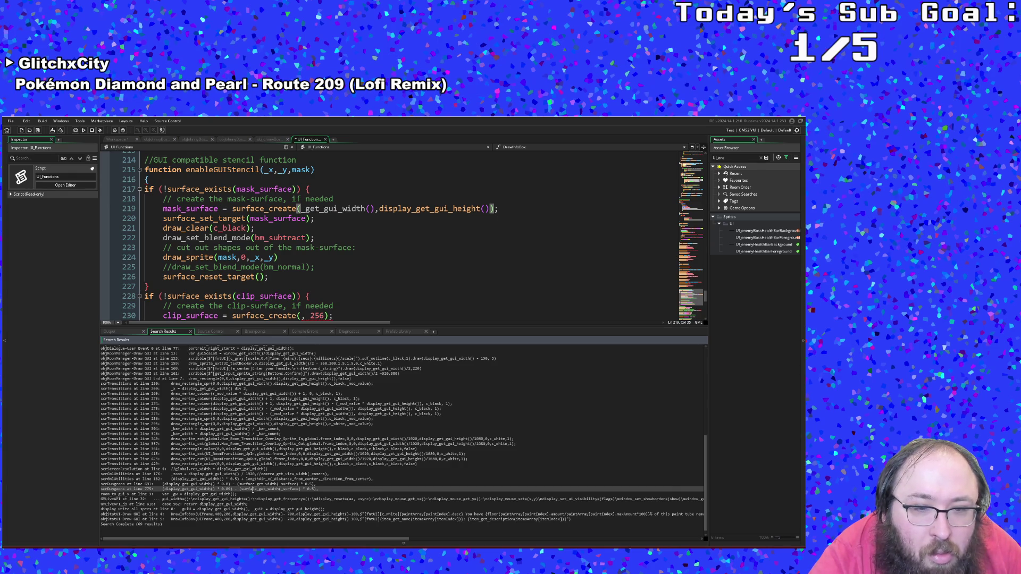
pyautogui.scroll(5, 253, 494)
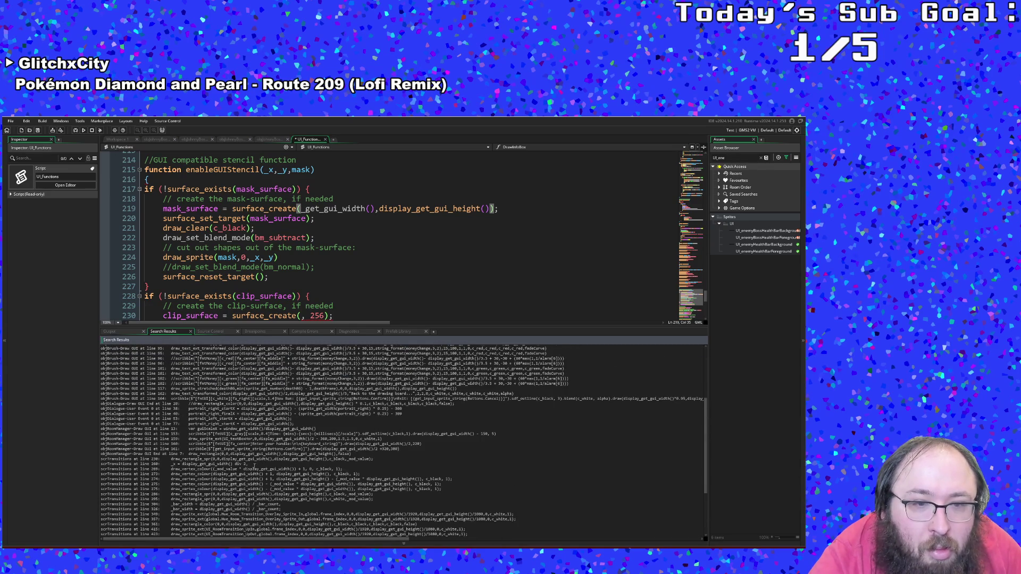
pyautogui.scroll(6, 249, 441)
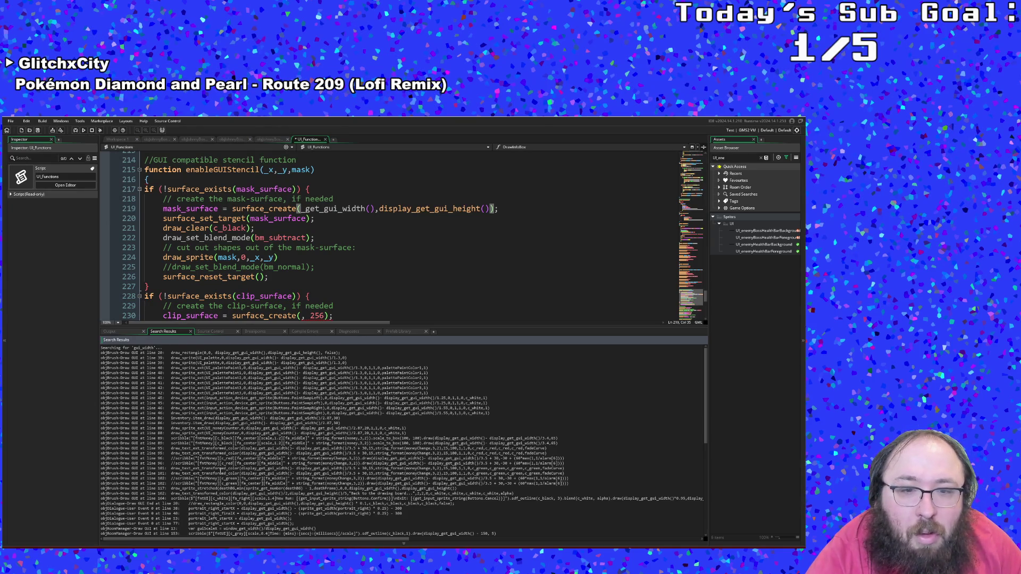
pyautogui.click(226, 277)
pyautogui.hotkey('ctrl', 'f')
pyautogui.write('gui_')
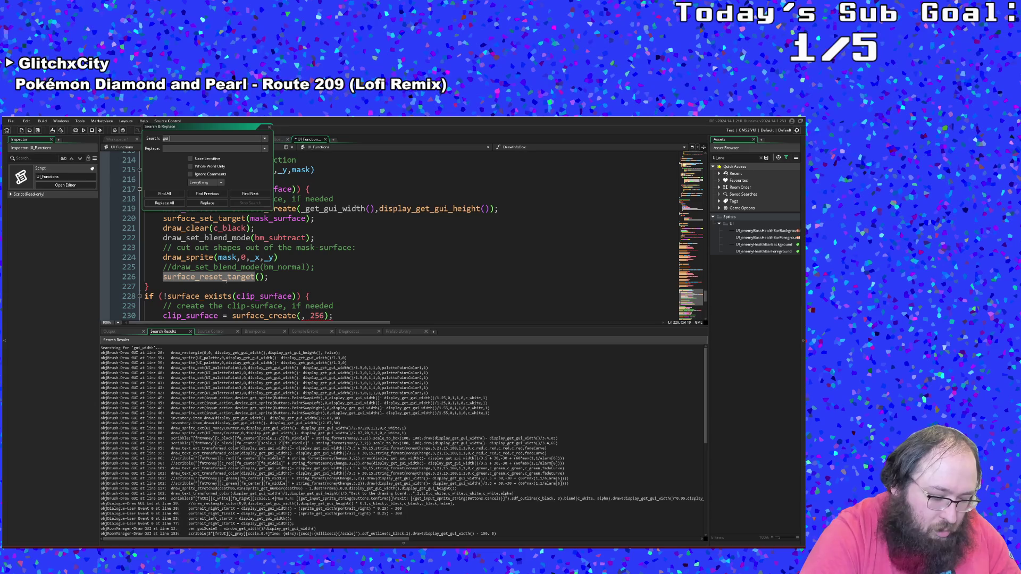
# - Search the project for gui_width, fixing the typo, and open the objRoomManager Draw GUI line 13 match
pyautogui.write('eidth')
pyautogui.press('Return')
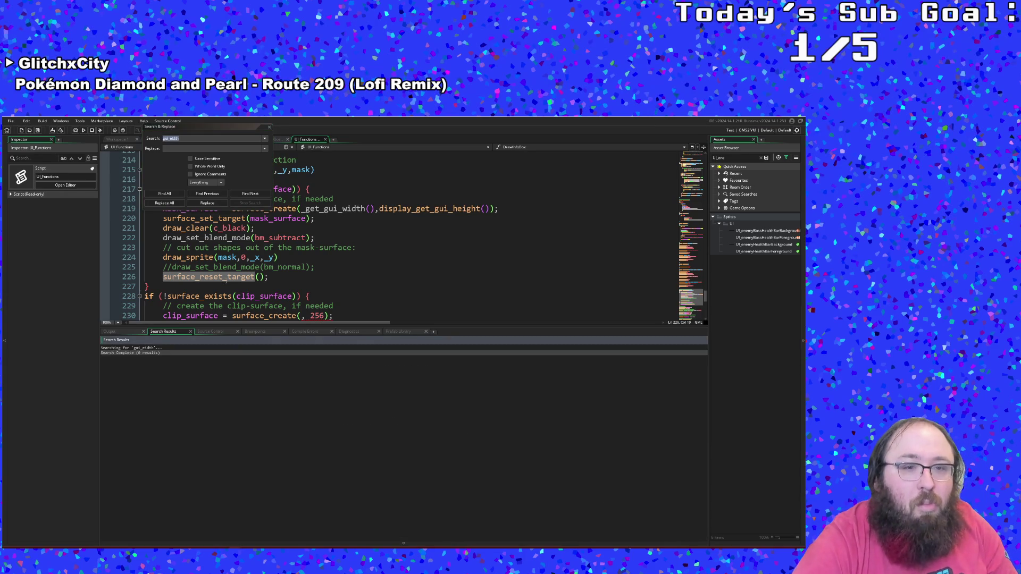
pyautogui.click(171, 138)
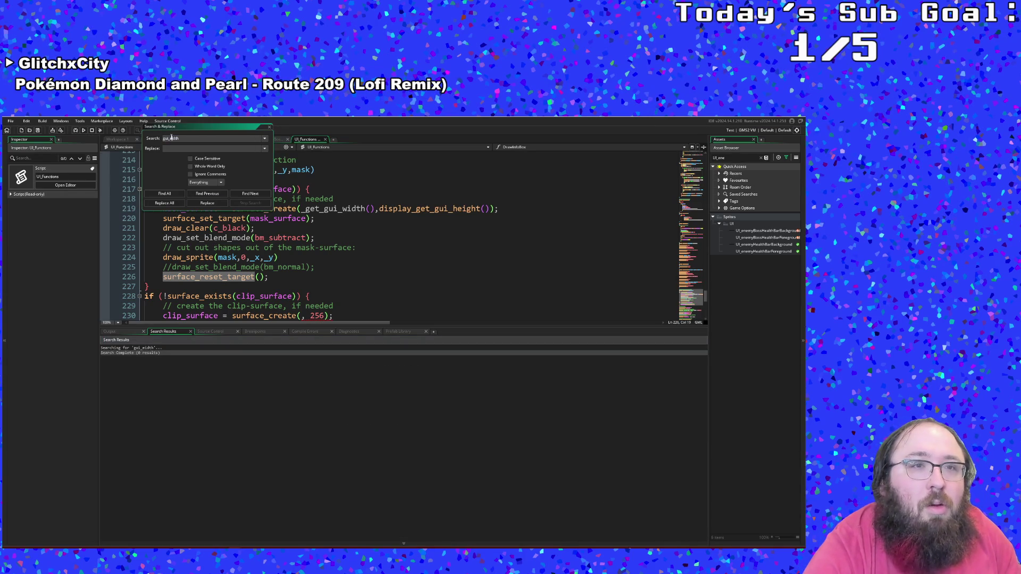
pyautogui.press('BackSpace')
pyautogui.write('w')
pyautogui.press('Return')
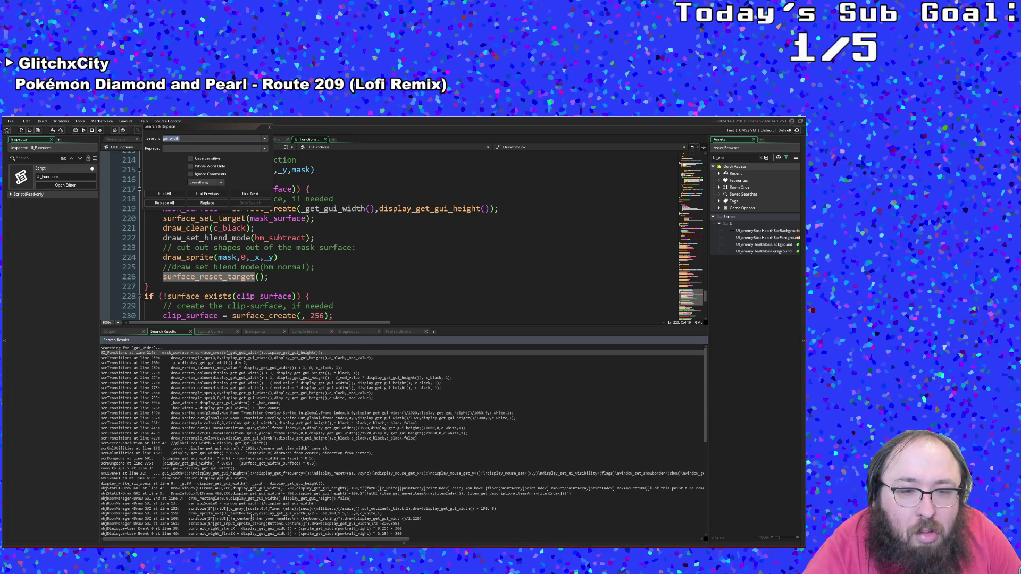
pyautogui.click(250, 504)
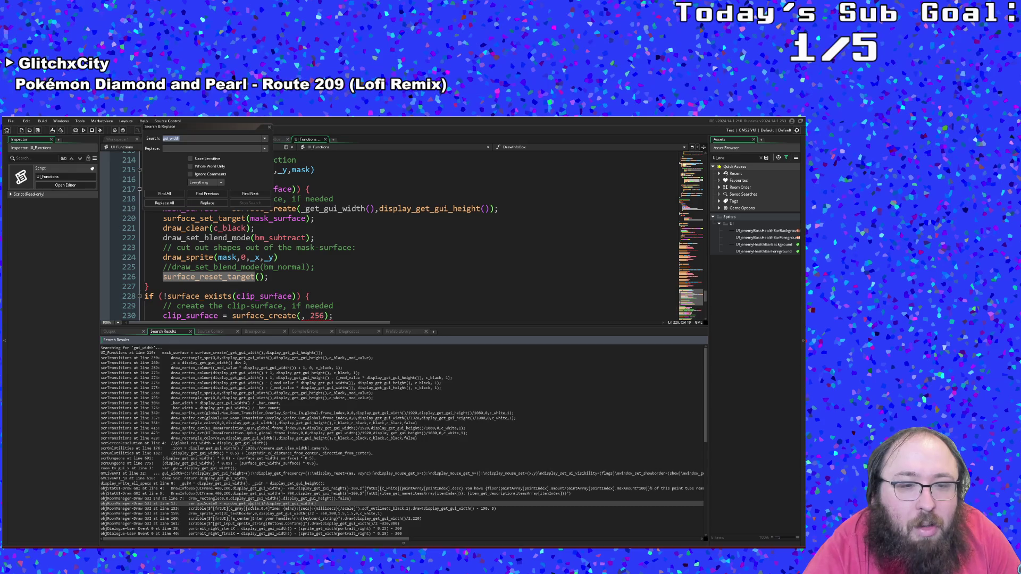
pyautogui.doubleClick(250, 504)
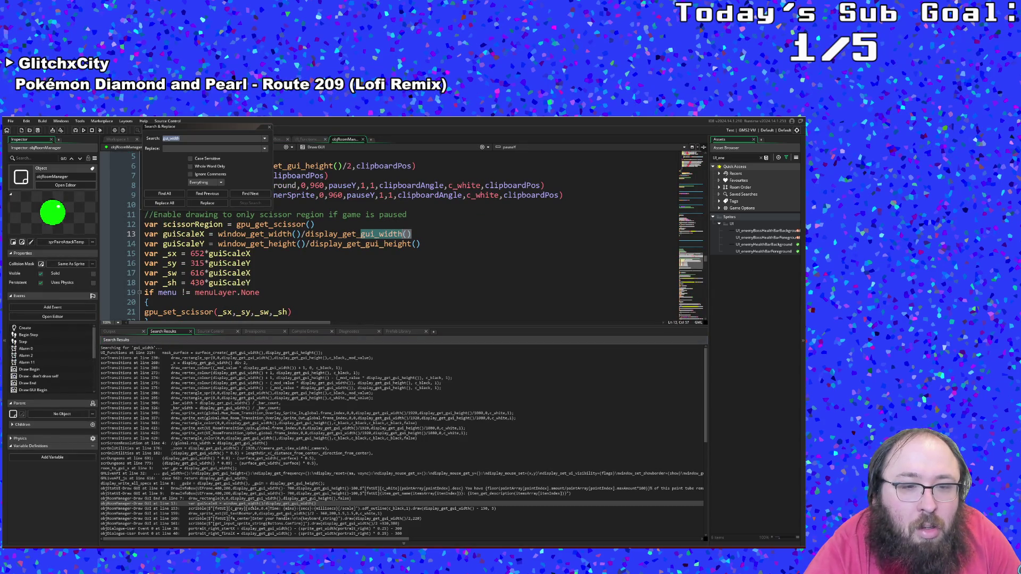
# - Close Search & Replace and the objRoomManager code to return to enableGUIStencil in UI_Functions
pyautogui.scroll(-1, 399, 234)
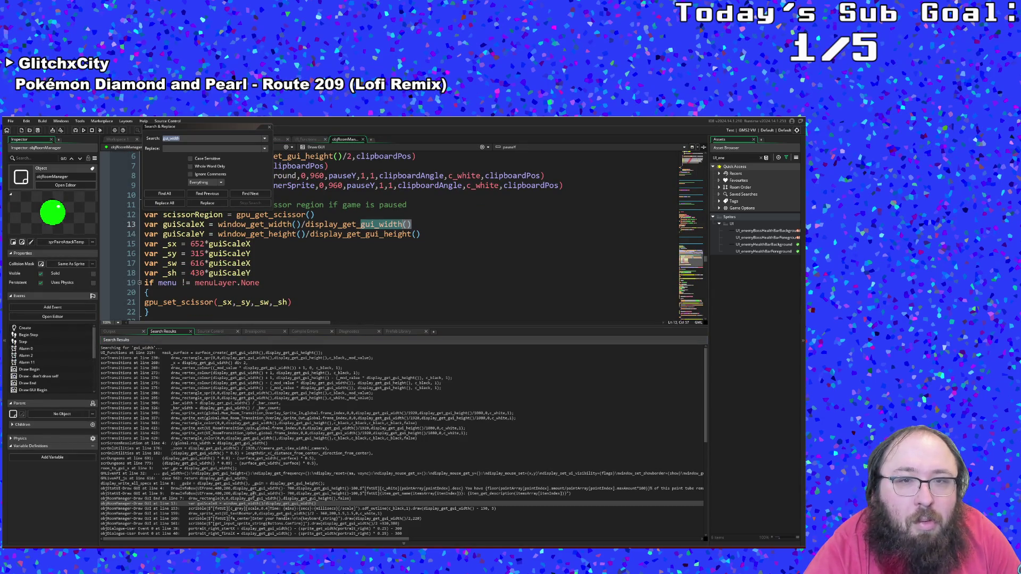
pyautogui.click(309, 303)
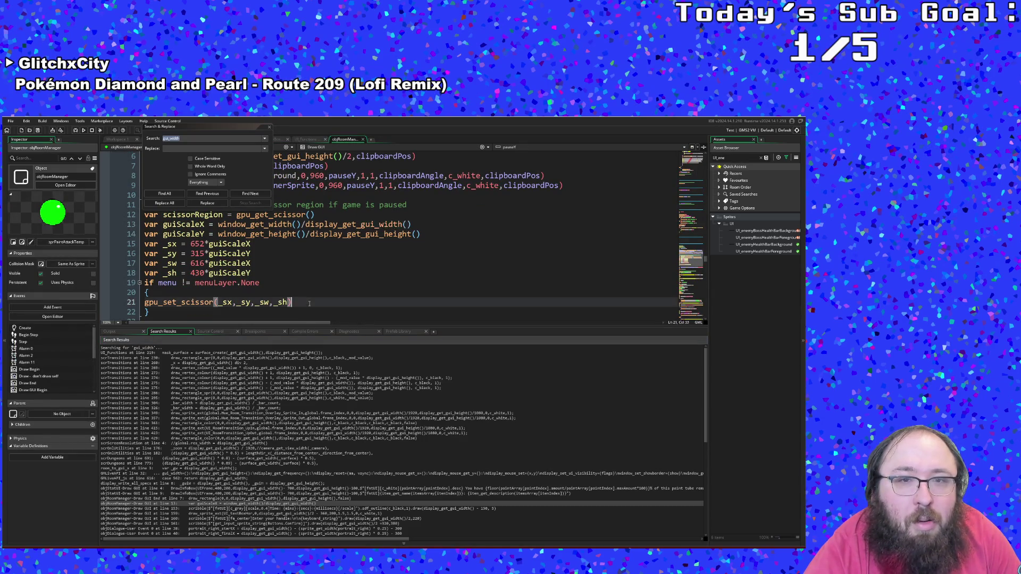
pyautogui.click(269, 127)
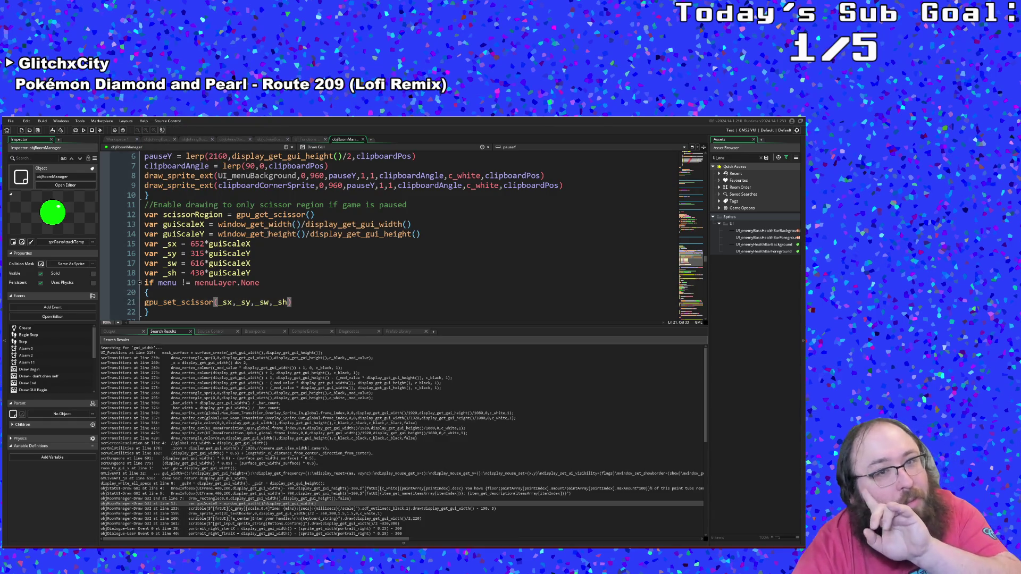
pyautogui.moveTo(266, 226)
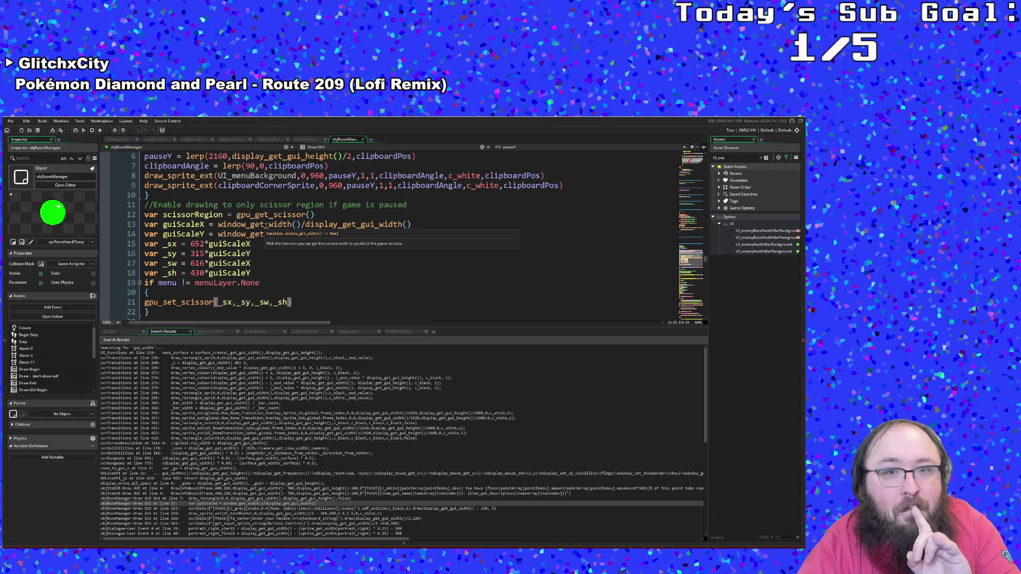
pyautogui.moveTo(324, 227)
pyautogui.write('_height()/display_get_gui_height()')
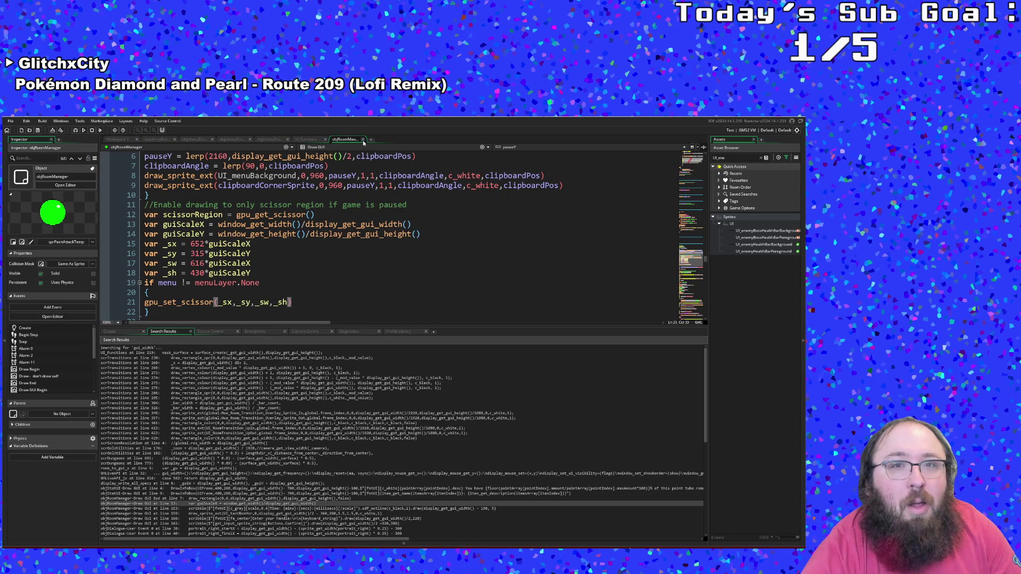
pyautogui.click(363, 139)
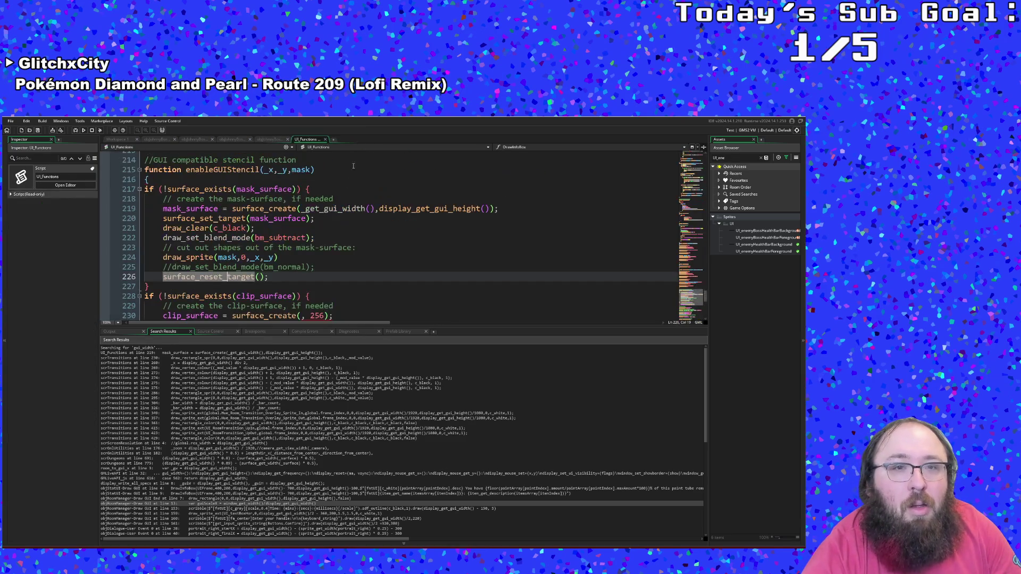
# - Restore the 'display' prefix so line 219 reads display_get_gui_width(), display_get_gui_height()
pyautogui.click(327, 238)
pyautogui.click(315, 267)
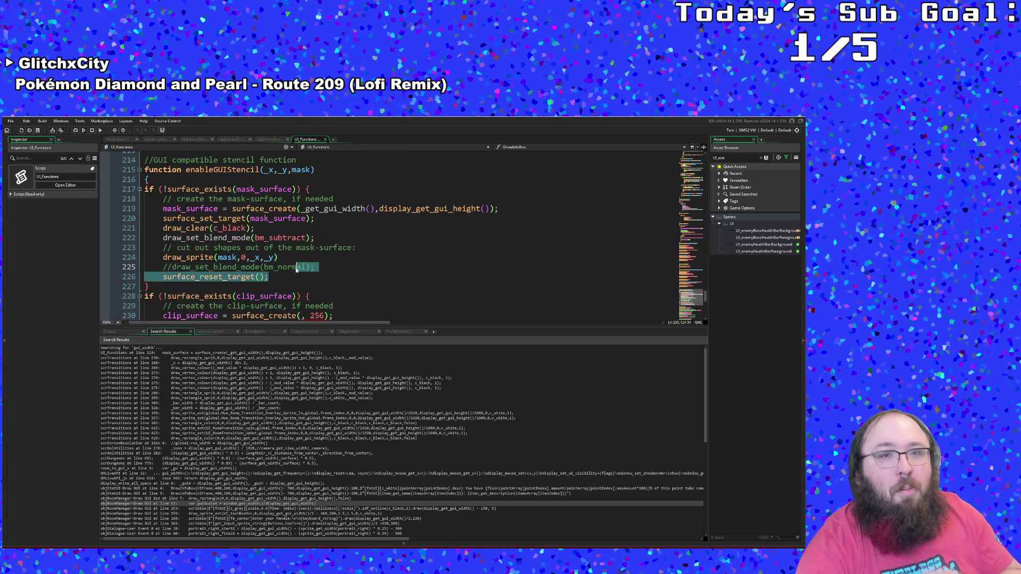
pyautogui.moveTo(268, 277); pyautogui.dragTo(298, 267)
pyautogui.click(301, 266)
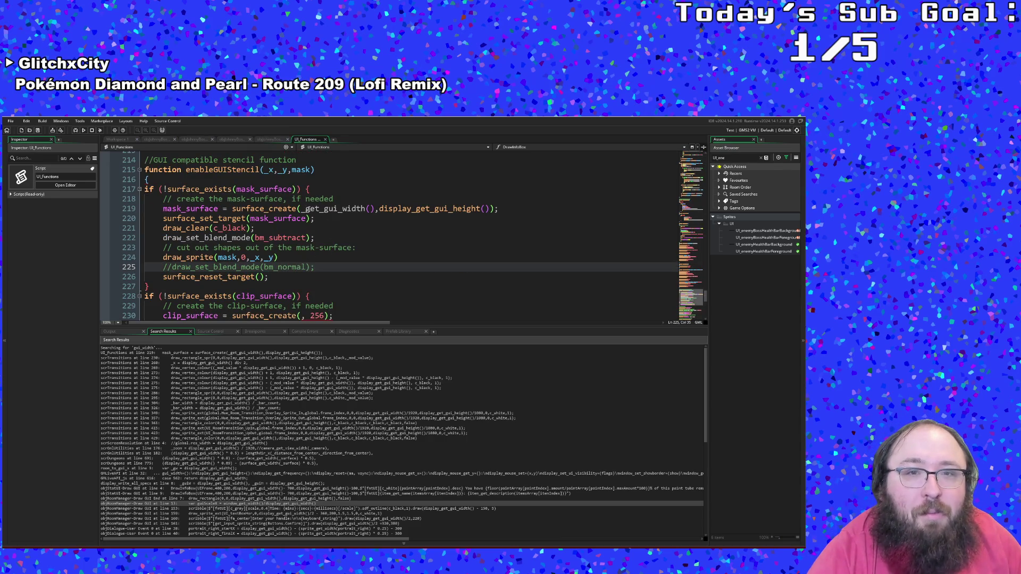
pyautogui.click(298, 209)
pyautogui.write('display')
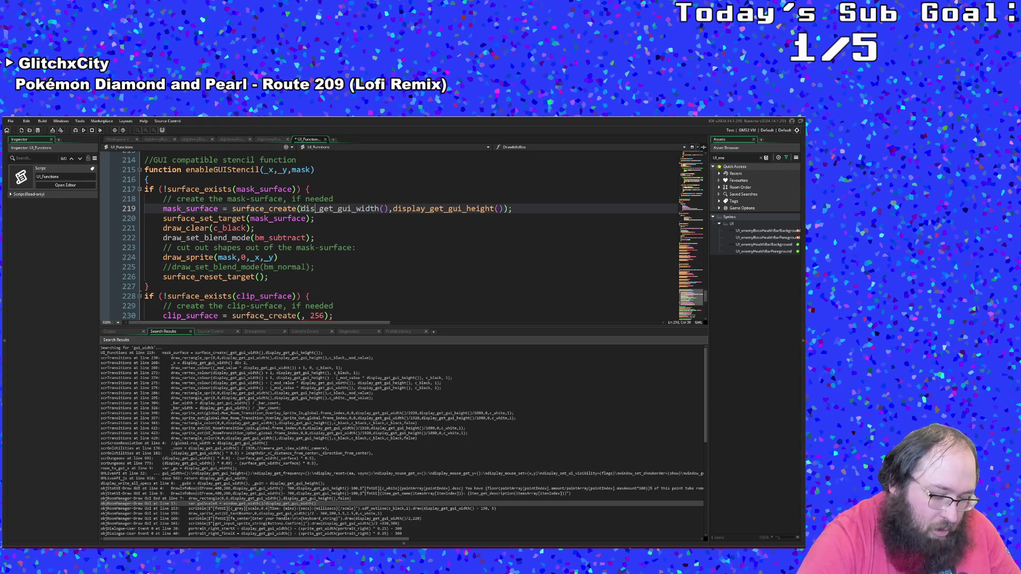
# - Check the mask draw call and place the caret inside the clip surface_create call
pyautogui.click(269, 257)
pyautogui.scroll(-2, 270, 261)
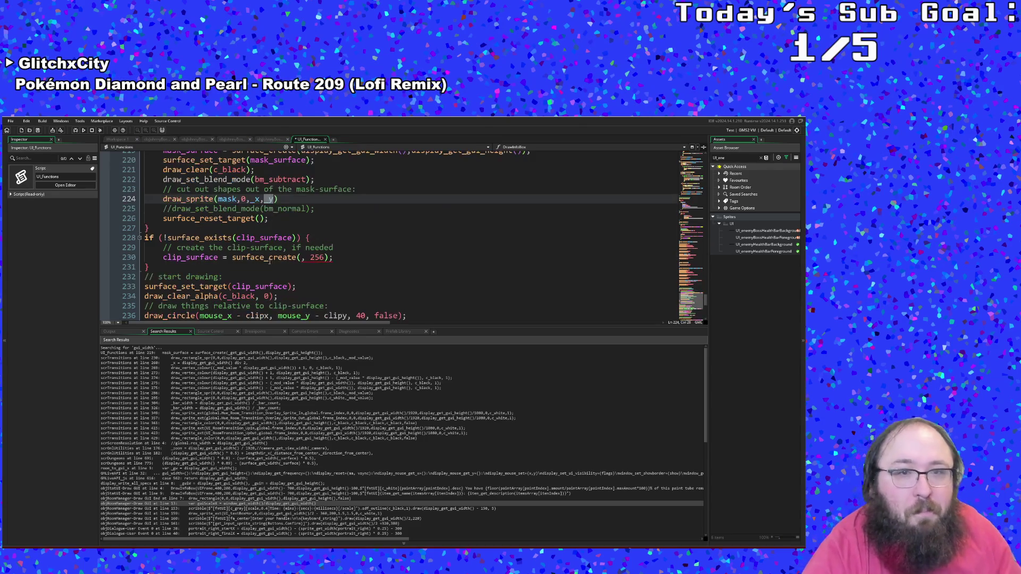
pyautogui.scroll(2, 269, 266)
pyautogui.scroll(-2, 266, 273)
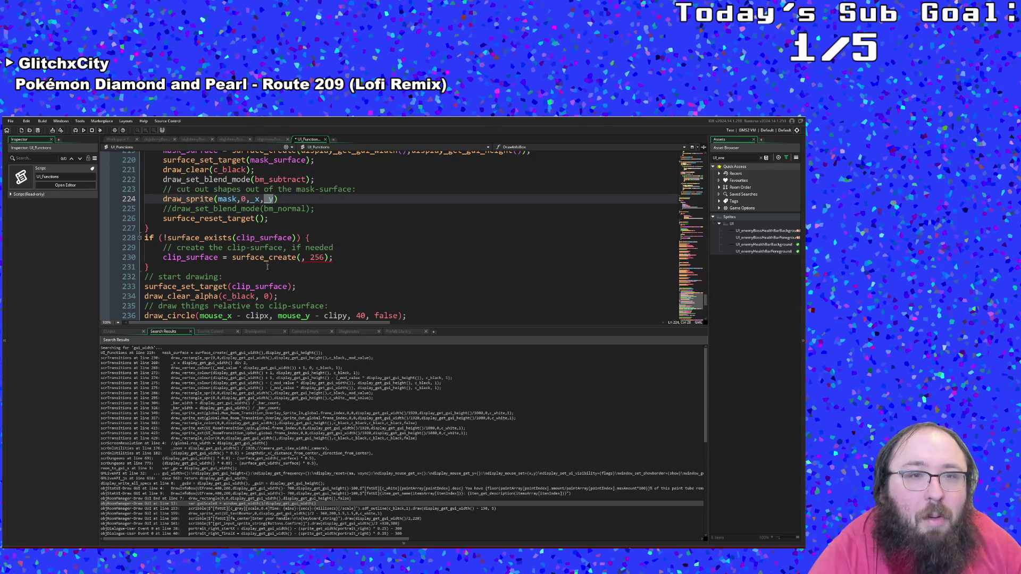
pyautogui.click(267, 268)
pyautogui.click(249, 277)
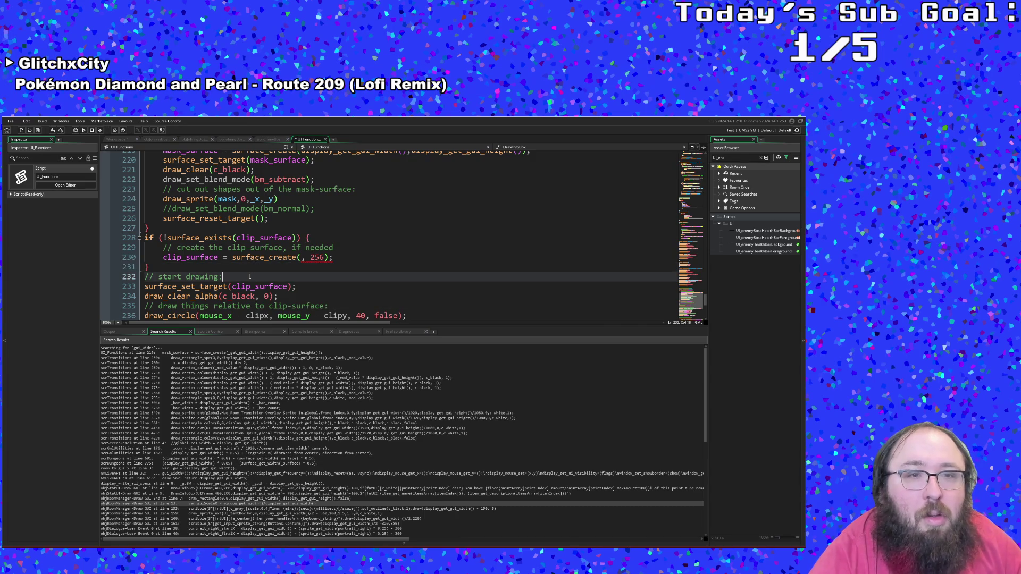
pyautogui.click(281, 266)
pyautogui.click(299, 257)
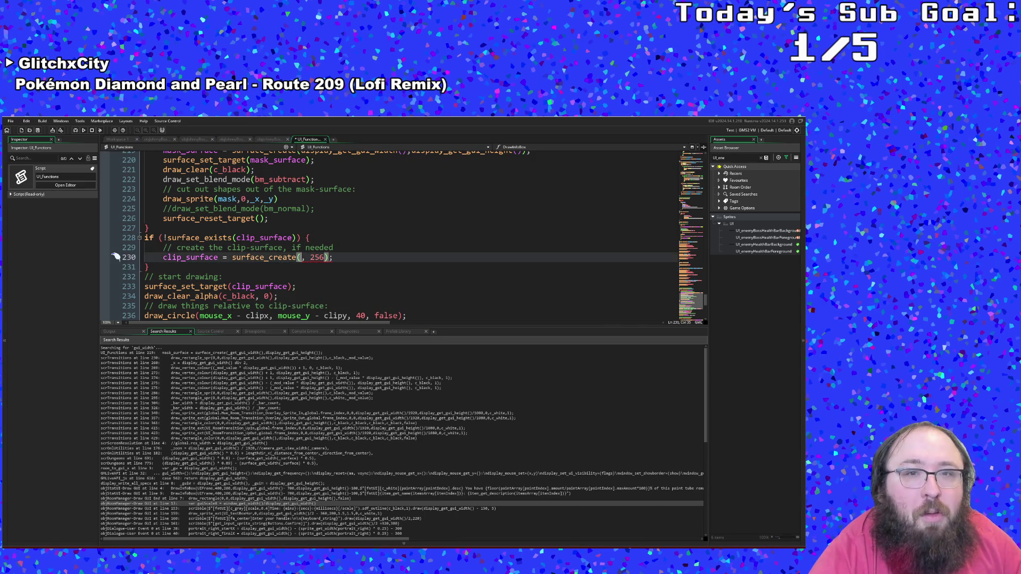
# - Start the clip surface's width with 'display' on line 230 and review the clip-surface drawing code
pyautogui.write('display')
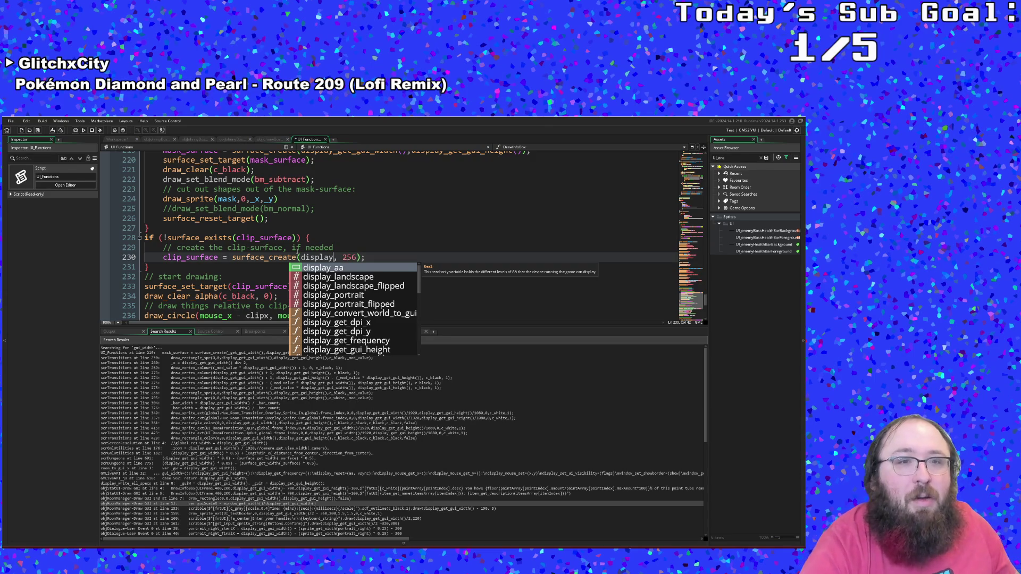
pyautogui.click(237, 266)
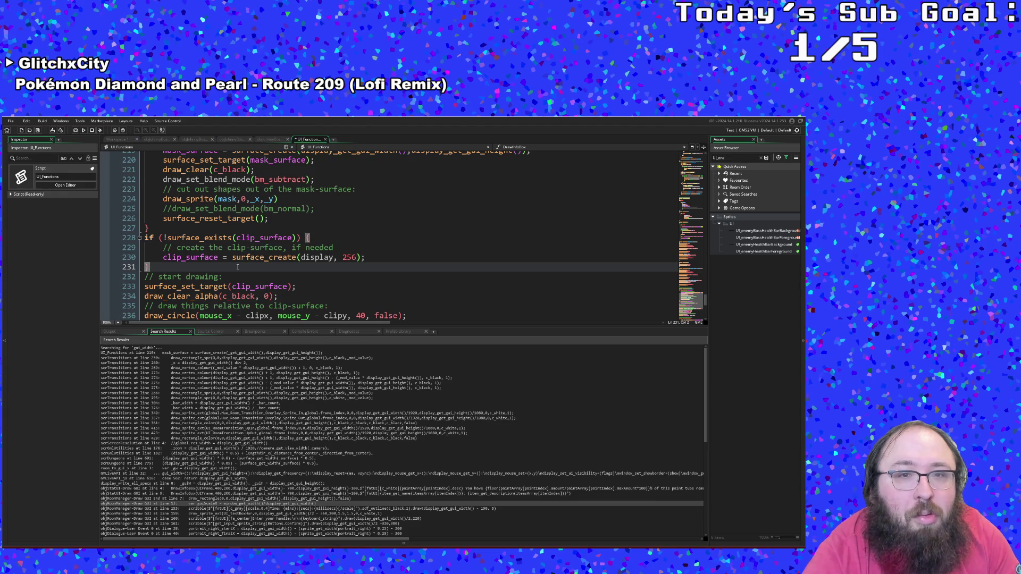
pyautogui.scroll(-2, 237, 266)
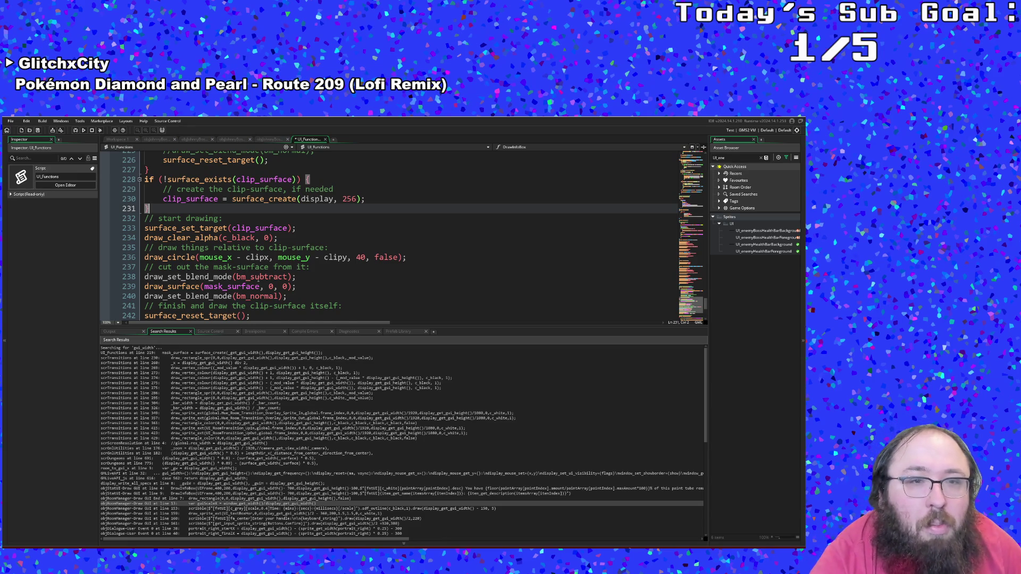
pyautogui.scroll(3, 258, 278)
pyautogui.scroll(-5, 258, 279)
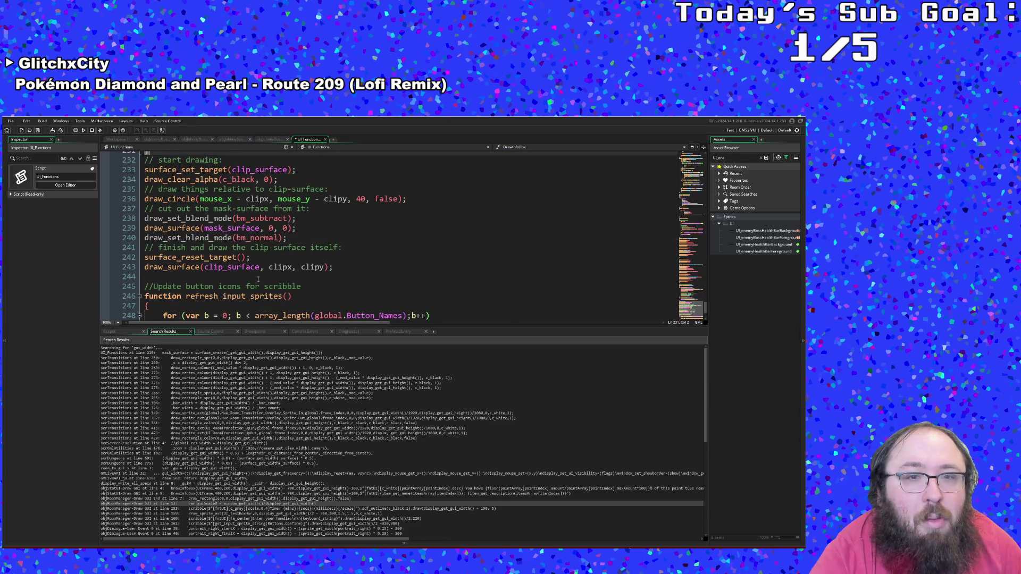
pyautogui.scroll(4, 258, 279)
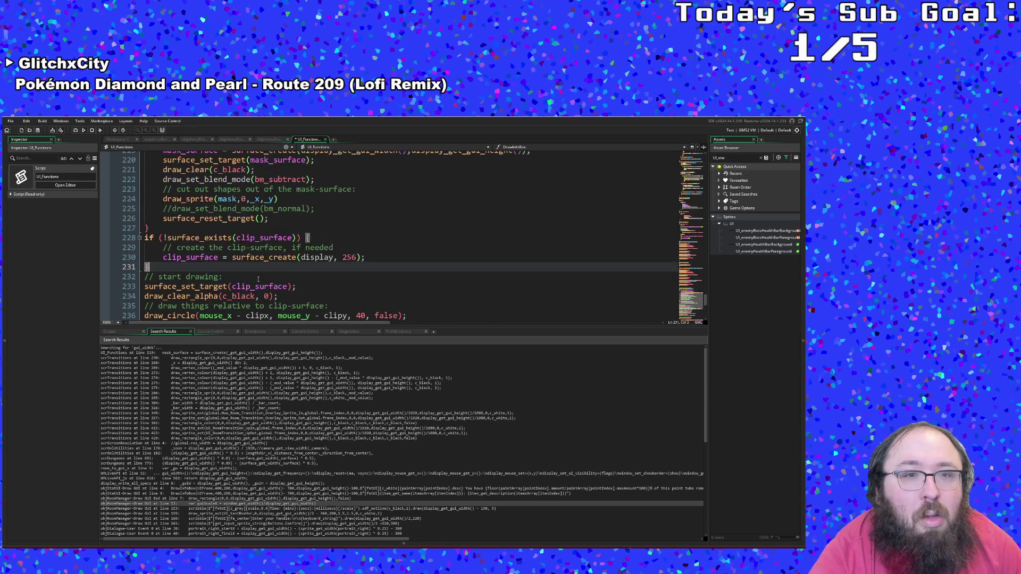
pyautogui.scroll(2, 258, 279)
pyautogui.scroll(-2, 257, 279)
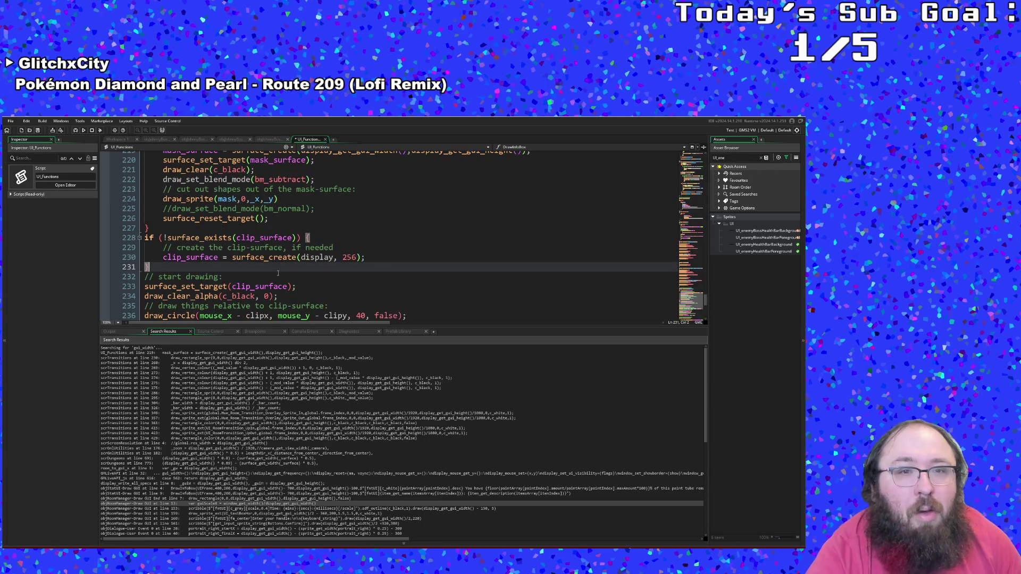
pyautogui.scroll(-2, 277, 273)
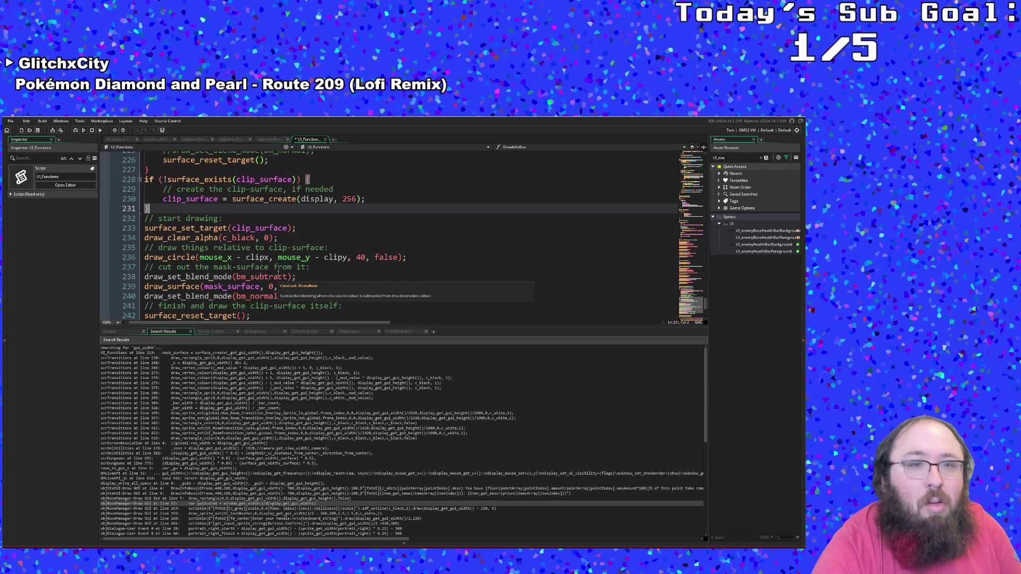
pyautogui.click(270, 267)
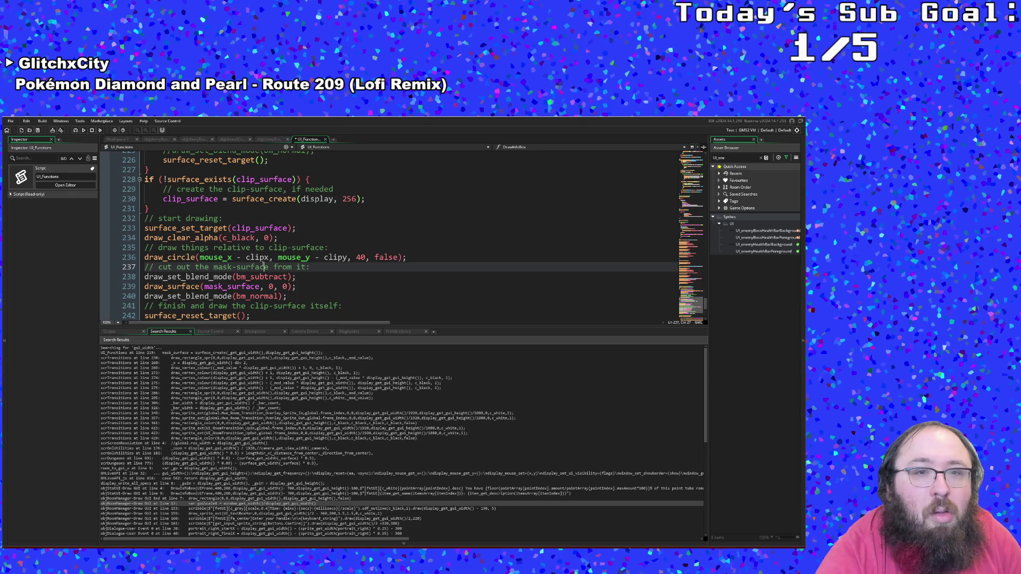
pyautogui.doubleClick(259, 257)
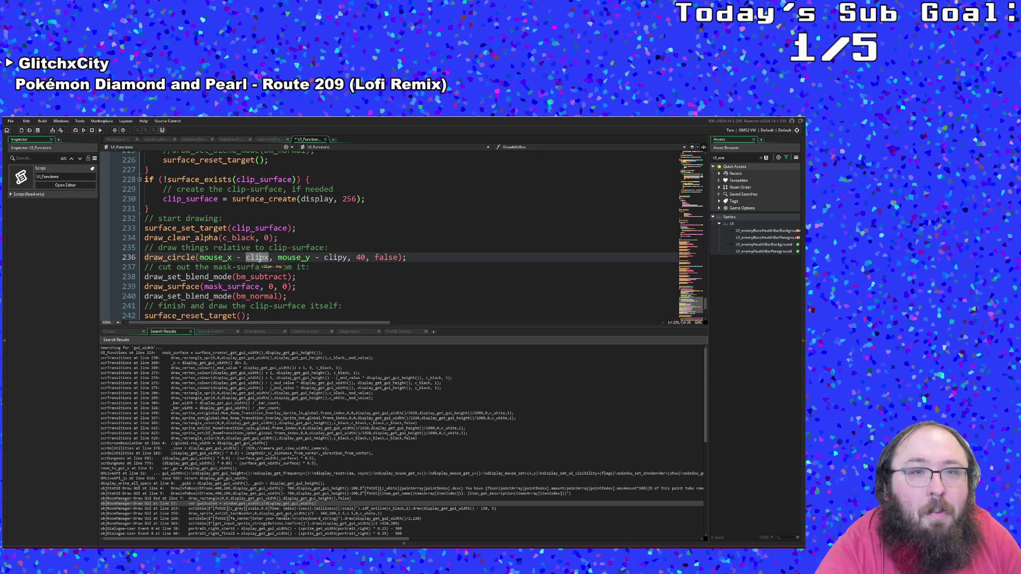
pyautogui.scroll(2, 258, 260)
# - Complete the clip surface size as display_get_gui_width() by display_get_gui_height(), removing 256
pyautogui.click(330, 257)
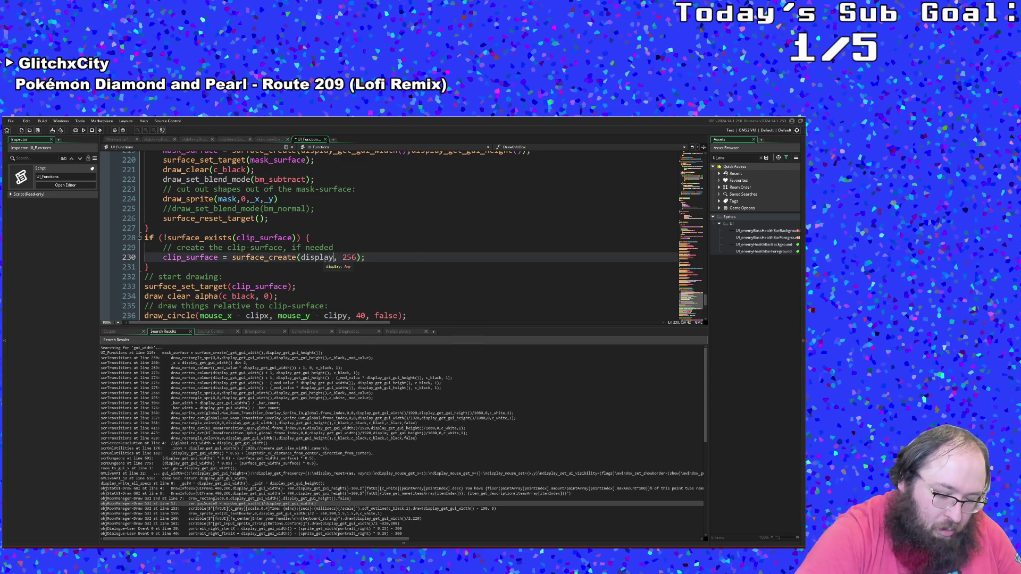
pyautogui.write('_get_gui_w')
pyautogui.press('Return')
pyautogui.press('BackSpace')
pyautogui.press('BackSpace')
pyautogui.press('BackSpace')
pyautogui.write('dispa')
pyautogui.press('BackSpace')
pyautogui.write('lay_get_')
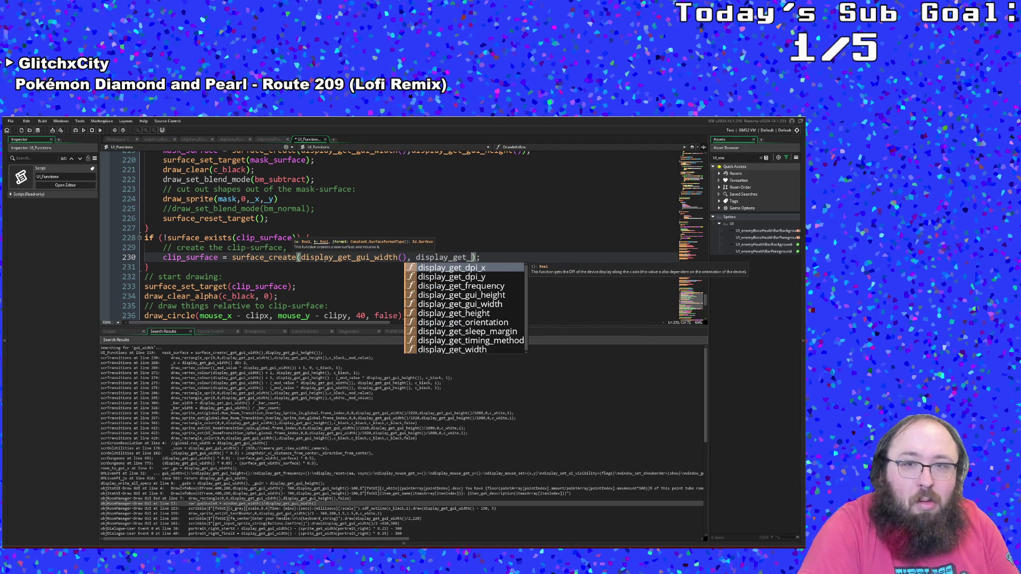
pyautogui.write('gui_')
pyautogui.press('Return')
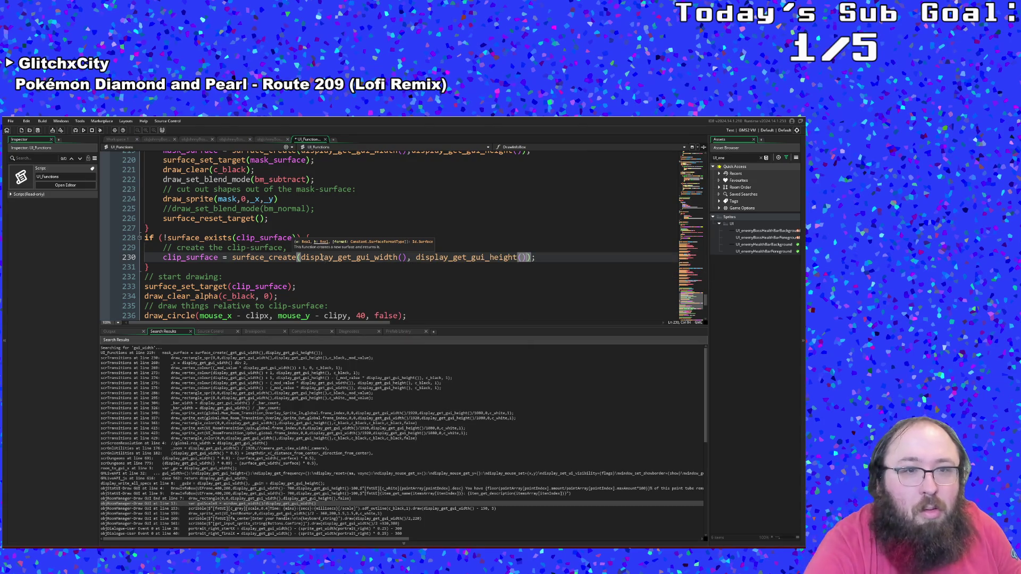
pyautogui.scroll(-6, 324, 259)
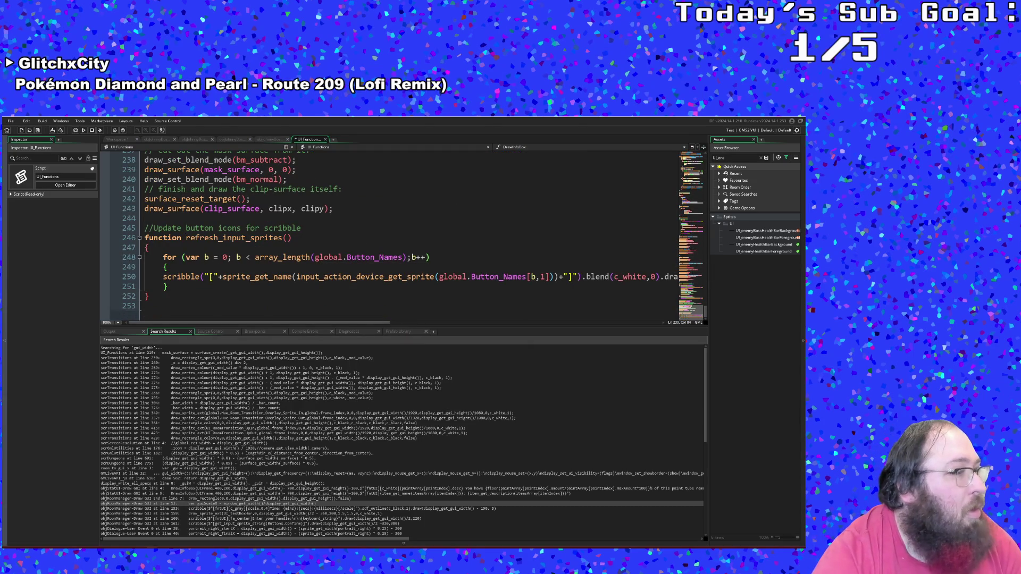
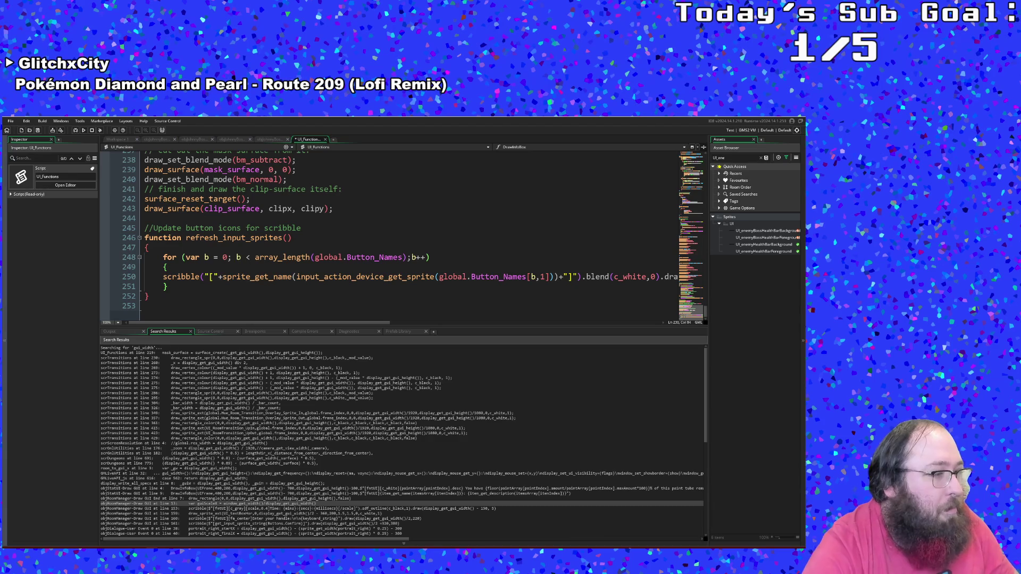
# - Check the changed files in GitHub Desktop, then return to the UI_Functions code
pyautogui.click(289, 266)
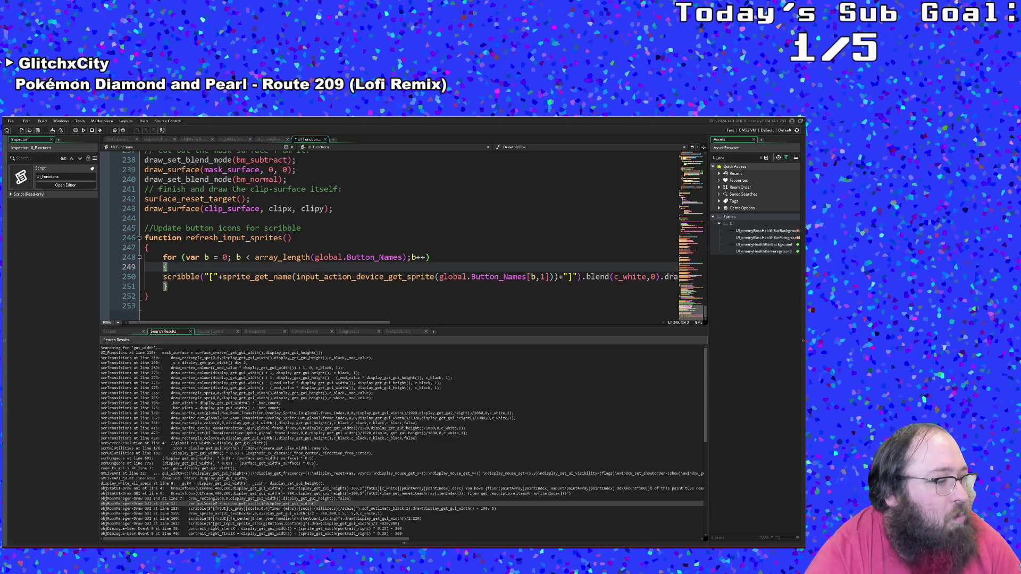
pyautogui.hotkey('alt', 'Tab')
pyautogui.hotkey('alt', 'Tab')
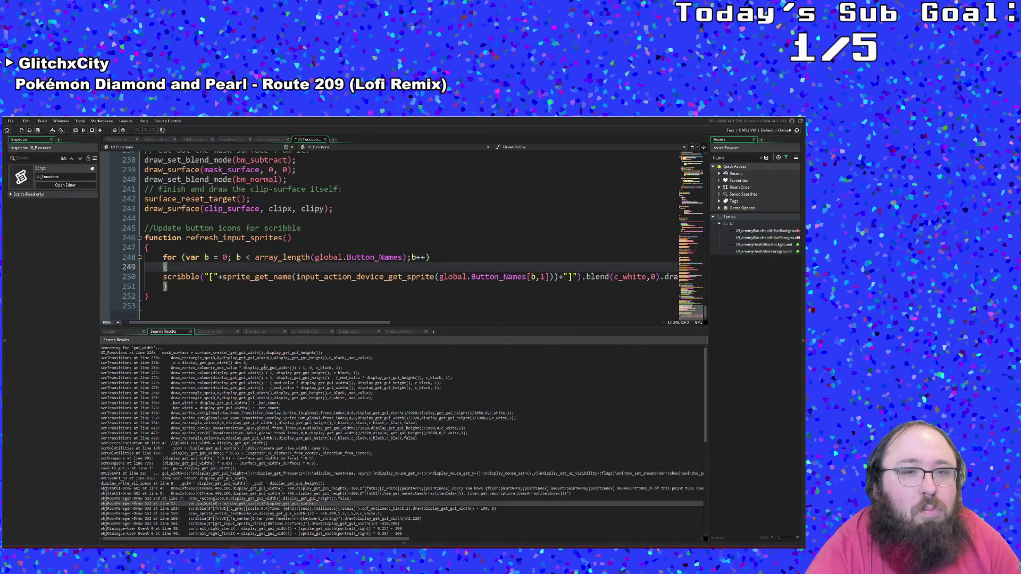
pyautogui.click(282, 286)
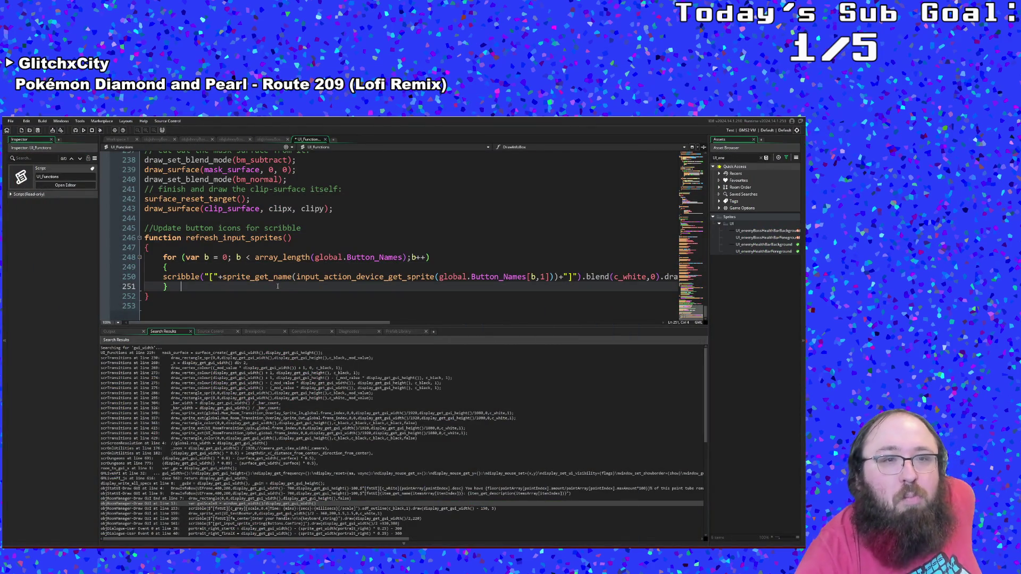
pyautogui.scroll(2, 277, 286)
pyautogui.scroll(-2, 298, 270)
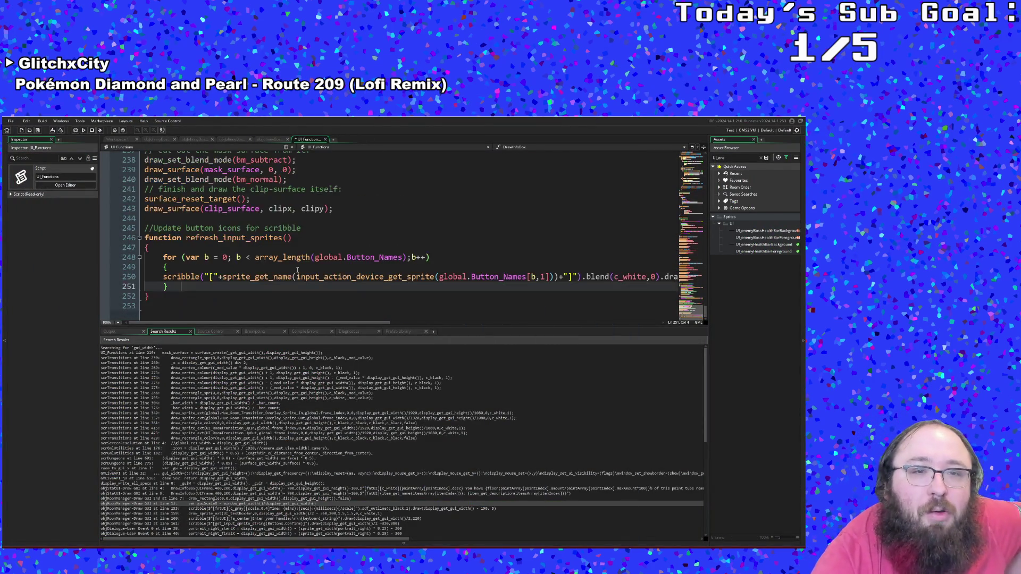
pyautogui.scroll(10, 296, 271)
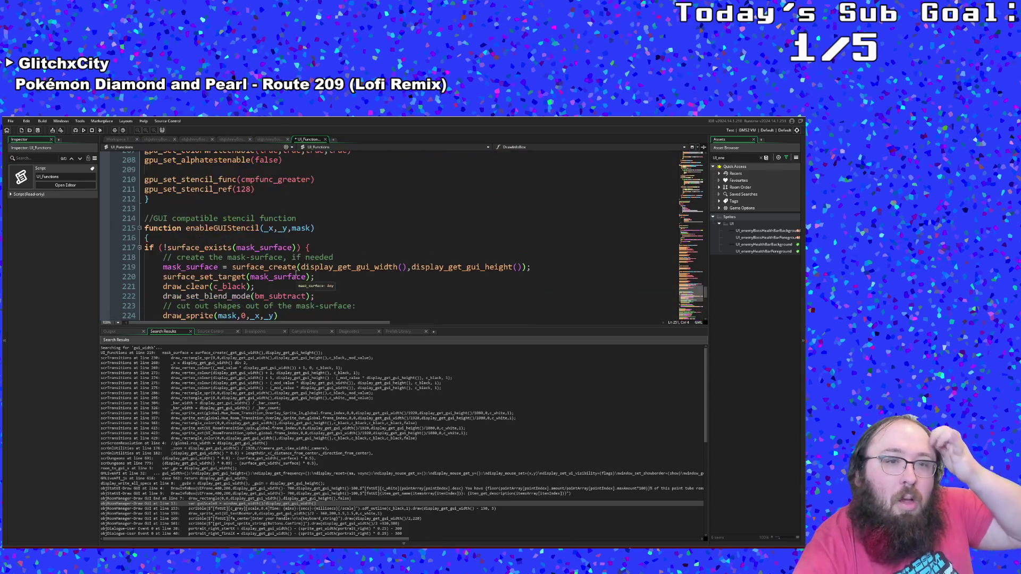
pyautogui.scroll(-4, 296, 273)
pyautogui.scroll(2, 296, 273)
# - Review the mask block and the end of the clip-surface block
pyautogui.click(294, 266)
pyautogui.scroll(-2, 293, 266)
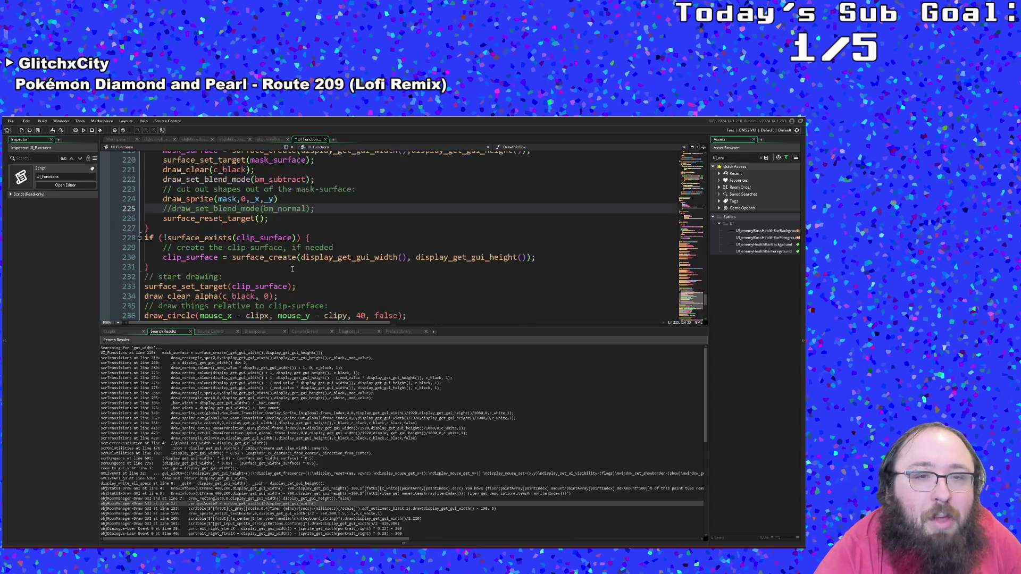
pyautogui.click(289, 250)
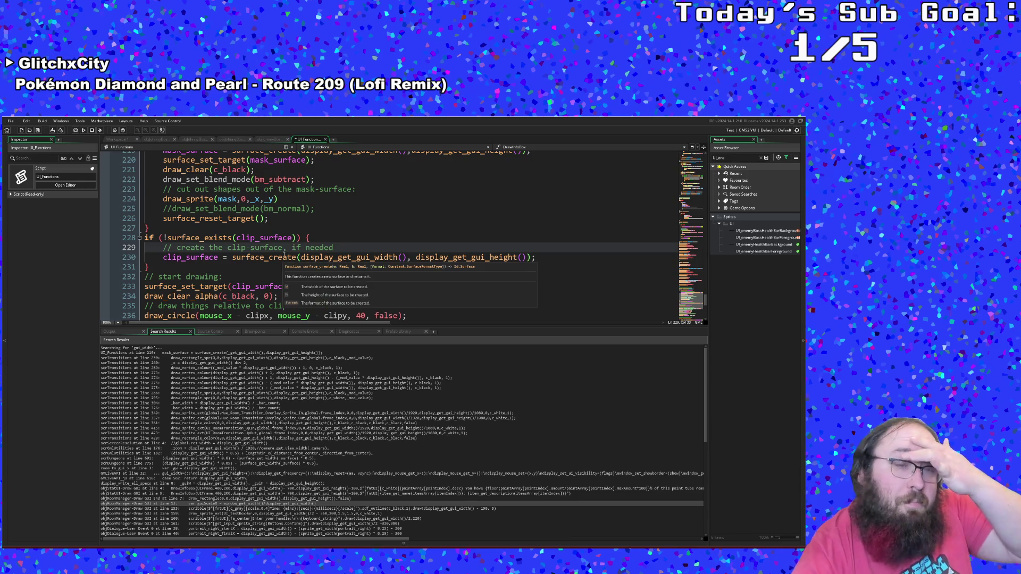
pyautogui.click(270, 231)
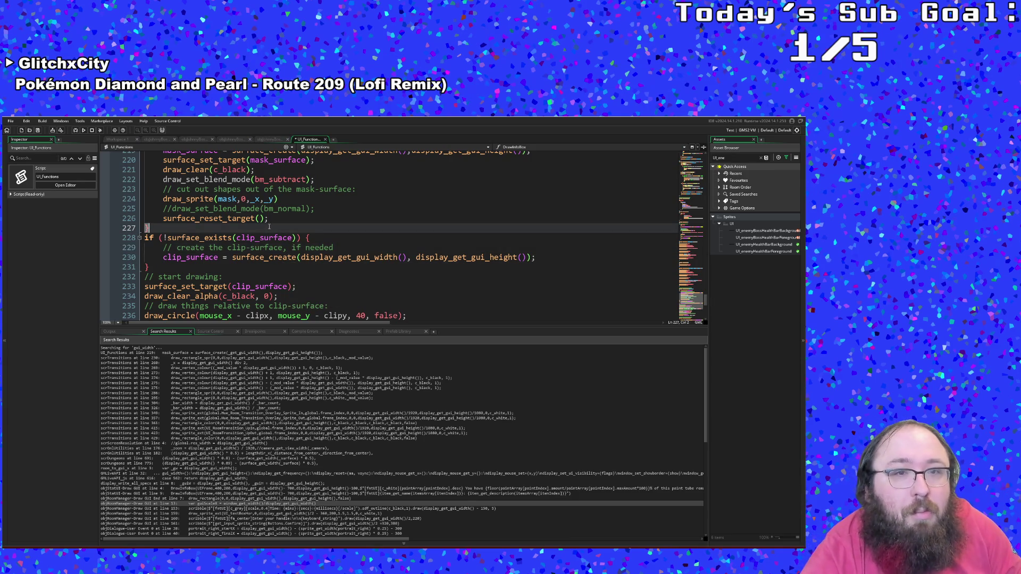
pyautogui.click(270, 247)
pyautogui.click(243, 264)
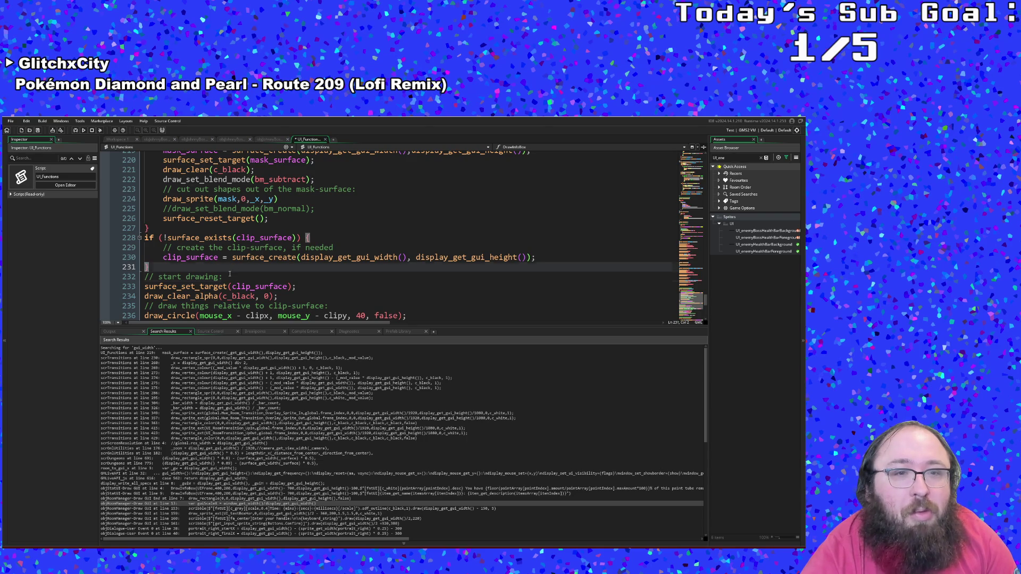
pyautogui.click(230, 273)
pyautogui.click(193, 268)
pyautogui.scroll(-2, 234, 255)
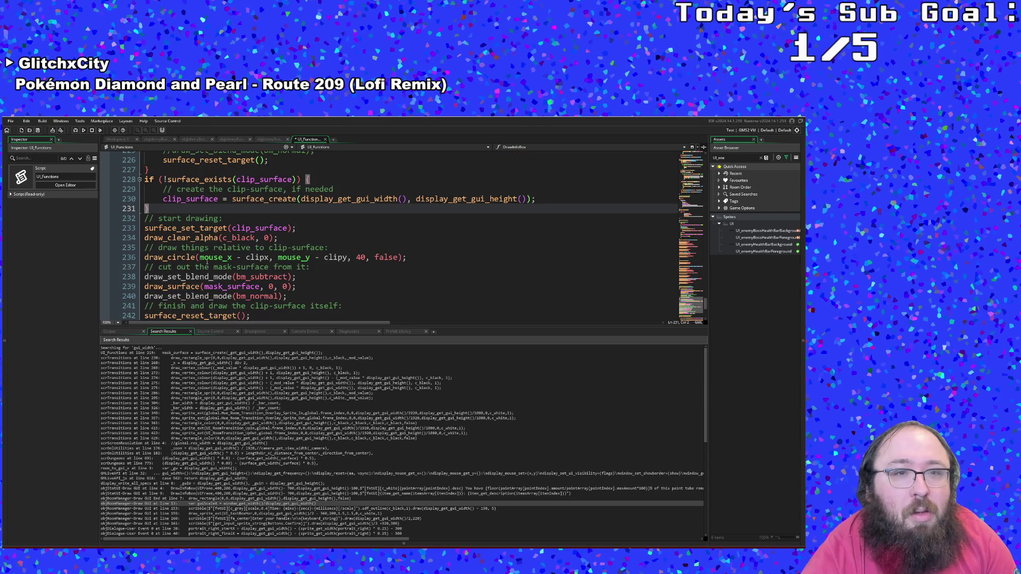
# - Inspect the draw_clear_alpha line and the clipx argument of draw_circle
pyautogui.click(274, 248)
pyautogui.click(280, 237)
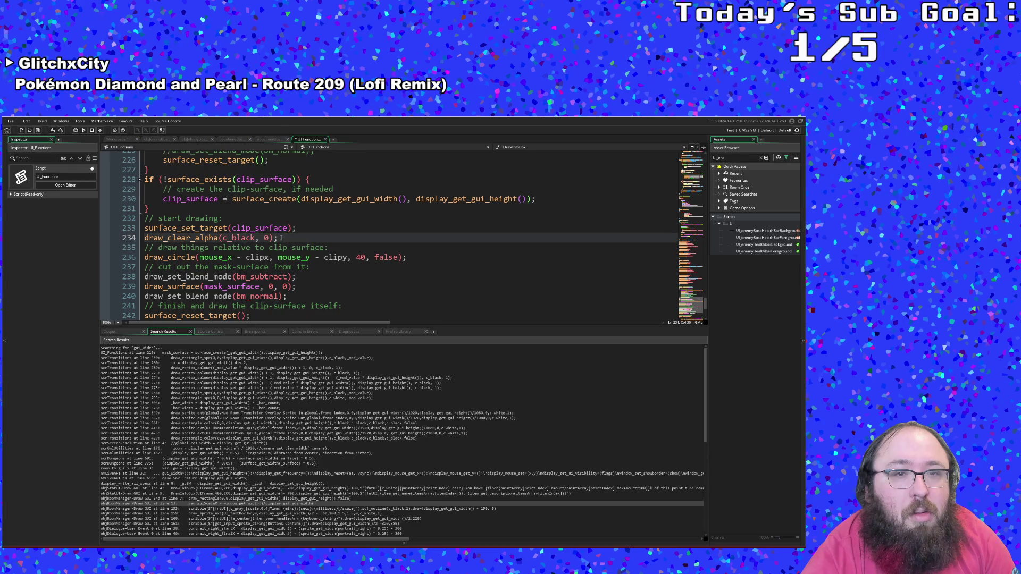
pyautogui.doubleClick(271, 258)
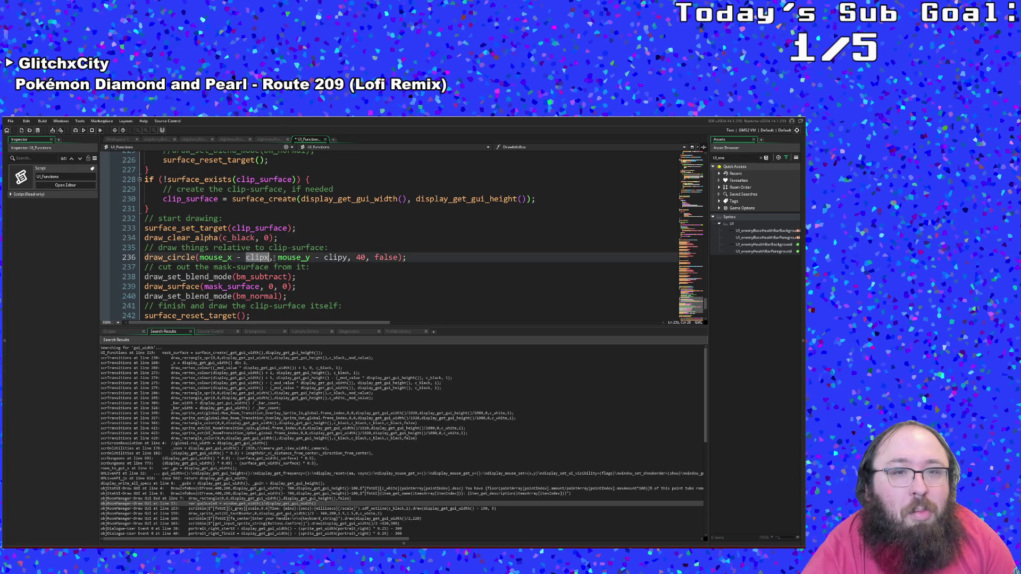
pyautogui.click(311, 238)
pyautogui.scroll(-4, 291, 243)
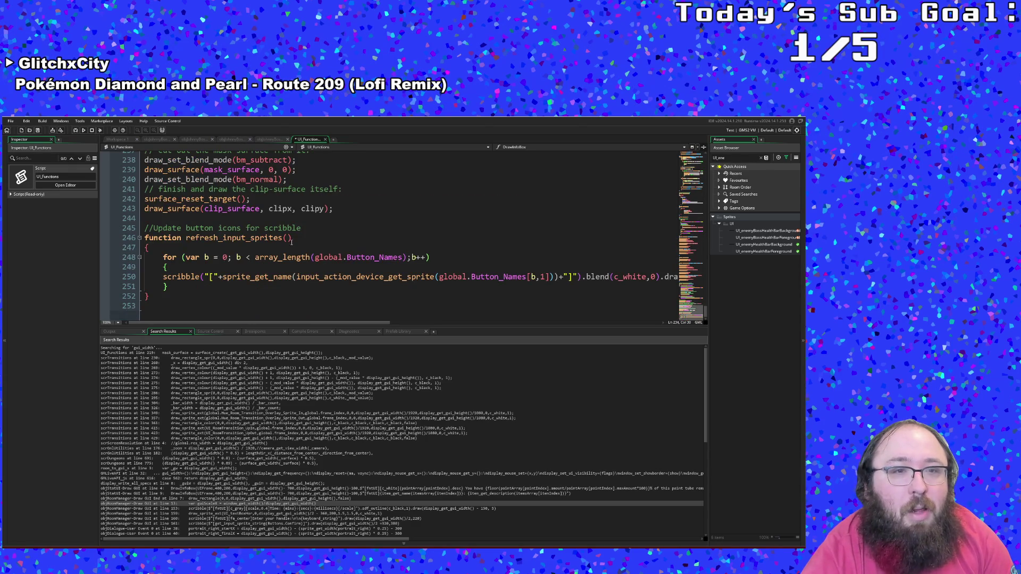
pyautogui.scroll(7, 291, 242)
pyautogui.scroll(-3, 291, 243)
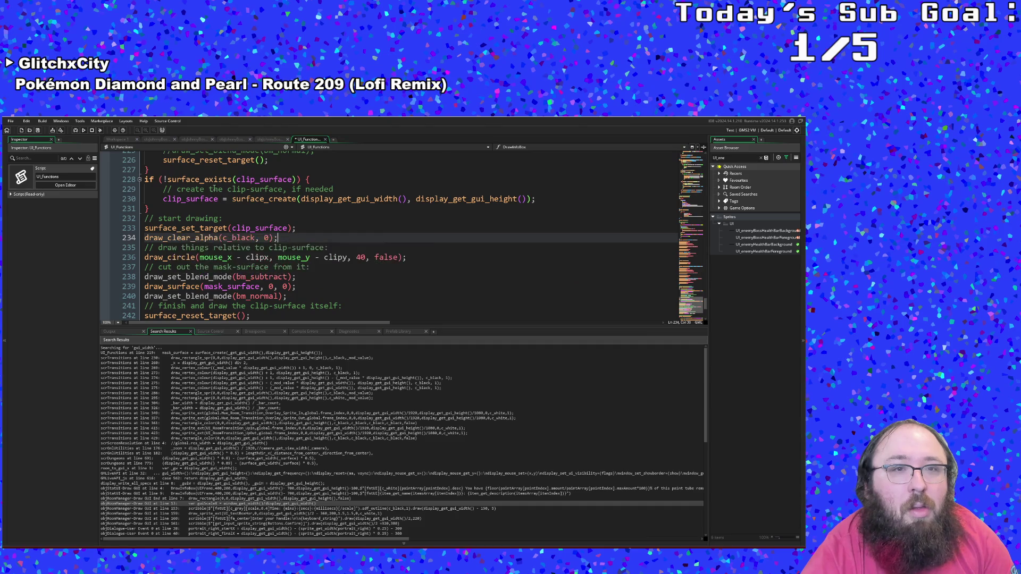
pyautogui.scroll(4, 213, 189)
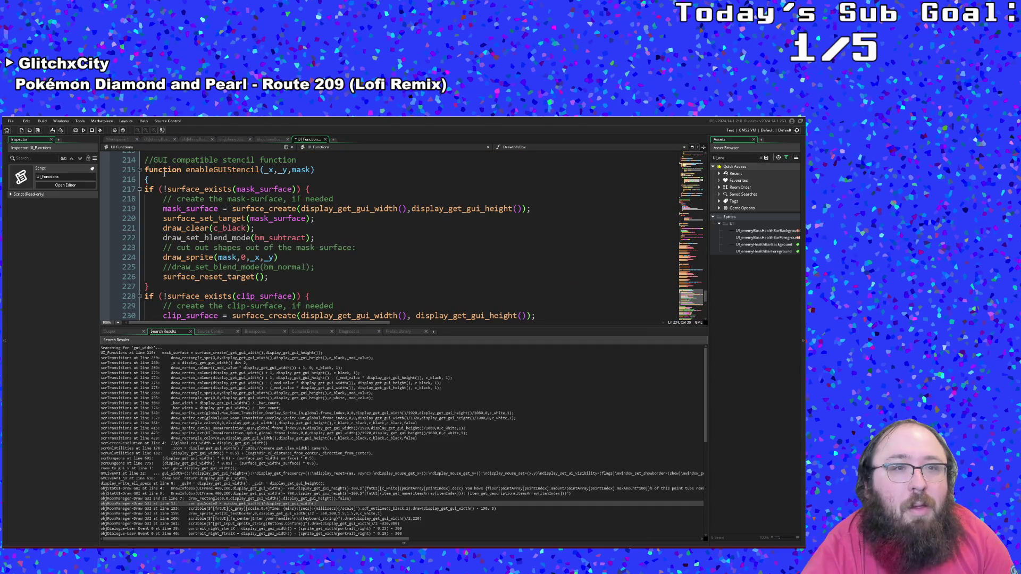
# - Look over enableGUIStencil's body from its start to the draw_circle line
pyautogui.click(146, 179)
pyautogui.scroll(-8, 149, 217)
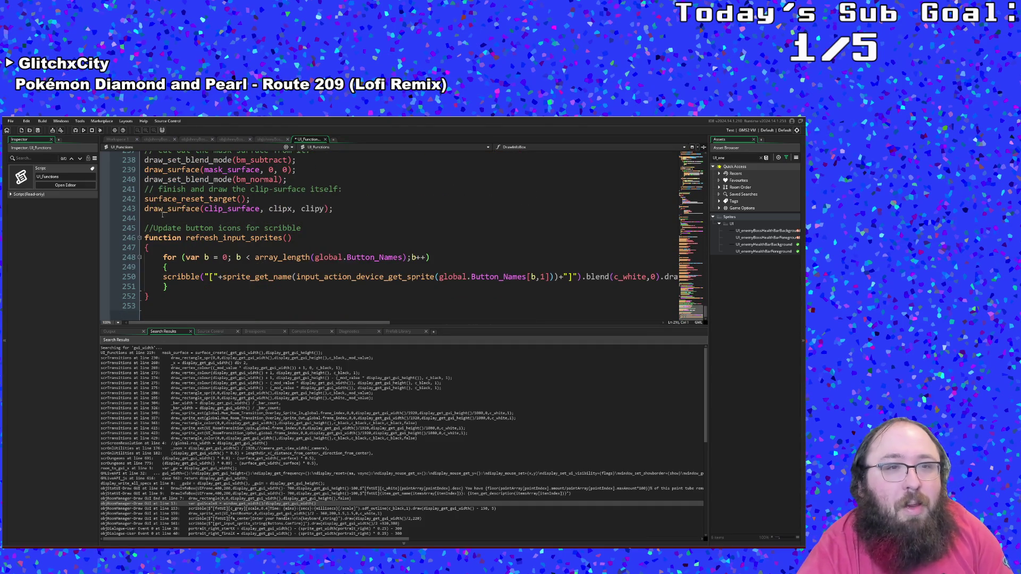
pyautogui.click(149, 217)
pyautogui.scroll(2, 160, 220)
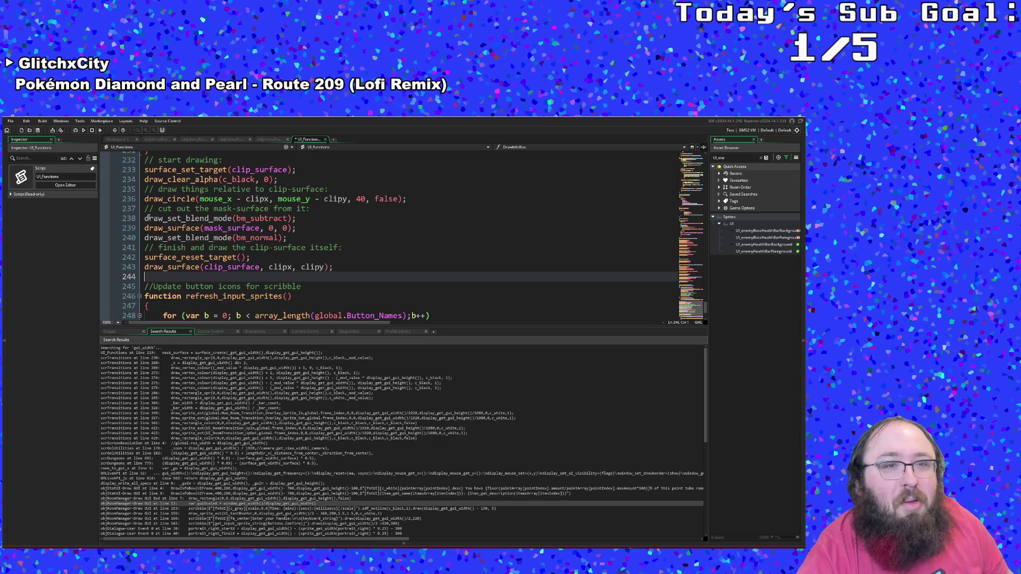
pyautogui.click(316, 228)
pyautogui.click(305, 218)
pyautogui.click(308, 209)
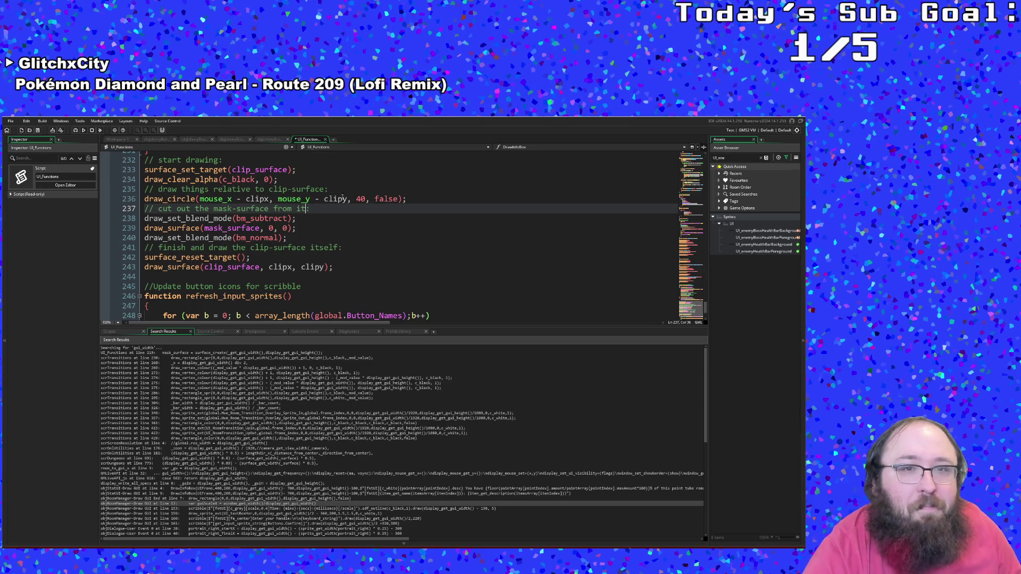
# - Add a new unindented line with a closing brace after draw_clear_alpha
pyautogui.click(293, 181)
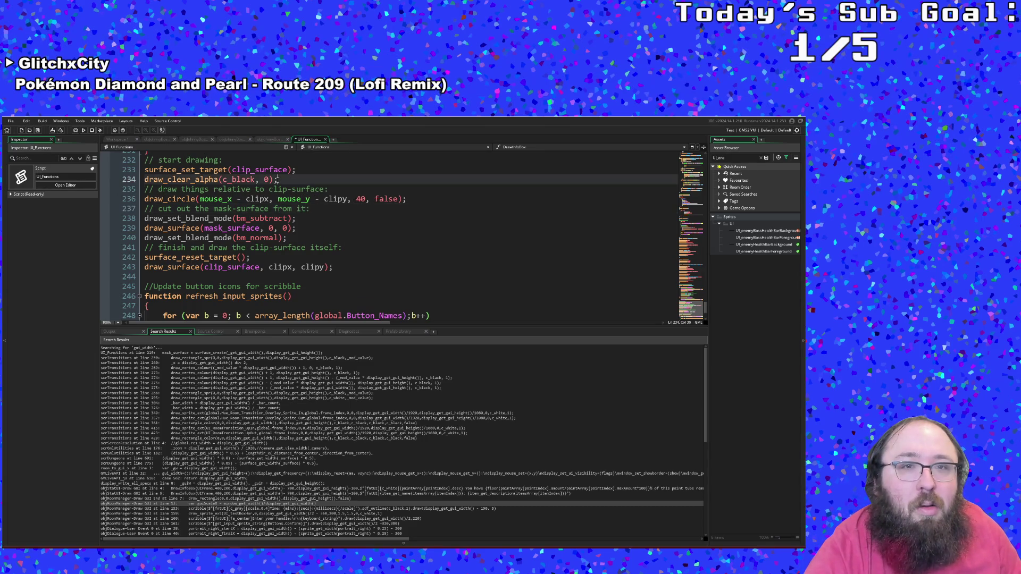
pyautogui.press('Return')
pyautogui.press('BackSpace')
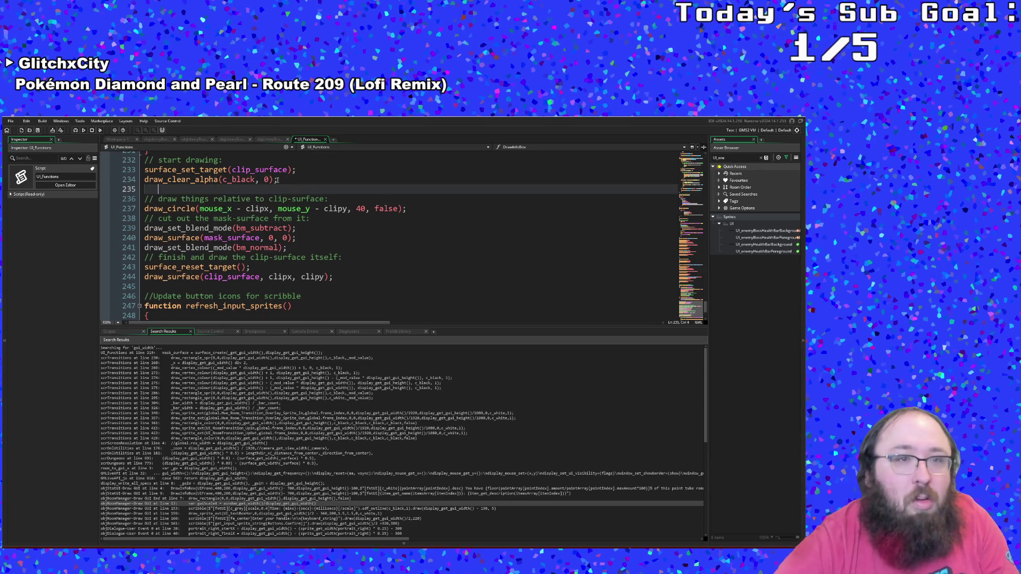
pyautogui.write('}')
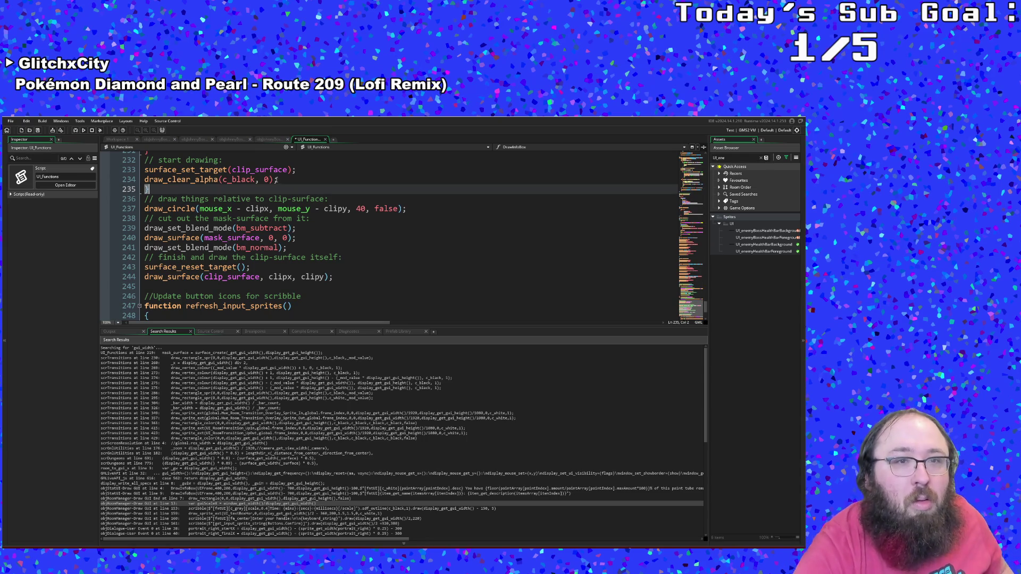
# - Check the new closing brace against the surrounding drawing code
pyautogui.scroll(3, 277, 180)
pyautogui.scroll(-2, 276, 212)
pyautogui.click(266, 220)
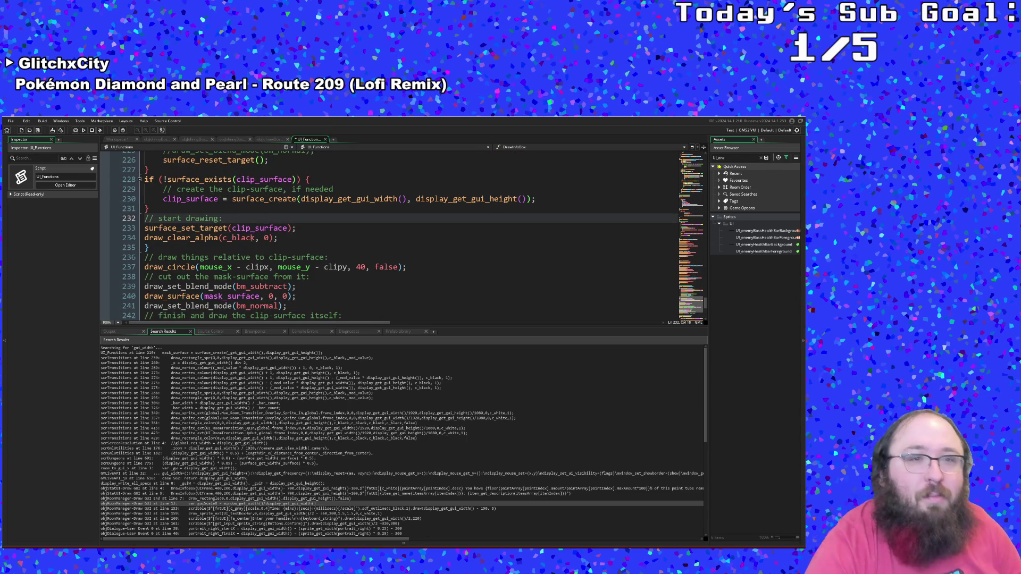
pyautogui.click(252, 238)
pyautogui.click(244, 248)
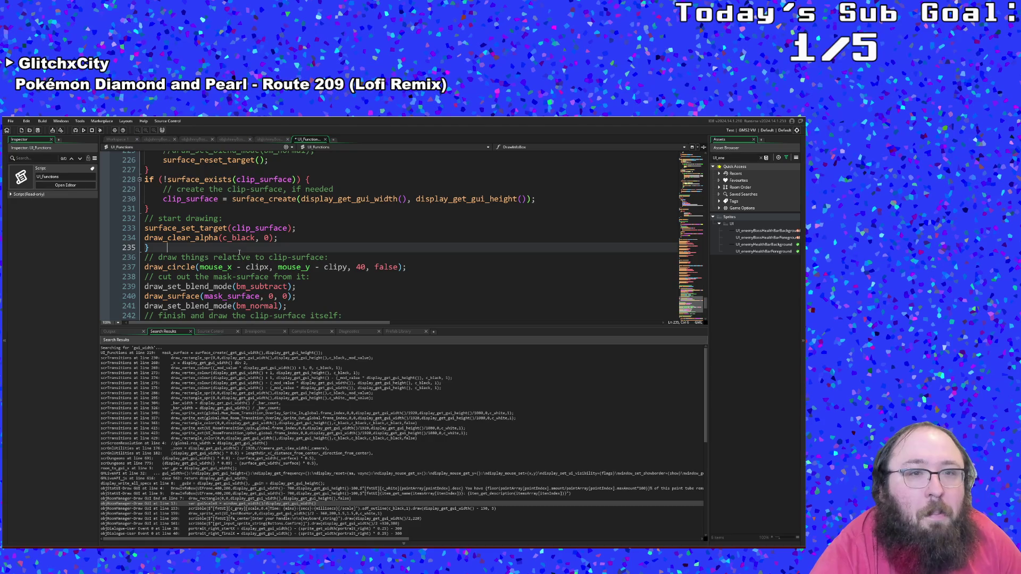
pyautogui.click(153, 245)
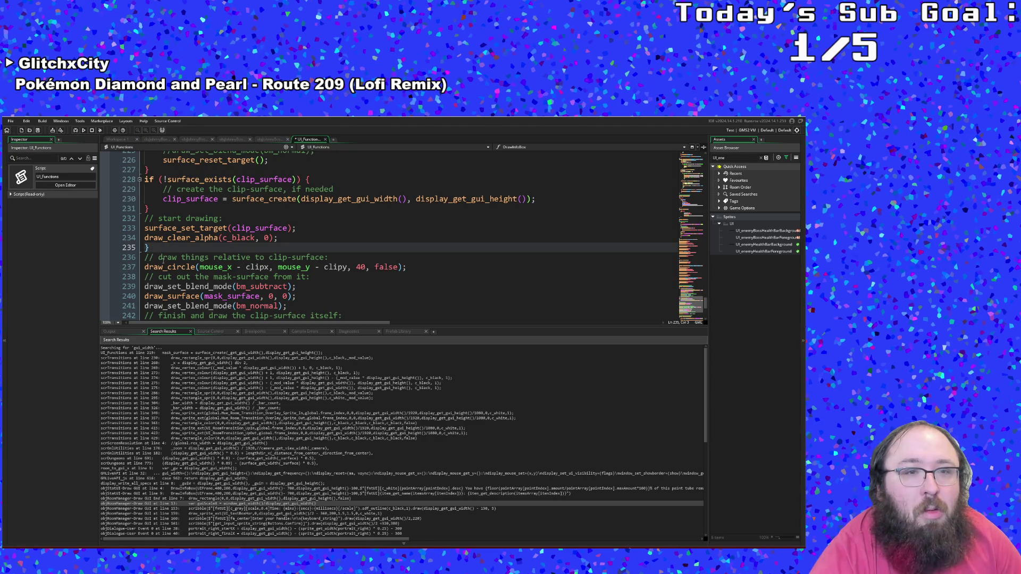
# - Review the draw_set_blend_mode lines, then delete the stray brace, leaving a blank line
pyautogui.click(158, 258)
pyautogui.scroll(-2, 192, 257)
pyautogui.click(193, 257)
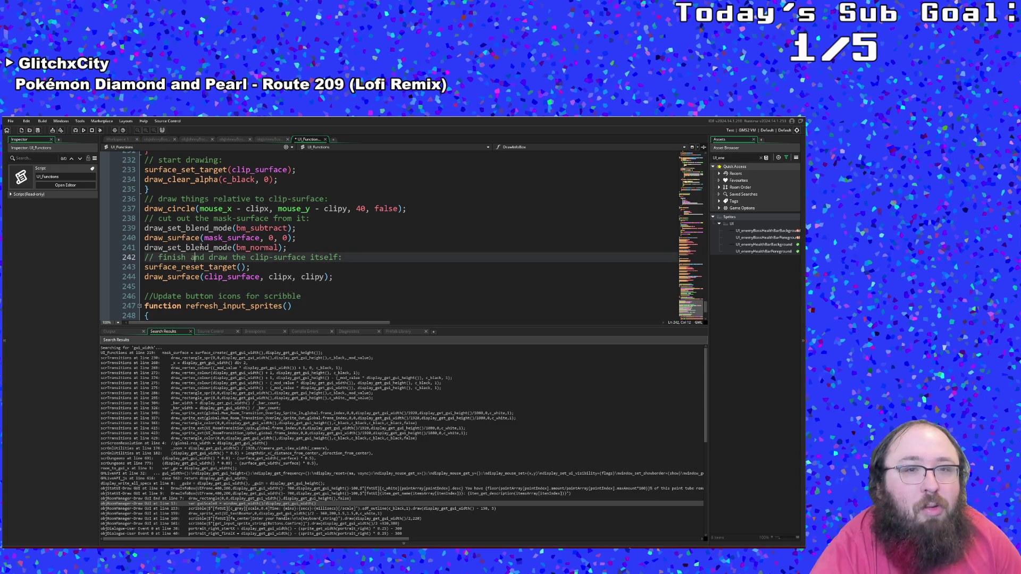
pyautogui.click(202, 248)
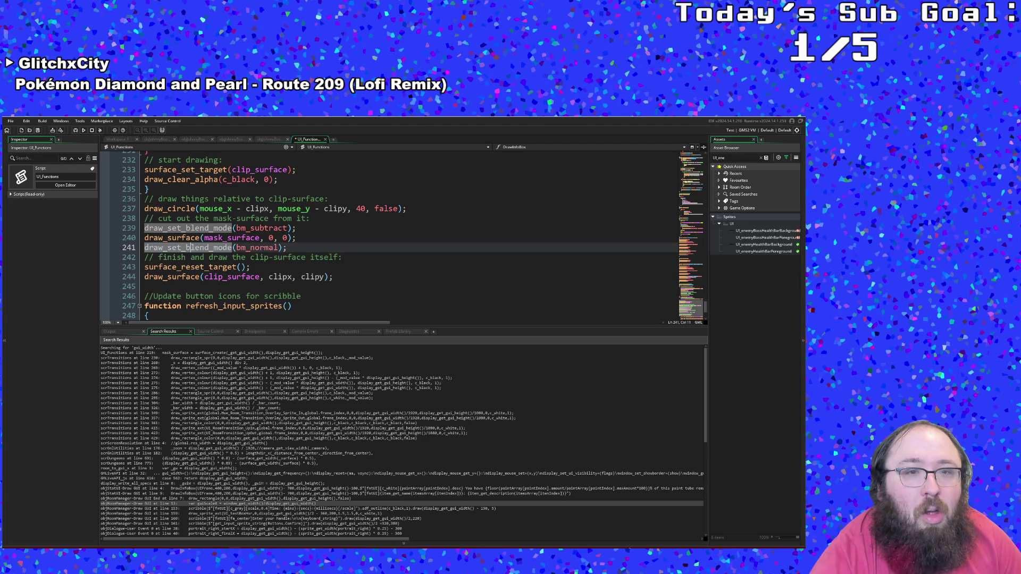
pyautogui.click(202, 237)
pyautogui.click(201, 218)
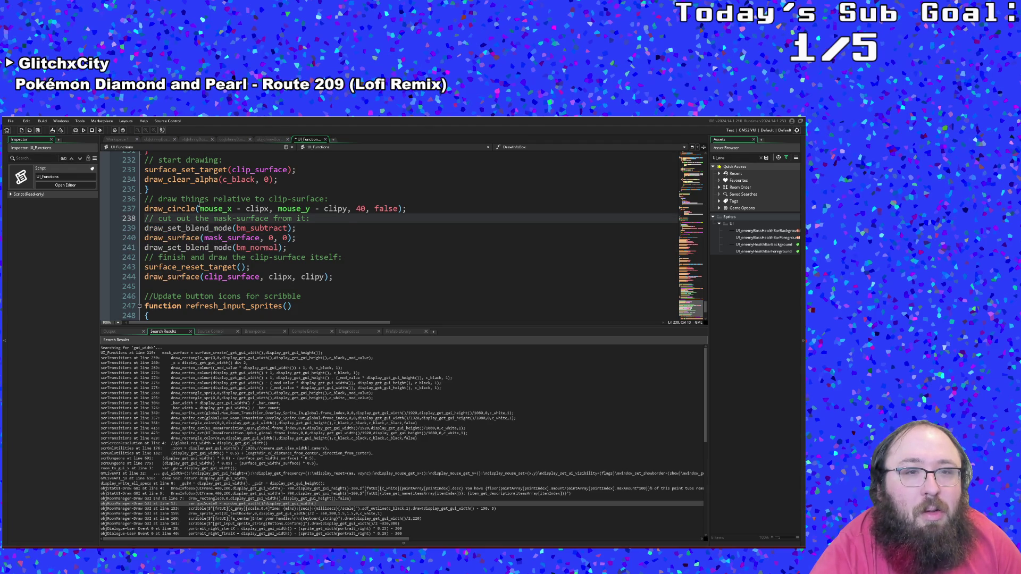
pyautogui.click(199, 208)
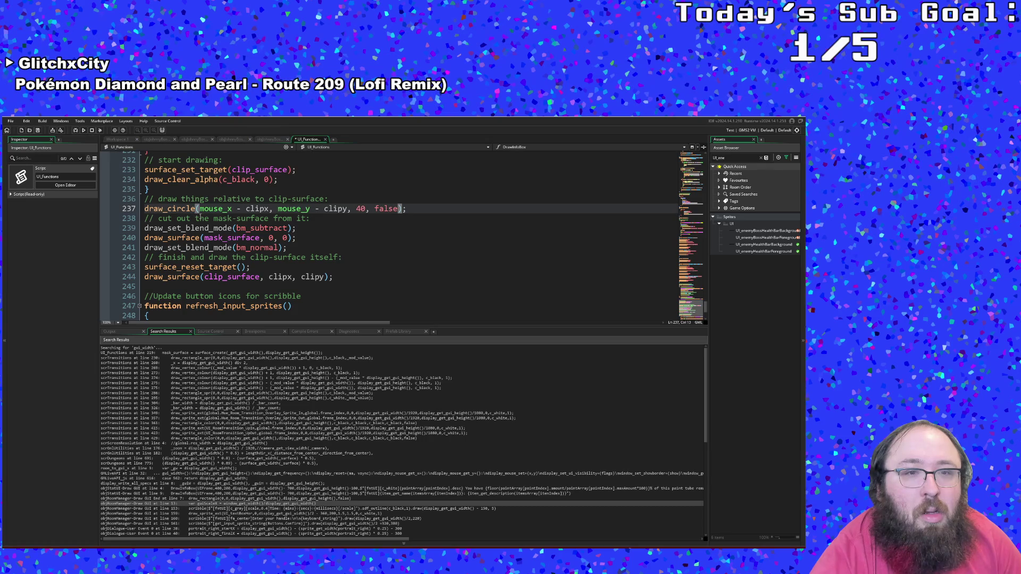
pyautogui.scroll(2, 210, 241)
pyautogui.click(210, 243)
pyautogui.press('BackSpace')
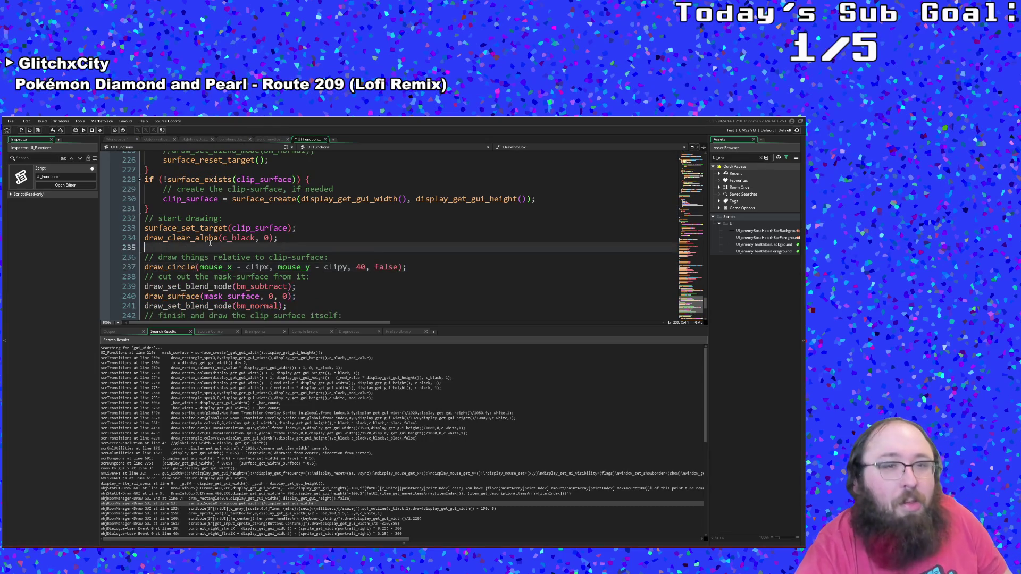
# - Undo the recent edits and set the clip surface height with display_get_gui_height
pyautogui.hotkey('ctrl', 'z')
pyautogui.hotkey('ctrl', 'z')
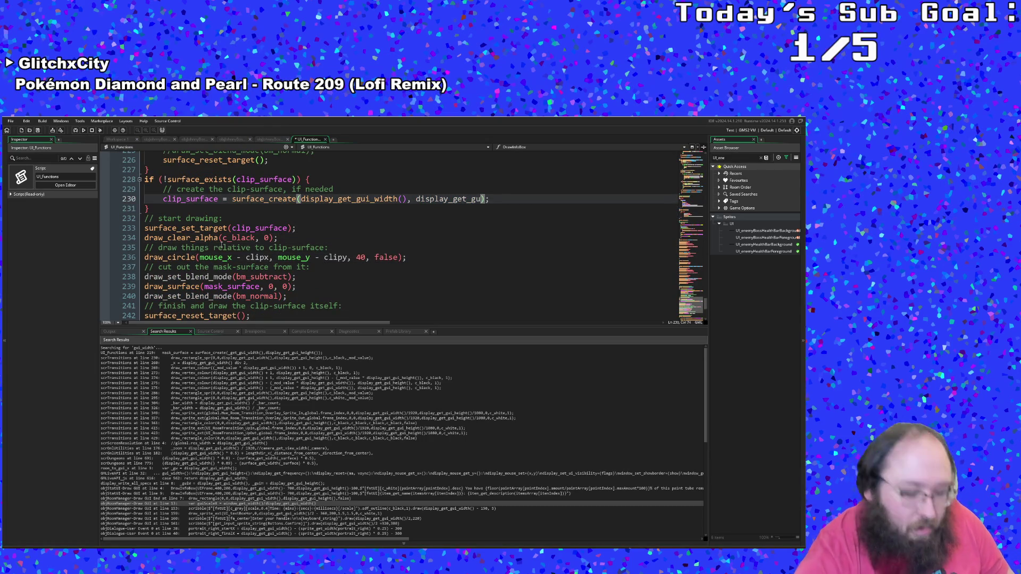
pyautogui.write('i_')
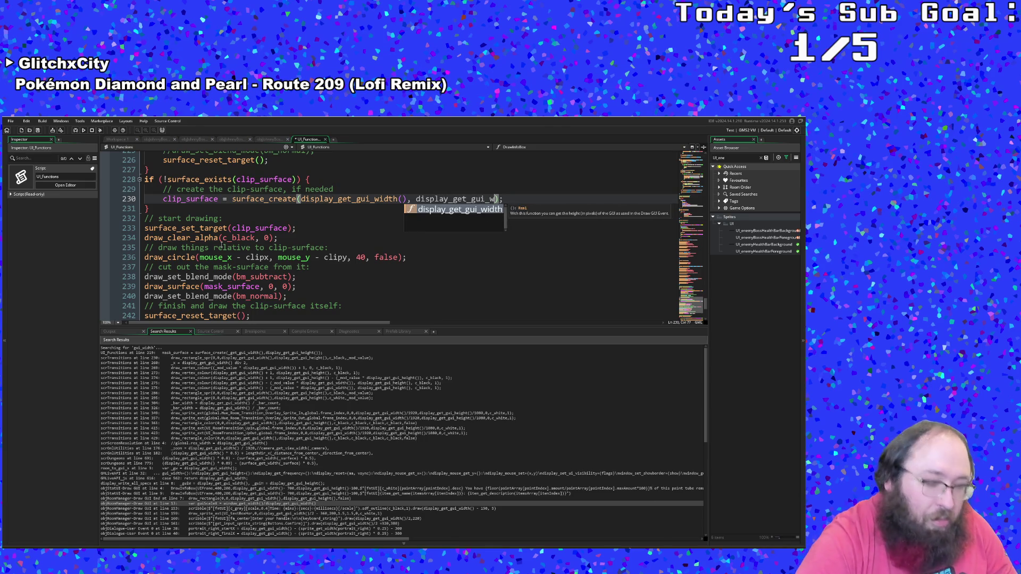
pyautogui.write('height()')
pyautogui.press('Return')
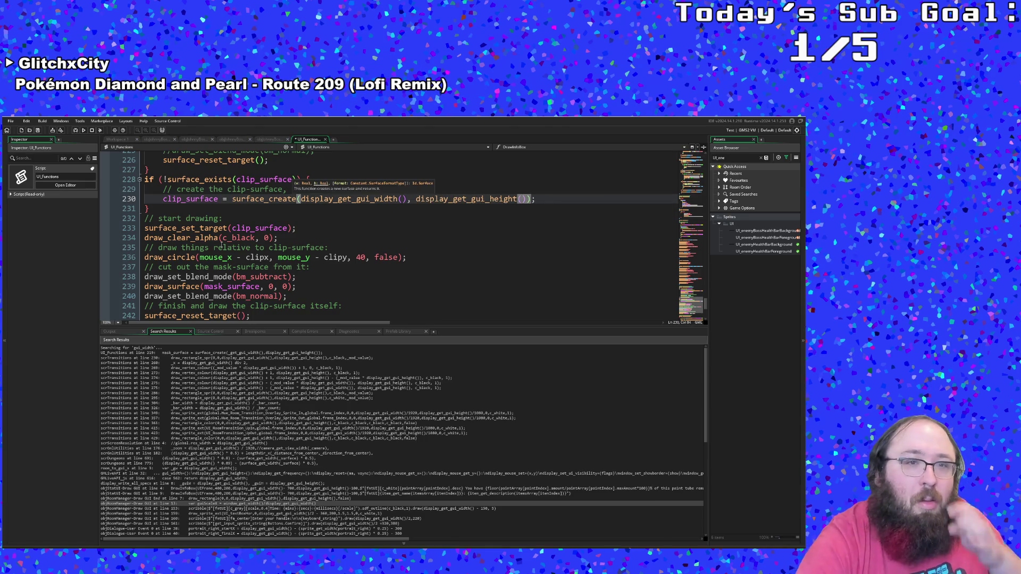
pyautogui.scroll(2, 216, 270)
pyautogui.click(217, 270)
# - Review the draw_clear(c_black) mask and blend-mode calls, then view the yal.cc clipping article
pyautogui.scroll(-2, 216, 269)
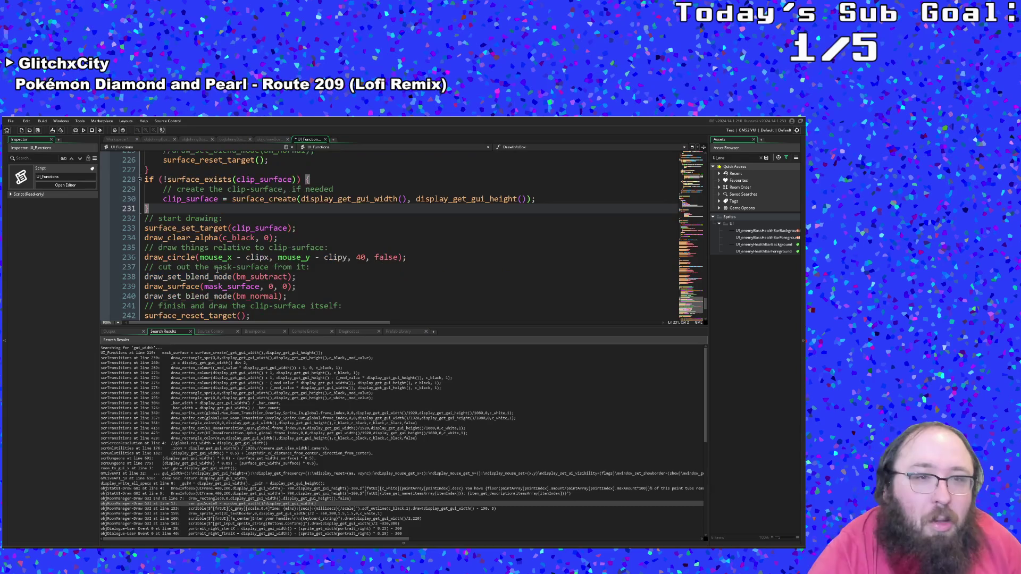
pyautogui.scroll(2, 217, 267)
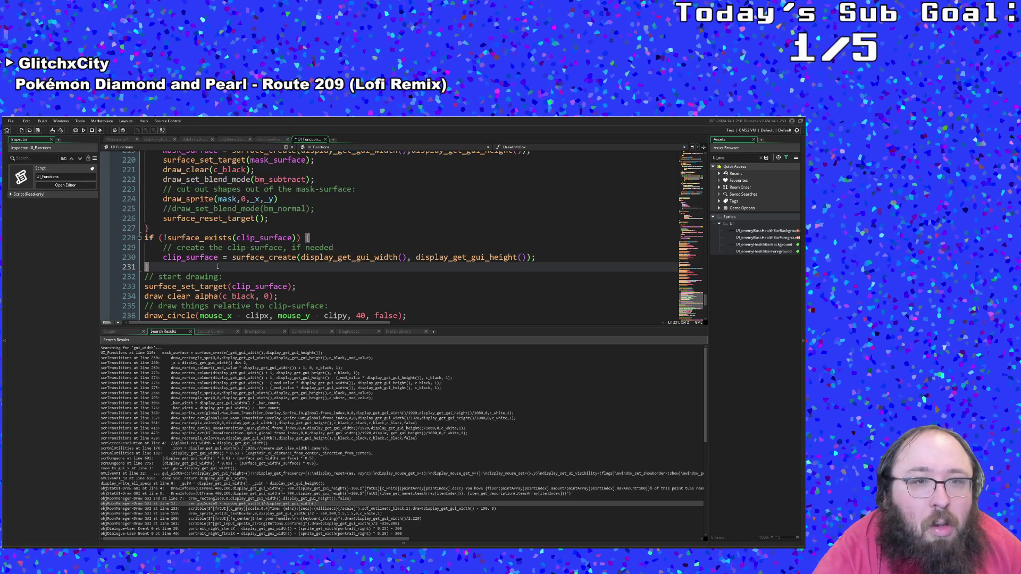
pyautogui.scroll(2, 225, 256)
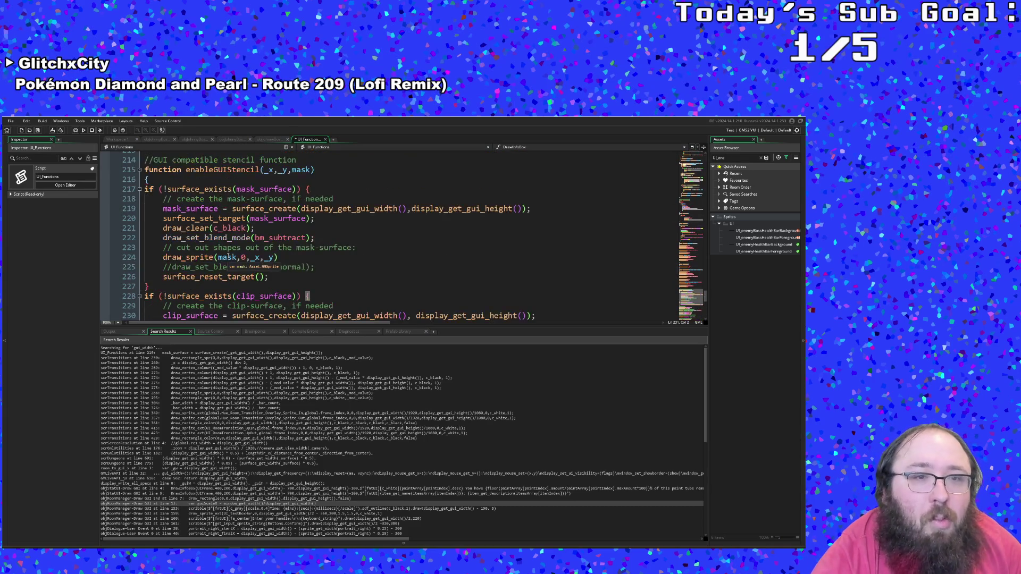
pyautogui.click(253, 228)
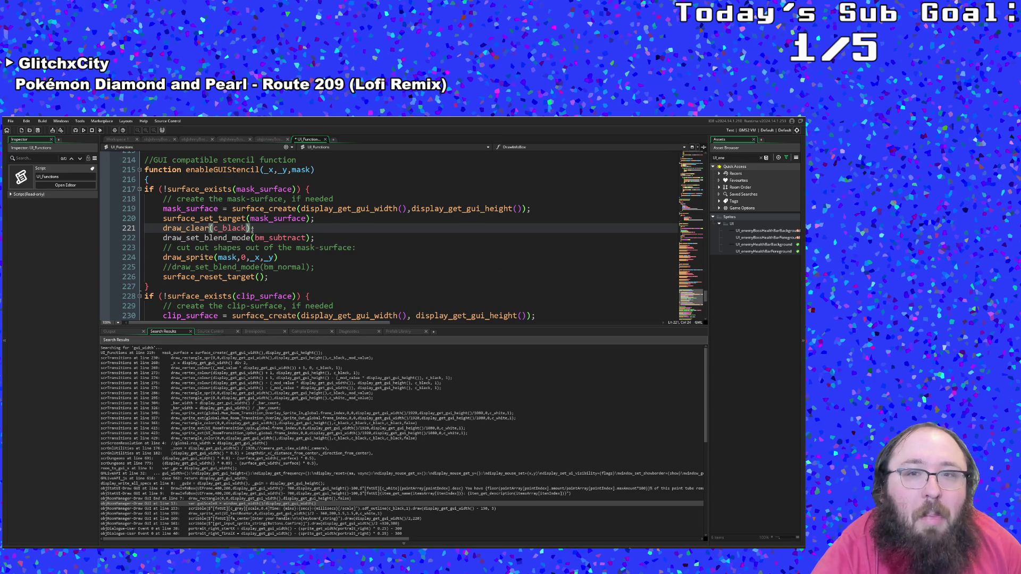
pyautogui.scroll(-2, 252, 230)
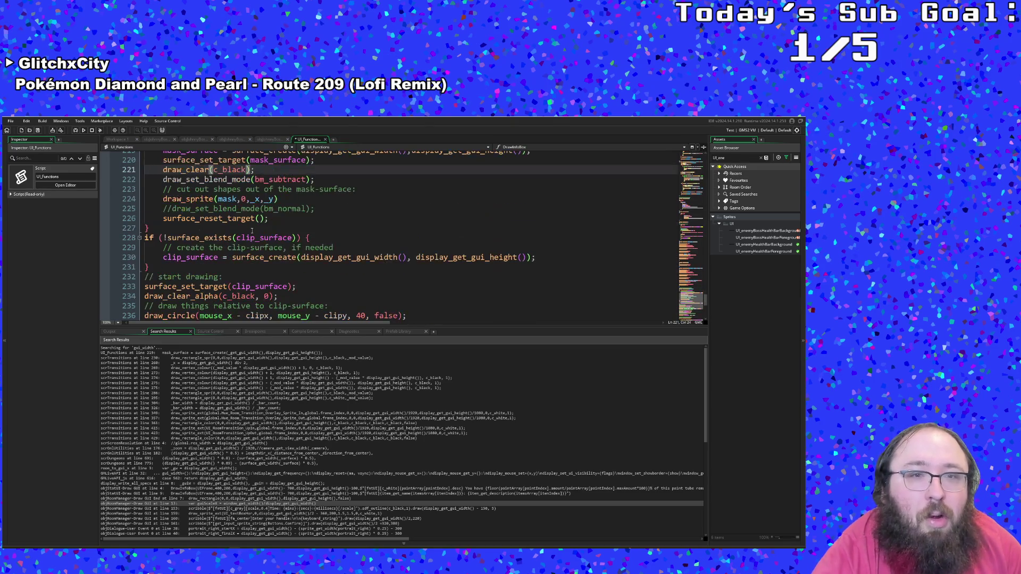
pyautogui.click(238, 189)
pyautogui.scroll(2, 238, 190)
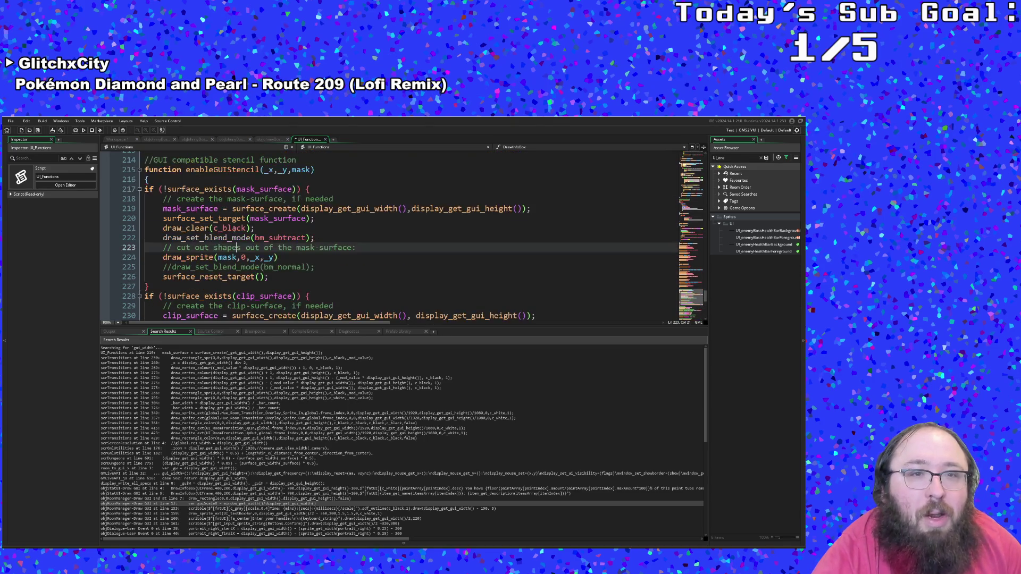
pyautogui.click(232, 228)
pyautogui.click(242, 237)
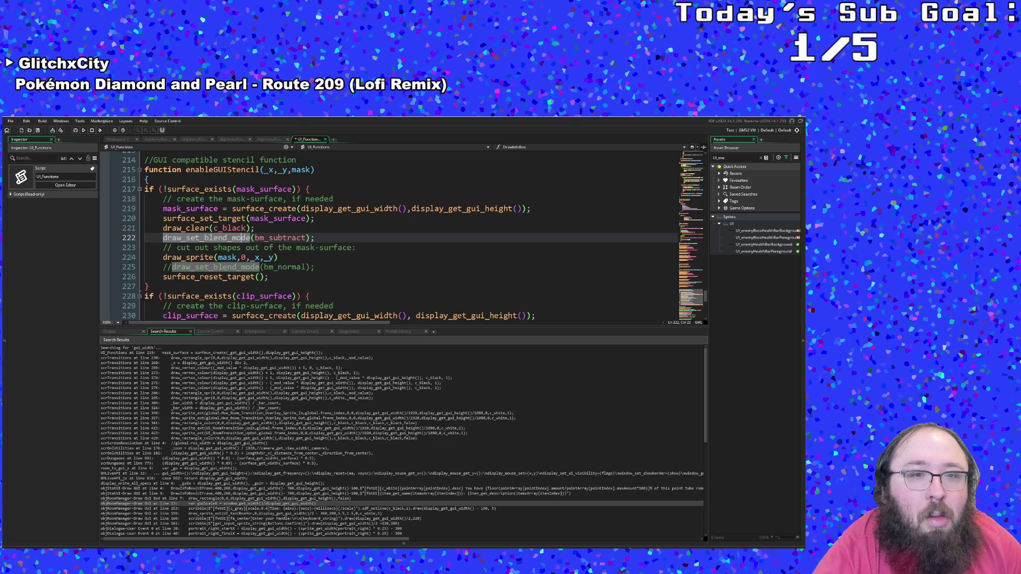
pyautogui.scroll(-4, 245, 237)
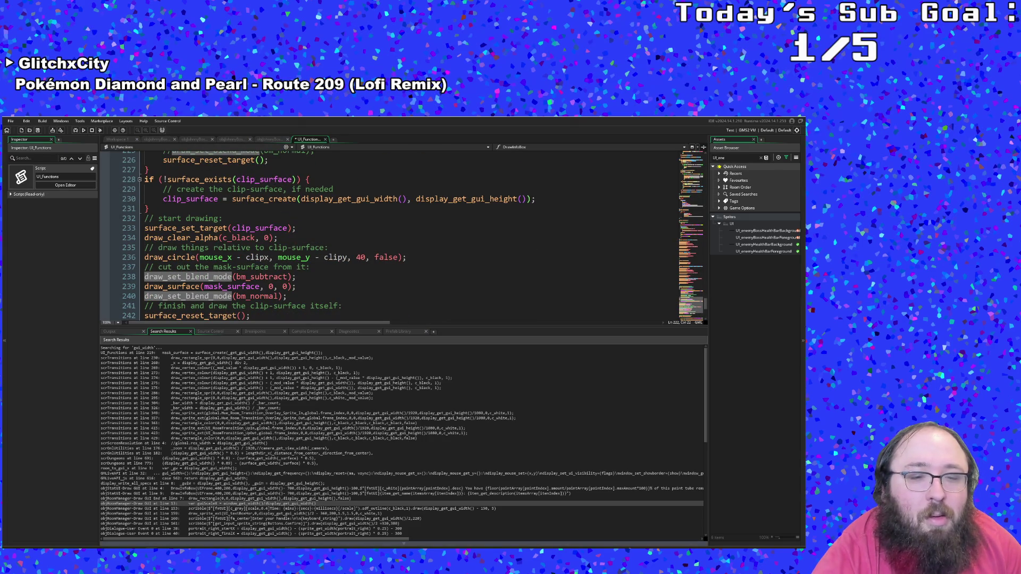
pyautogui.hotkey('alt', 'Tab')
pyautogui.scroll(-5, 277, 464)
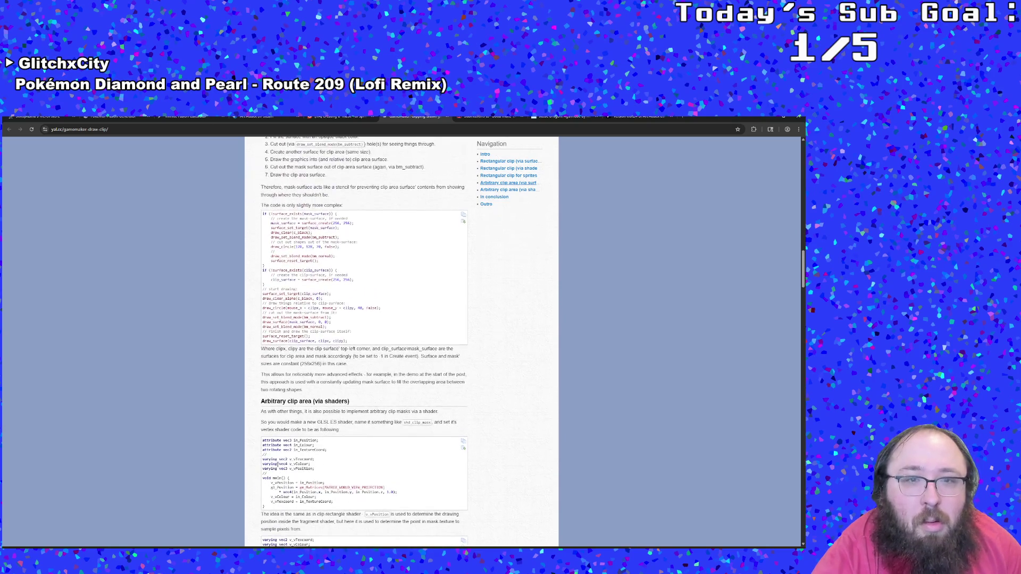
pyautogui.scroll(5, 296, 378)
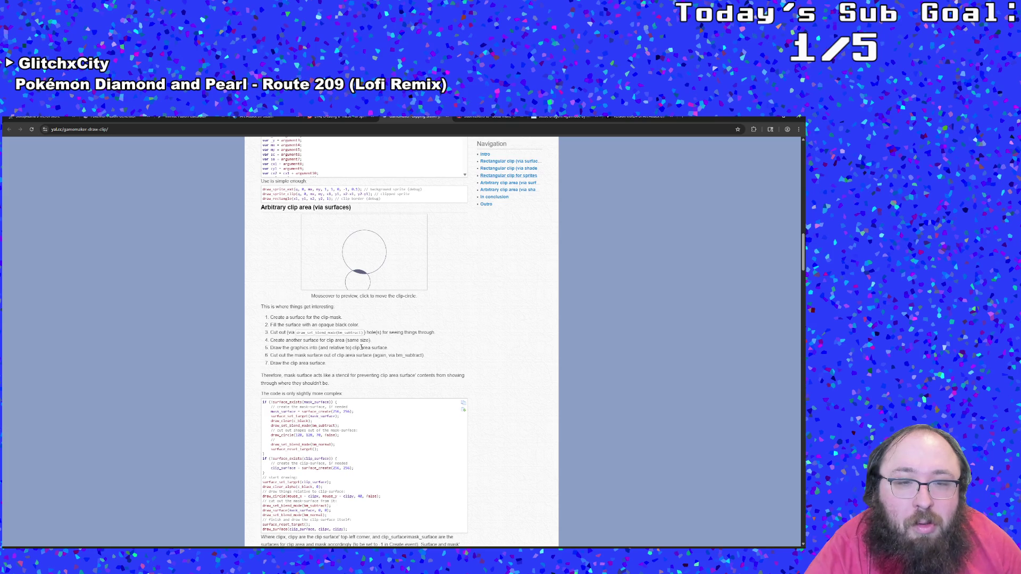
pyautogui.scroll(-3, 361, 348)
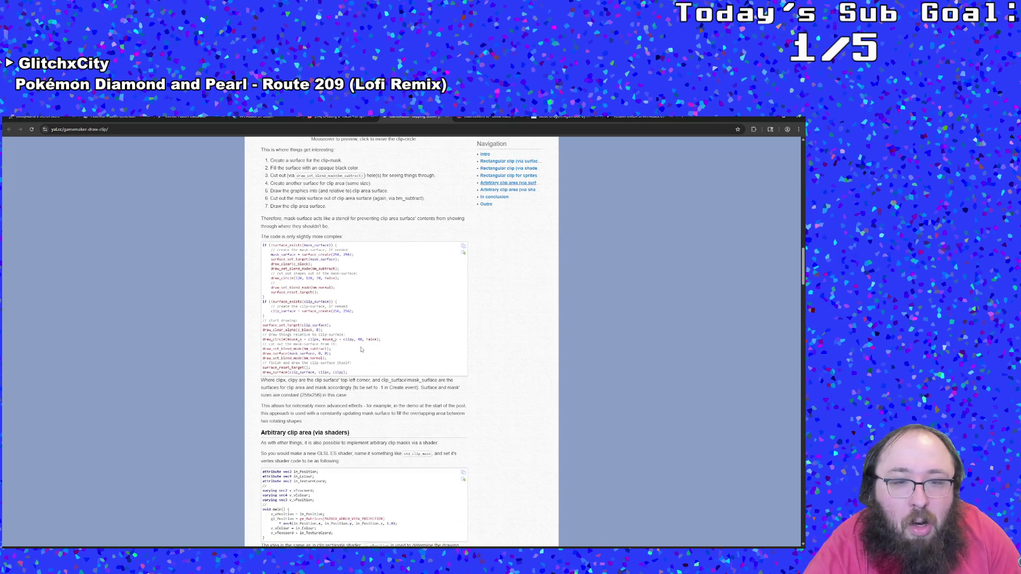
pyautogui.scroll(-4, 361, 350)
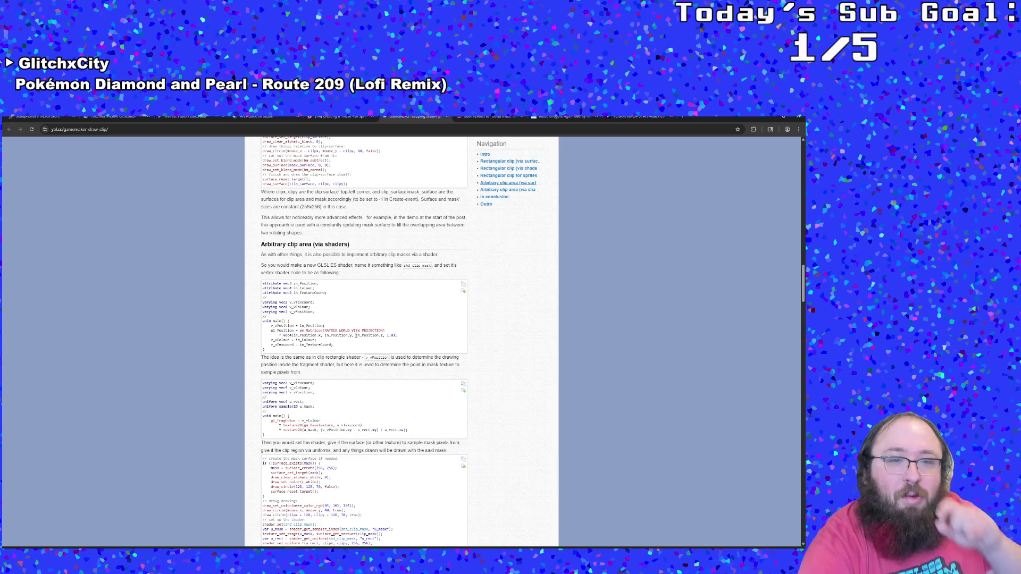
pyautogui.scroll(-3, 355, 335)
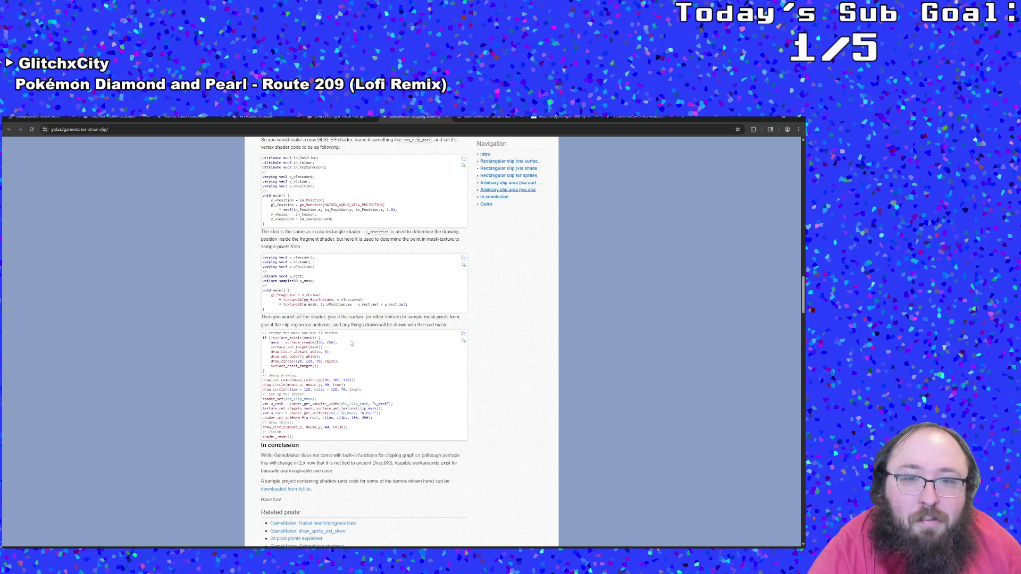
pyautogui.scroll(-3, 351, 343)
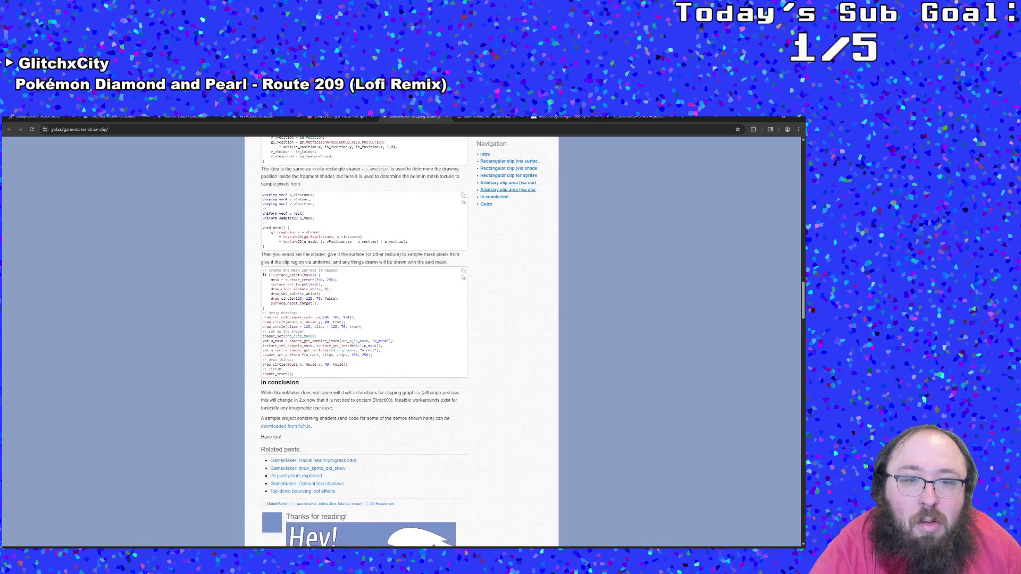
pyautogui.scroll(10, 351, 344)
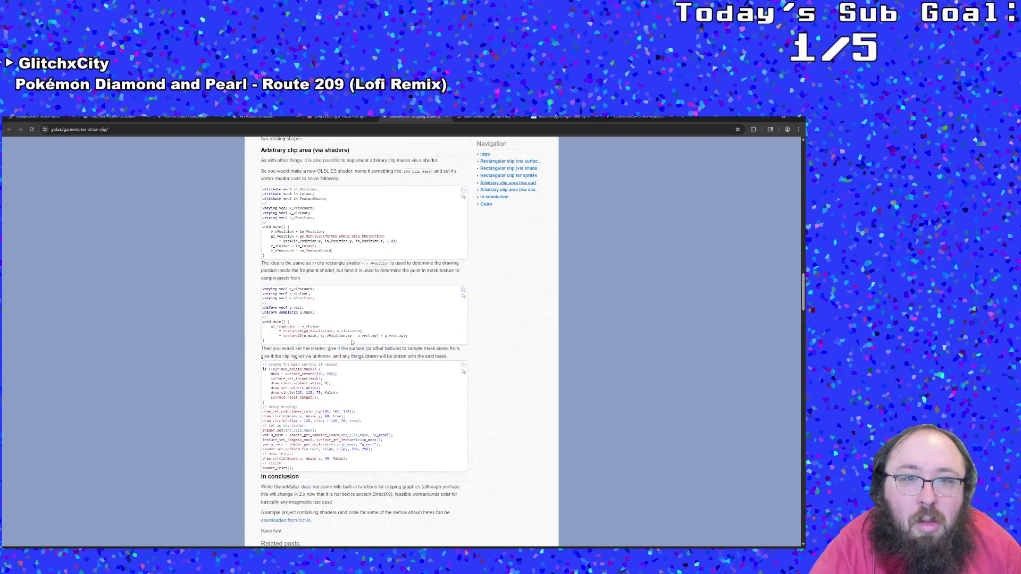
pyautogui.scroll(4, 351, 342)
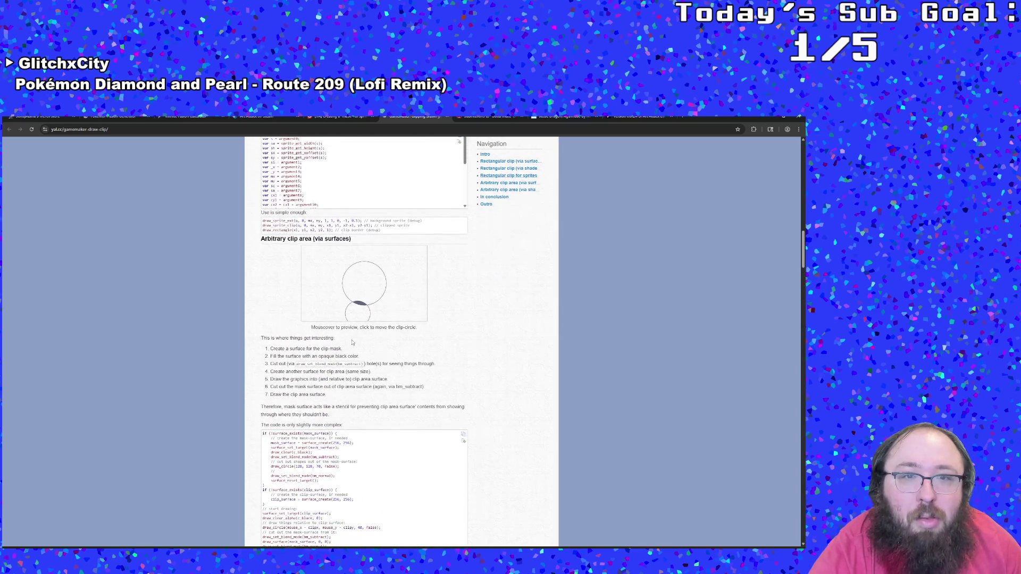
pyautogui.scroll(-2, 363, 300)
pyautogui.scroll(-4, 363, 300)
pyautogui.scroll(2, 360, 308)
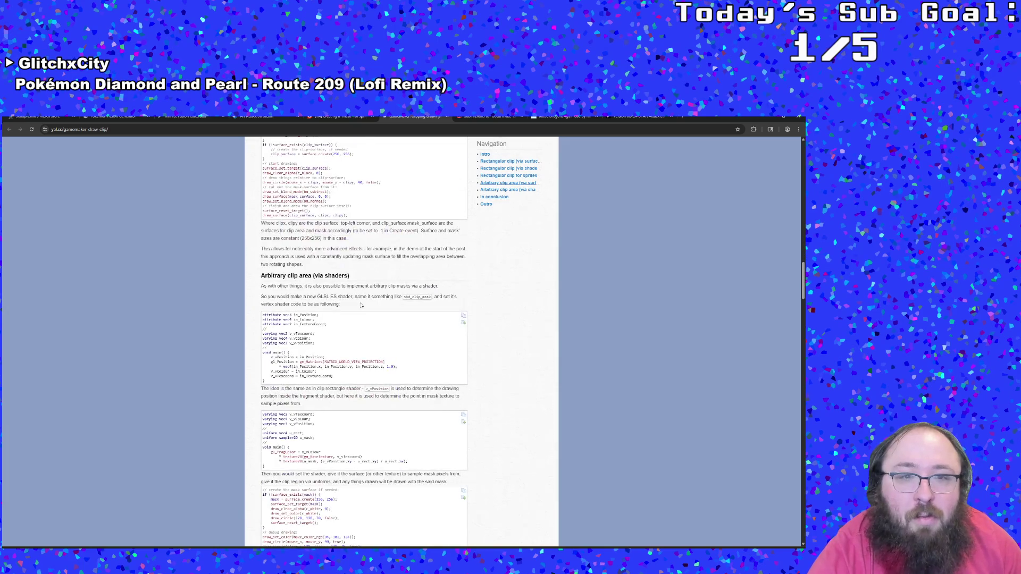
pyautogui.scroll(8, 359, 312)
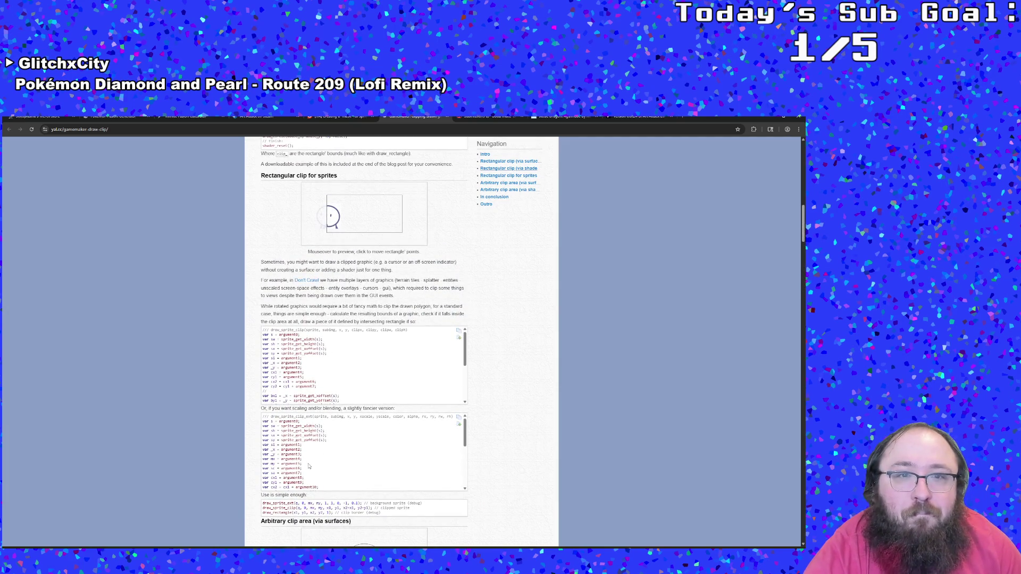
pyautogui.scroll(-3, 308, 466)
# - Read further down the yal.cc clipping article, then switch to the r/gamemaker sprite-mask thread
pyautogui.scroll(-2, 308, 467)
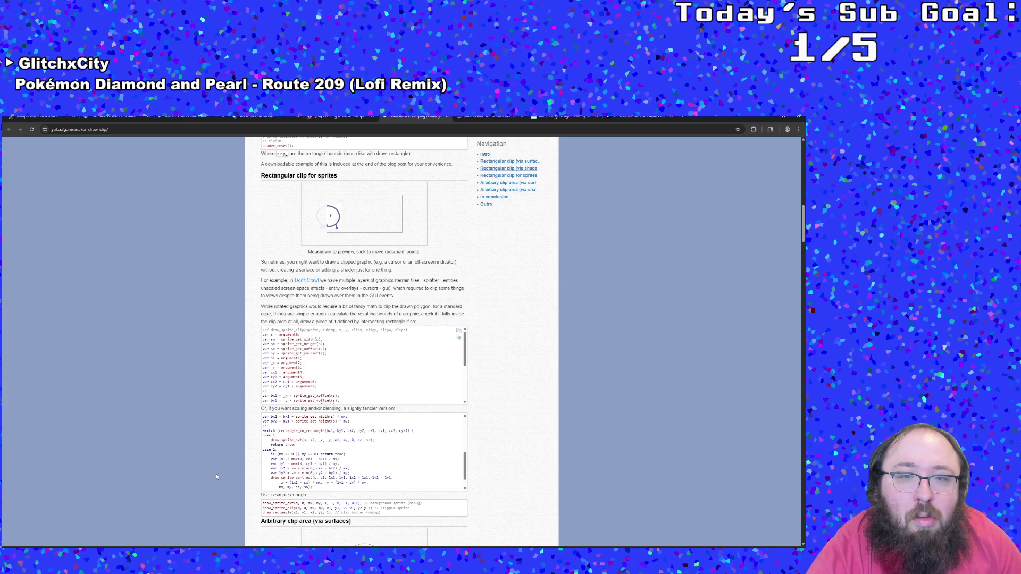
pyautogui.scroll(-4, 216, 477)
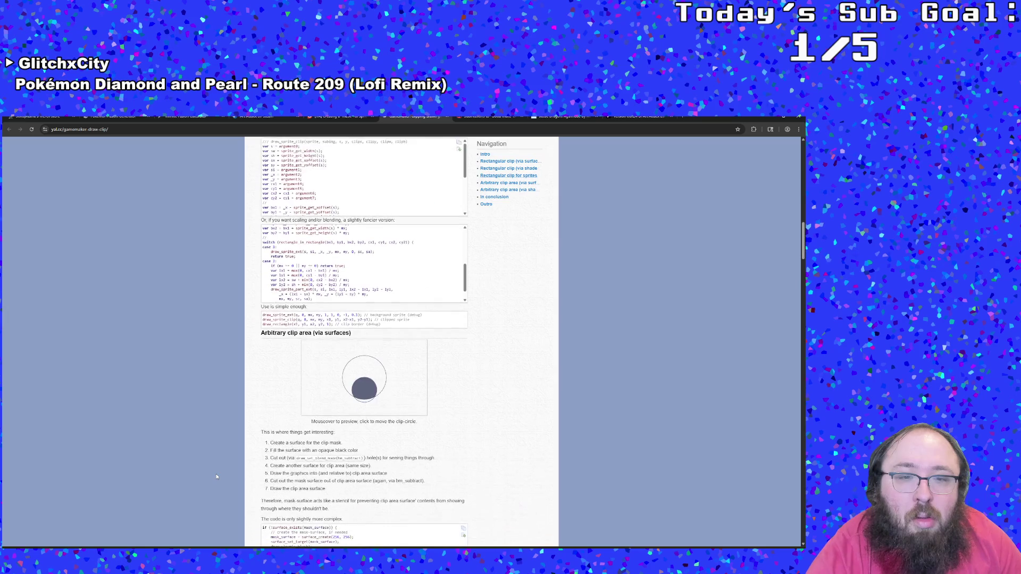
pyautogui.scroll(-1, 216, 477)
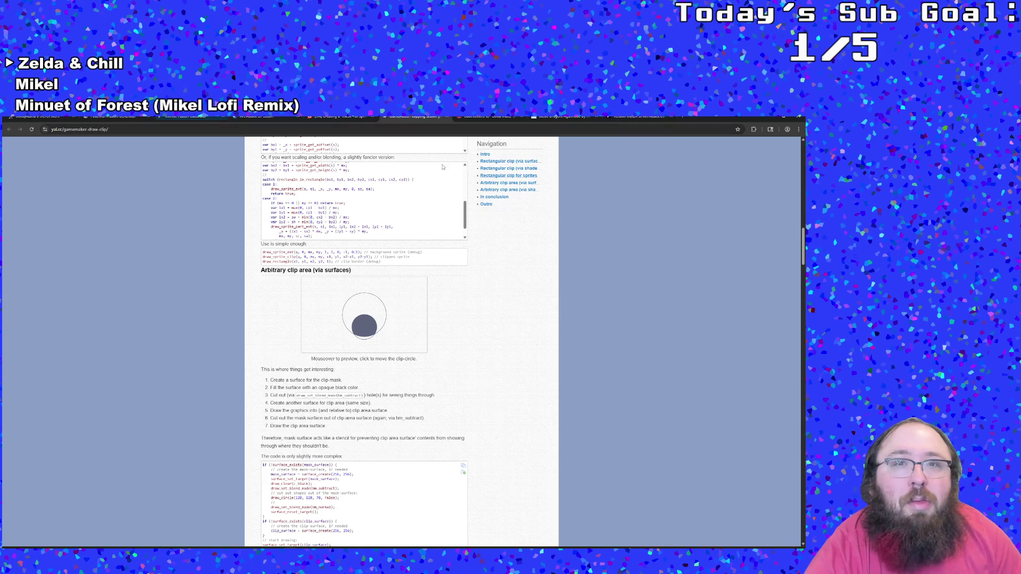
pyautogui.click(343, 116)
pyautogui.scroll(-2, 261, 305)
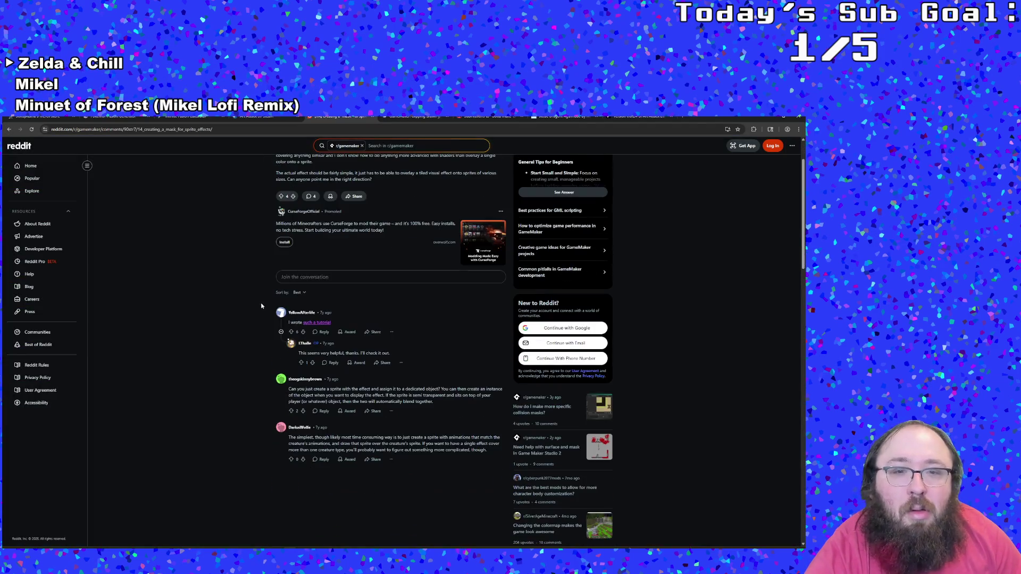
# - Skim the Reddit thread, go back to Google and open the GUI Layer Secrets article
pyautogui.scroll(1, 179, 345)
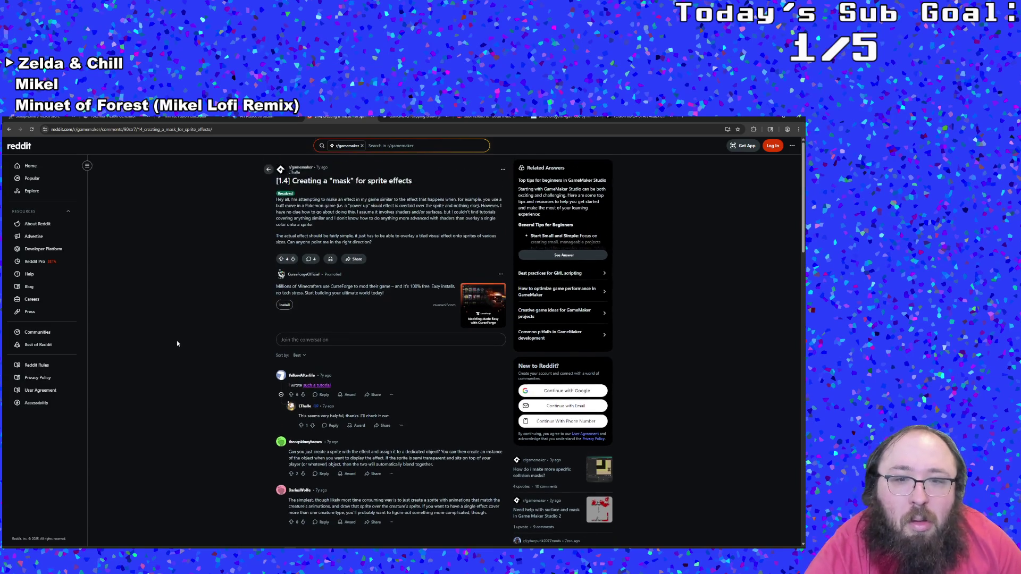
pyautogui.scroll(-2, 175, 344)
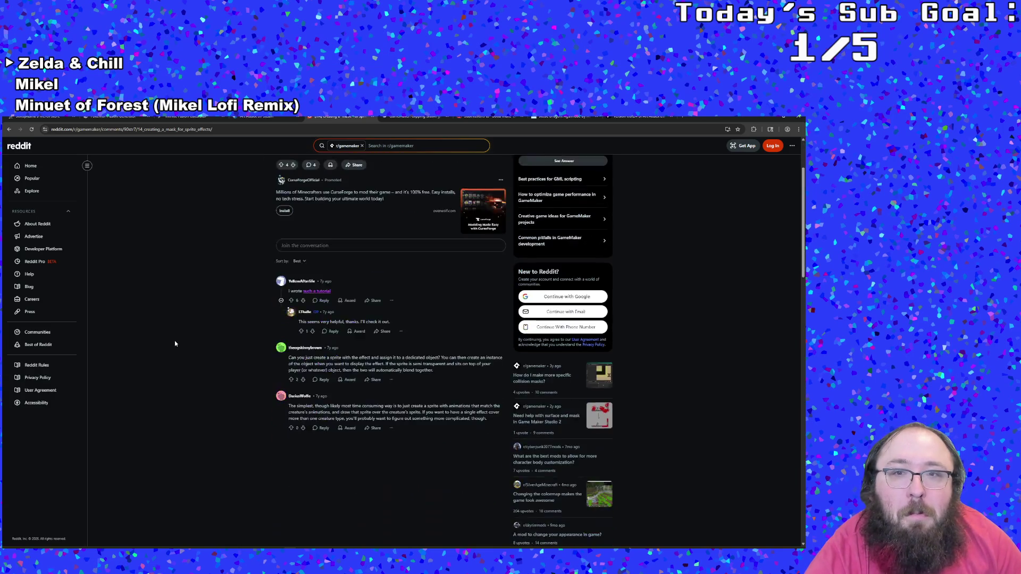
pyautogui.scroll(1, 175, 340)
pyautogui.scroll(-3, 174, 337)
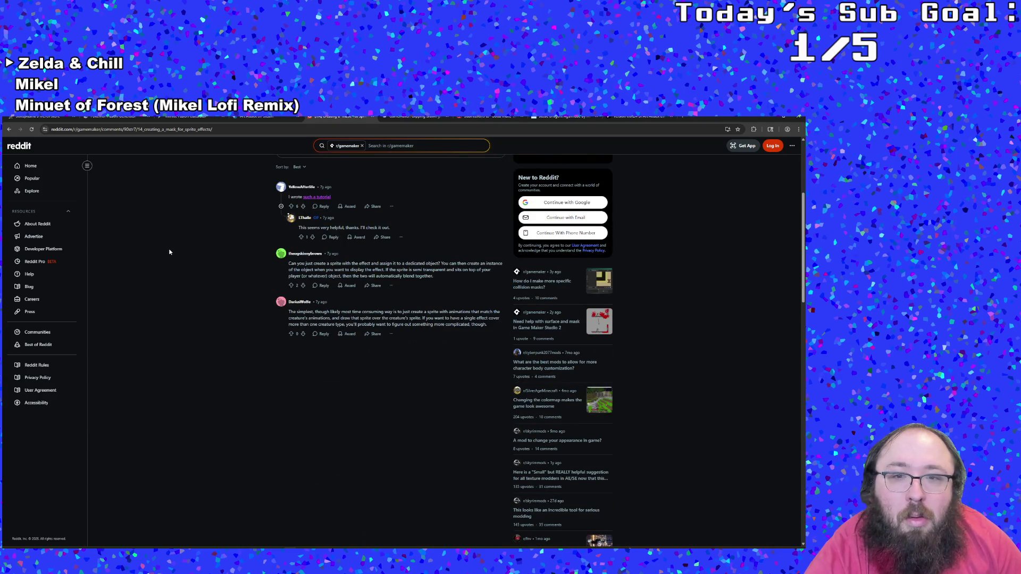
pyautogui.click(9, 129)
pyautogui.scroll(-1, 145, 379)
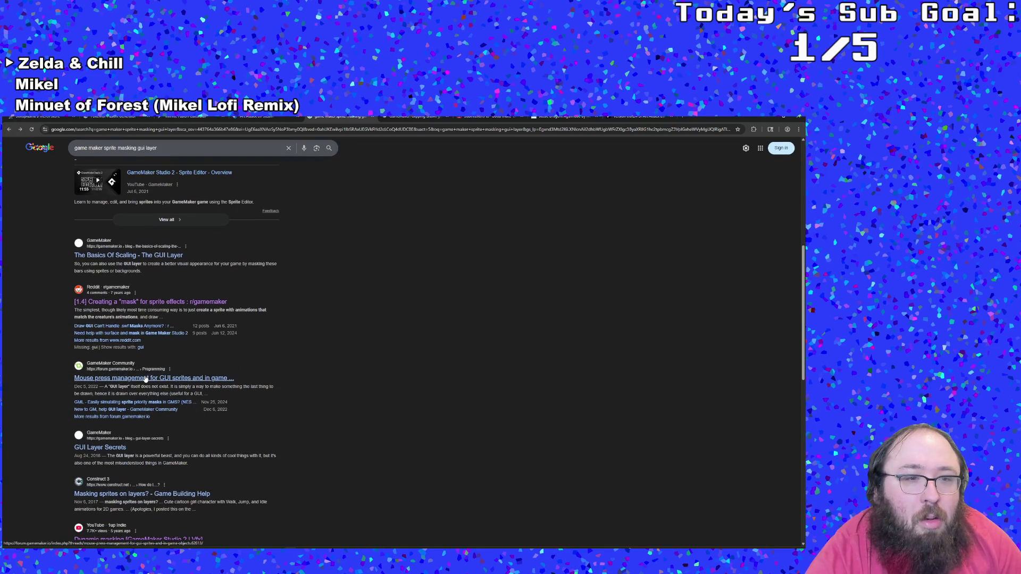
pyautogui.scroll(-1, 141, 381)
pyautogui.click(120, 386)
# - Read the GUI Layer Secrets post down to the author card, then go back to the search results
pyautogui.scroll(-4, 206, 403)
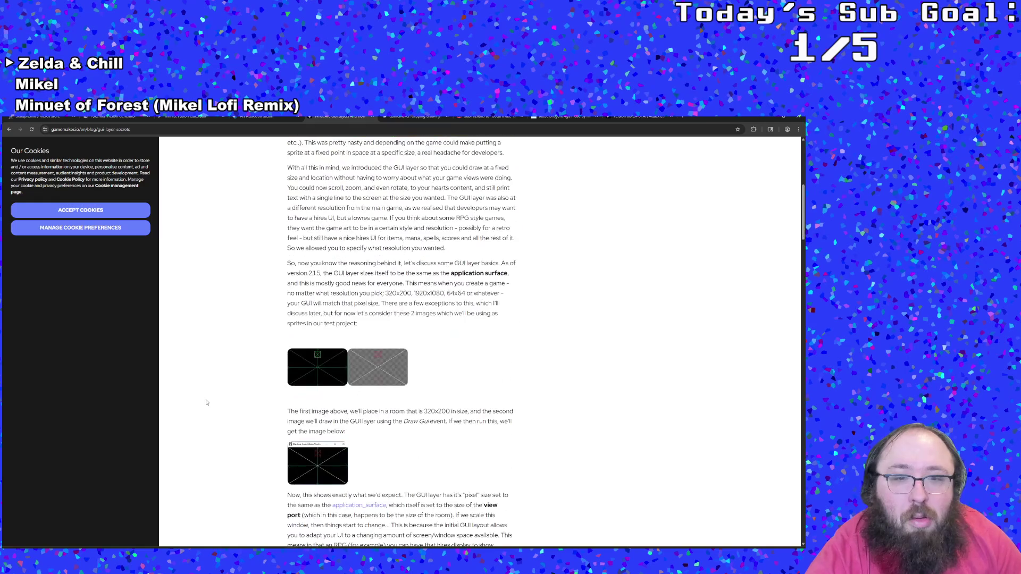
pyautogui.scroll(-4, 206, 403)
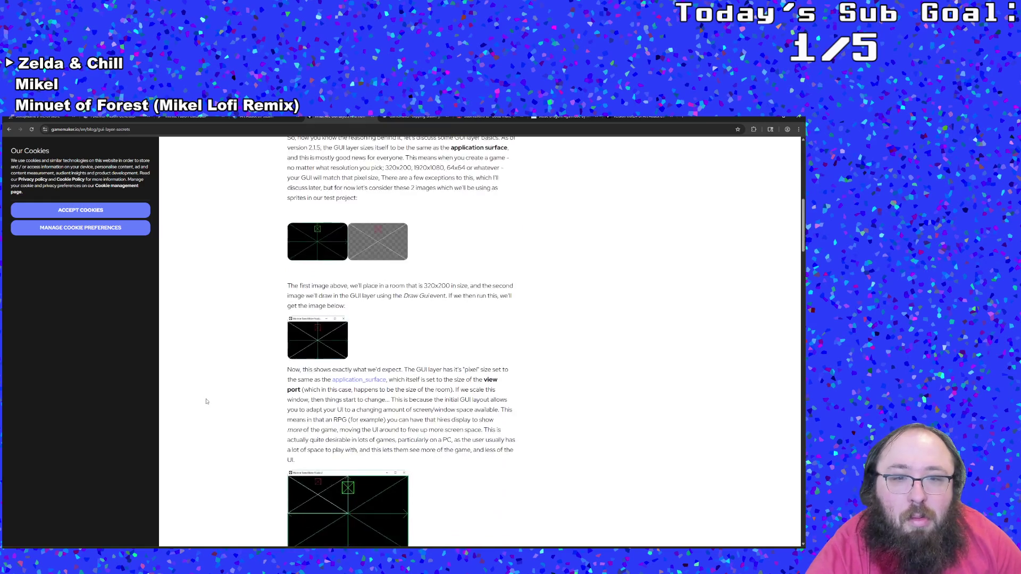
pyautogui.scroll(-5, 206, 396)
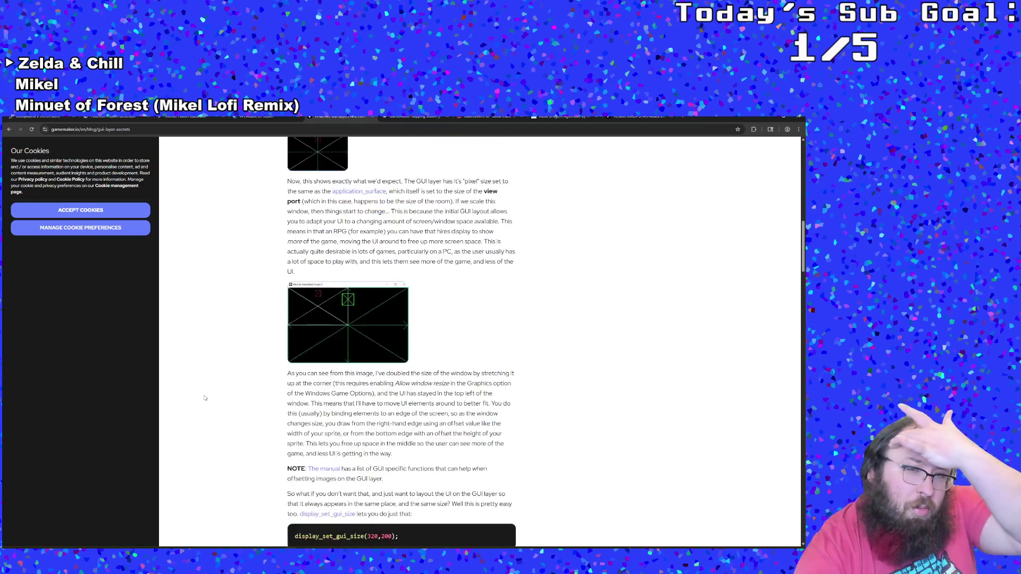
pyautogui.scroll(-9, 206, 395)
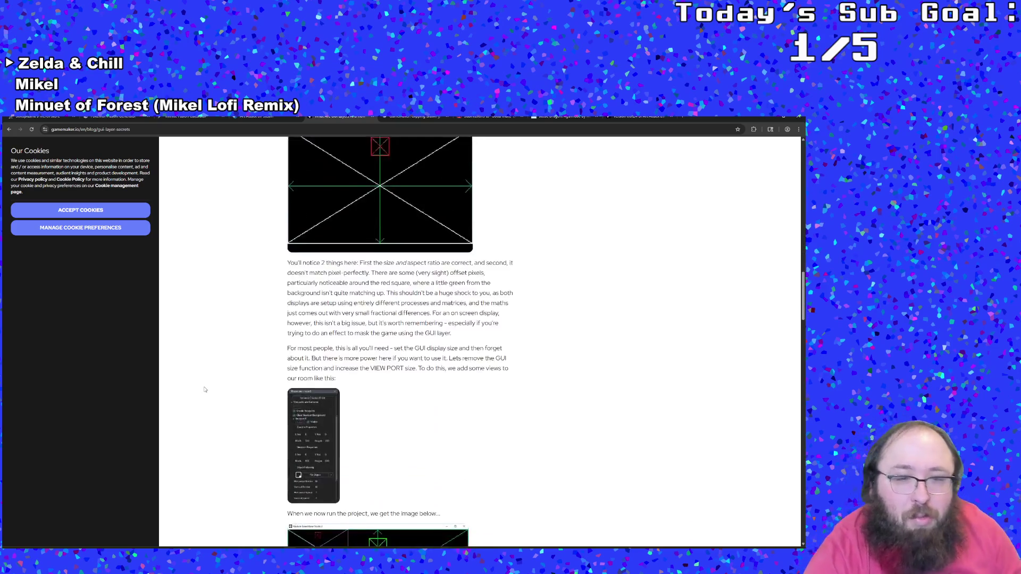
pyautogui.scroll(-4, 206, 370)
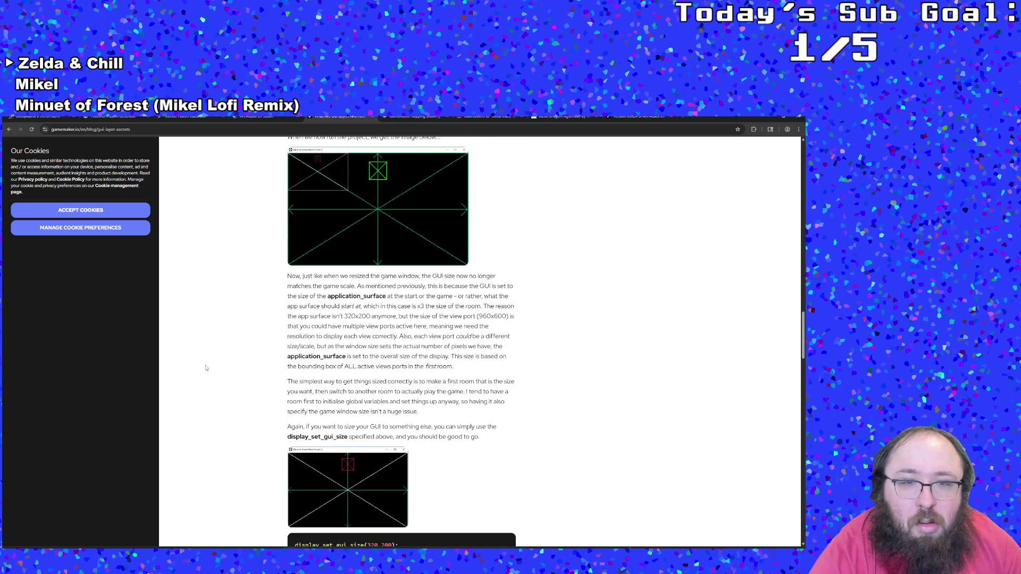
pyautogui.scroll(-4, 206, 366)
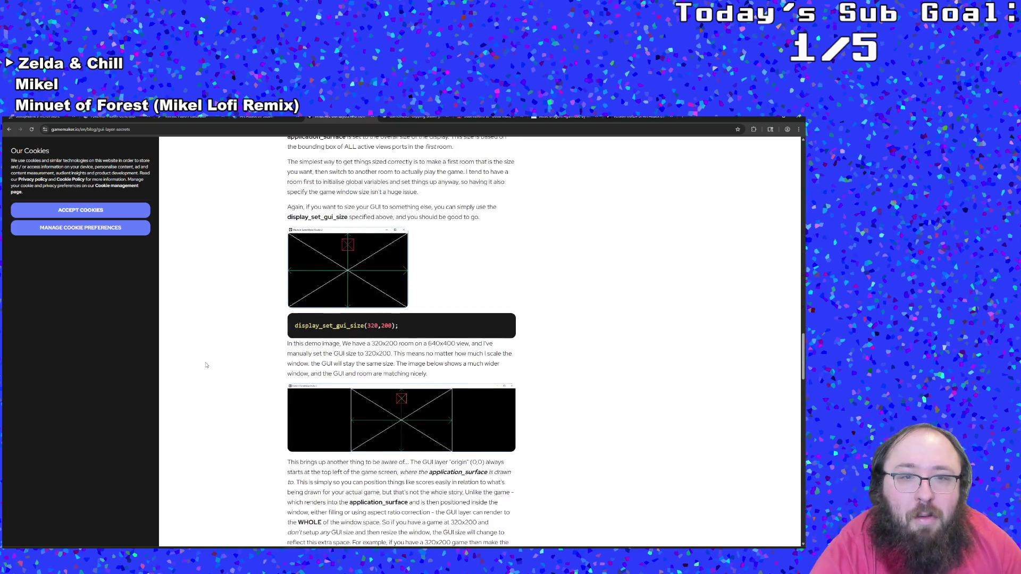
pyautogui.scroll(-6, 207, 366)
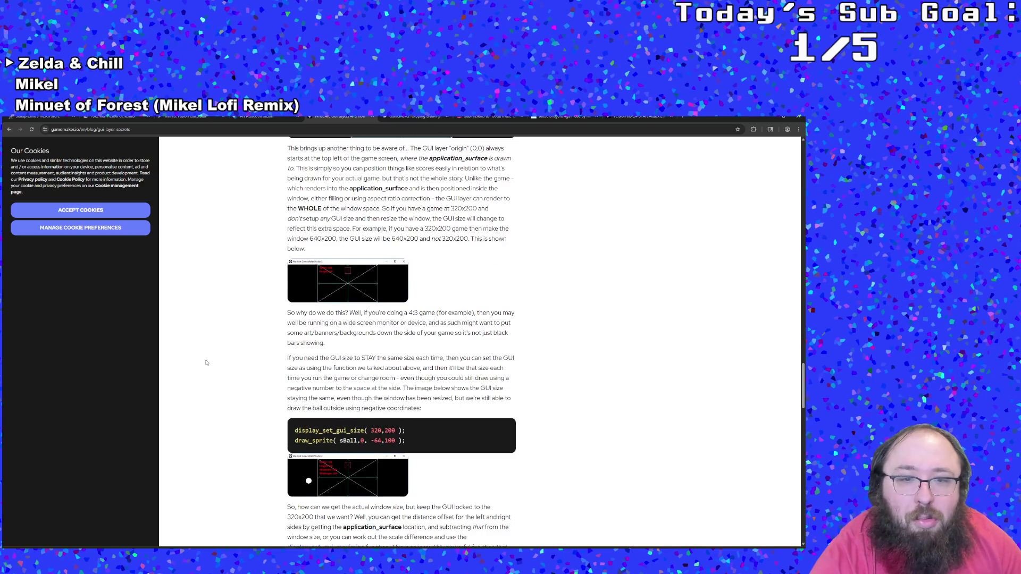
pyautogui.scroll(-6, 206, 363)
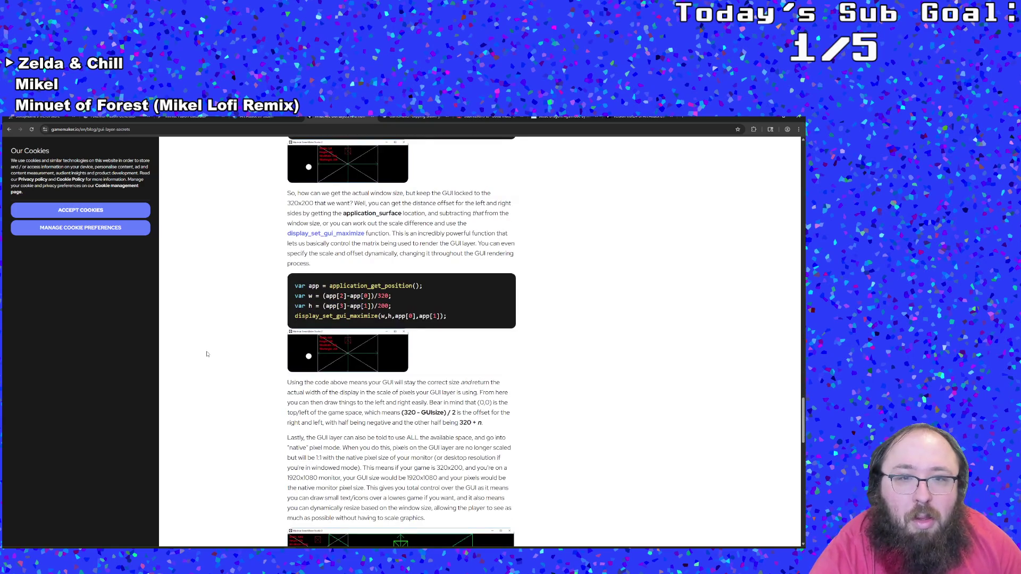
pyautogui.scroll(-10, 206, 354)
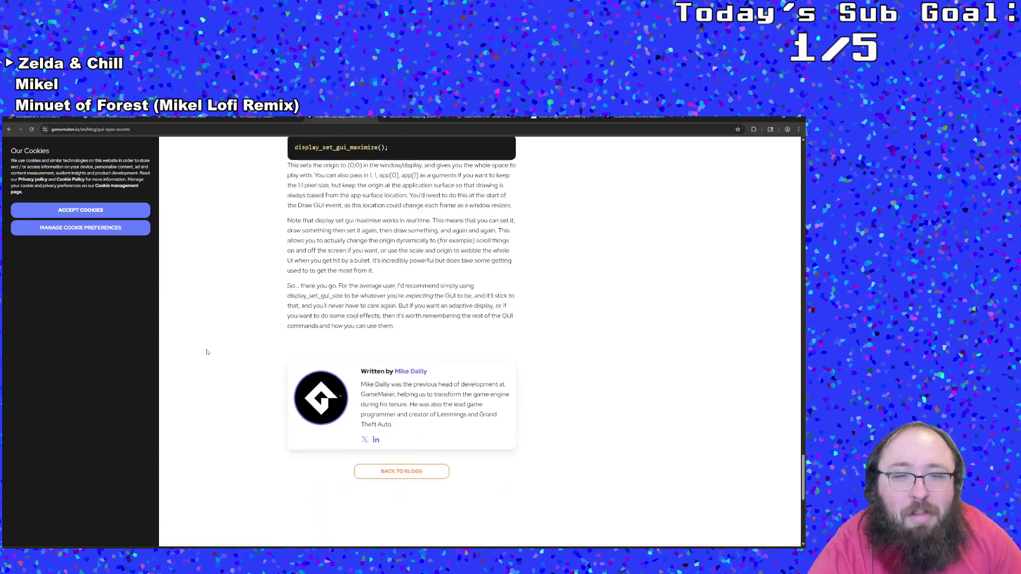
pyautogui.scroll(-3, 207, 351)
pyautogui.click(9, 130)
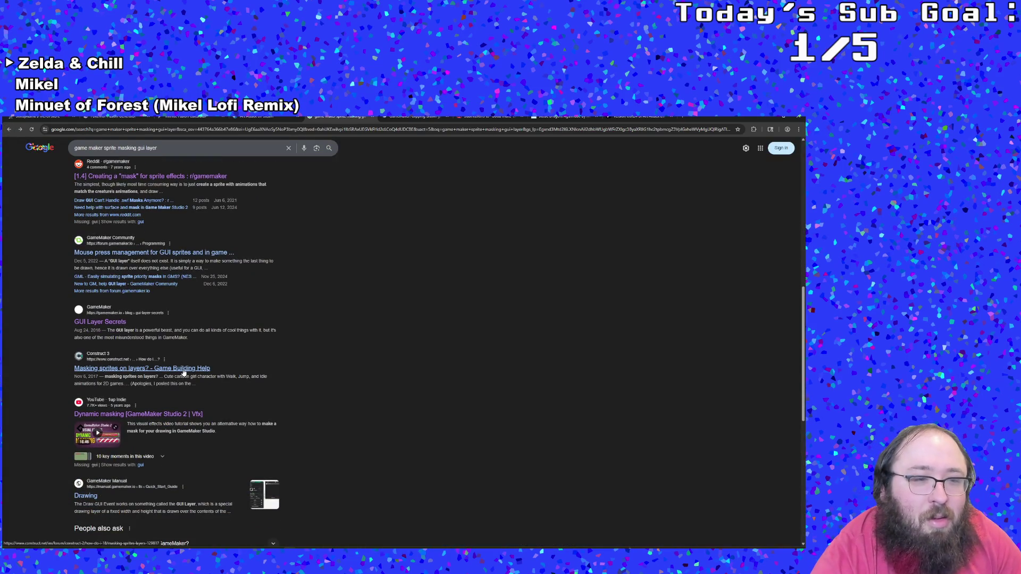
# - Open the GameMaker Manual 'Drawing' page from the results and skim it
pyautogui.scroll(-3, 183, 372)
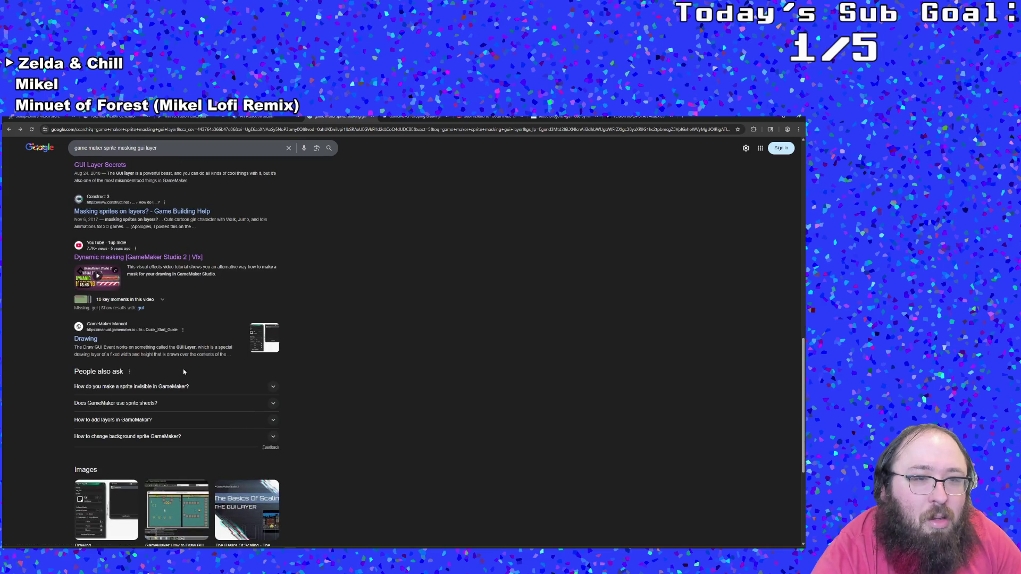
pyautogui.scroll(-2, 98, 346)
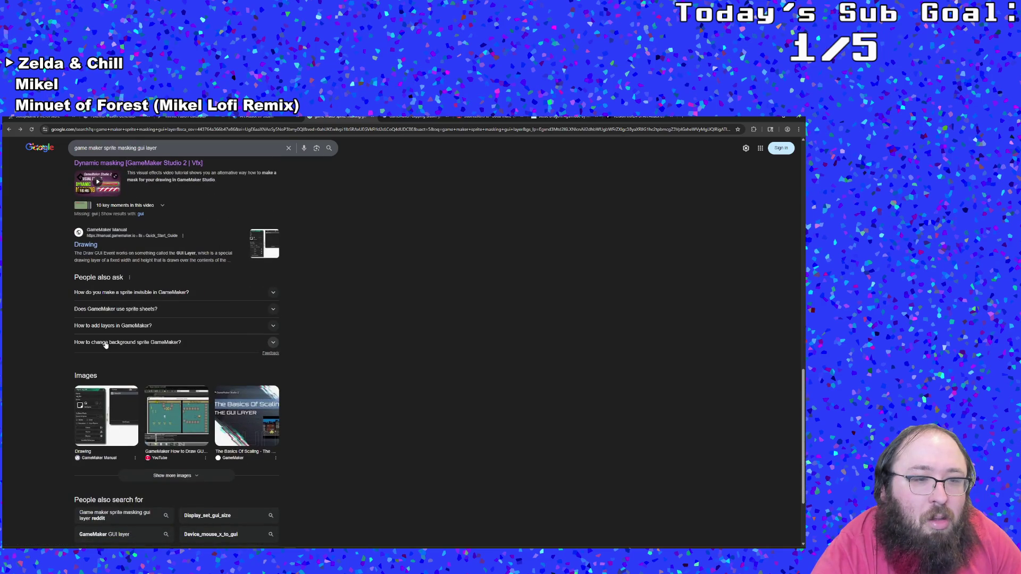
pyautogui.scroll(1, 101, 340)
pyautogui.click(87, 308)
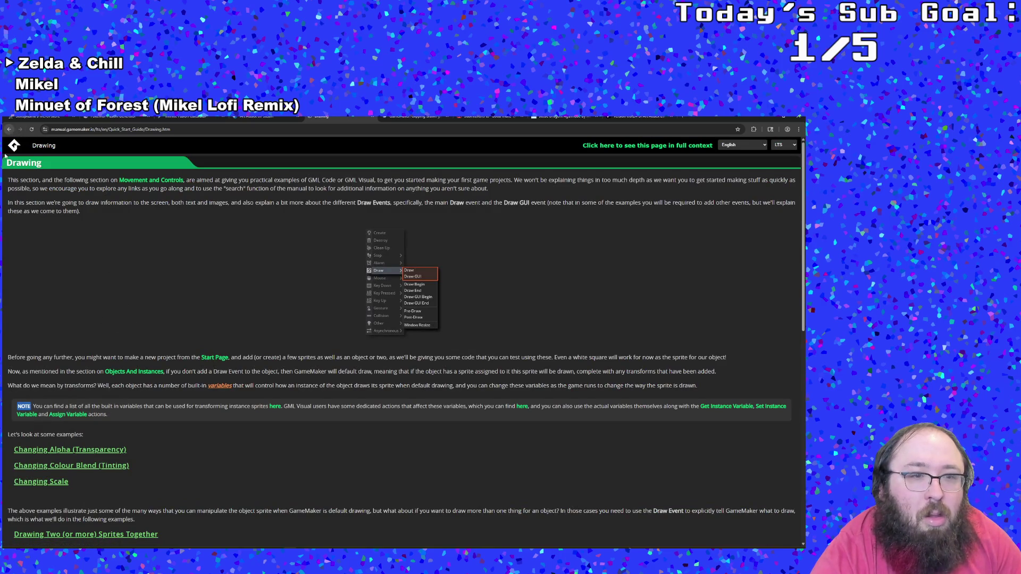
pyautogui.scroll(-1, 115, 363)
pyautogui.scroll(-4, 116, 366)
pyautogui.scroll(3, 117, 364)
pyautogui.scroll(-3, 118, 363)
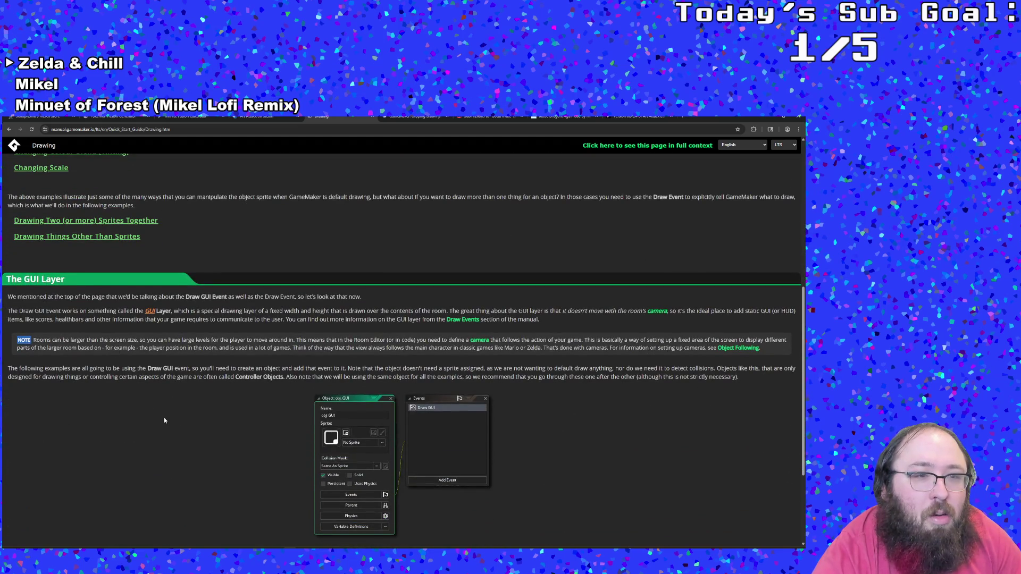
pyautogui.scroll(5, 166, 420)
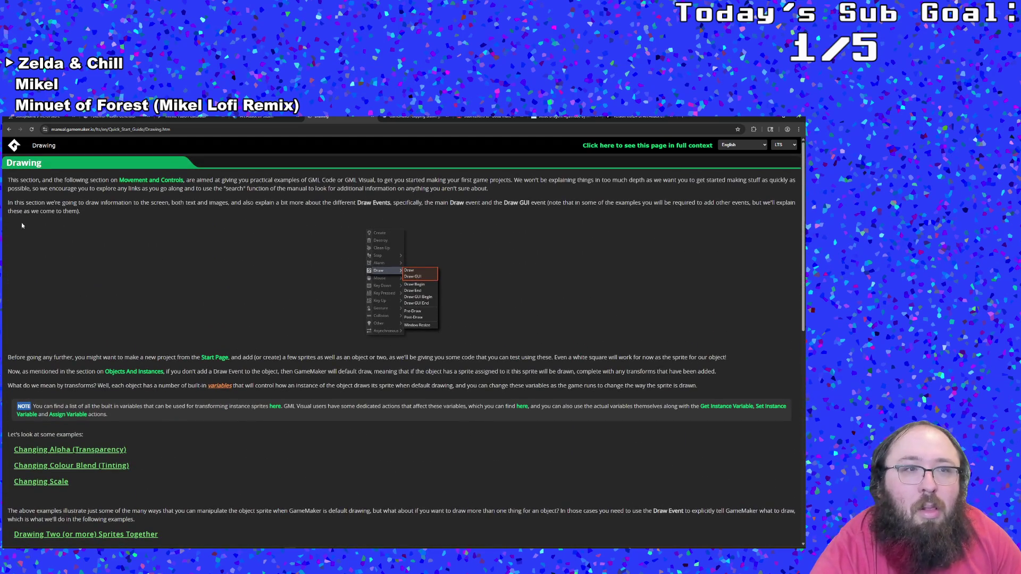
pyautogui.scroll(-10, 65, 371)
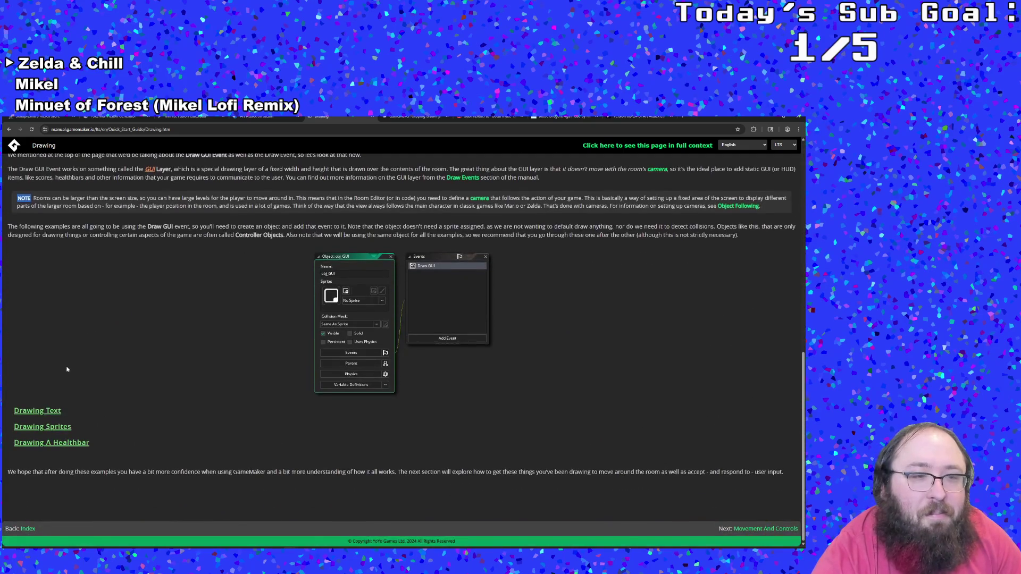
# - Expand and read the Drawing Sprites example
pyautogui.click(69, 427)
pyautogui.scroll(-1, 127, 466)
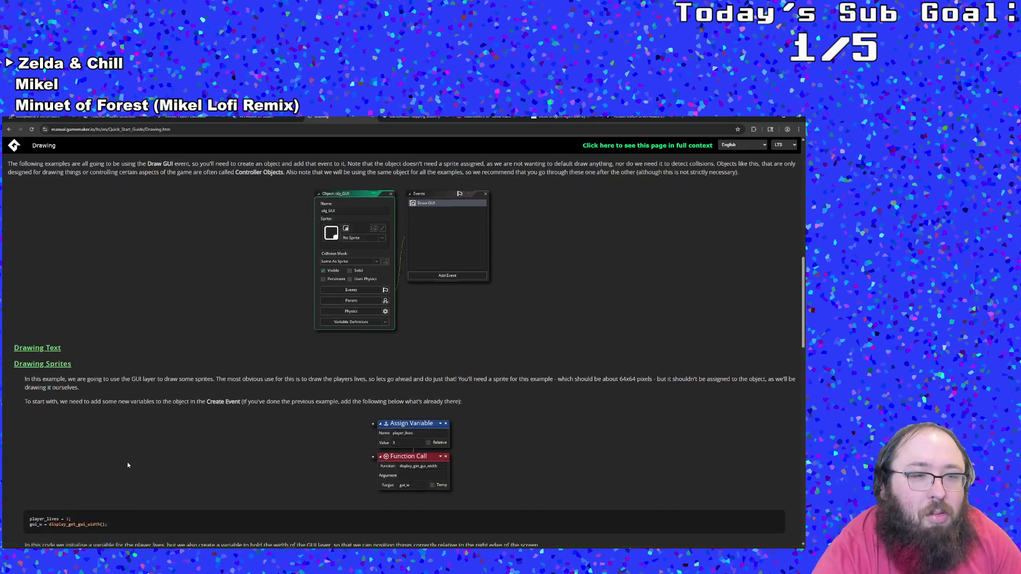
pyautogui.scroll(-2, 128, 465)
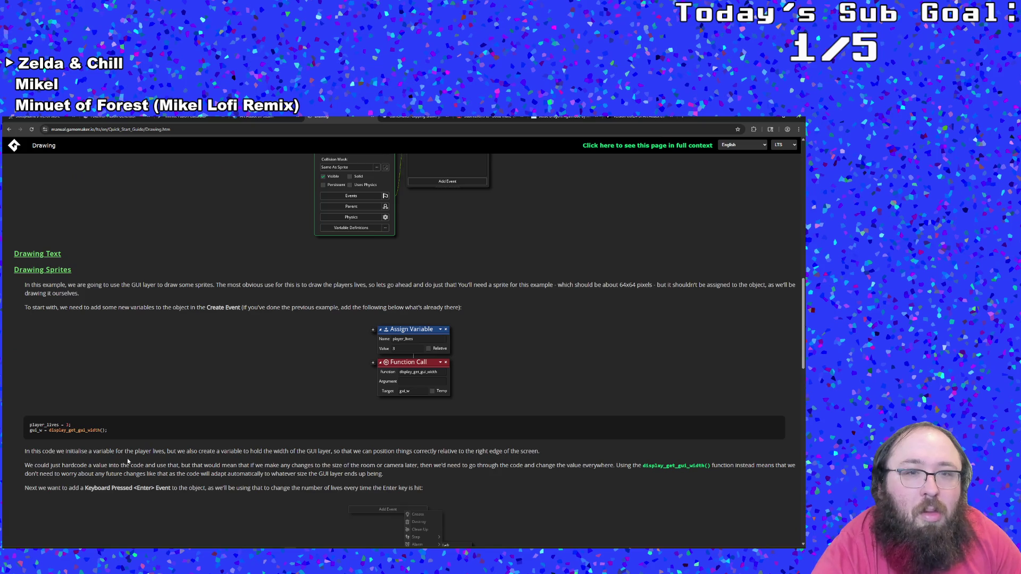
pyautogui.scroll(-2, 125, 456)
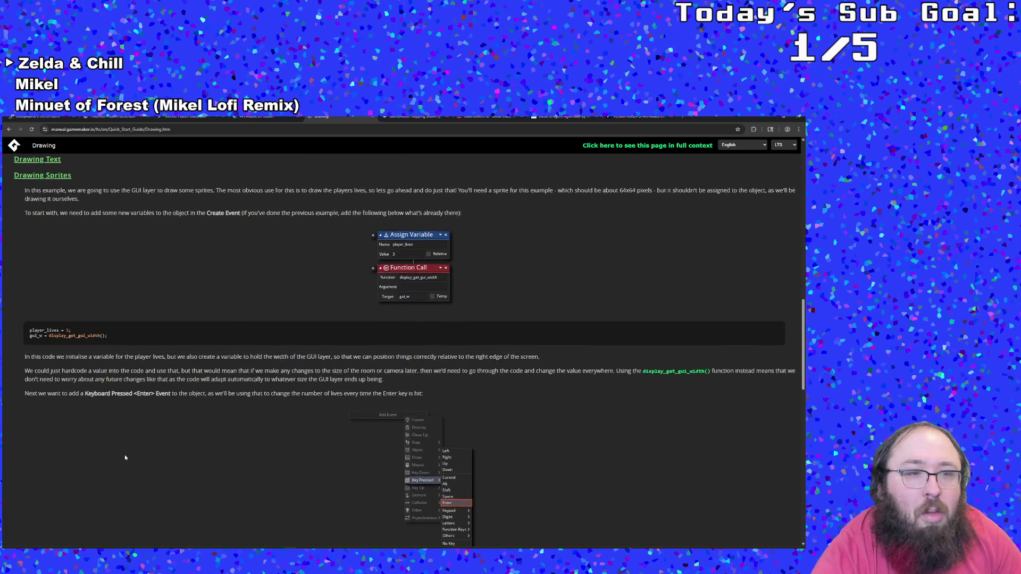
pyautogui.scroll(-5, 124, 454)
pyautogui.scroll(-1, 122, 456)
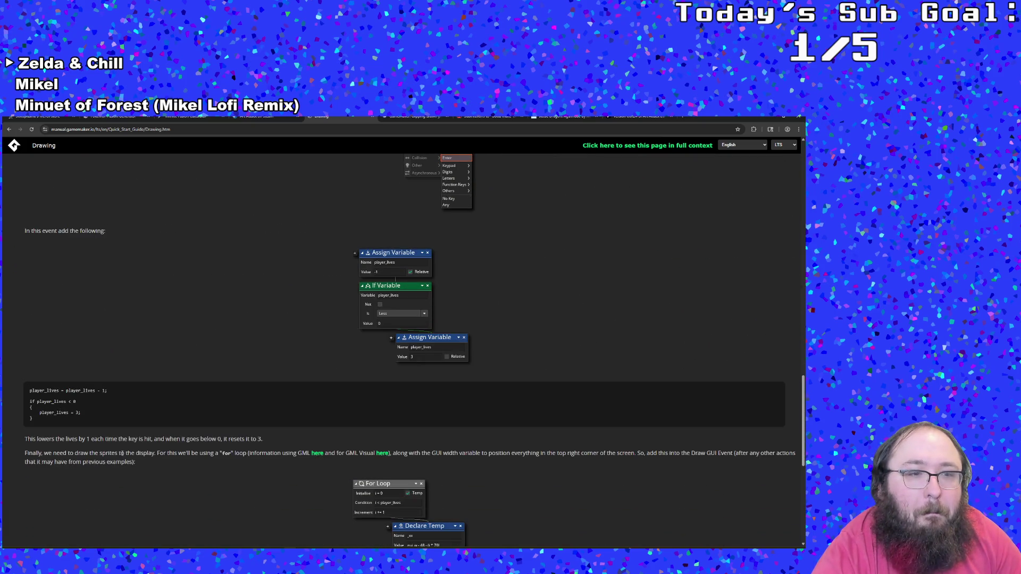
pyautogui.scroll(-5, 121, 453)
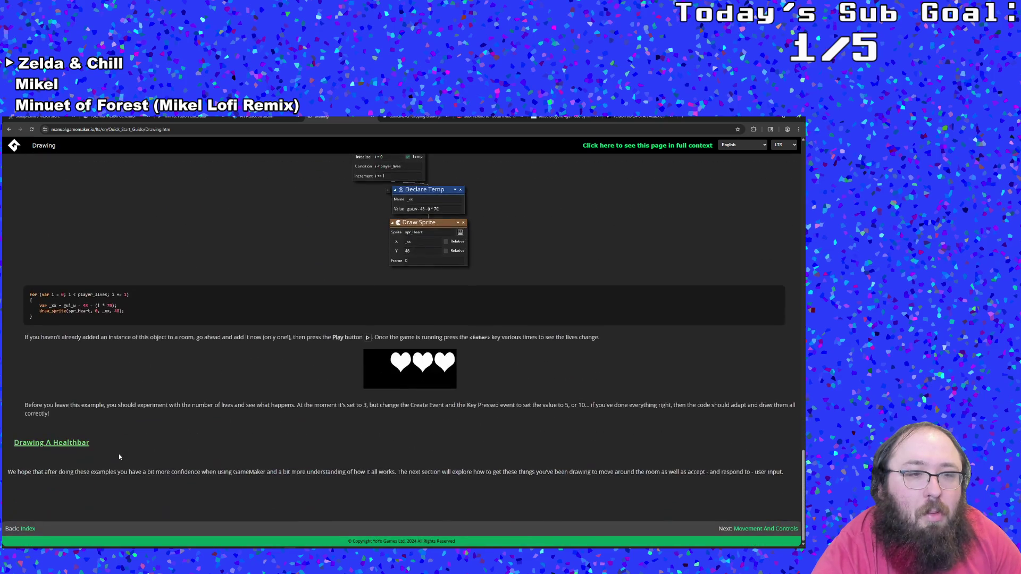
# - Expand and read the Drawing A Healthbar example
pyautogui.click(90, 448)
pyautogui.scroll(-4, 96, 455)
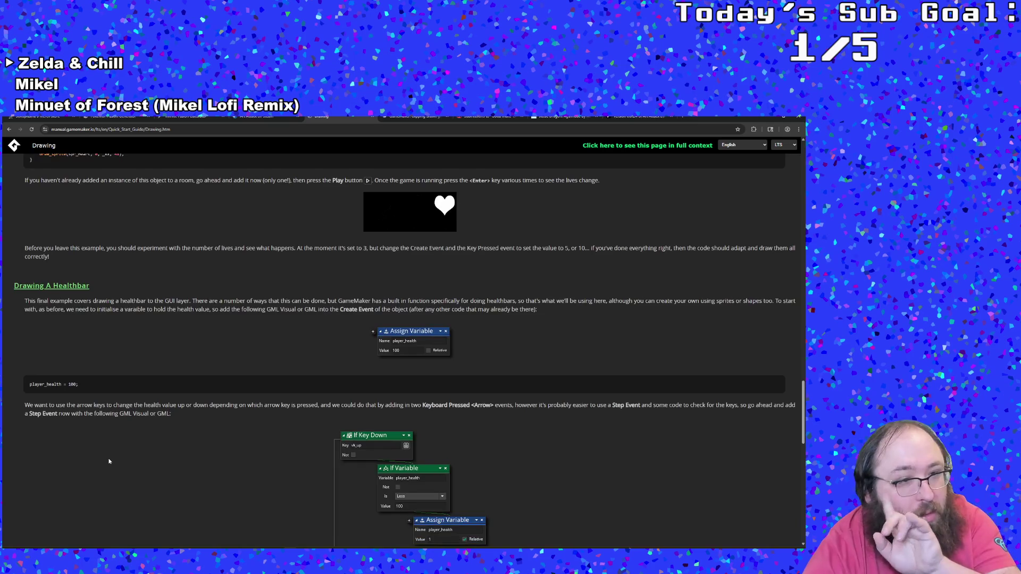
pyautogui.scroll(-1, 109, 465)
pyautogui.scroll(-2, 109, 465)
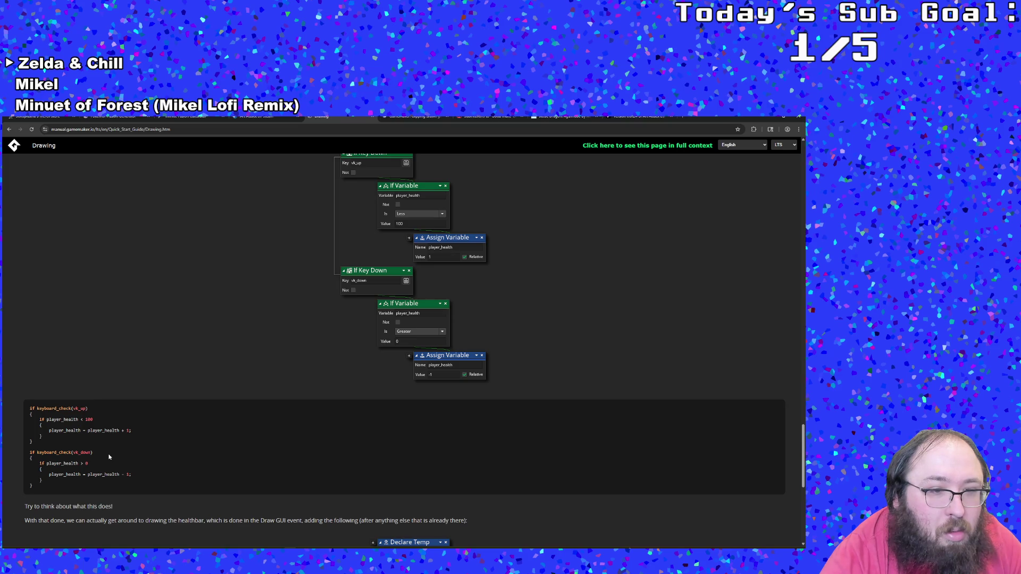
pyautogui.scroll(-3, 110, 456)
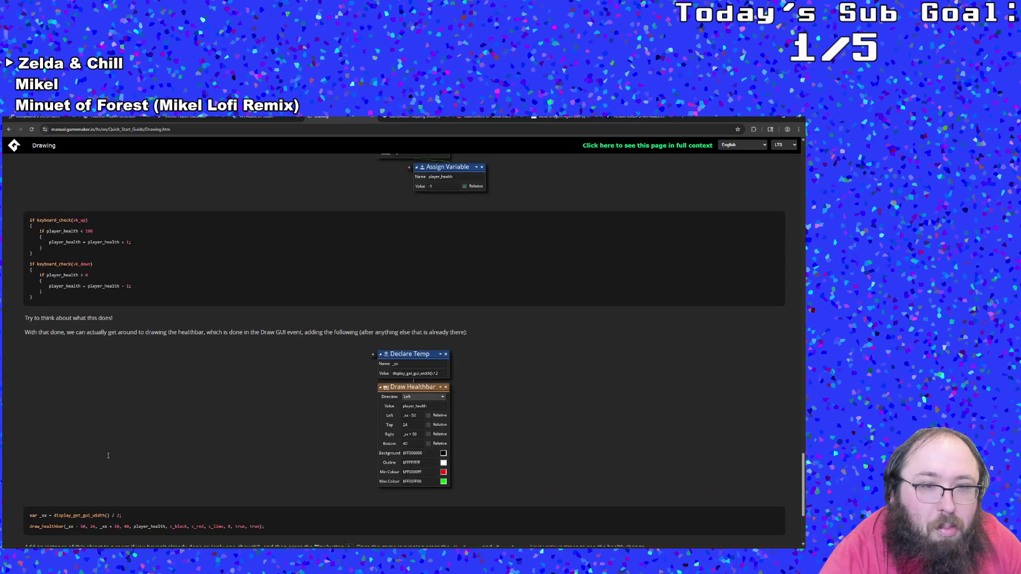
pyautogui.scroll(-2, 108, 455)
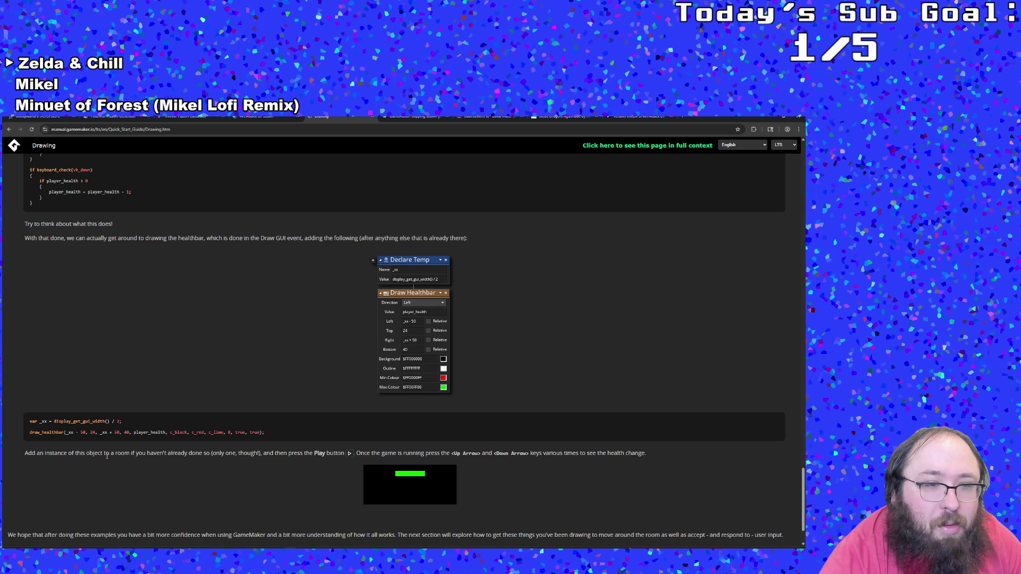
# - Return to the sprite masking search results and scan them
pyautogui.hotkey('alt', 'Left')
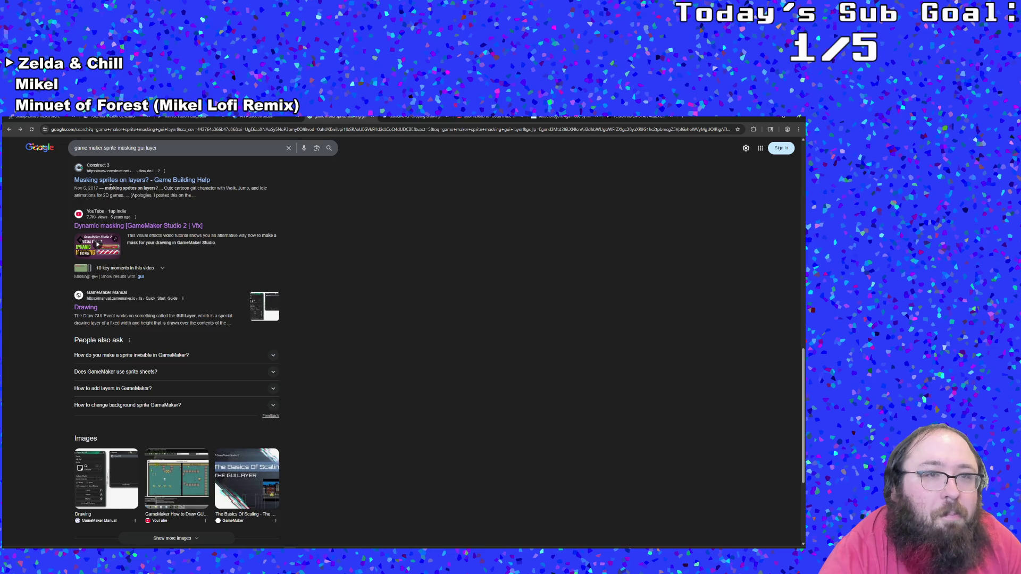
pyautogui.scroll(-3, 104, 239)
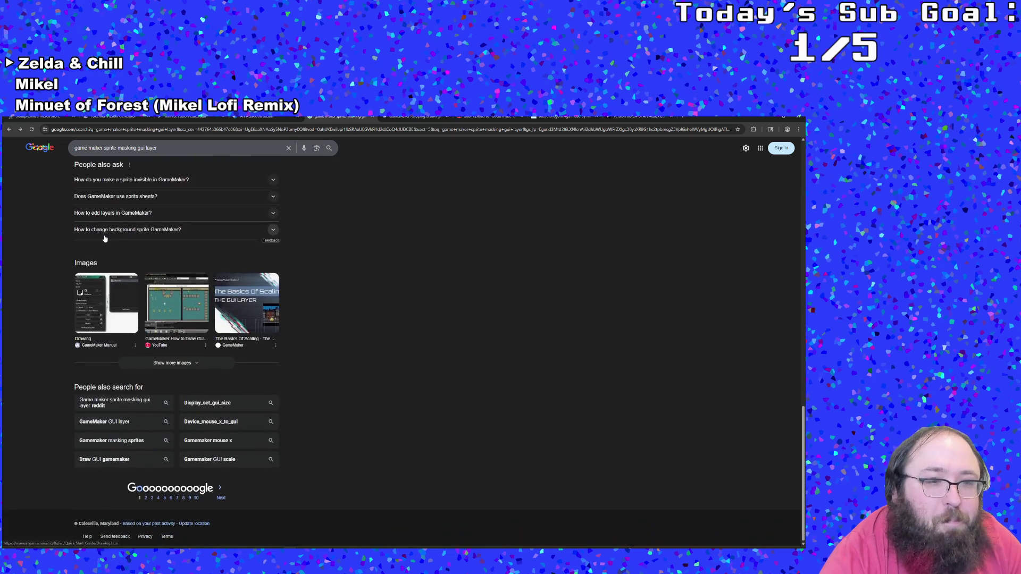
pyautogui.scroll(4, 105, 239)
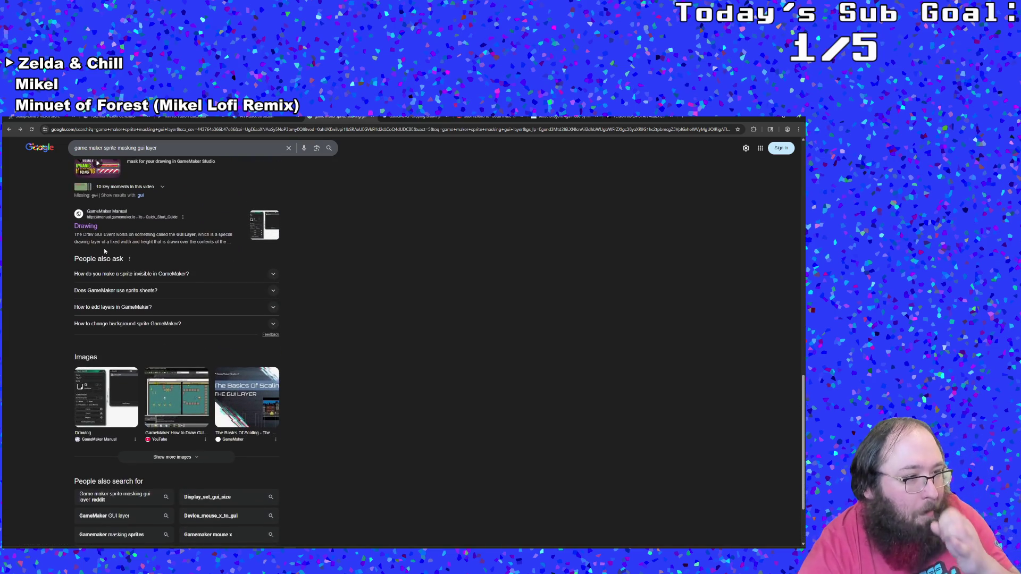
pyautogui.scroll(3, 106, 249)
# - Open the GameMaker Community thread on GUI mouse press management and read the early posts
pyautogui.click(105, 266)
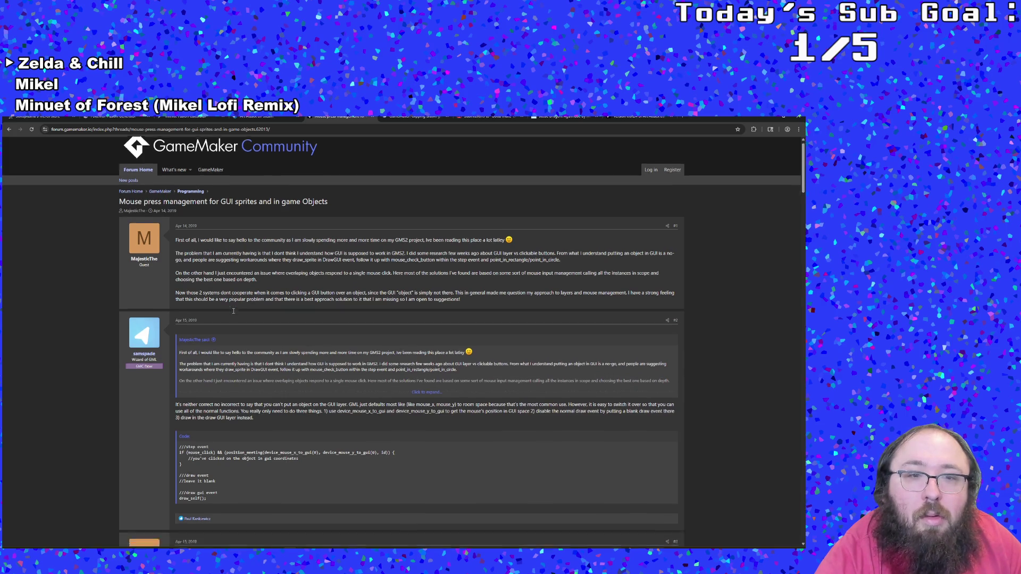
pyautogui.scroll(-2, 234, 312)
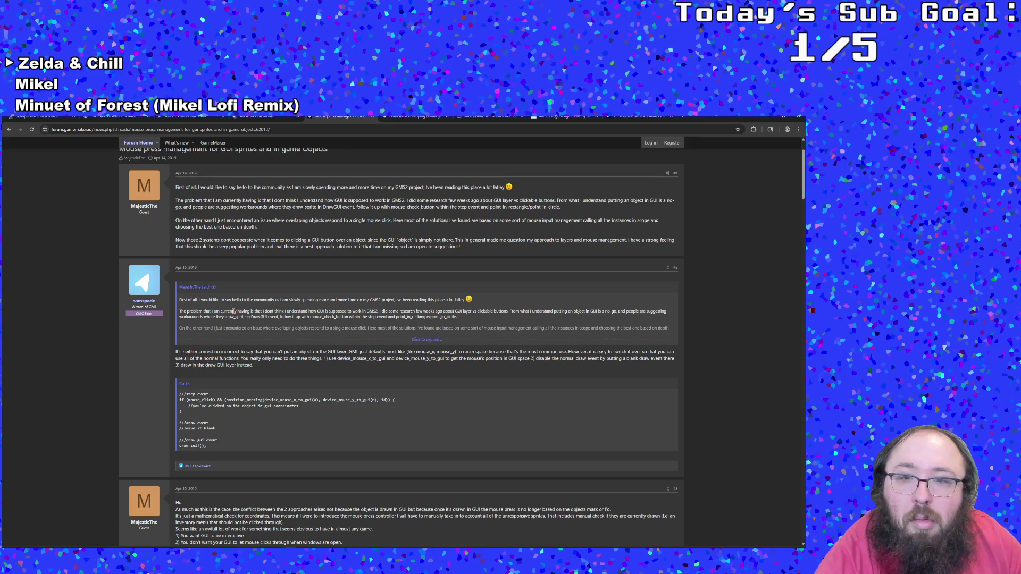
pyautogui.scroll(-4, 234, 311)
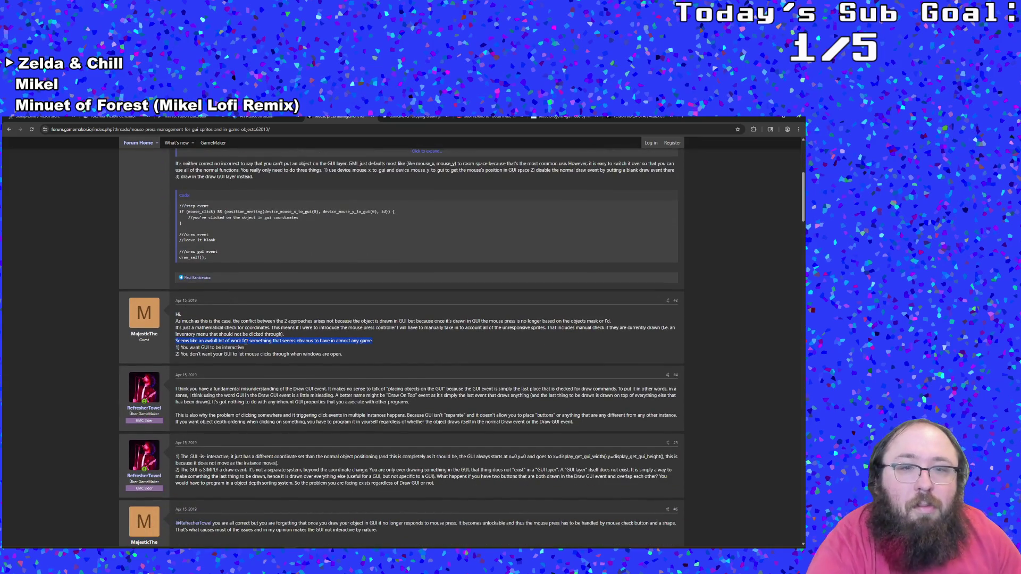
pyautogui.scroll(-1, 244, 341)
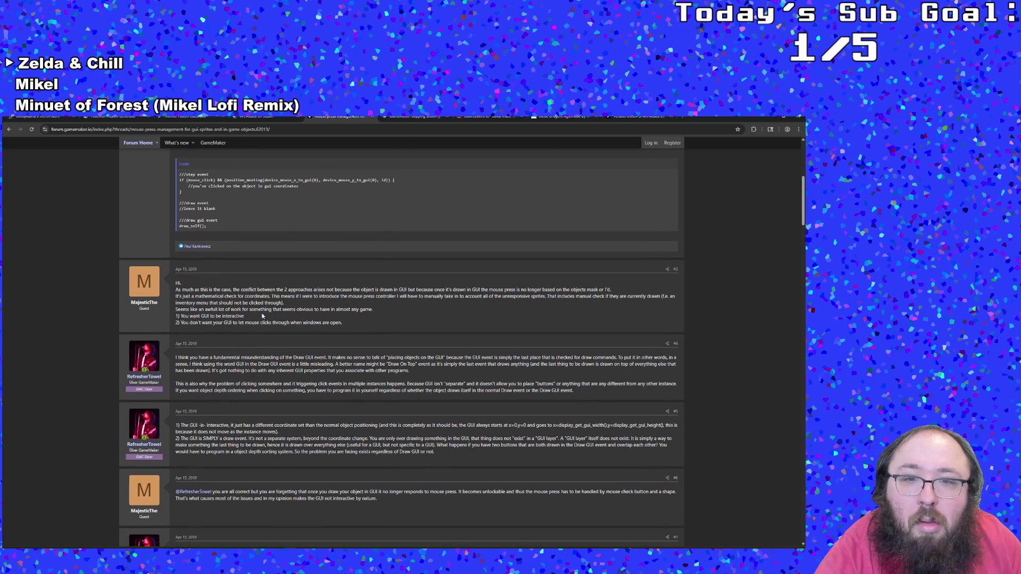
pyautogui.doubleClick(260, 309)
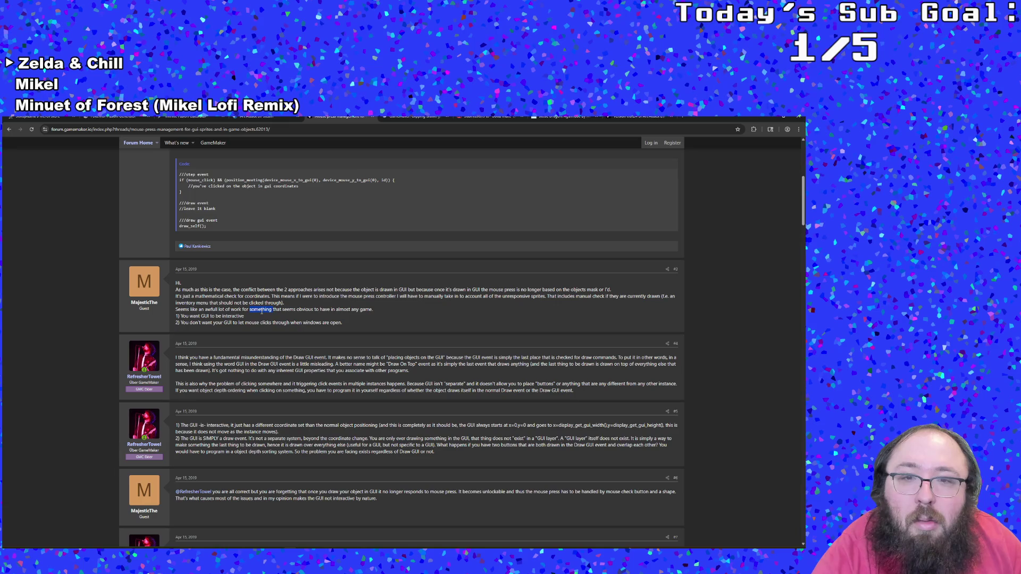
pyautogui.click(277, 312)
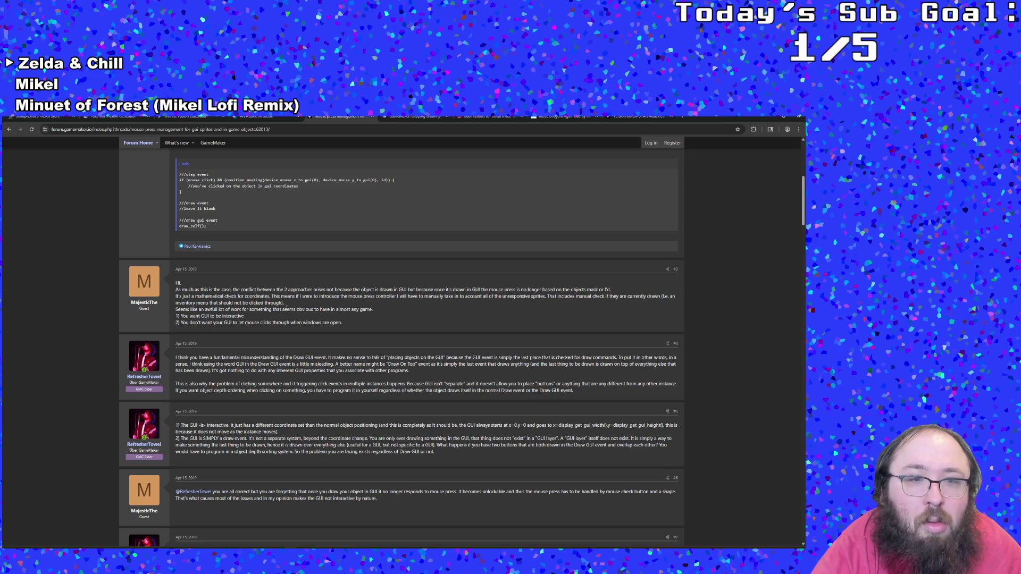
# - Read posts #8 and #9, then go back to the Google results
pyautogui.scroll(-3, 286, 307)
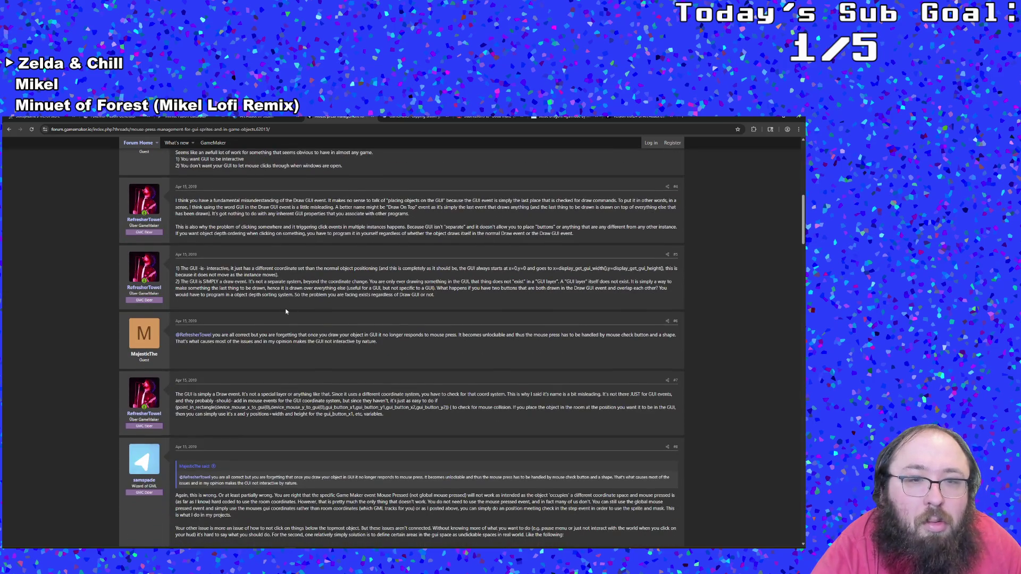
pyautogui.scroll(-5, 286, 311)
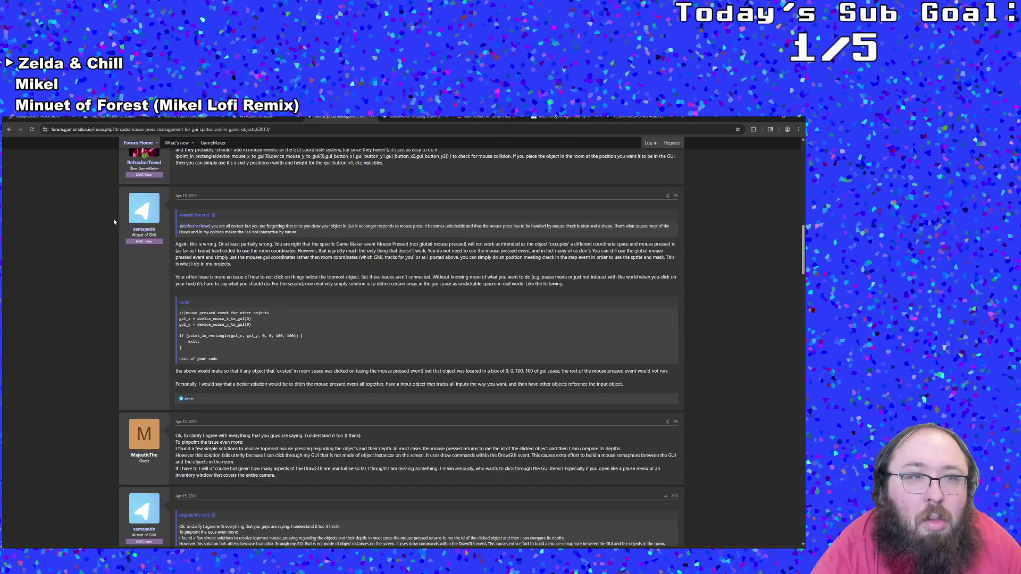
pyautogui.click(11, 131)
pyautogui.scroll(-1, 154, 372)
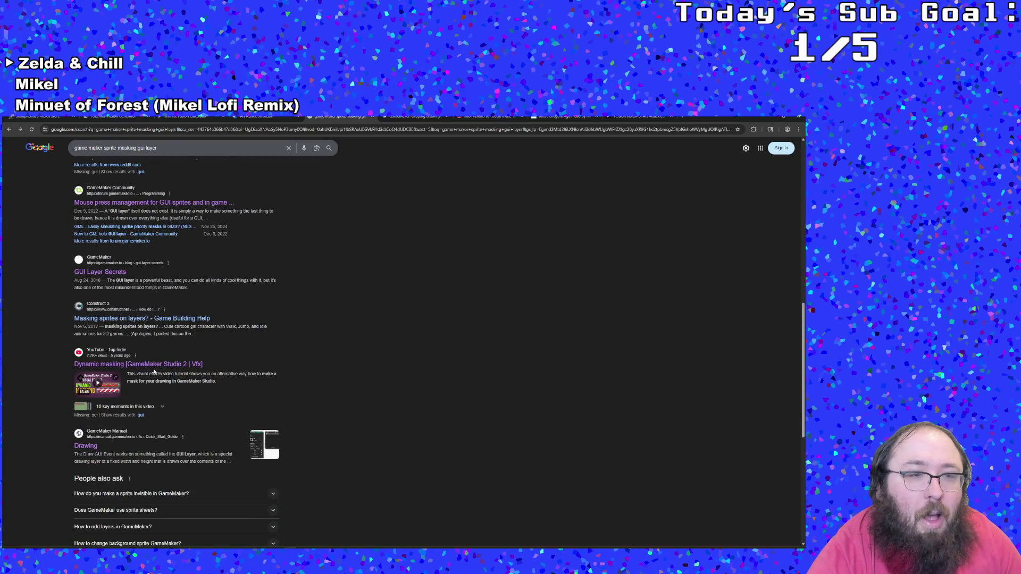
# - Open the Dynamic masking [GameMaker Studio 2 | Vfx] video, skip the ad and pause it
pyautogui.click(154, 366)
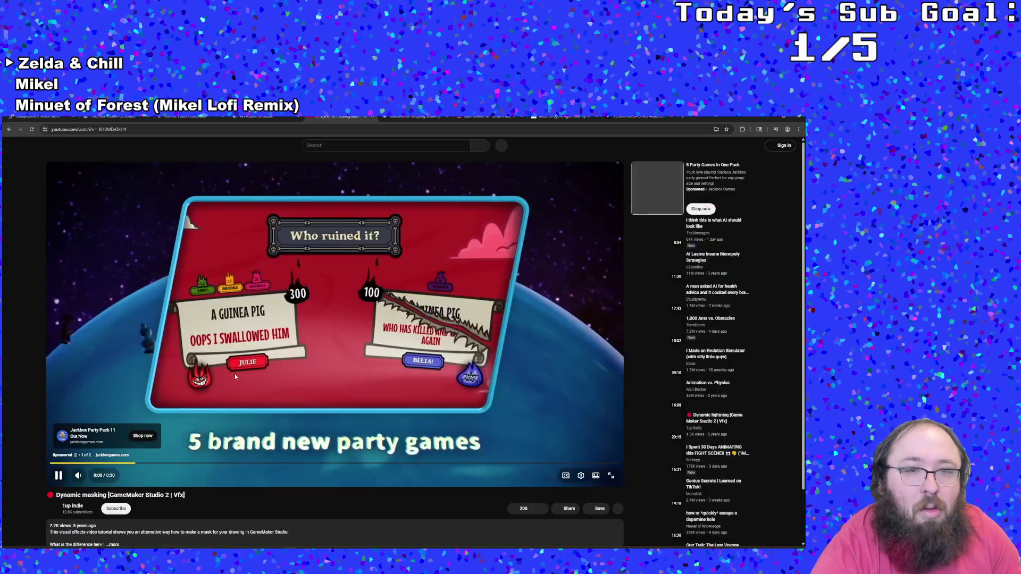
pyautogui.click(234, 374)
pyautogui.click(181, 371)
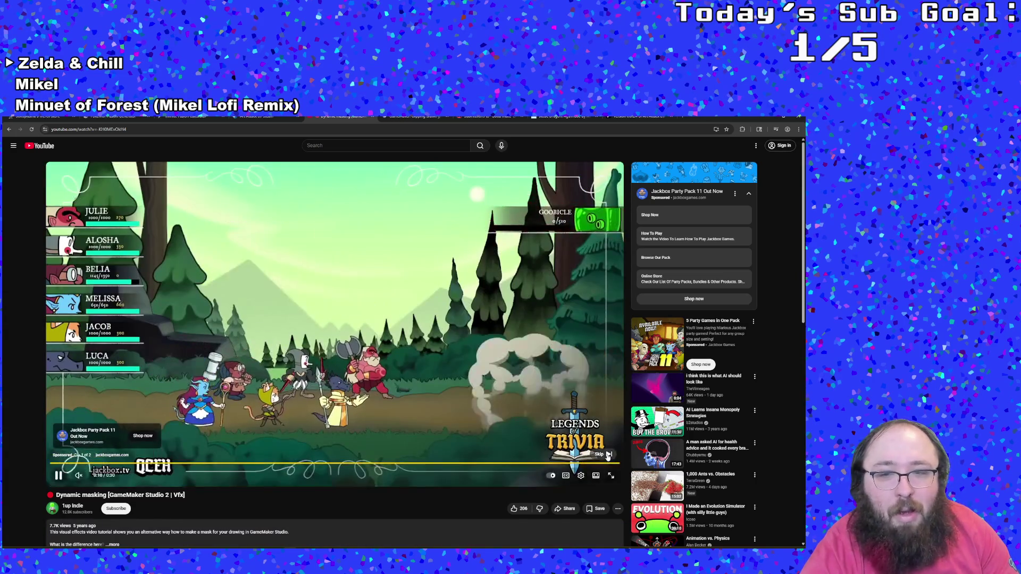
pyautogui.click(601, 454)
pyautogui.click(161, 368)
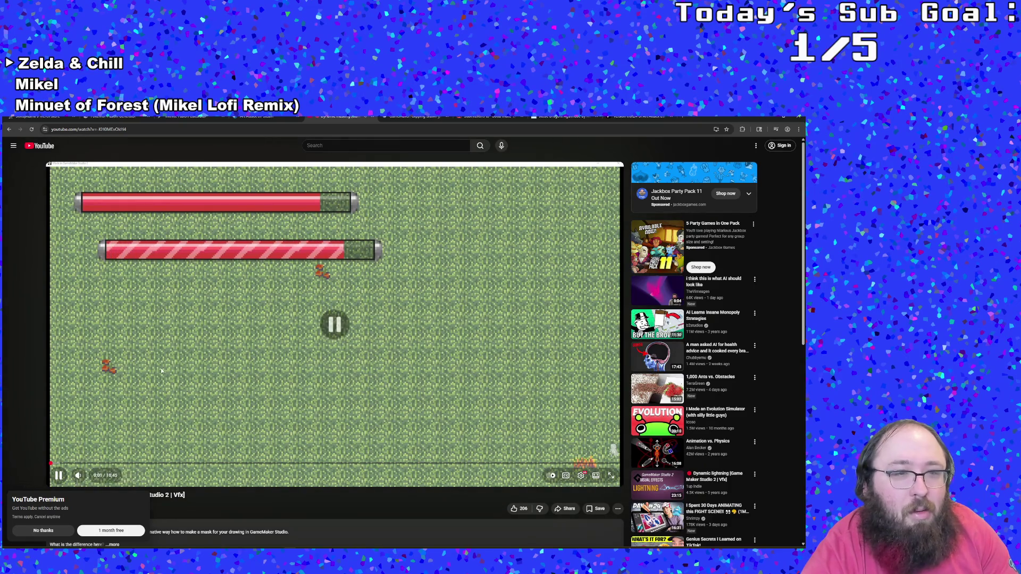
# - Expand the video's full description and read through it
pyautogui.scroll(-4, 161, 368)
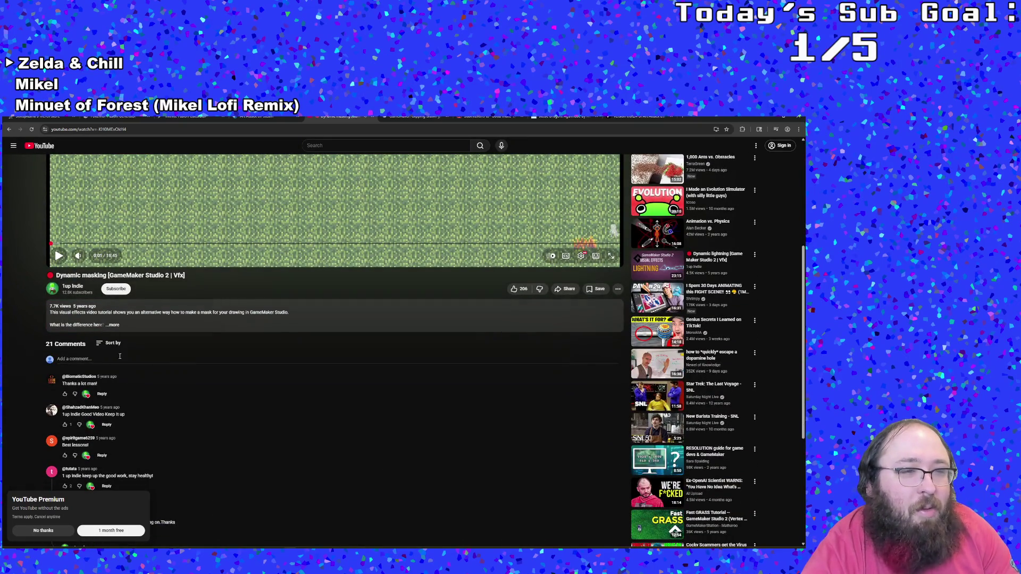
pyautogui.click(111, 324)
pyautogui.scroll(-1, 164, 408)
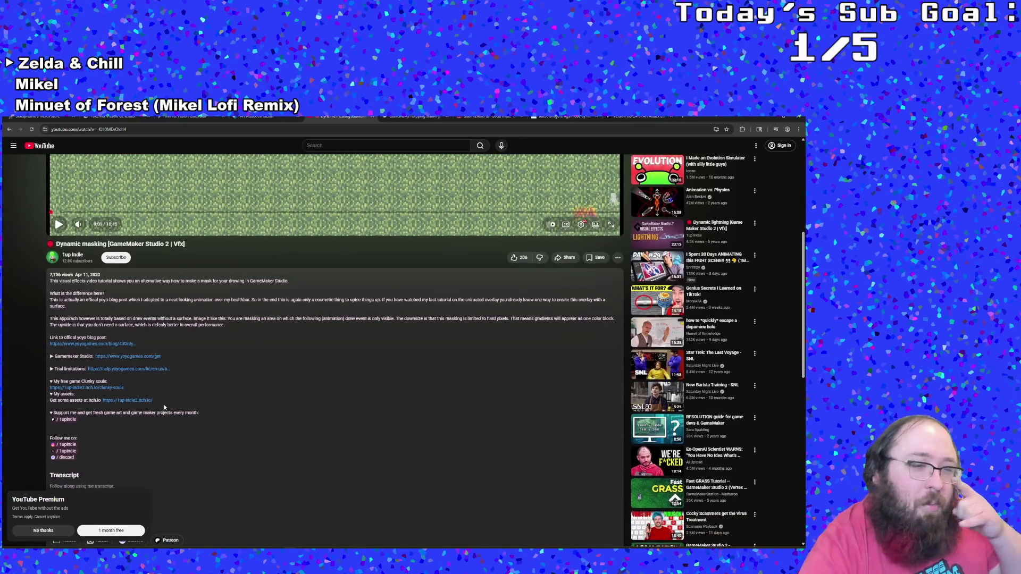
pyautogui.scroll(-1, 166, 398)
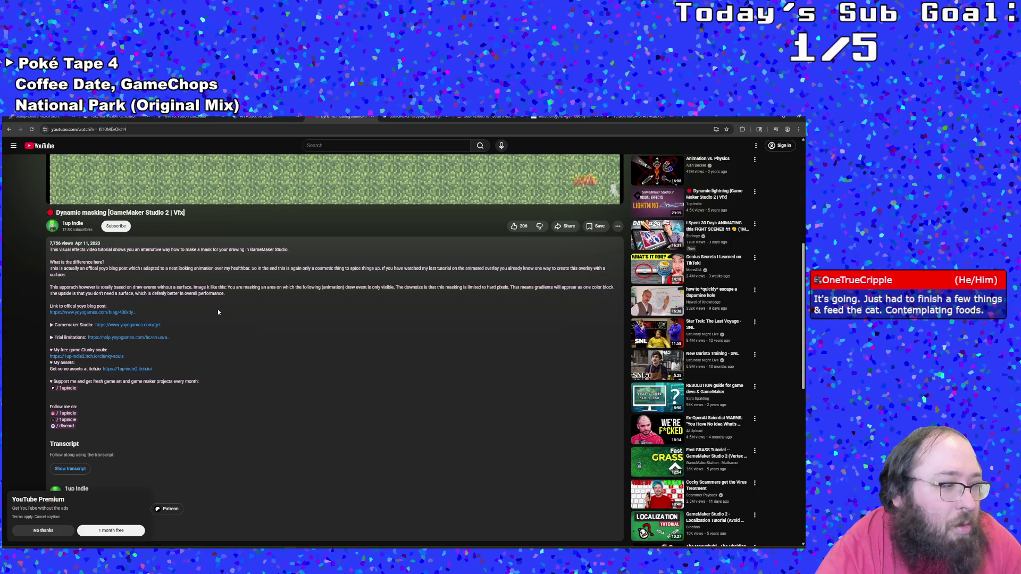
pyautogui.scroll(1, 218, 312)
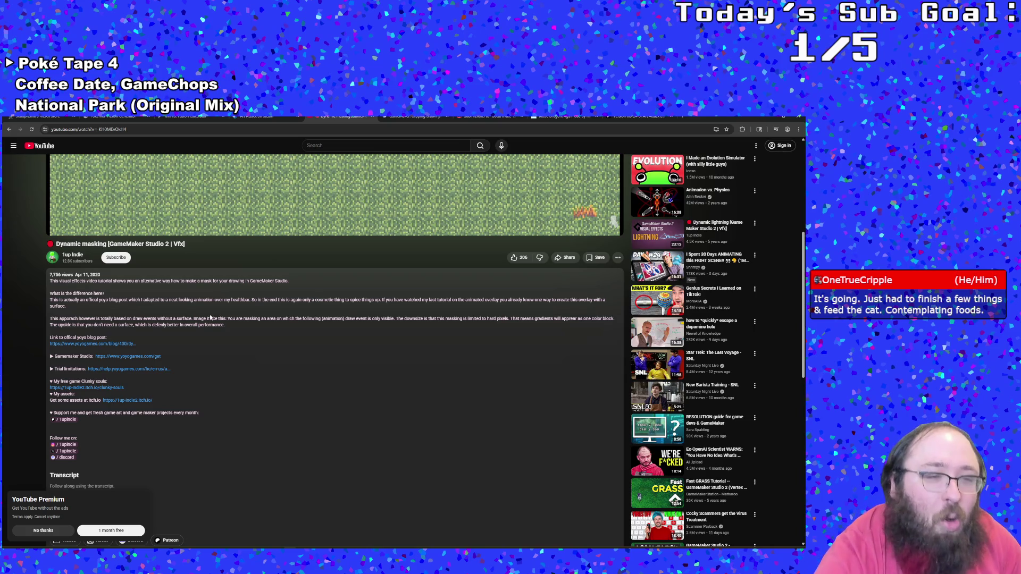
pyautogui.scroll(4, 211, 316)
# - Seek the video to 4:00, 6:18 and 8:38, then return to the Google results
pyautogui.click(171, 339)
pyautogui.scroll(4, 174, 336)
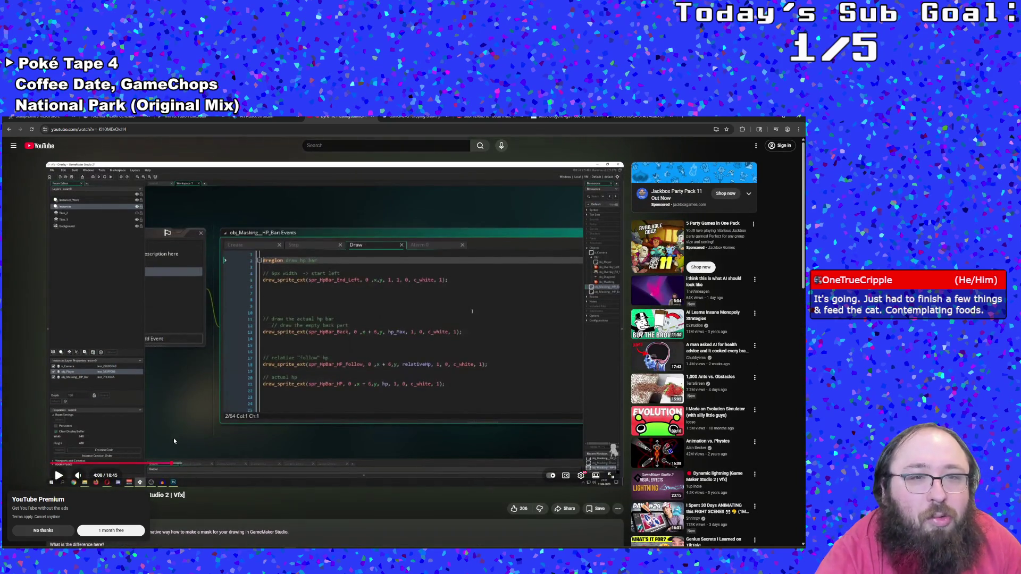
pyautogui.click(243, 463)
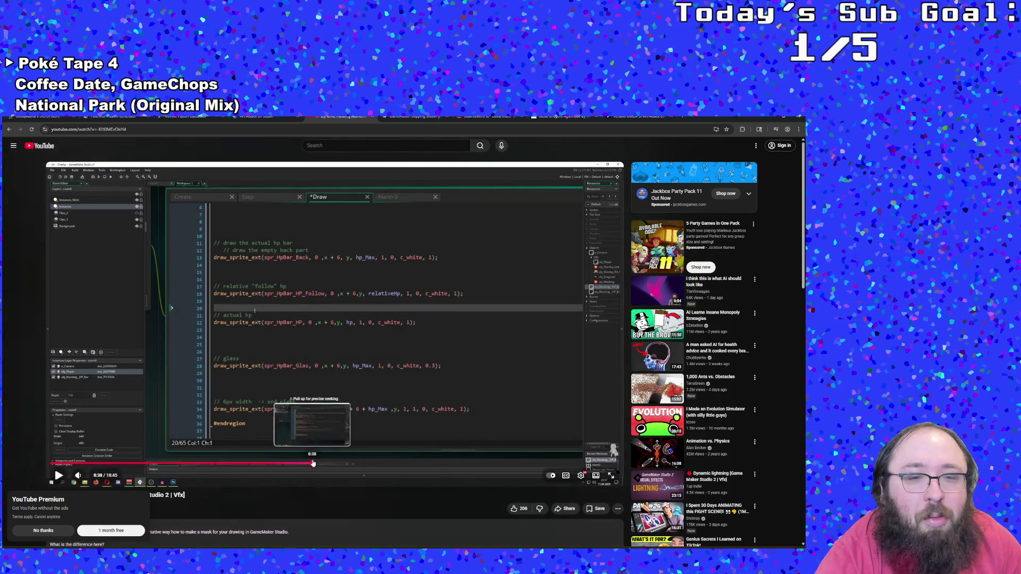
pyautogui.click(312, 463)
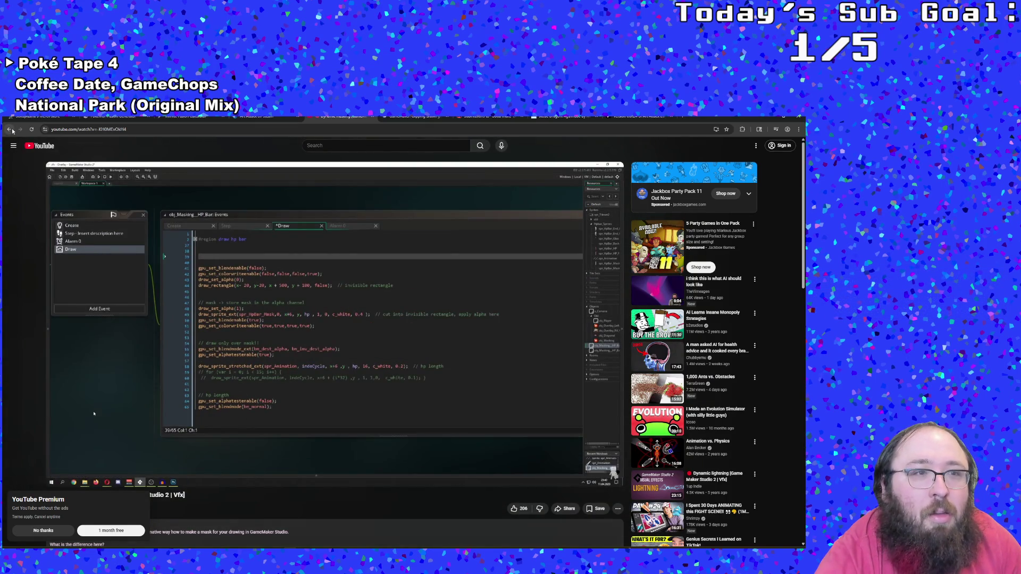
pyautogui.click(9, 129)
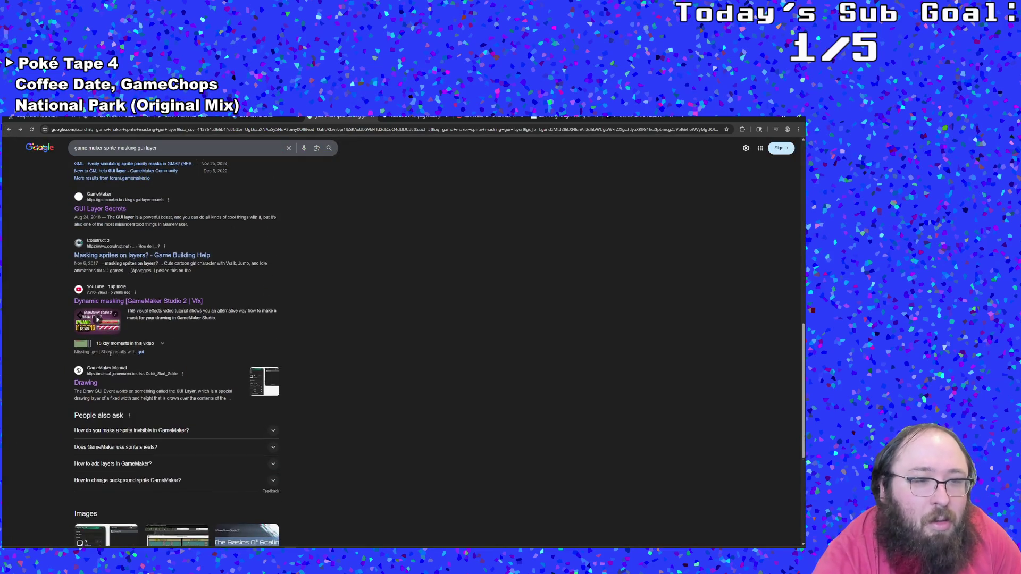
# - Insert 'on the' into the query to search 'game maker sprite masking on the gui layer'
pyautogui.scroll(-2, 110, 353)
pyautogui.scroll(4, 115, 355)
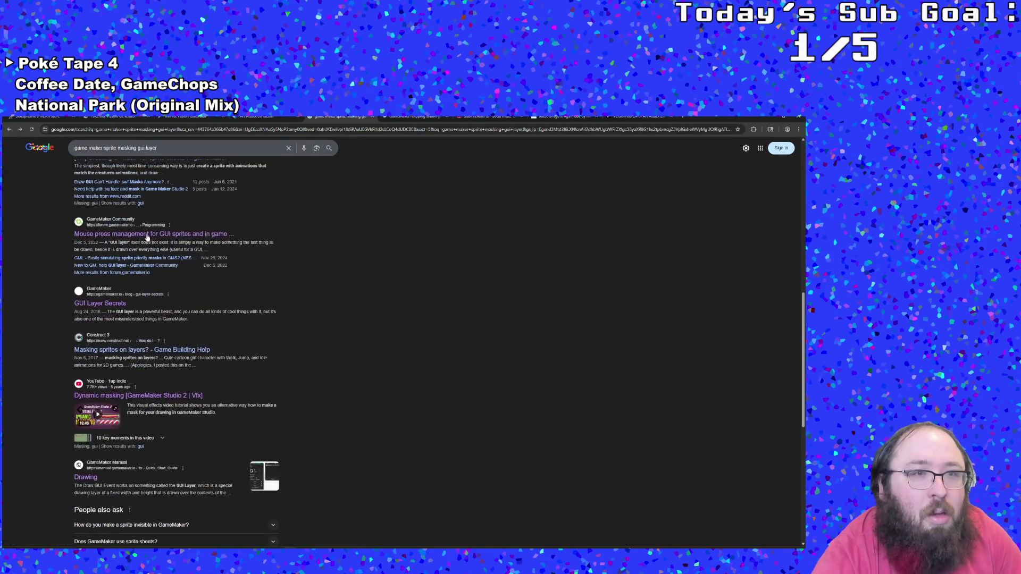
pyautogui.click(153, 147)
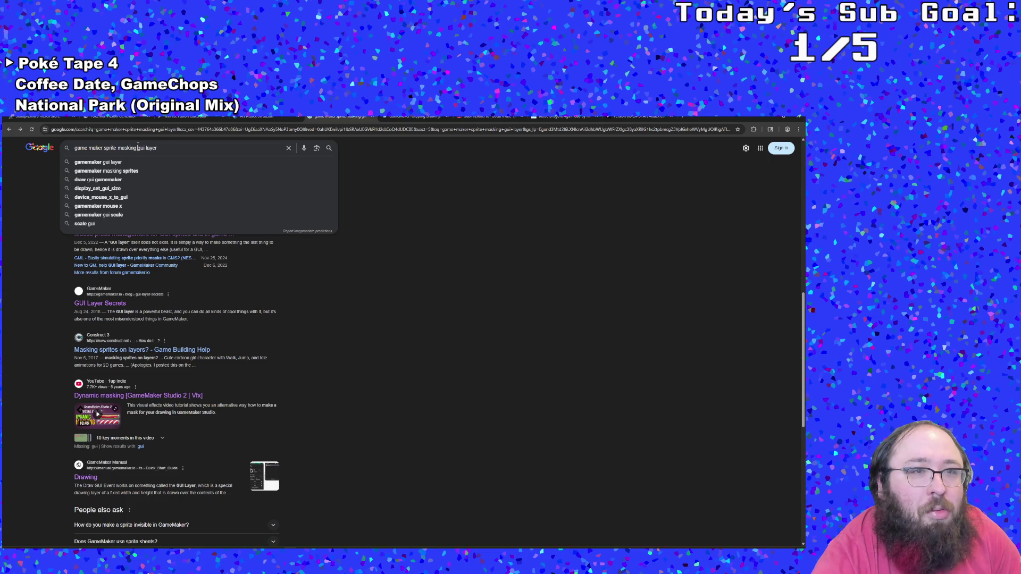
pyautogui.write('on the')
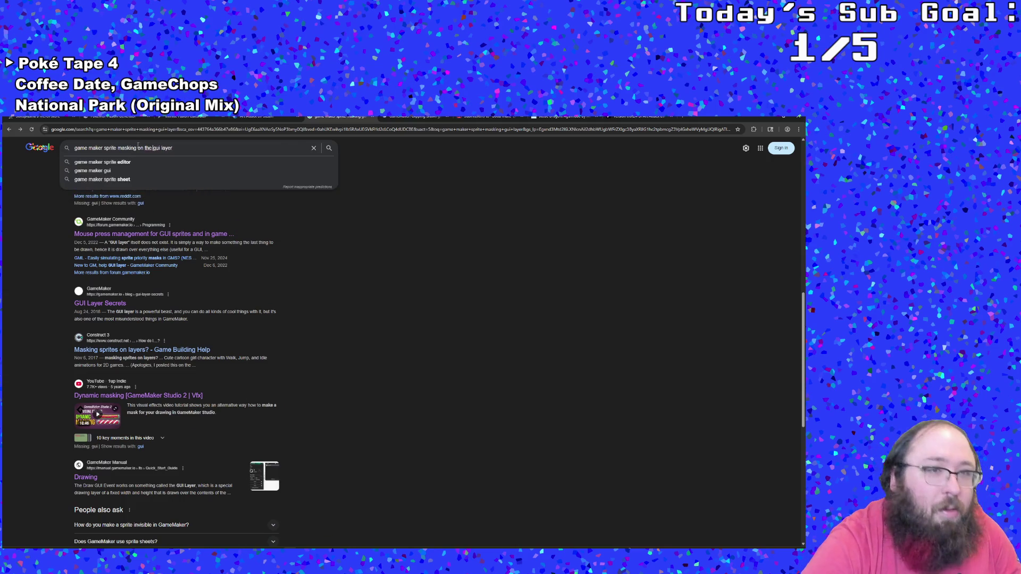
pyautogui.press('Return')
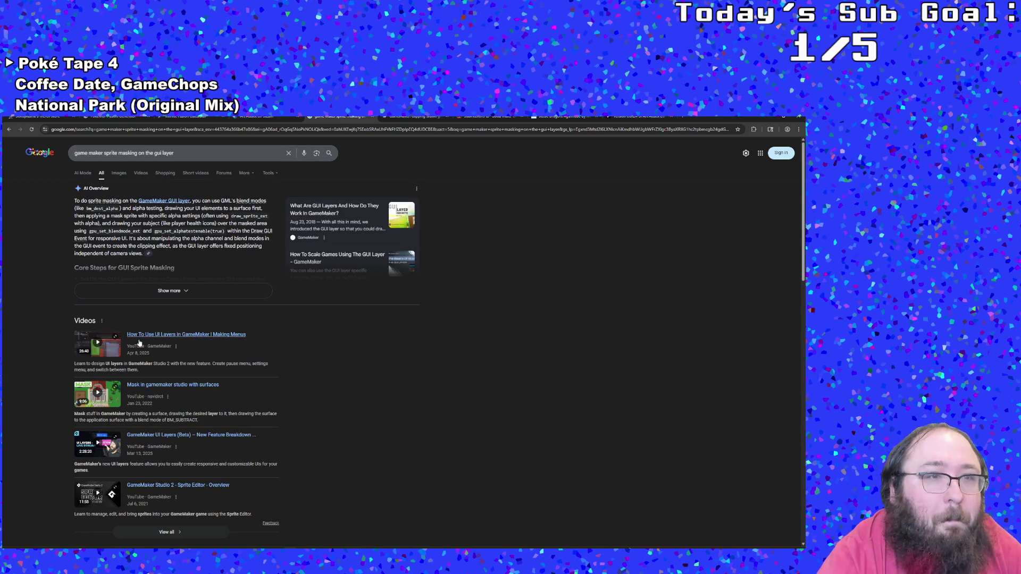
pyautogui.scroll(-5, 153, 355)
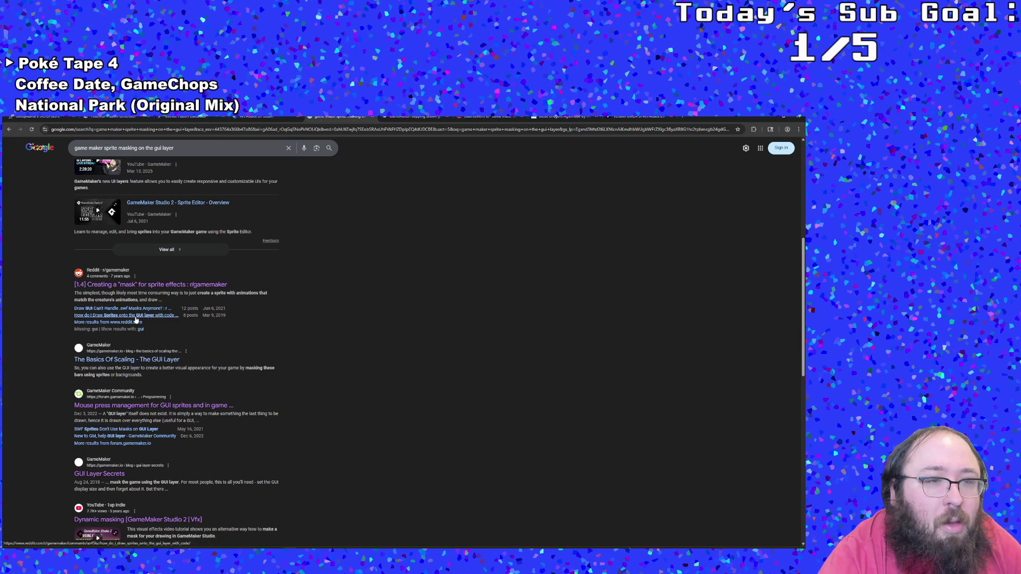
# - Read the Reddit thread 'How do I Draw Sprites onto the GUI layer with code?', then go back
pyautogui.click(136, 318)
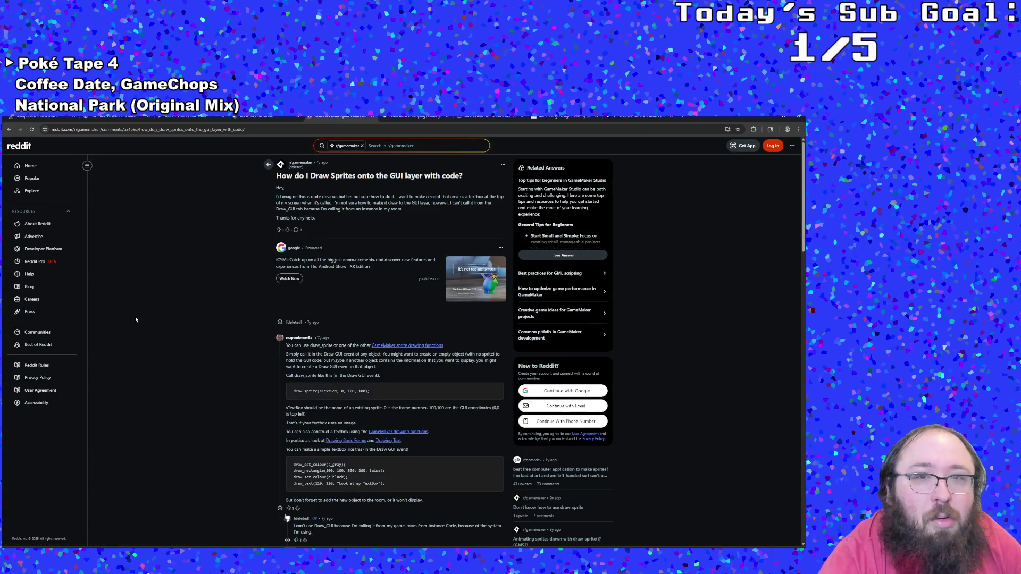
pyautogui.scroll(-2, 181, 338)
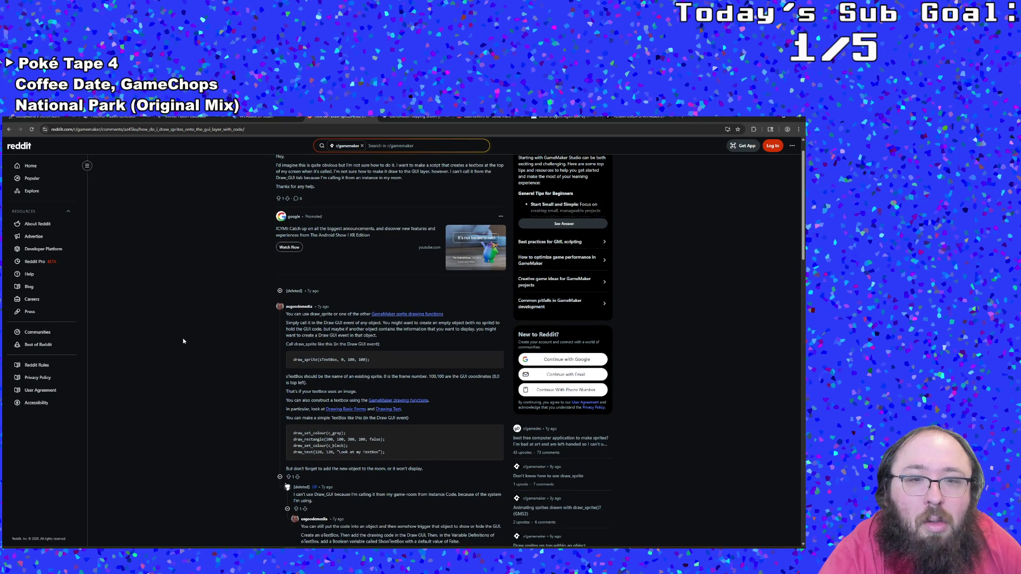
pyautogui.scroll(-4, 183, 341)
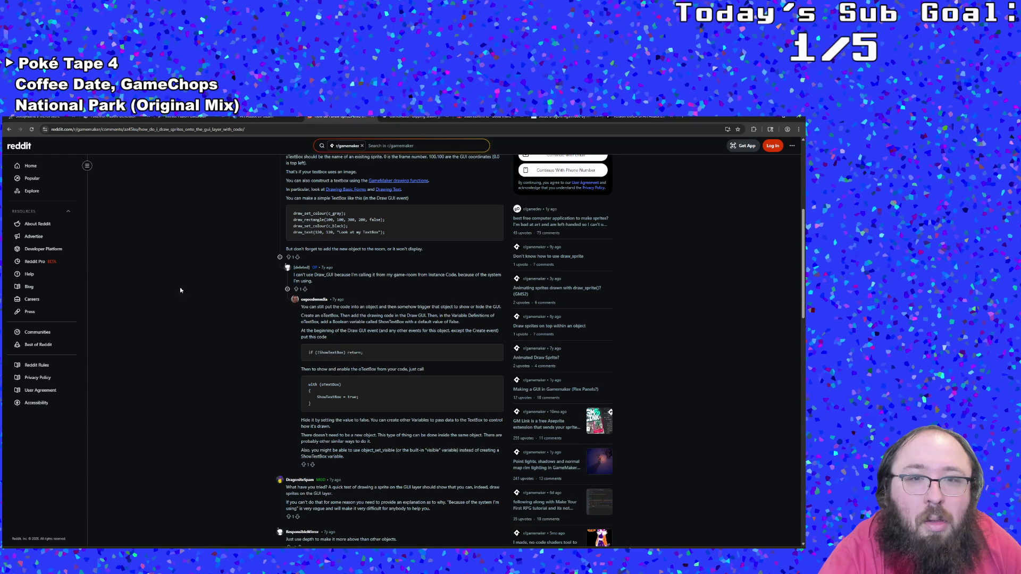
pyautogui.click(9, 129)
pyautogui.scroll(-3, 219, 474)
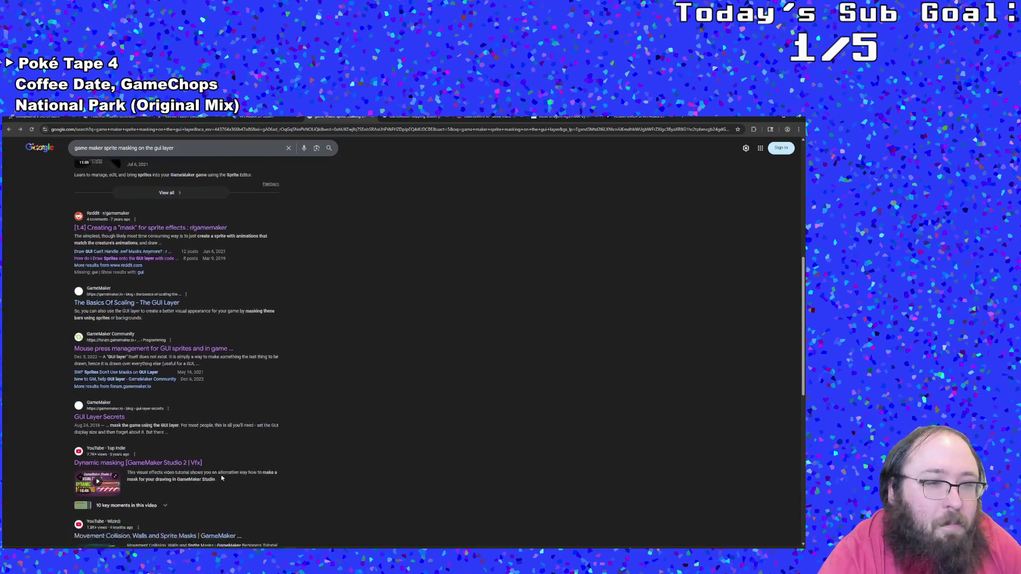
pyautogui.scroll(-1, 221, 478)
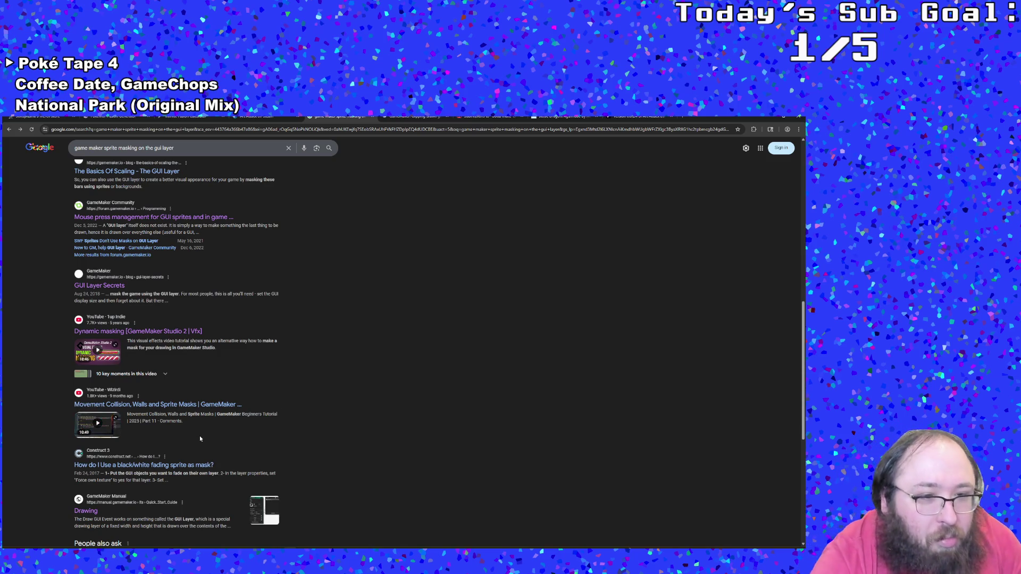
pyautogui.scroll(-3, 199, 435)
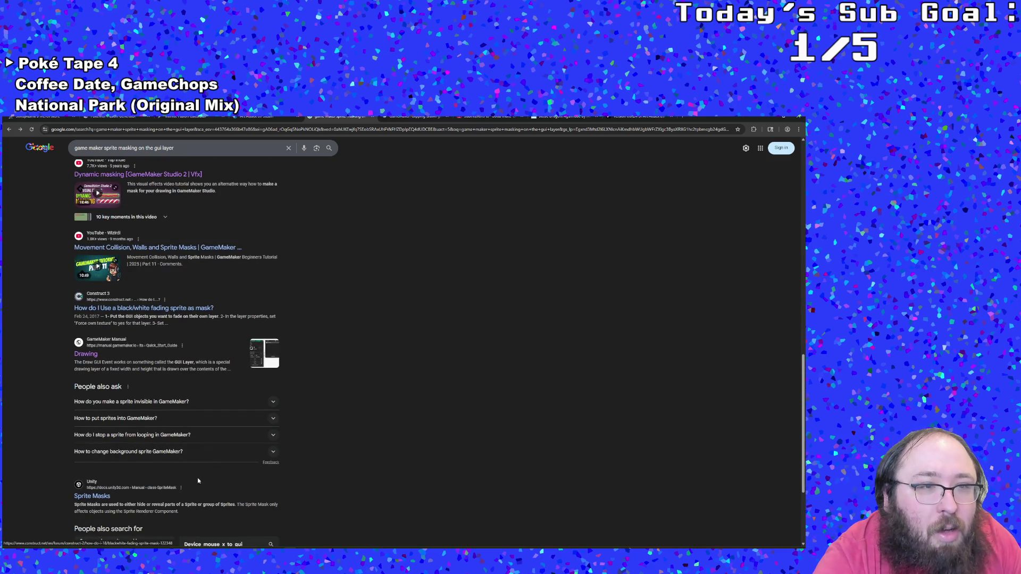
pyautogui.scroll(-3, 189, 470)
pyautogui.scroll(5, 218, 471)
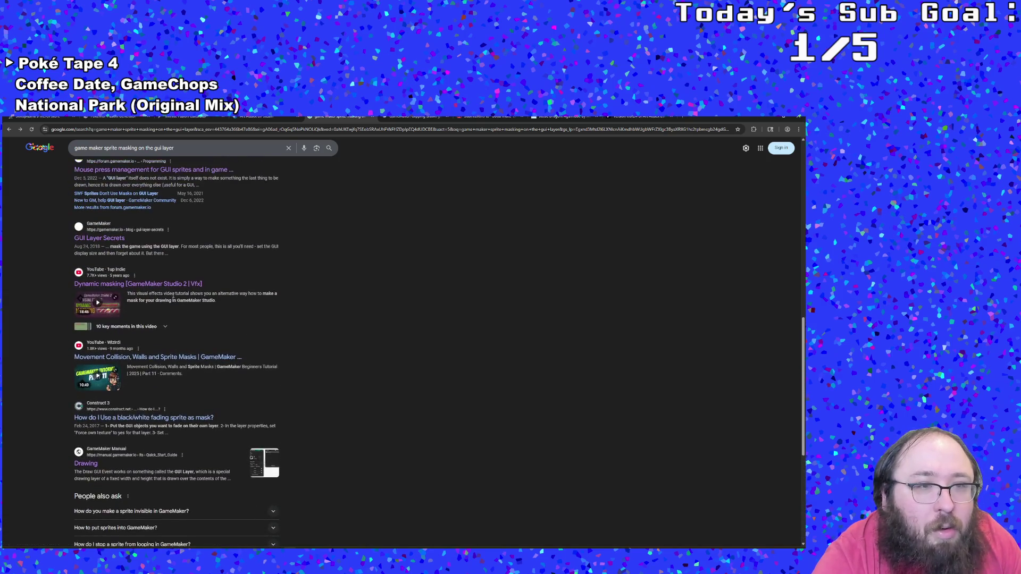
# - Play the Movement Collision, Walls and Sprite Masks video, seek to 1:13 and expand its description
pyautogui.click(158, 359)
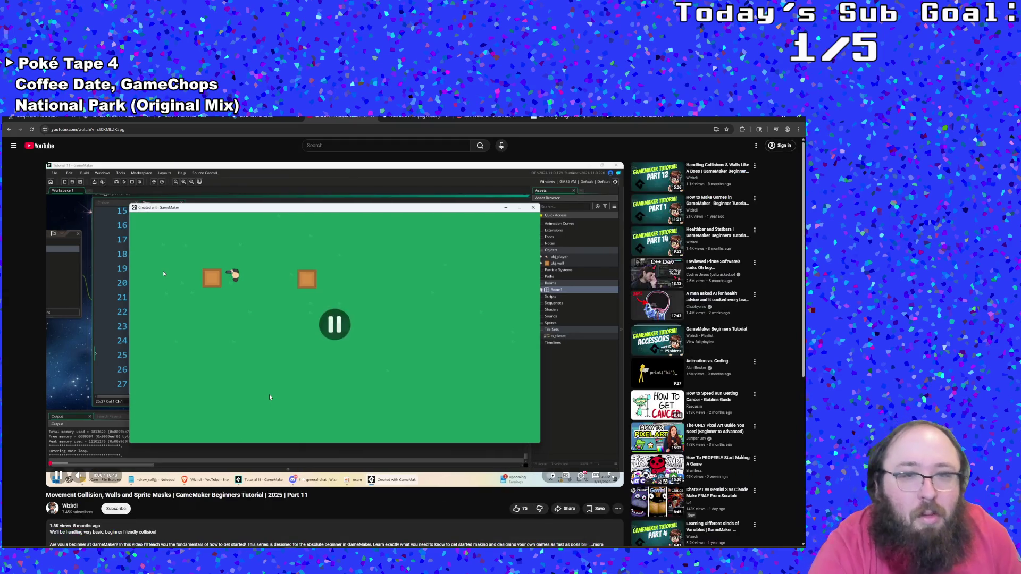
pyautogui.click(269, 398)
pyautogui.click(75, 464)
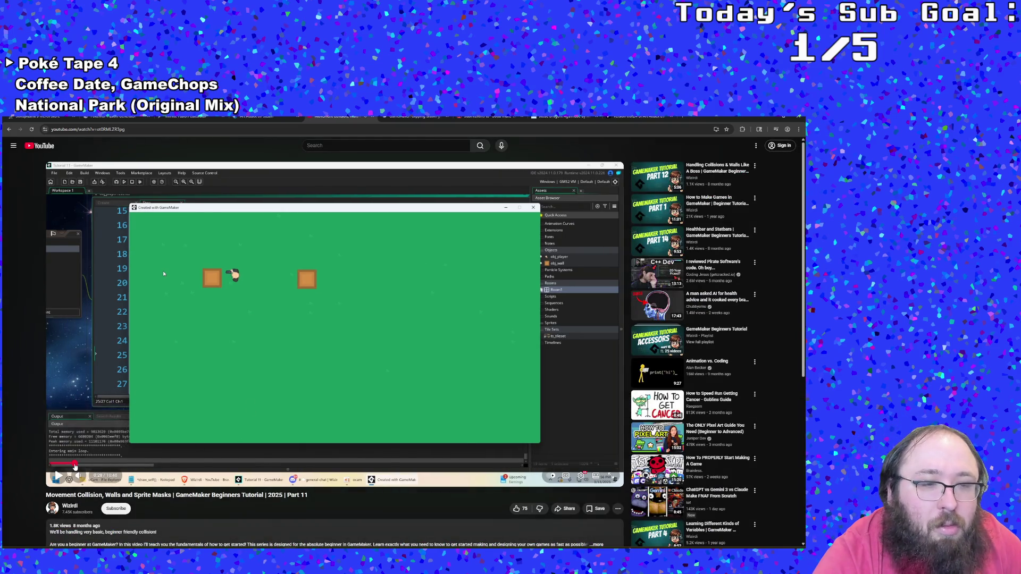
pyautogui.press('space')
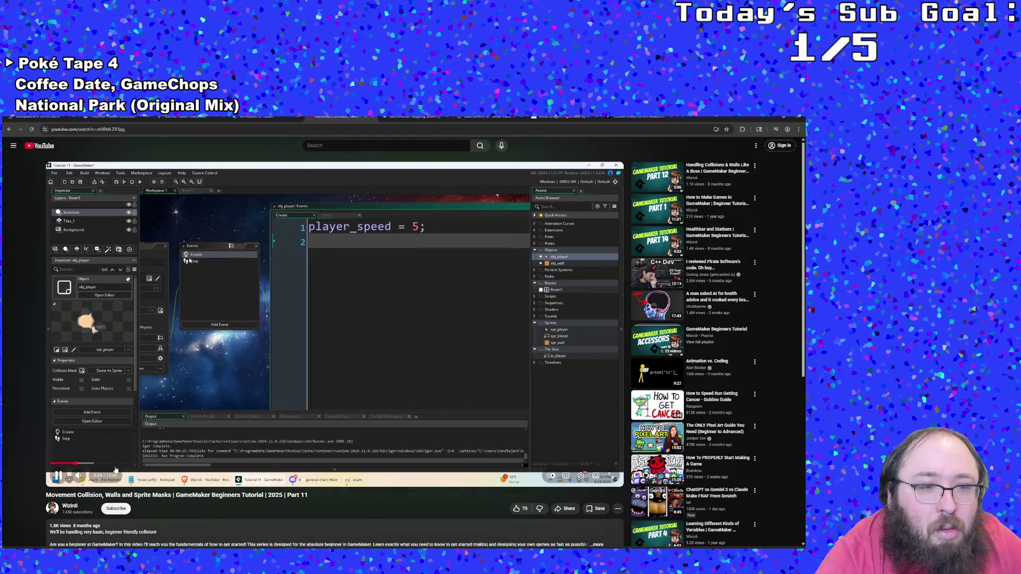
pyautogui.click(115, 464)
pyautogui.scroll(-1, 207, 320)
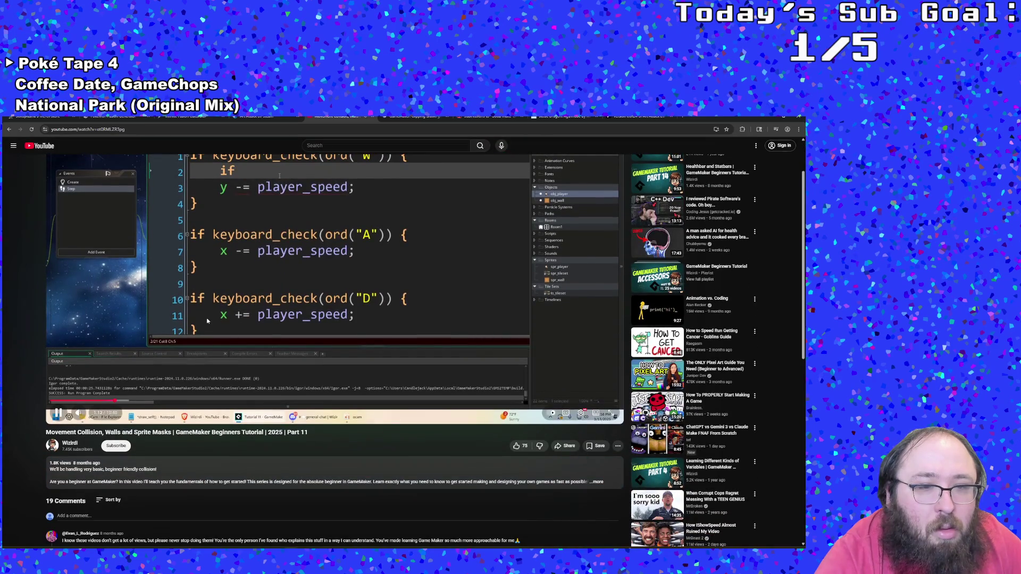
pyautogui.click(127, 482)
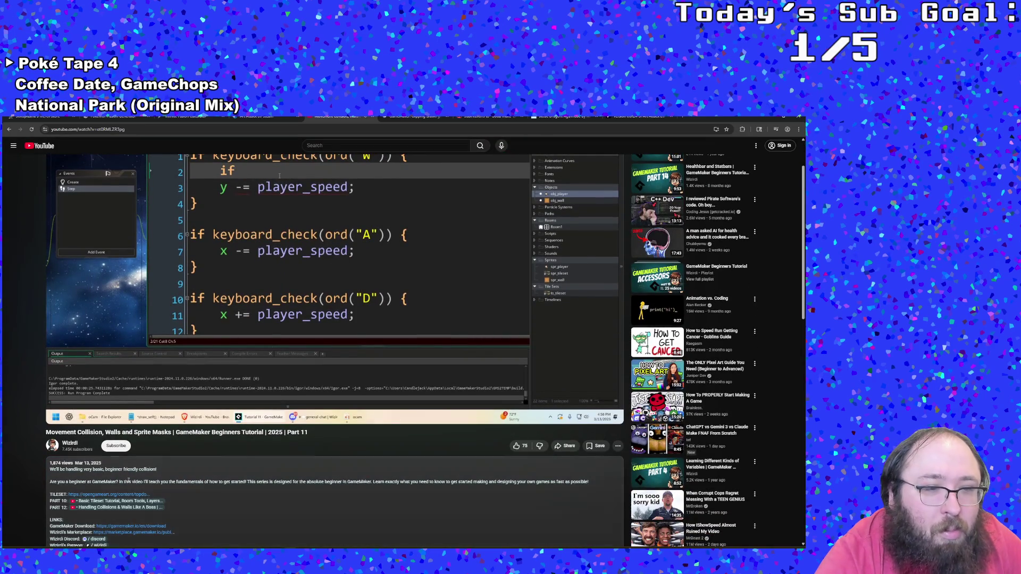
# - Go back to the 'game maker sprite masking on the gui layer' results and scroll through them
pyautogui.click(9, 129)
pyautogui.scroll(-2, 209, 475)
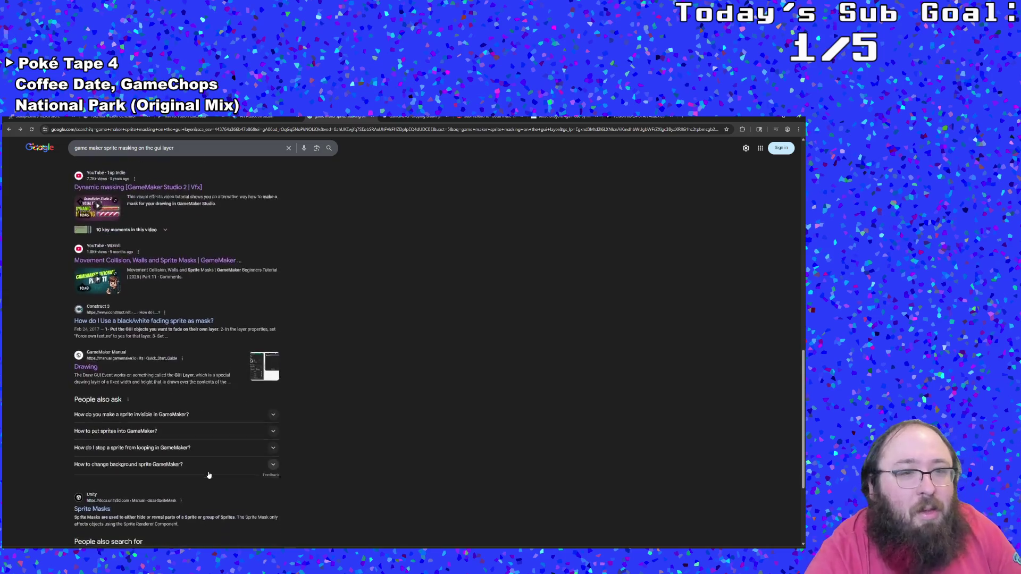
pyautogui.scroll(-3, 209, 475)
pyautogui.scroll(5, 209, 475)
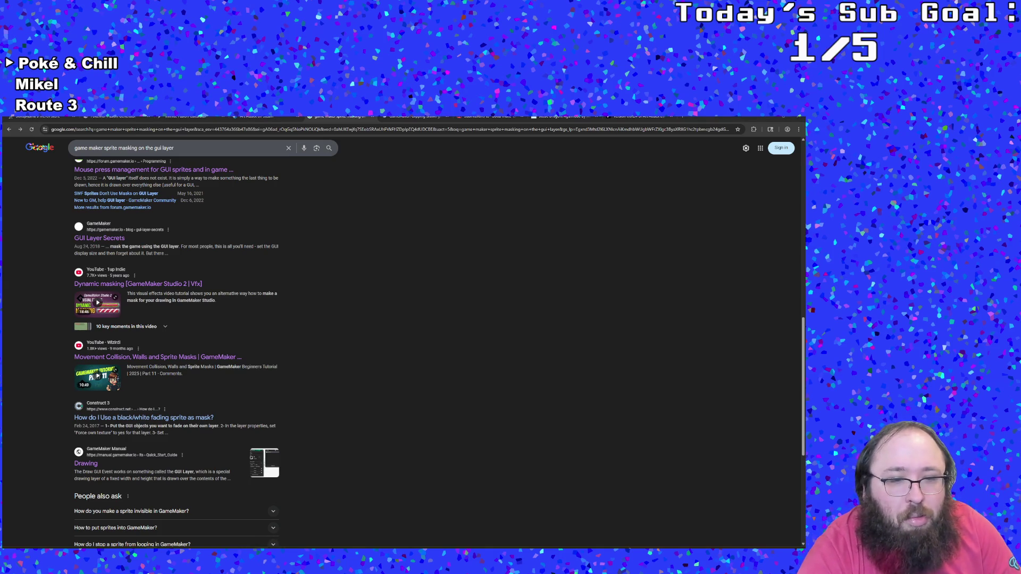
pyautogui.scroll(5, 358, 460)
# - Remove 'on the gui layer' from the query, search again, and open 'GameMaker - Sprite masks [SOLVED]'
pyautogui.moveTo(173, 148); pyautogui.dragTo(138, 149)
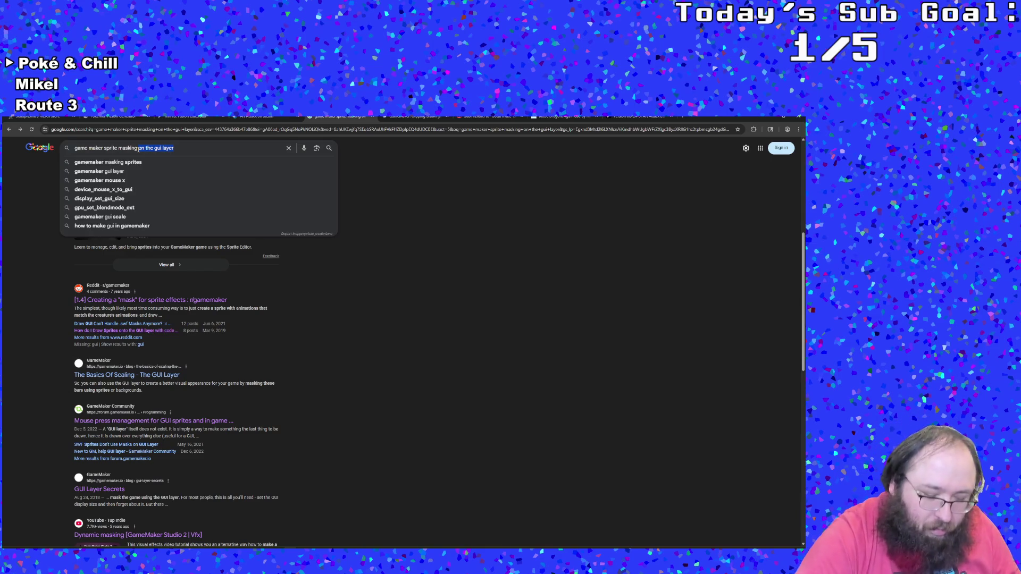
pyautogui.press('BackSpace')
pyautogui.press('Return')
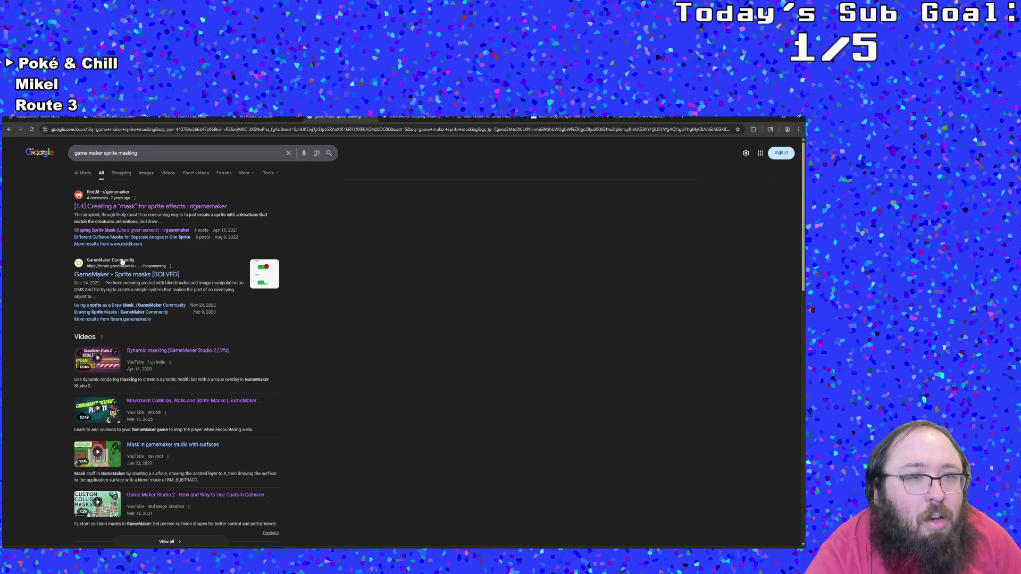
pyautogui.click(135, 275)
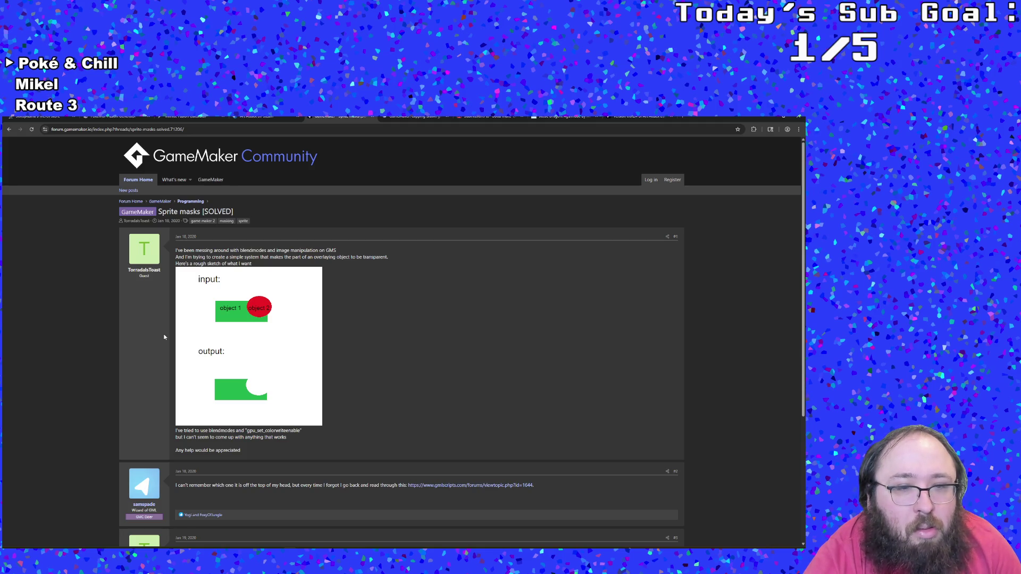
# - Try the thread's gmlscripts.com link, close the 404 tab, and return to the search results
pyautogui.scroll(-3, 164, 337)
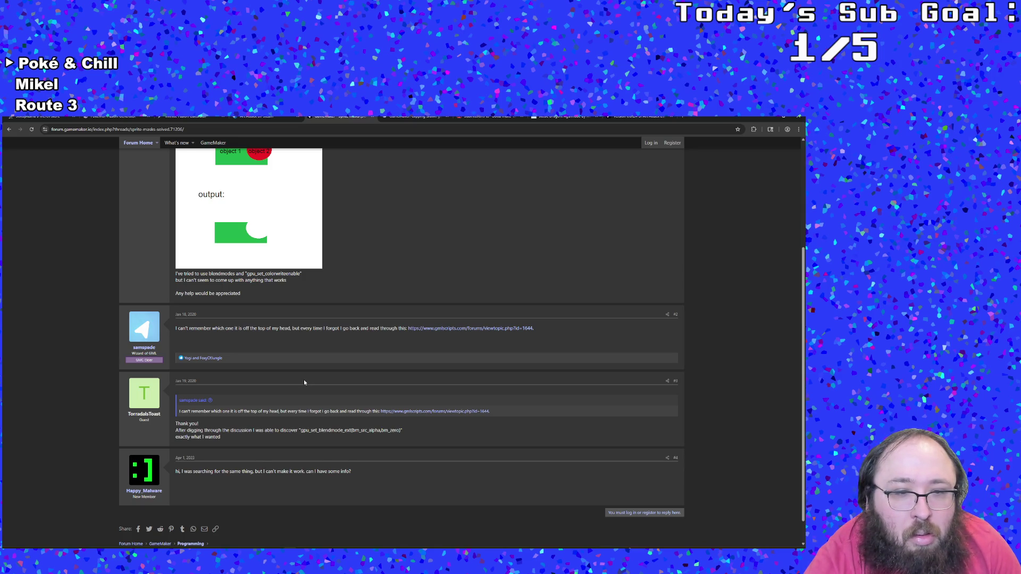
pyautogui.click(466, 328)
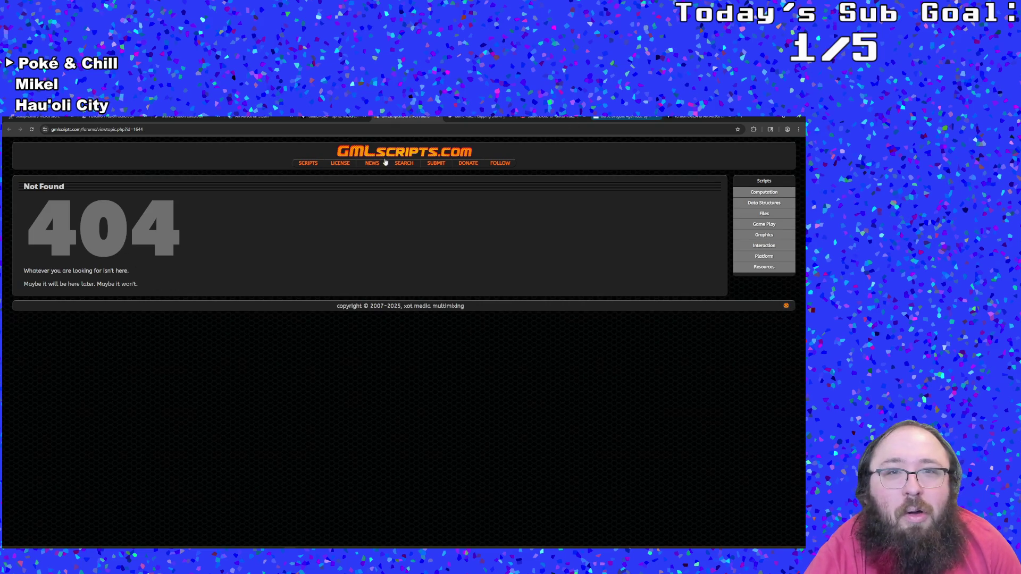
pyautogui.click(437, 116)
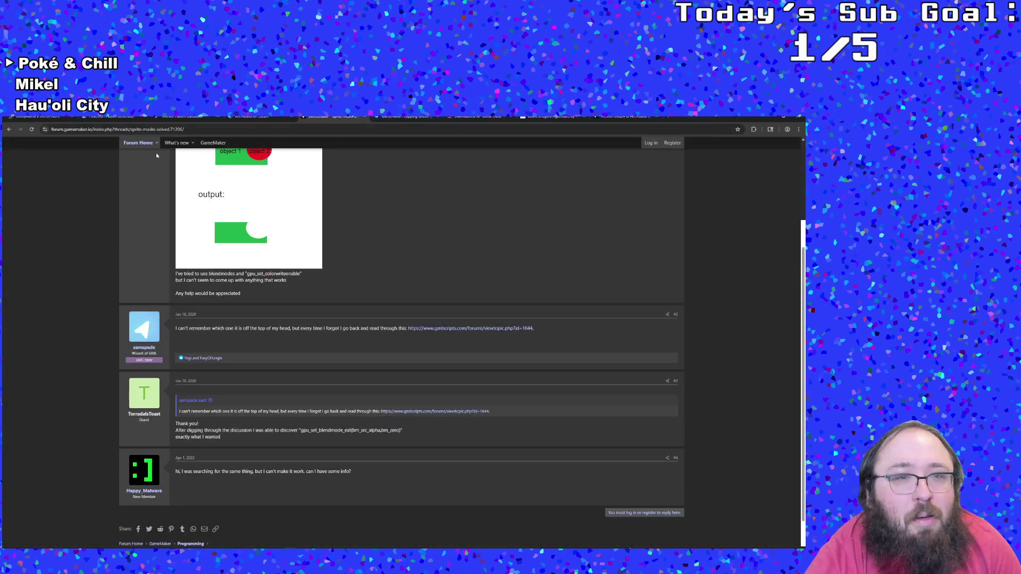
pyautogui.click(9, 129)
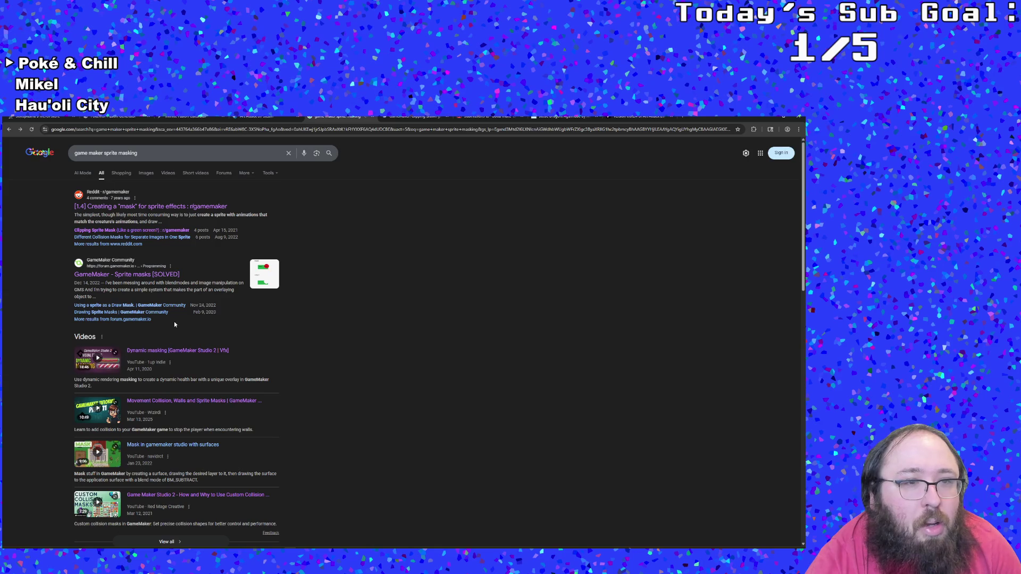
# - Read the 'Using a sprite as a Draw Mask' forum thread, closing the login tab from its attachment
pyautogui.click(162, 306)
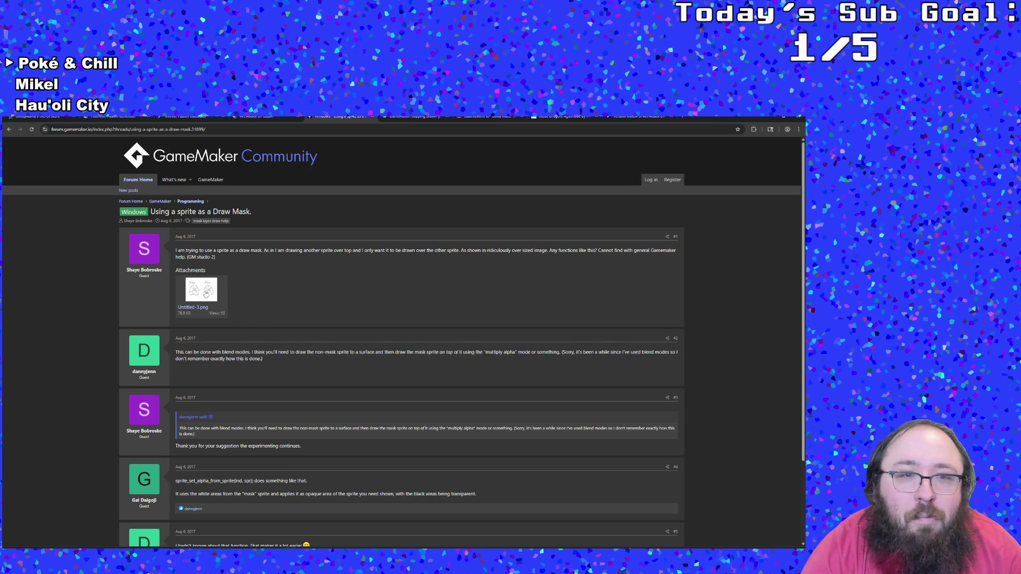
pyautogui.click(204, 292)
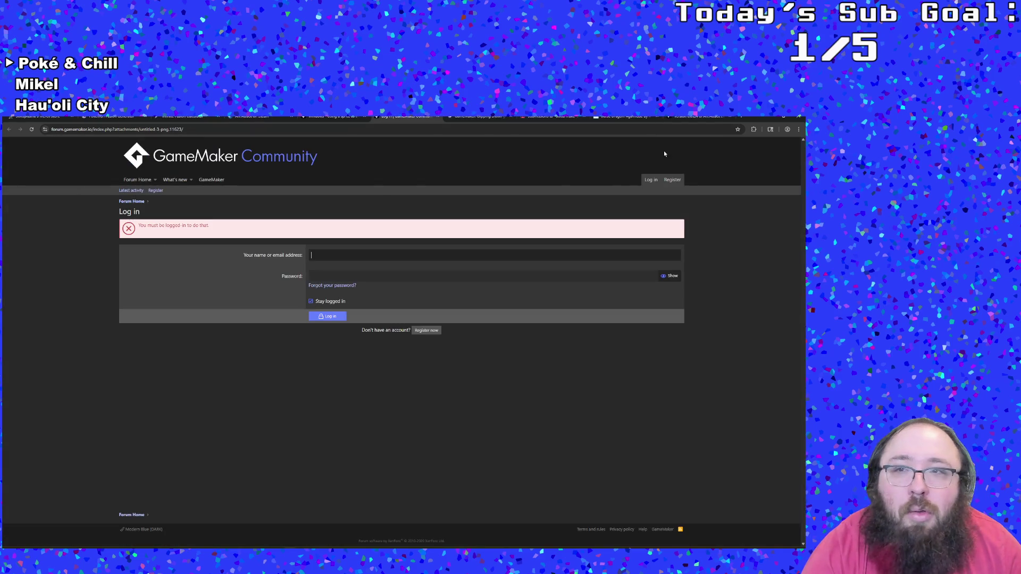
pyautogui.hotkey('ctrl', 'w')
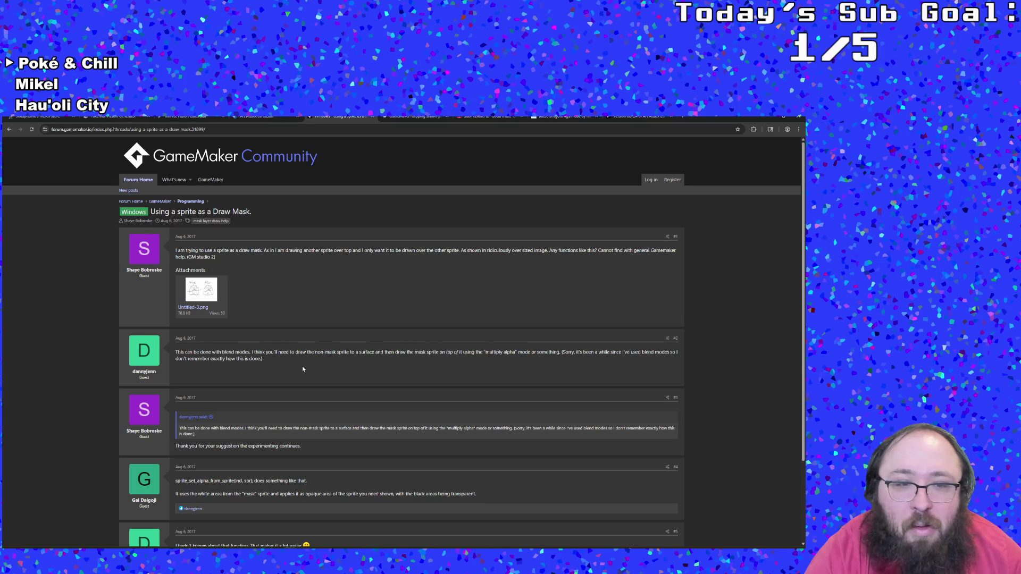
pyautogui.scroll(-1, 360, 485)
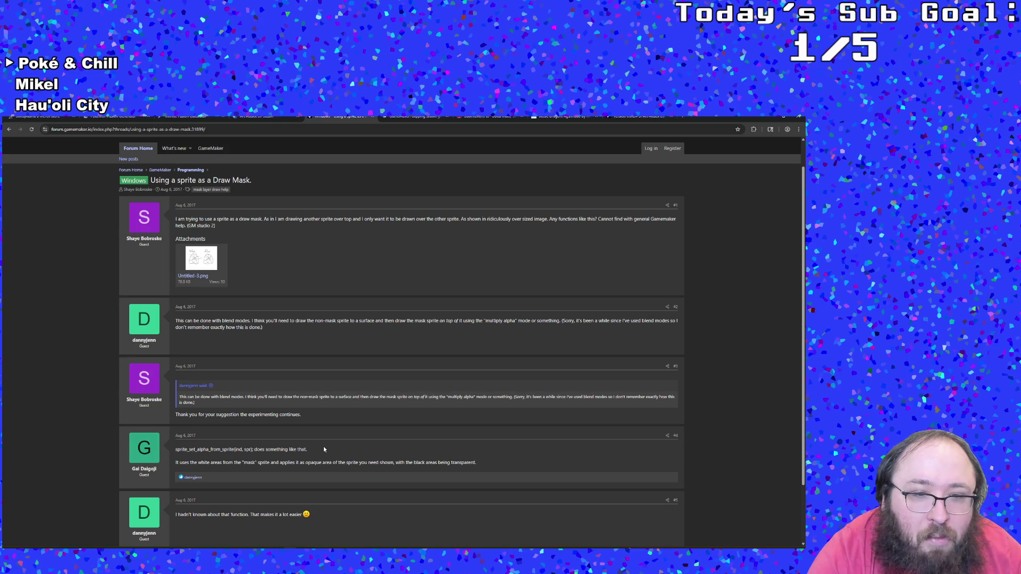
pyautogui.scroll(-2, 323, 449)
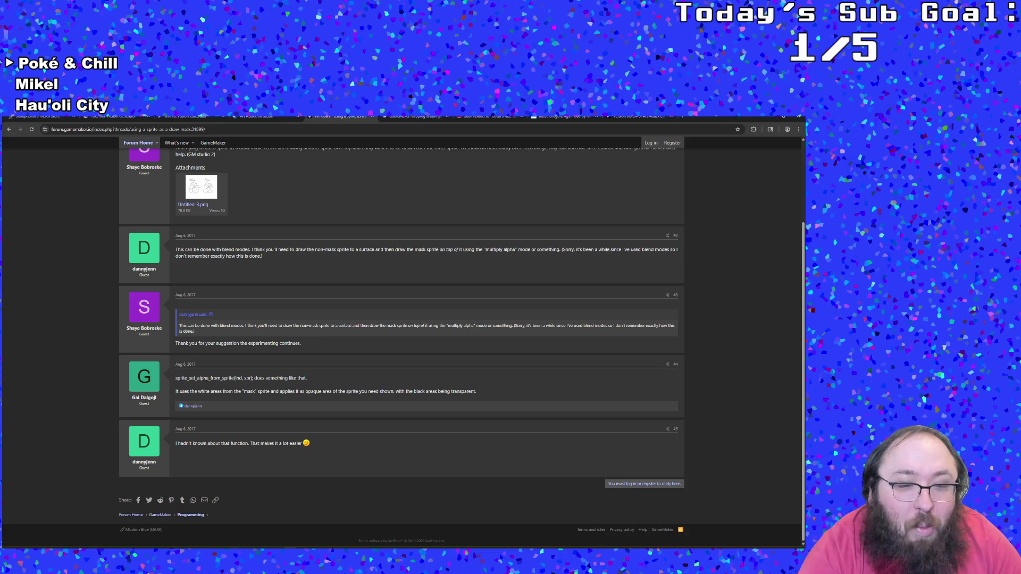
# - Review the UI_Functions clip-surface code around lines 234–240 in GameMaker
pyautogui.hotkey('alt', 'Tab')
pyautogui.click(328, 247)
pyautogui.scroll(-2, 329, 287)
pyautogui.scroll(2, 324, 291)
pyautogui.click(320, 294)
pyautogui.click(293, 248)
pyautogui.click(294, 239)
pyautogui.scroll(3, 294, 240)
pyautogui.scroll(-3, 294, 239)
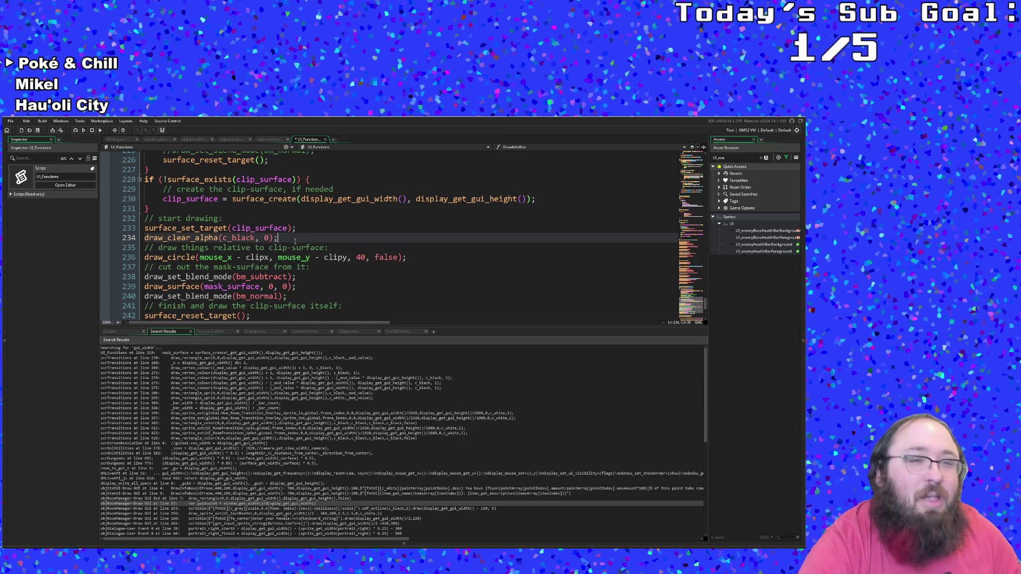
# - Insert a new first line inside enableGUIStencil, after its opening brace on line 216
pyautogui.scroll(2, 294, 240)
pyautogui.scroll(-2, 287, 262)
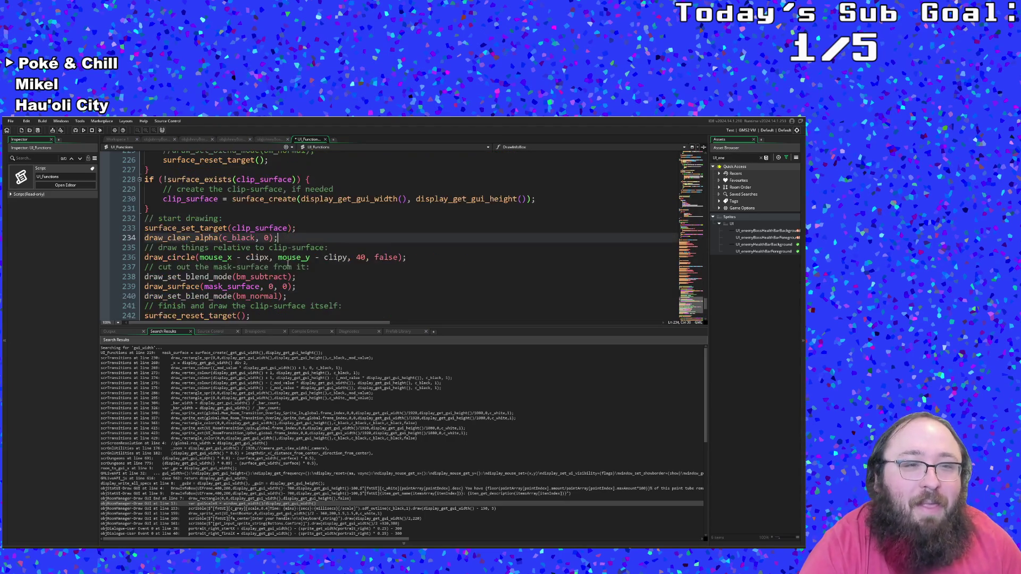
pyautogui.scroll(2, 287, 263)
pyautogui.click(274, 277)
pyautogui.scroll(4, 272, 277)
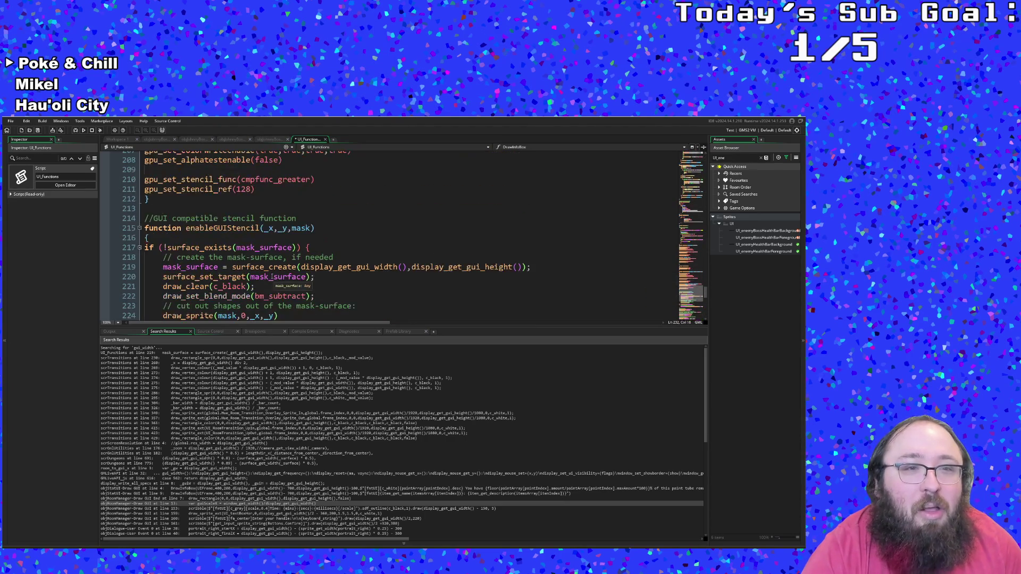
pyautogui.scroll(-5, 222, 237)
pyautogui.scroll(5, 222, 237)
pyautogui.click(198, 236)
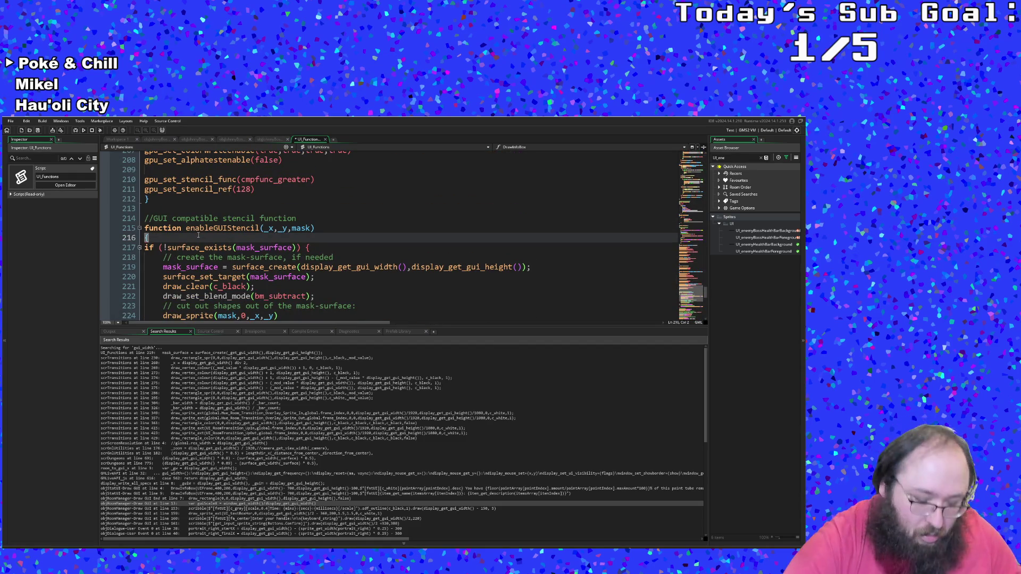
pyautogui.press('Return')
# - Enter a sprite_set_alpha_from_sprite() call using autocomplete, then switch back to the browser
pyautogui.write('sprt')
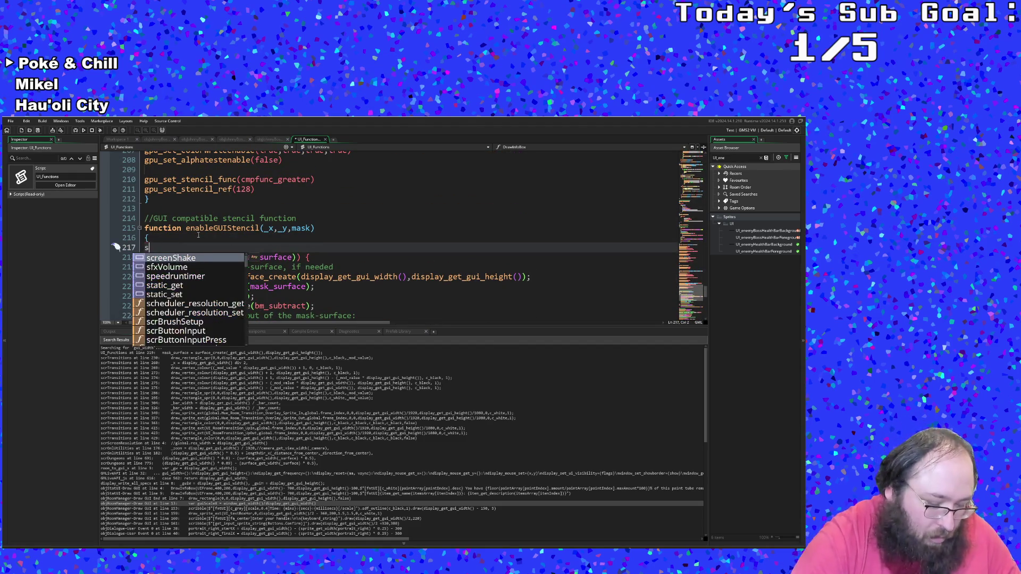
pyautogui.press('BackSpace')
pyautogui.press('BackSpace')
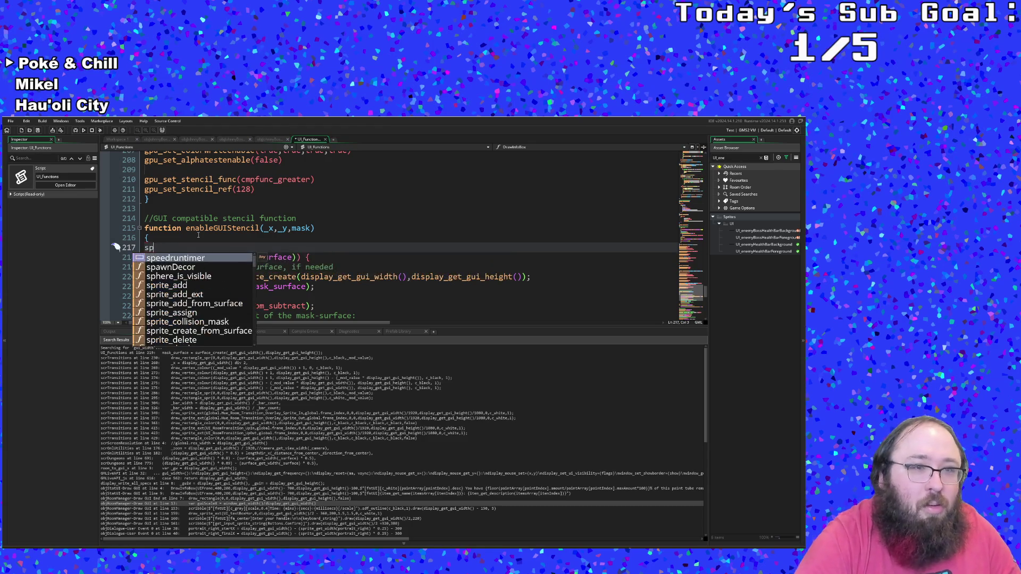
pyautogui.write('rite_set_alpha')
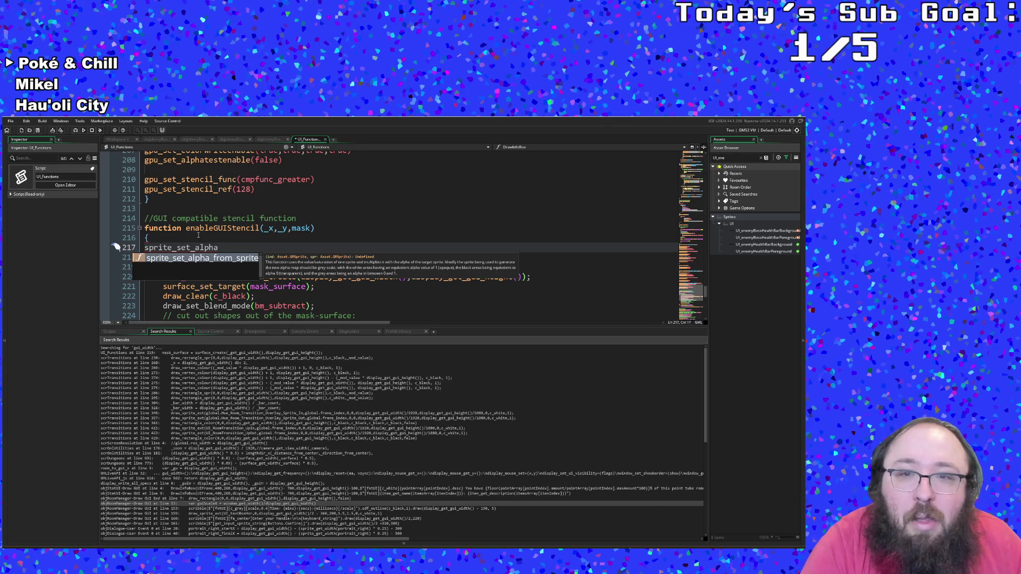
pyautogui.click(191, 248)
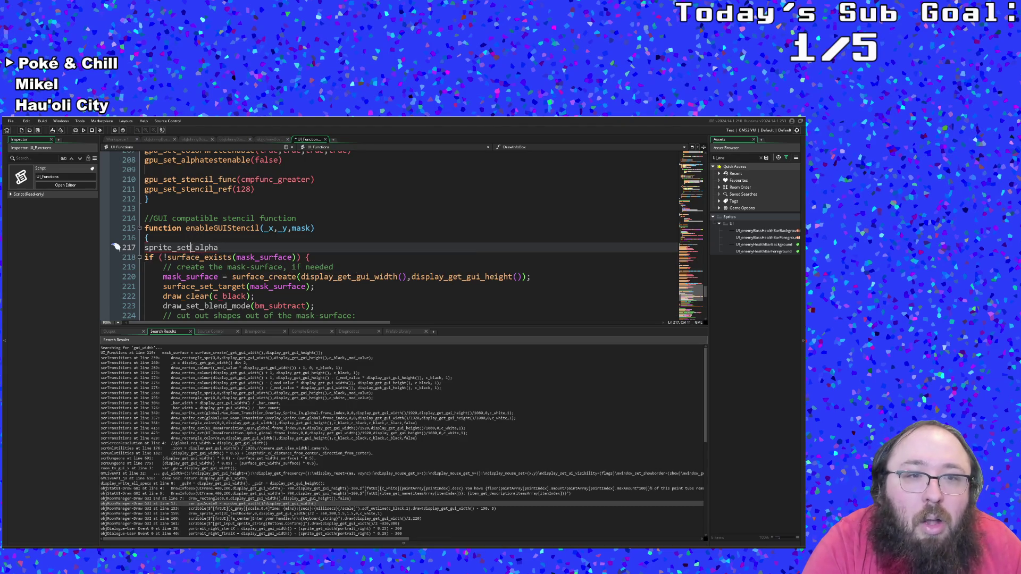
pyautogui.press('End')
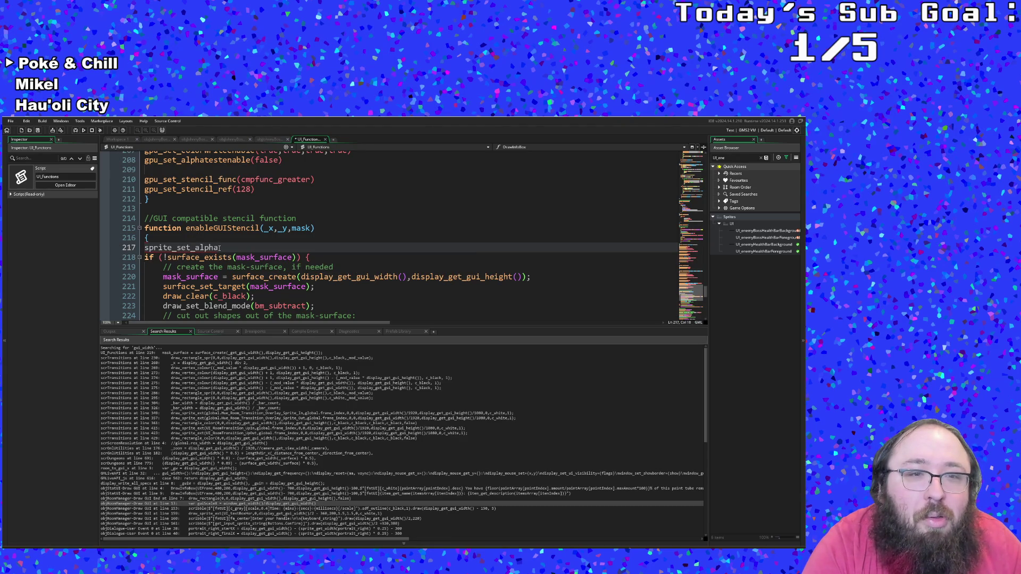
pyautogui.write('_s')
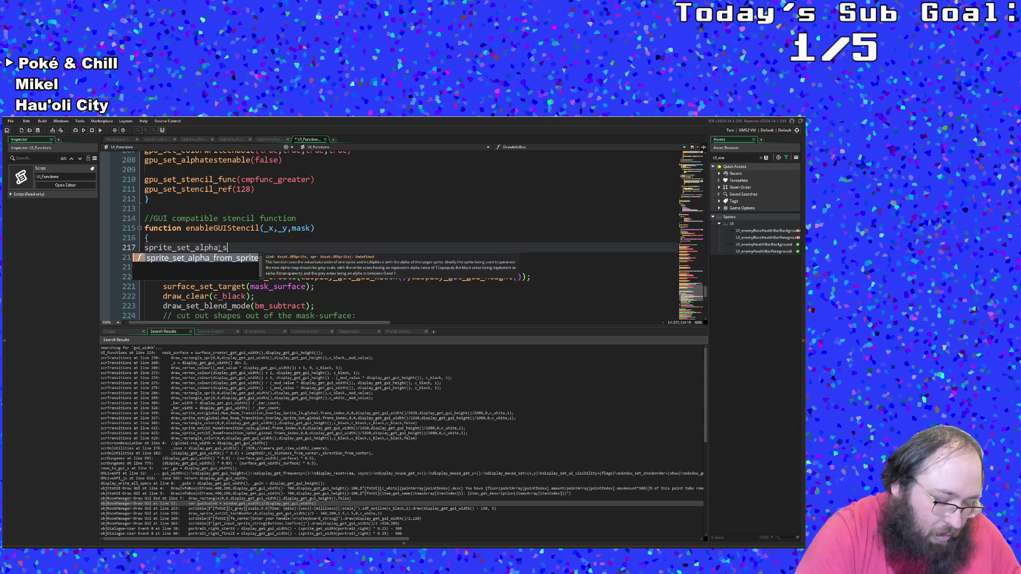
pyautogui.press('Return')
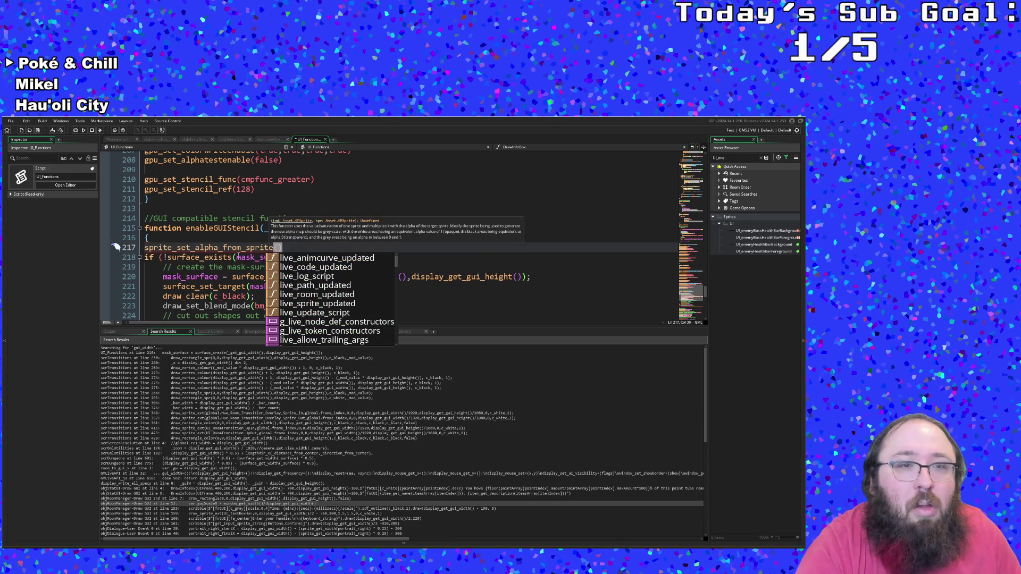
pyautogui.click(234, 247)
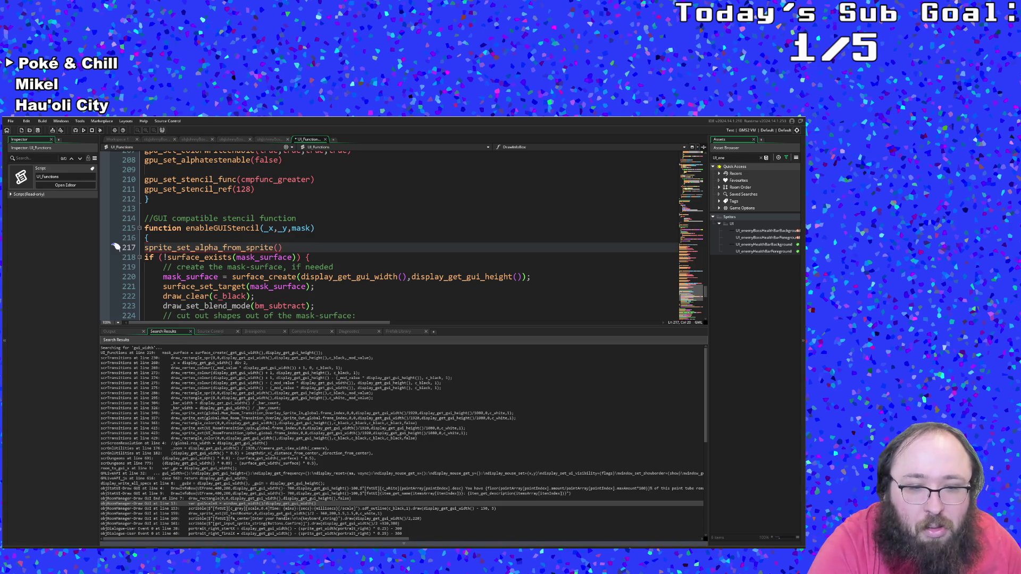
pyautogui.hotkey('alt', 'Tab')
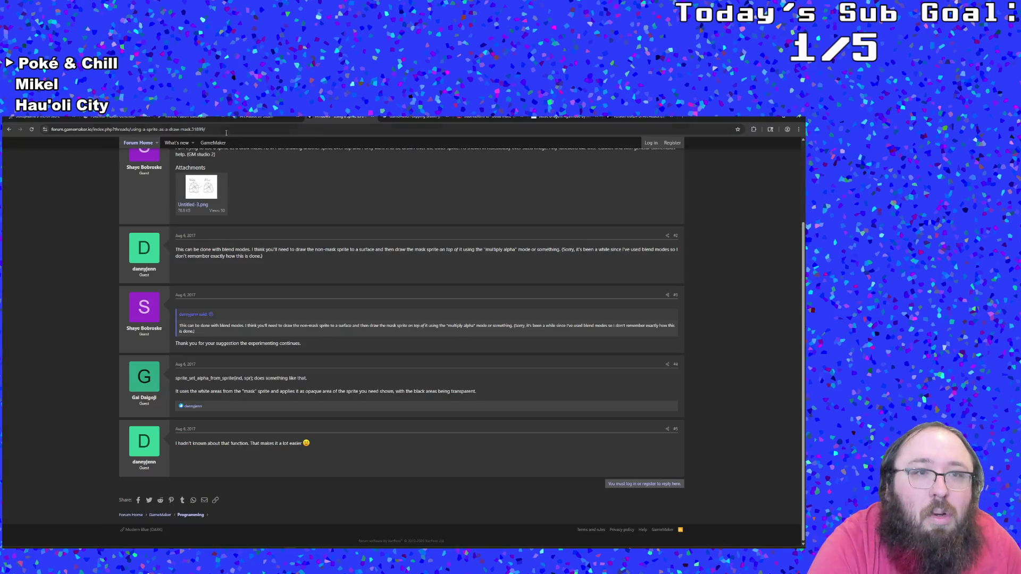
# - Return to the sprite_set_alpha_from_sprite manual page and scroll to its extended surface example
pyautogui.click(217, 127)
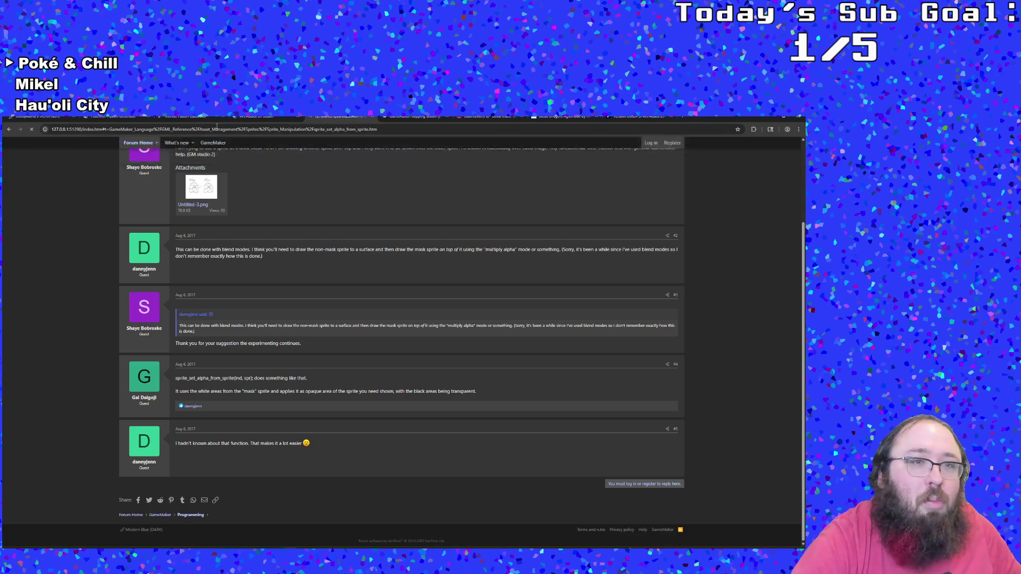
pyautogui.hotkey('alt', 'Left')
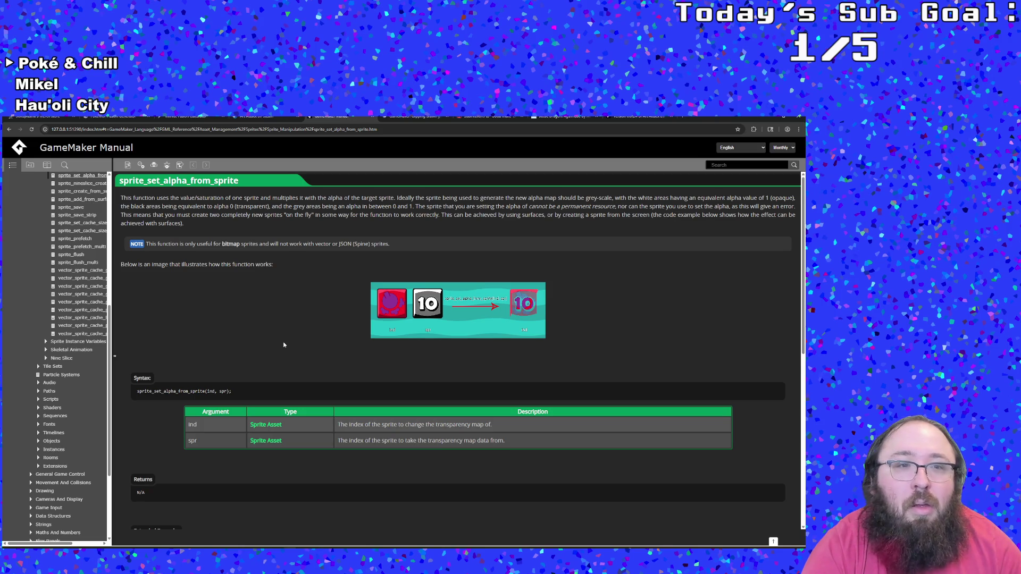
pyautogui.scroll(-4, 284, 346)
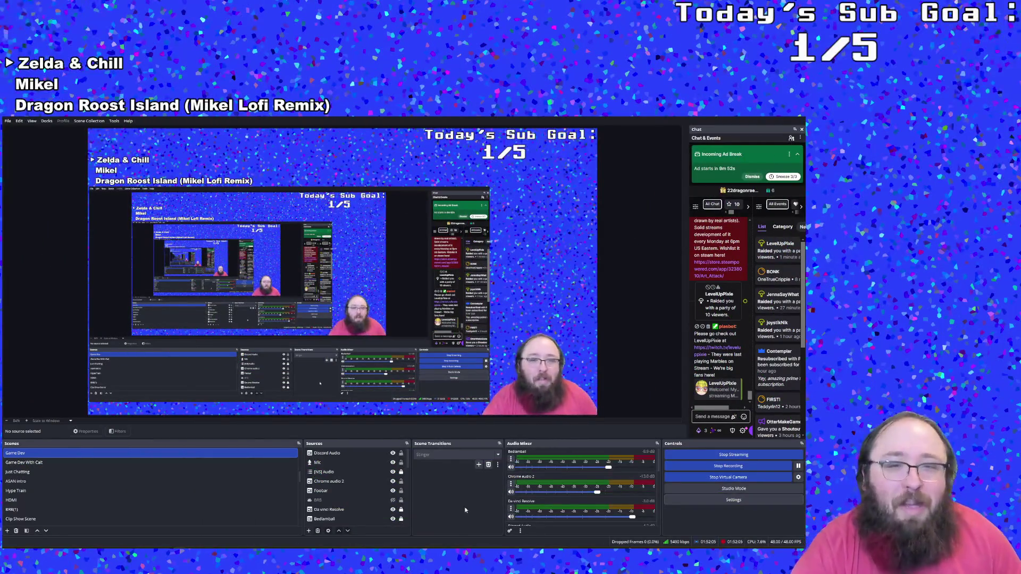
pyautogui.hotkey('alt', 'Tab')
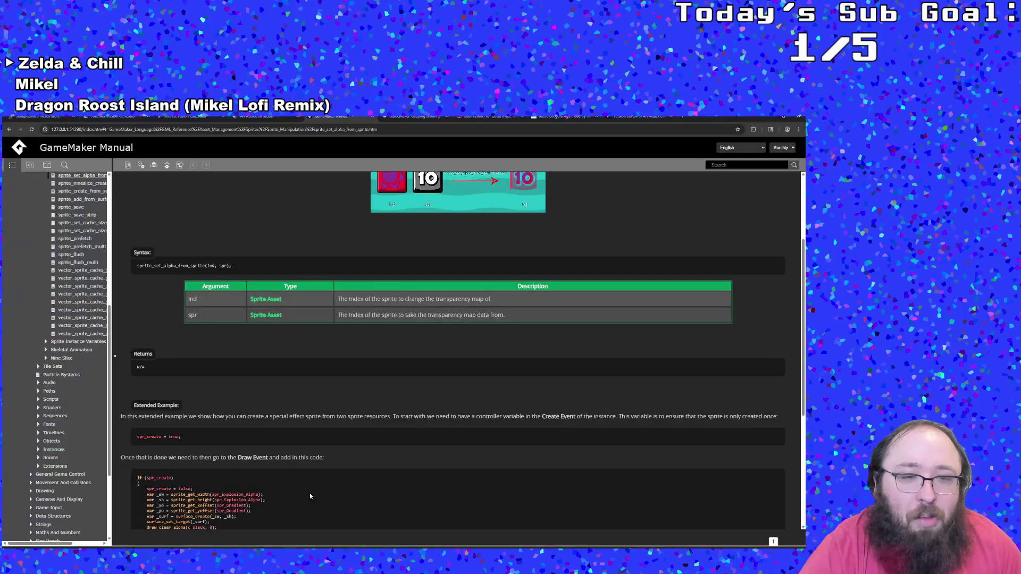
# - Read the sprite_set_alpha_from_sprite manual example to the end, then return to the UI_Functions script
pyautogui.scroll(-2, 315, 468)
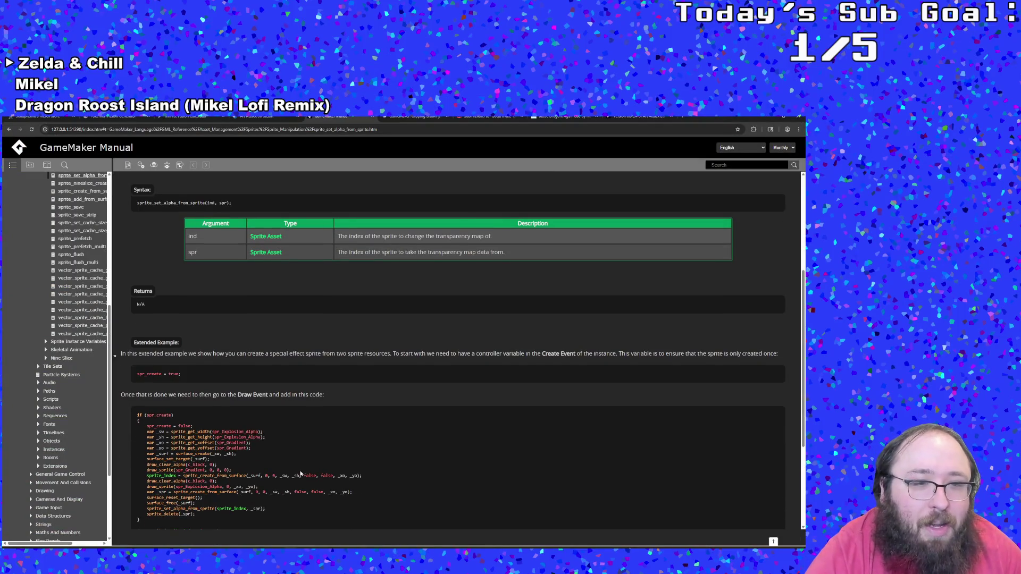
pyautogui.scroll(-4, 300, 473)
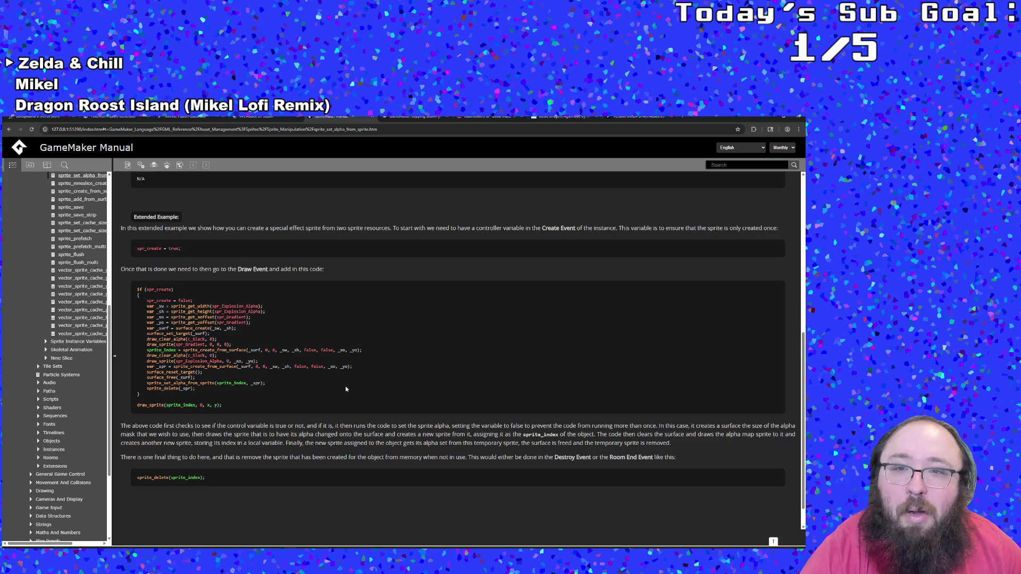
pyautogui.scroll(-1, 345, 389)
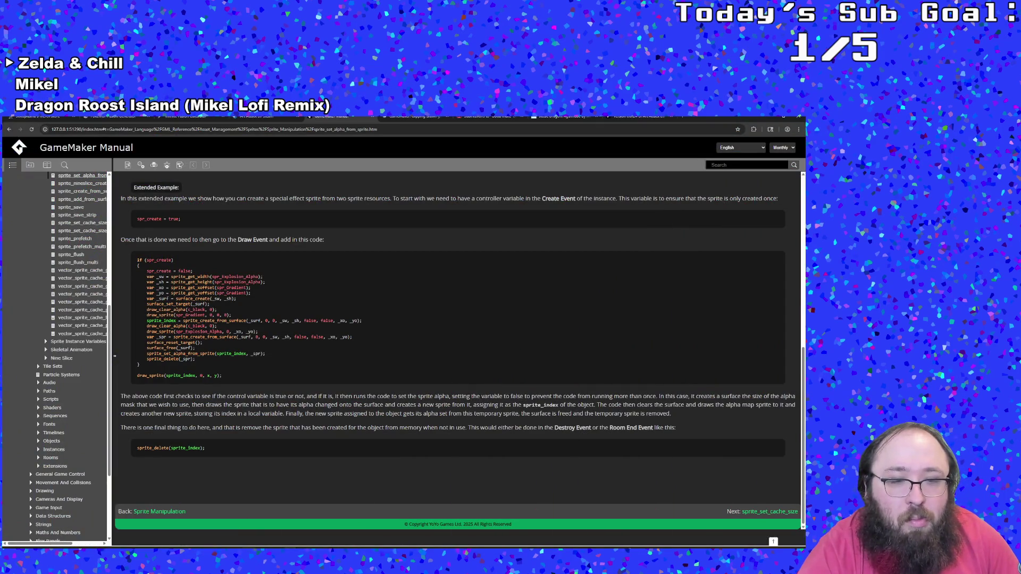
pyautogui.hotkey('alt', 'Tab')
pyautogui.scroll(2, 350, 289)
pyautogui.scroll(-2, 350, 288)
# - Delete the unfinished sprite_set_alpha_from_sprite line and review the clip- and mask-surface blocks
pyautogui.moveTo(292, 245); pyautogui.dragTo(114, 247)
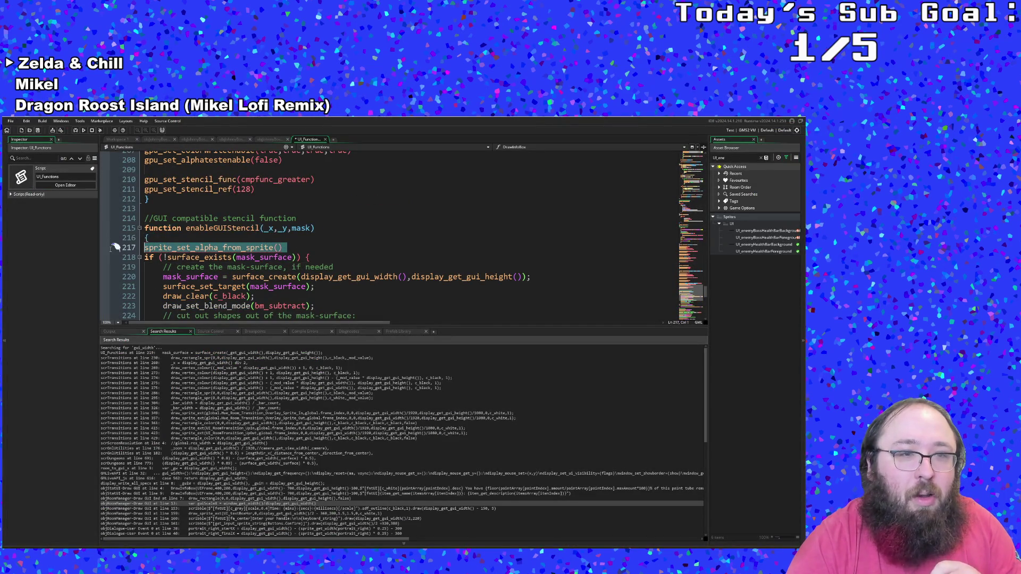
pyautogui.press('BackSpace')
pyautogui.click(317, 287)
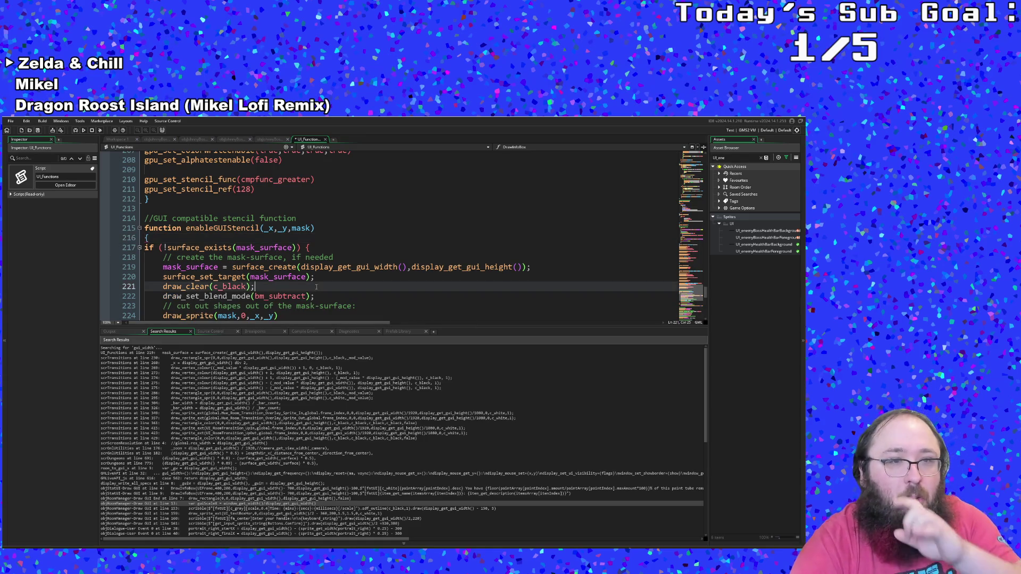
pyautogui.scroll(8, 316, 286)
pyautogui.scroll(8, 316, 286)
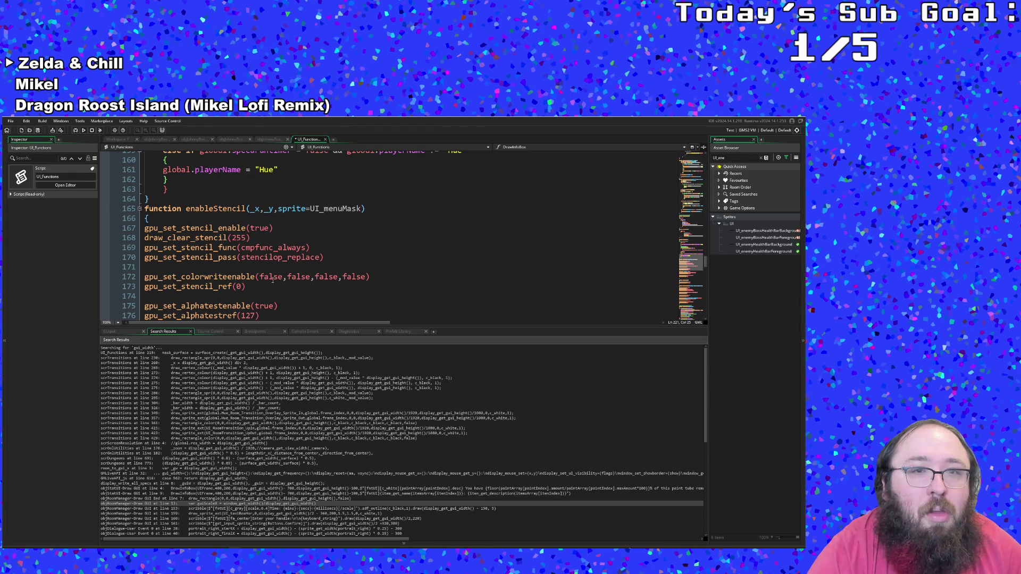
pyautogui.moveTo(146, 228); pyautogui.dragTo(169, 238)
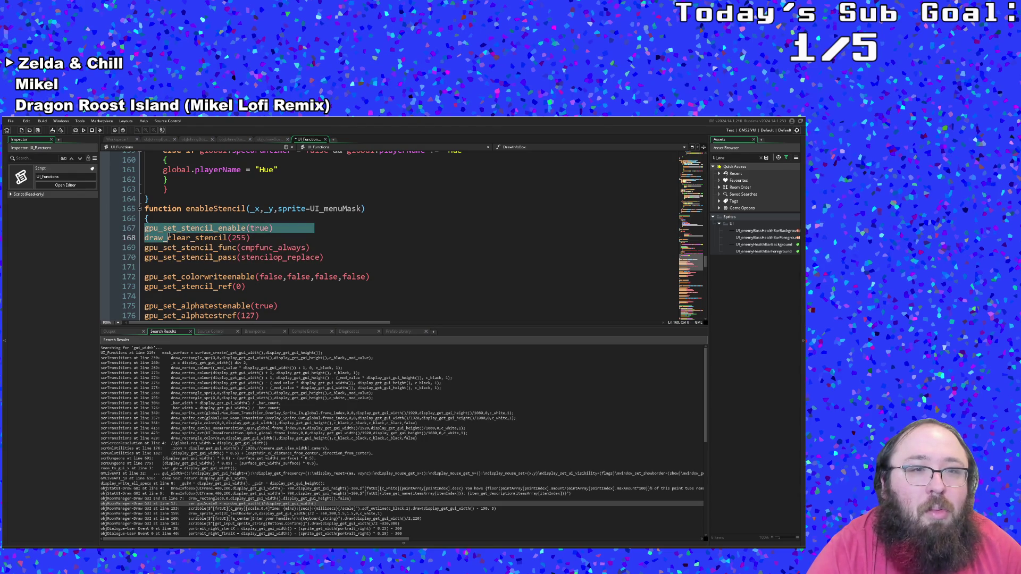
pyautogui.scroll(-16, 216, 266)
pyautogui.scroll(-4, 217, 266)
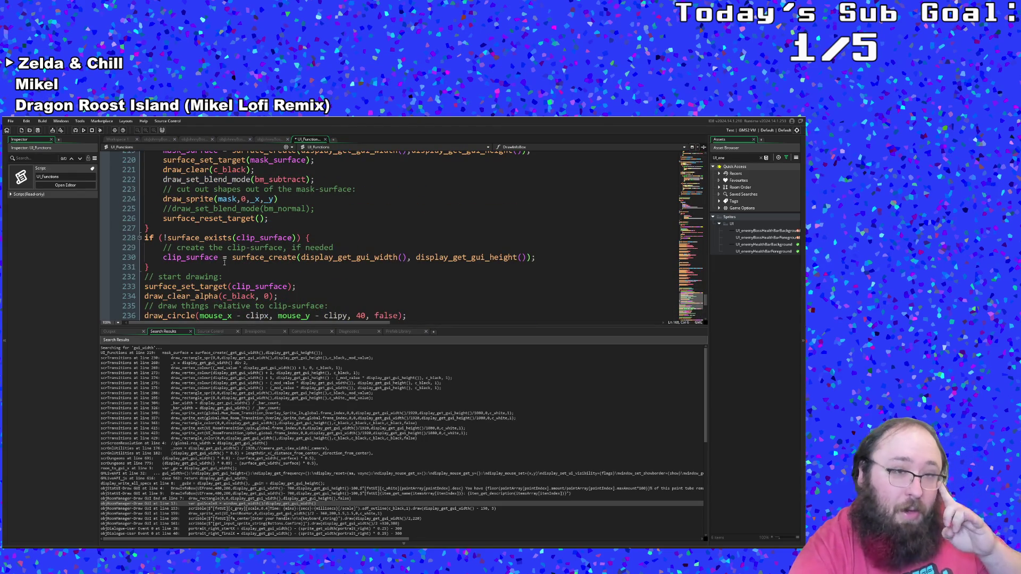
pyautogui.scroll(2, 224, 262)
pyautogui.click(223, 262)
pyautogui.scroll(-2, 229, 263)
pyautogui.click(248, 266)
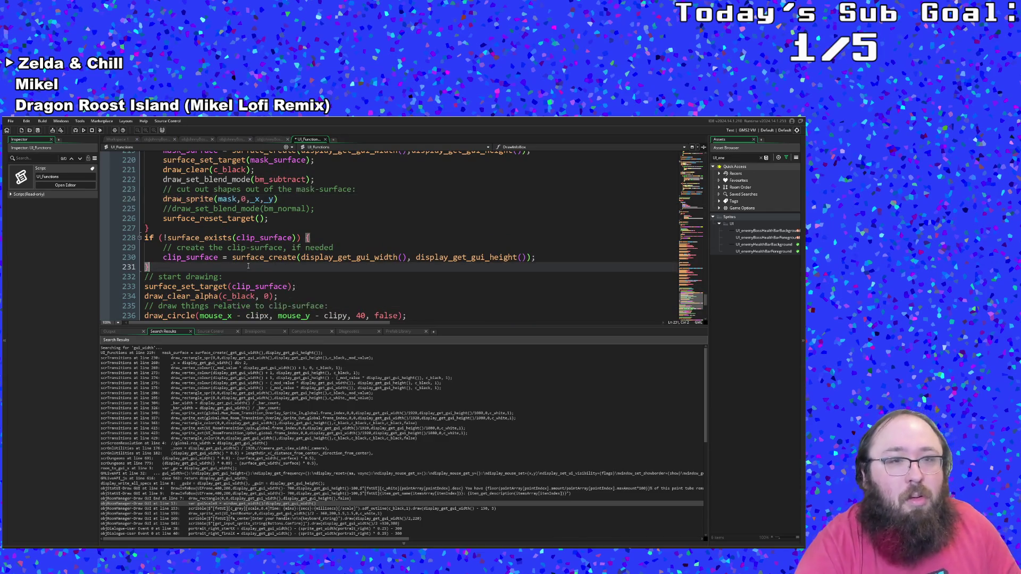
pyautogui.scroll(4, 248, 274)
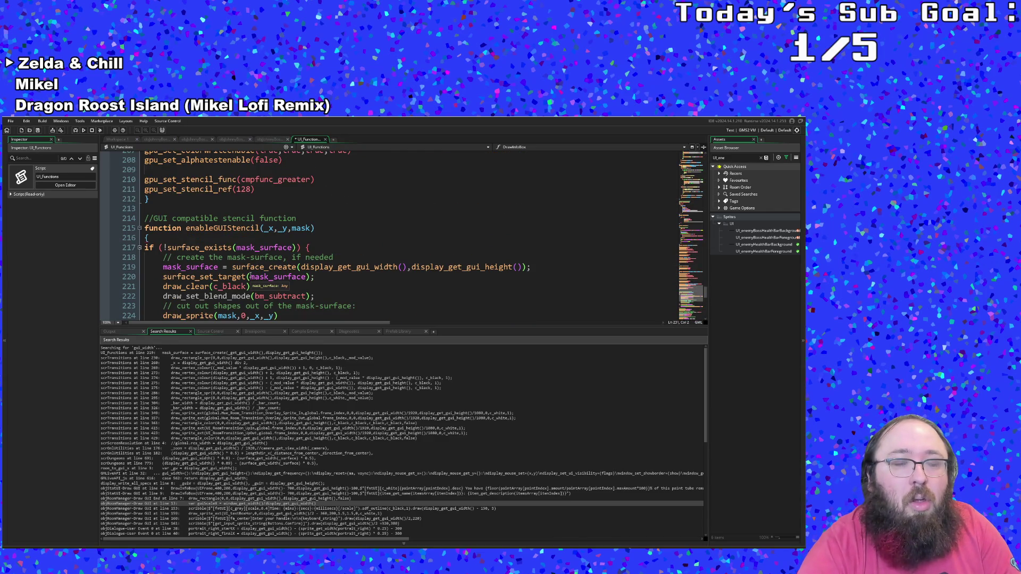
pyautogui.click(248, 276)
# - Delete the draw_clear and draw_set_blend_mode lines from the mask-surface block
pyautogui.moveTo(144, 247)
pyautogui.mouseDown()
pyautogui.moveTo(266, 257)
pyautogui.moveTo(215, 267)
pyautogui.mouseUp()
pyautogui.scroll(-2, 266, 257)
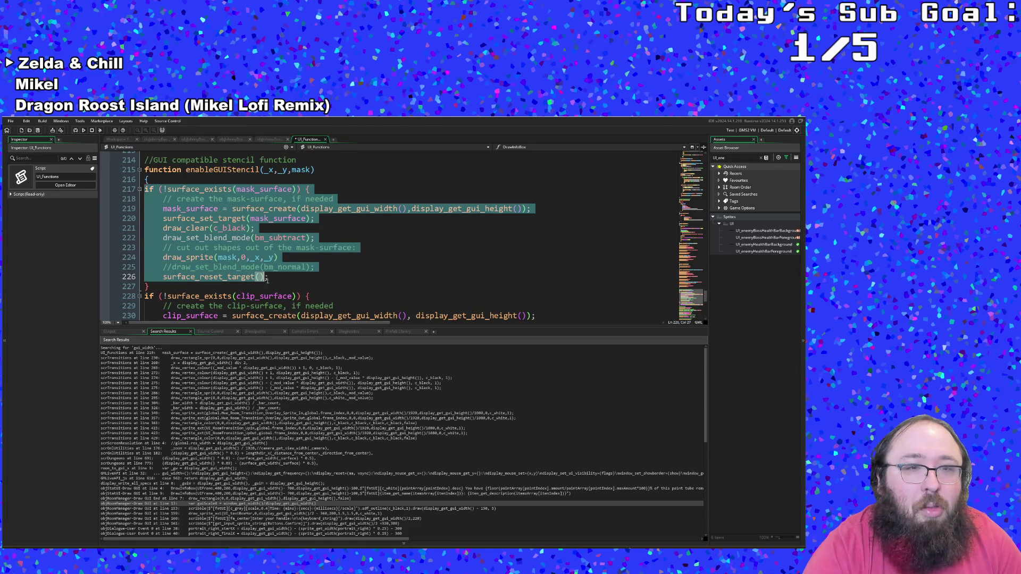
pyautogui.click(244, 248)
pyautogui.click(245, 238)
pyautogui.click(230, 227)
pyautogui.click(279, 225)
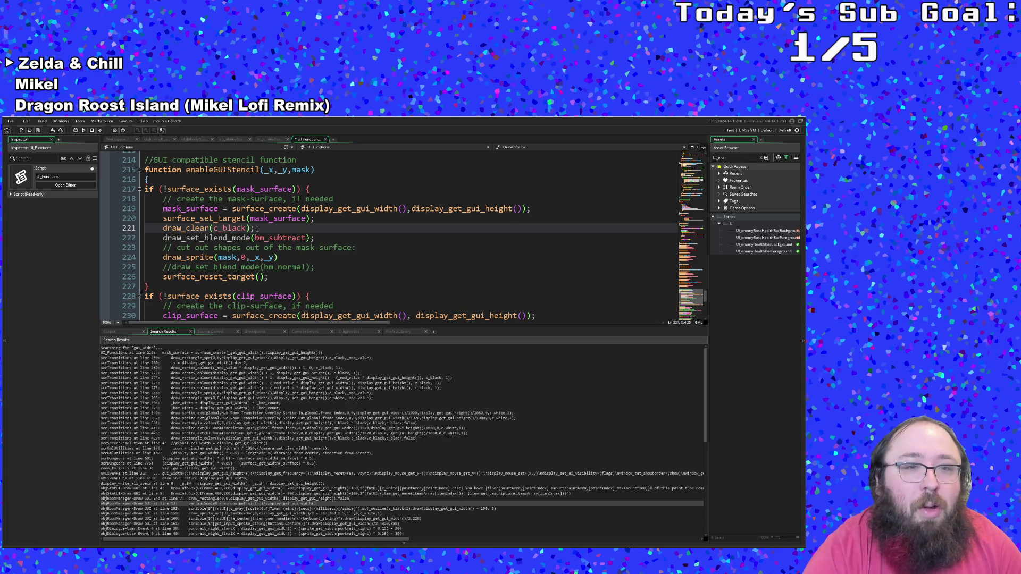
pyautogui.moveTo(315, 237); pyautogui.dragTo(145, 228)
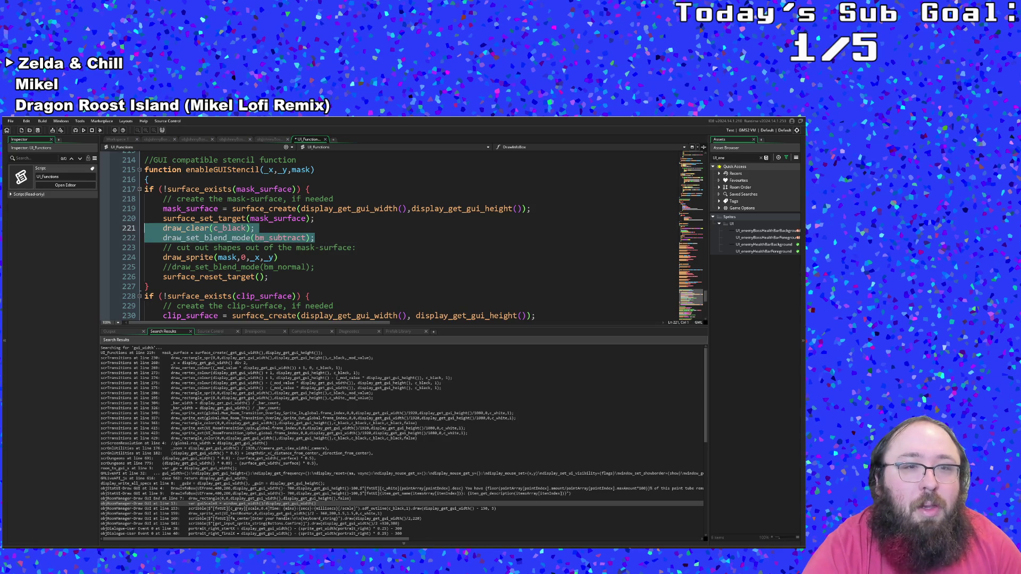
pyautogui.press('BackSpace')
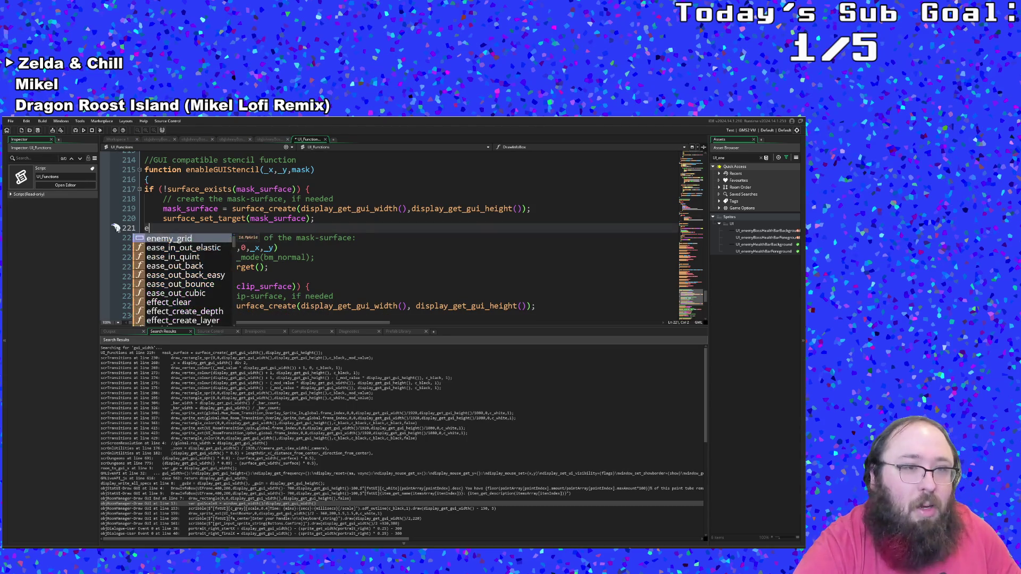
# - Insert the call enableStencil(_x,_y,mask) in their place using autocomplete
pyautogui.write('enable')
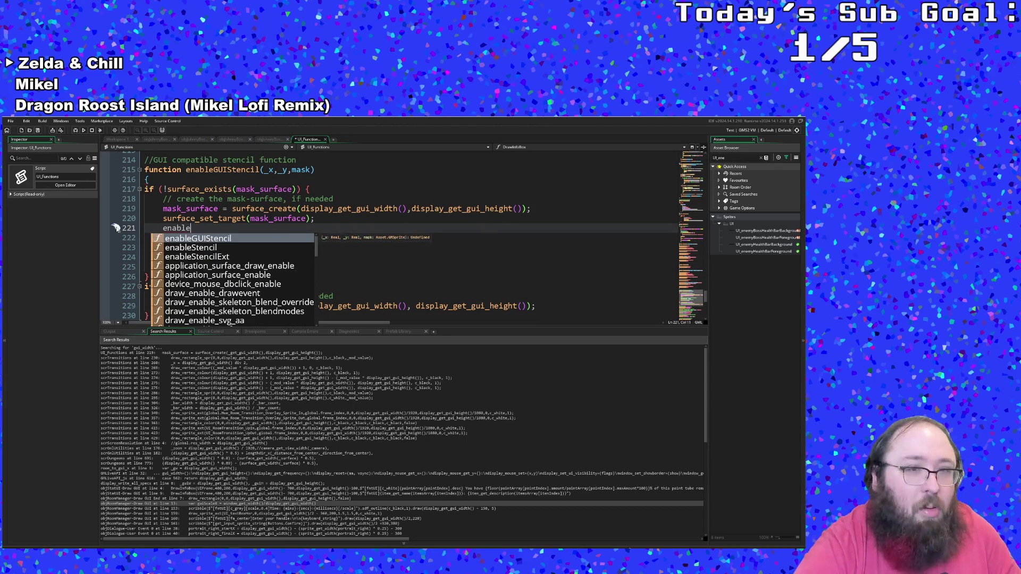
pyautogui.press('Down')
pyautogui.press('Return')
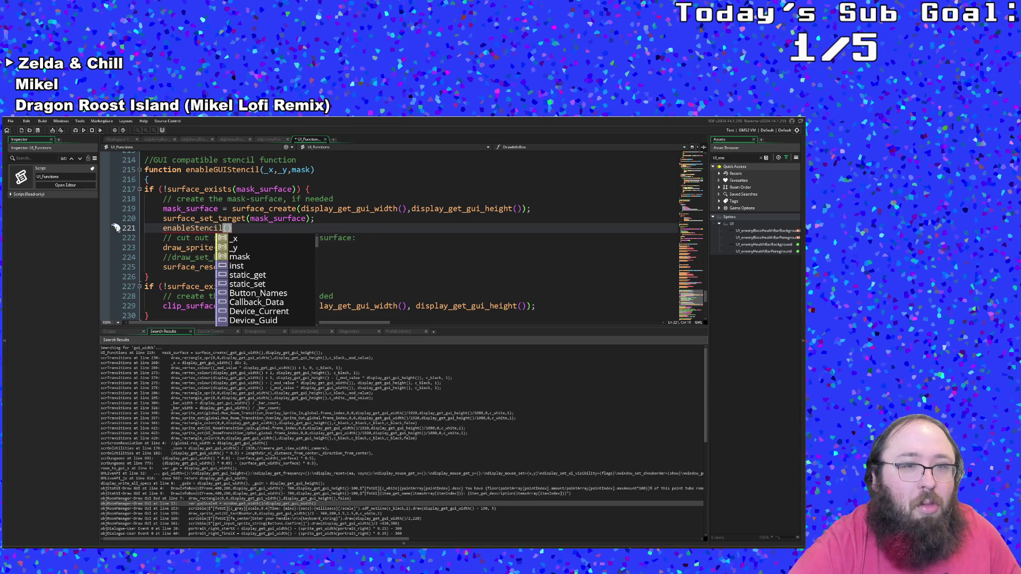
pyautogui.click(163, 227)
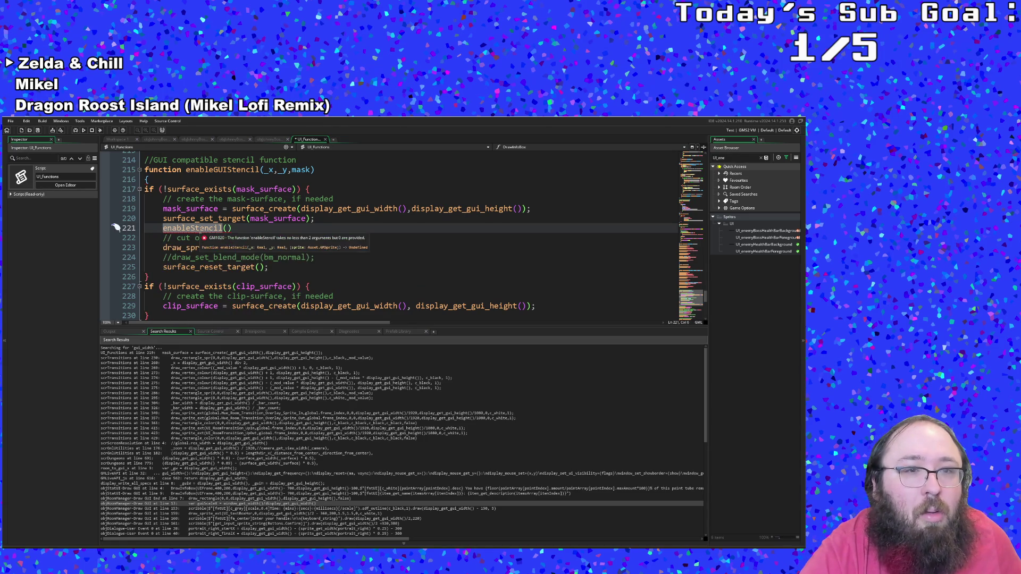
pyautogui.click(222, 227)
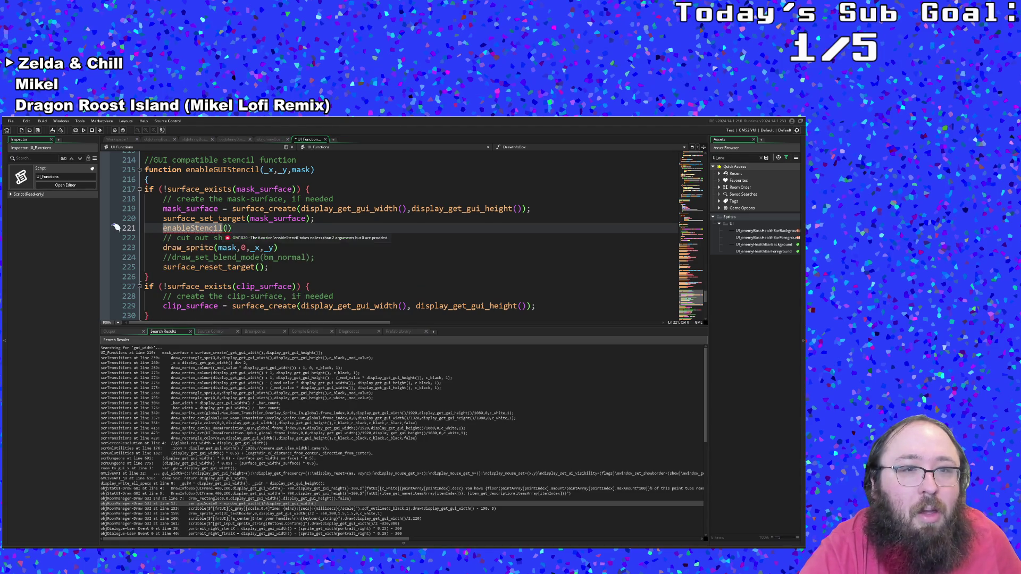
pyautogui.write('x,y')
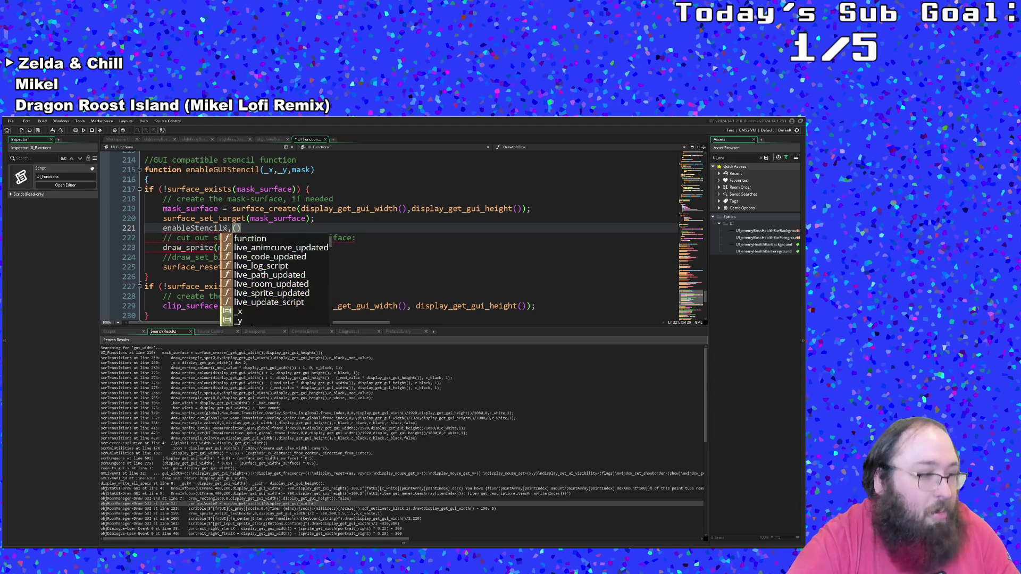
pyautogui.press('BackSpace')
pyautogui.press('BackSpace')
pyautogui.press('BackSpace')
pyautogui.press('Right')
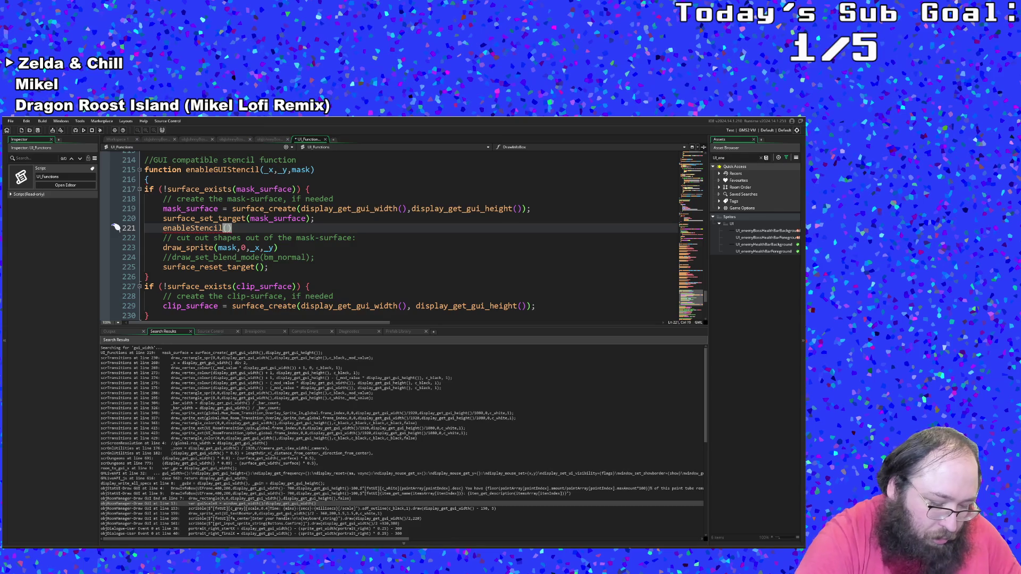
pyautogui.write('_x')
pyautogui.write('_y')
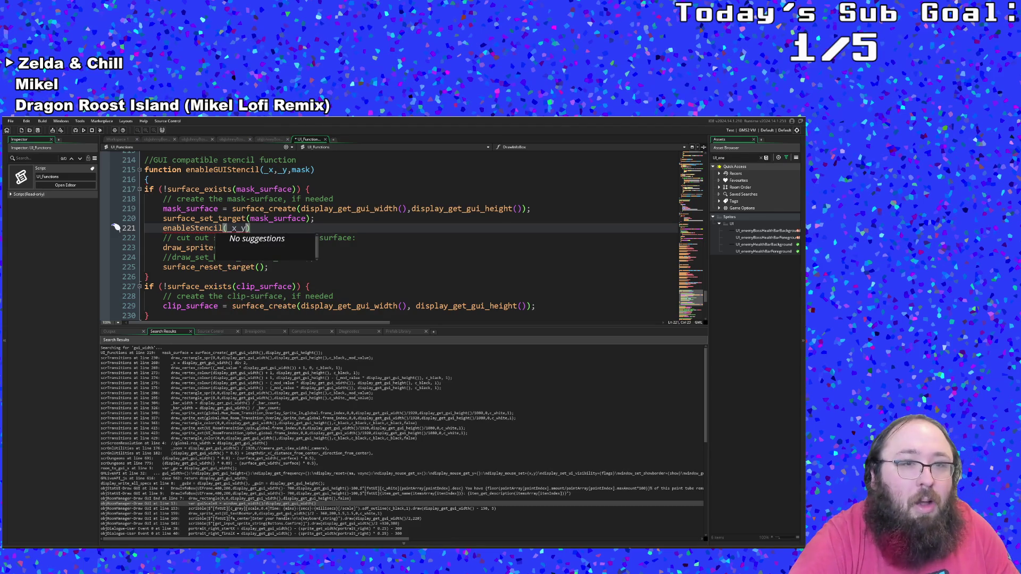
pyautogui.write(',mask')
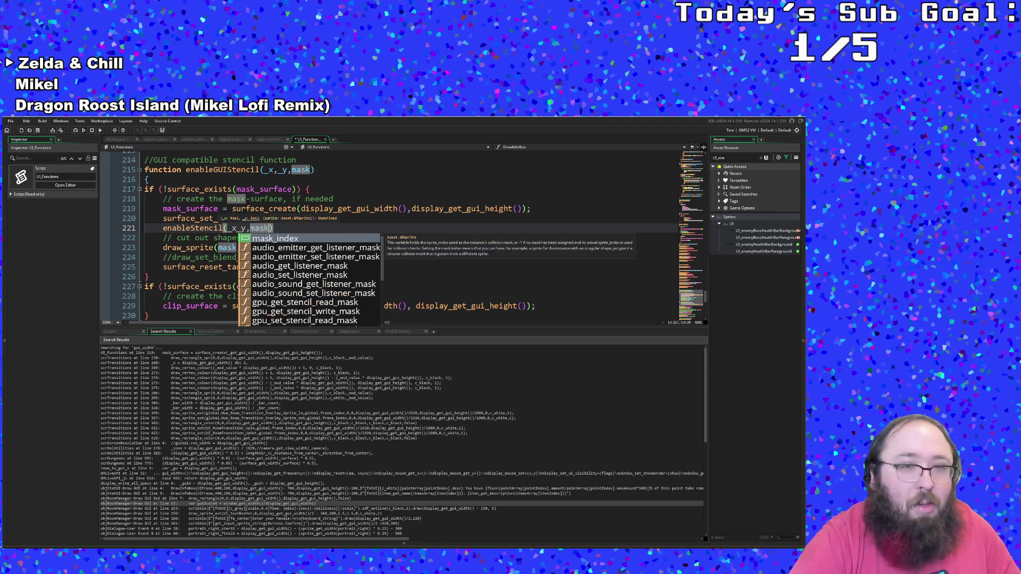
pyautogui.click(205, 228)
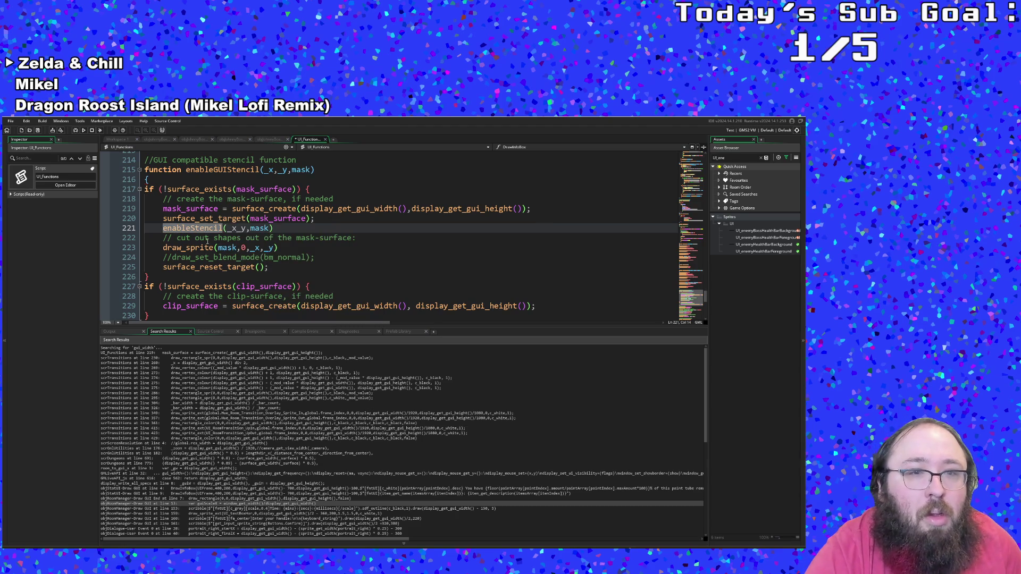
# - Review the remaining draw_sprite, surface_reset_target and closing-brace lines of the mask block
pyautogui.click(207, 241)
pyautogui.click(250, 258)
pyautogui.click(287, 246)
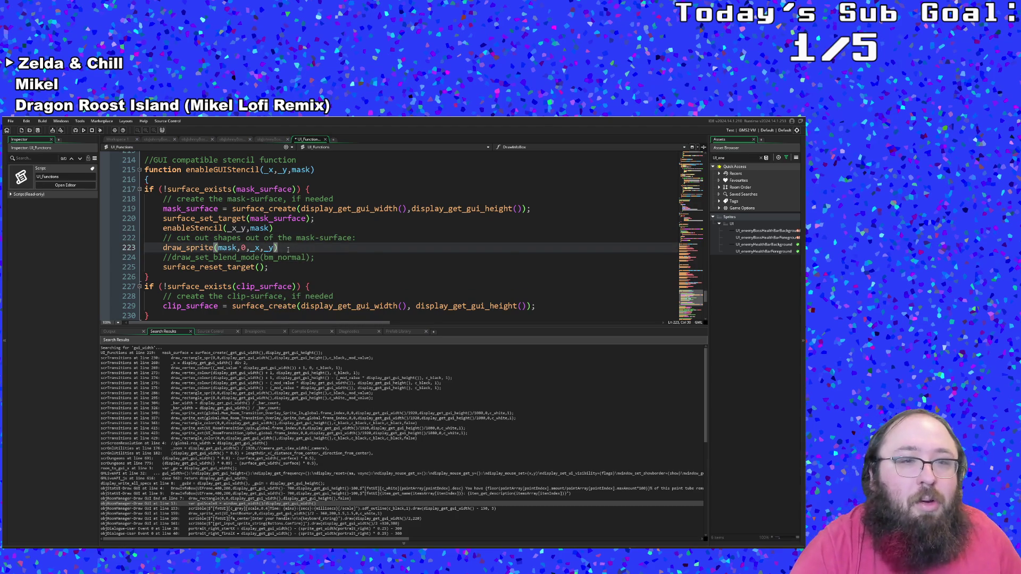
pyautogui.scroll(-2, 287, 247)
pyautogui.scroll(2, 289, 252)
pyautogui.scroll(-2, 289, 253)
pyautogui.click(265, 257)
pyautogui.scroll(2, 264, 258)
pyautogui.click(309, 267)
pyautogui.click(286, 273)
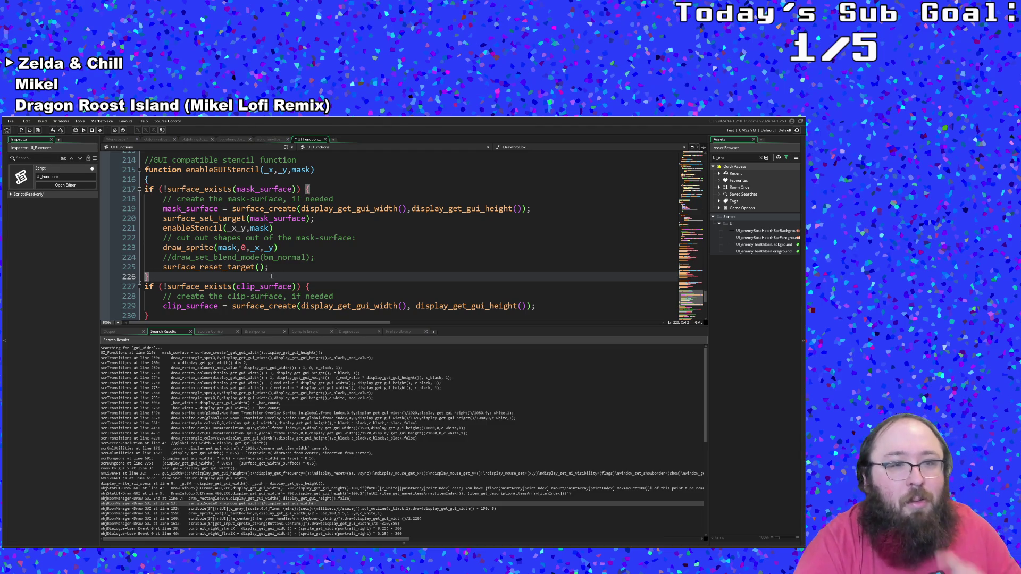
pyautogui.click(223, 267)
pyautogui.click(179, 257)
pyautogui.click(163, 238)
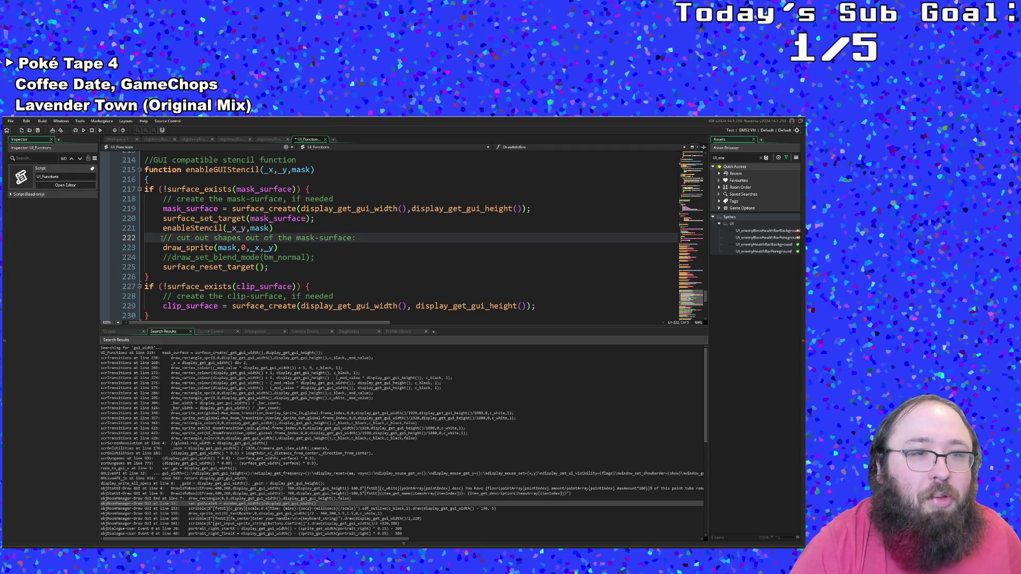
# - Delete the old mask and clip drawing code after the enableStencil call
pyautogui.moveTo(164, 238)
pyautogui.mouseDown()
pyautogui.moveTo(239, 287)
pyautogui.moveTo(298, 269)
pyautogui.moveTo(240, 200)
pyautogui.moveTo(274, 196)
pyautogui.moveTo(291, 257)
pyautogui.moveTo(286, 218)
pyautogui.moveTo(298, 227)
pyautogui.moveTo(305, 220)
pyautogui.mouseUp()
pyautogui.scroll(-4, 240, 200)
pyautogui.scroll(4, 285, 199)
pyautogui.scroll(-2, 292, 255)
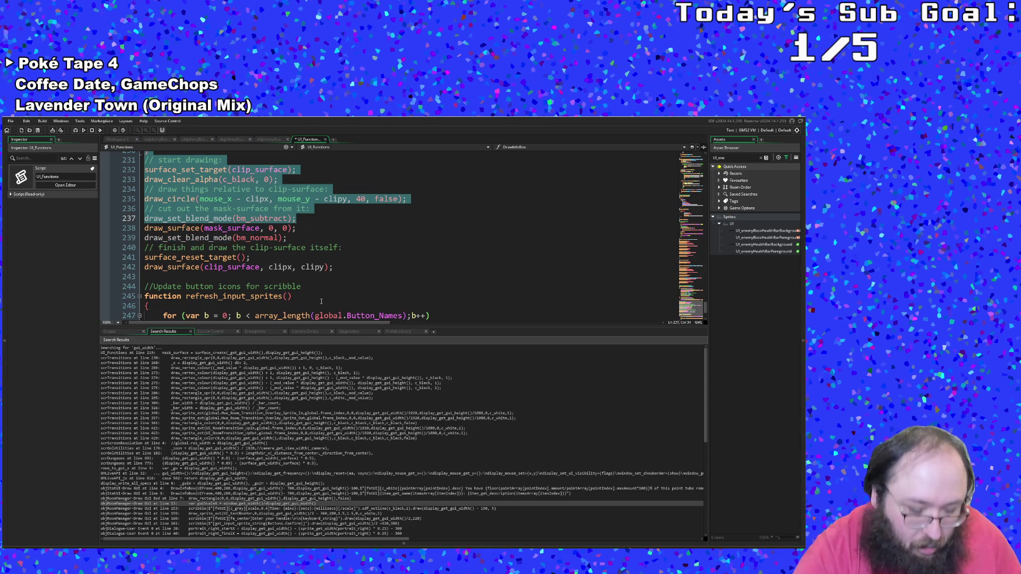
pyautogui.press('Delete')
pyautogui.scroll(3, 323, 300)
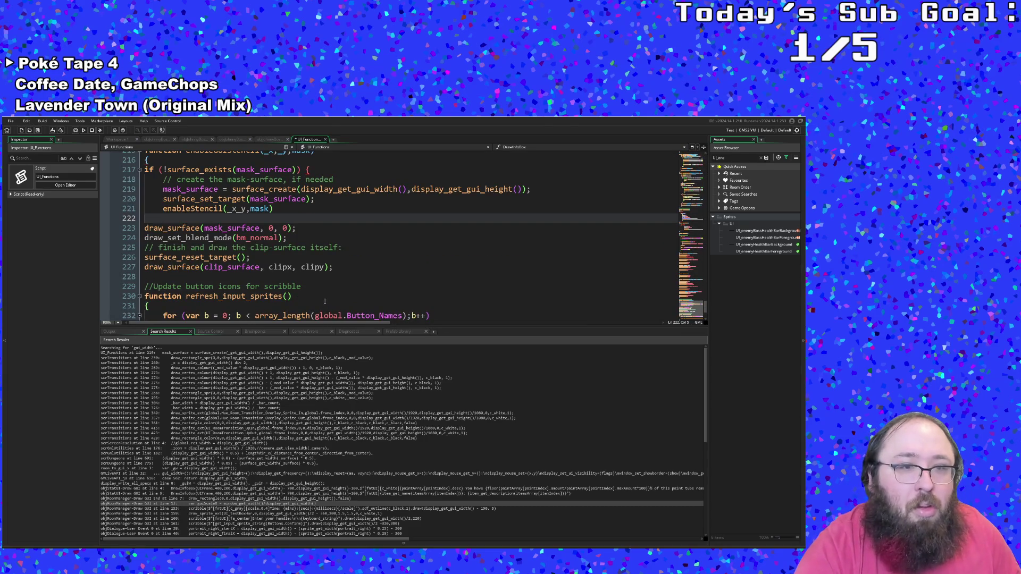
pyautogui.click(177, 287)
pyautogui.scroll(2, 177, 287)
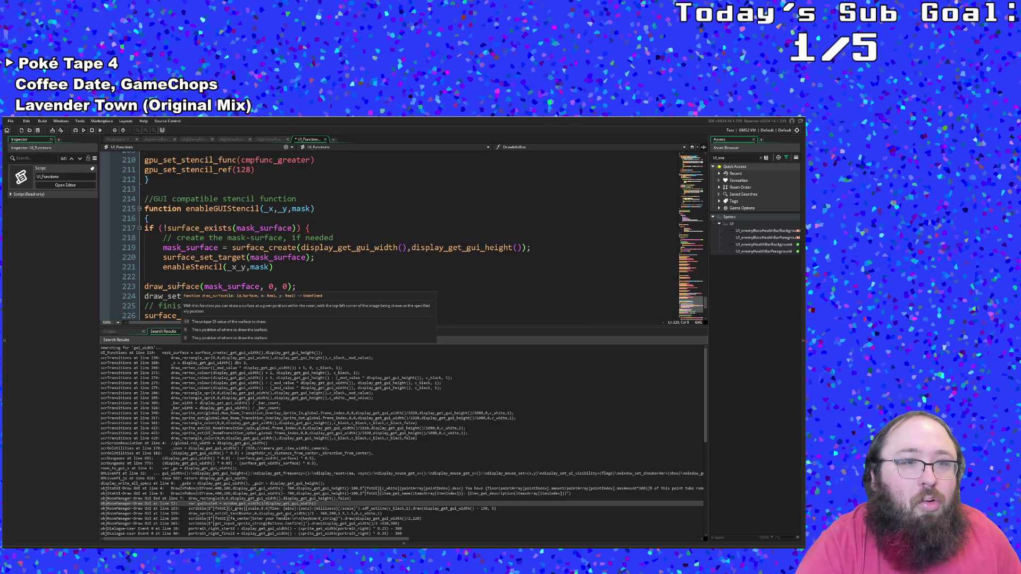
# - Close the surface_exists block with a brace after the enableStencil call
pyautogui.click(145, 277)
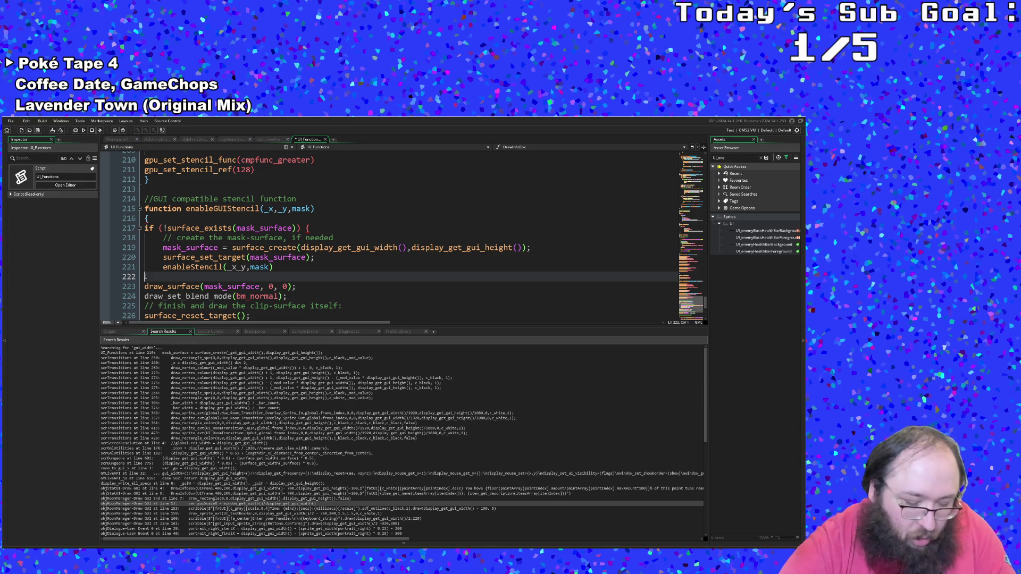
pyautogui.write('}')
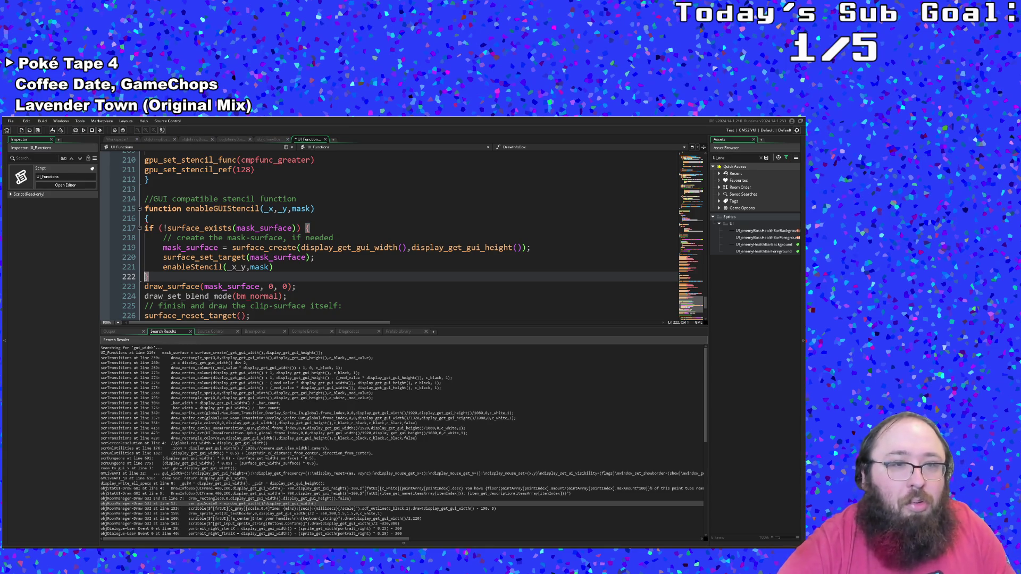
pyautogui.click(261, 266)
pyautogui.click(260, 228)
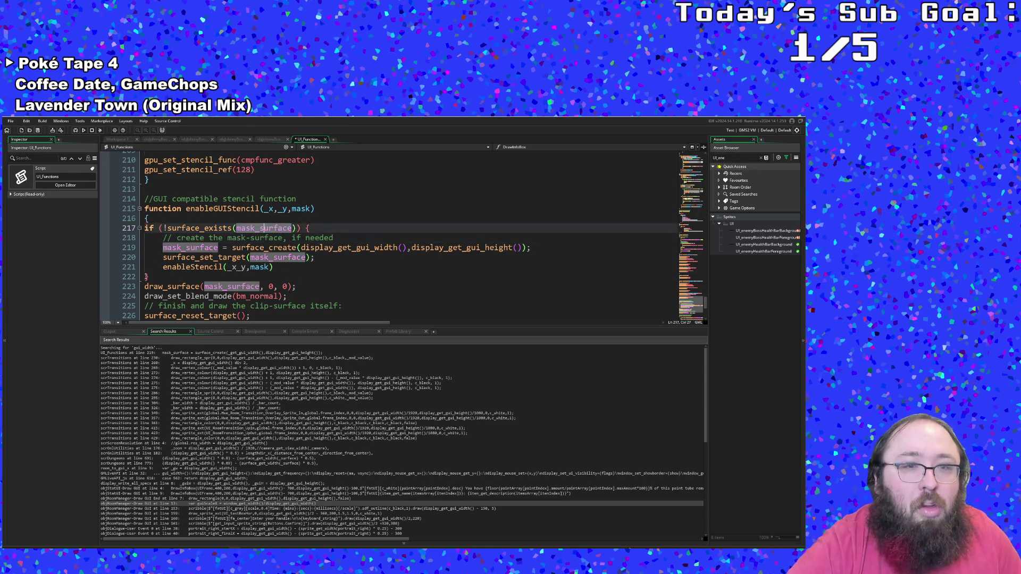
pyautogui.click(305, 228)
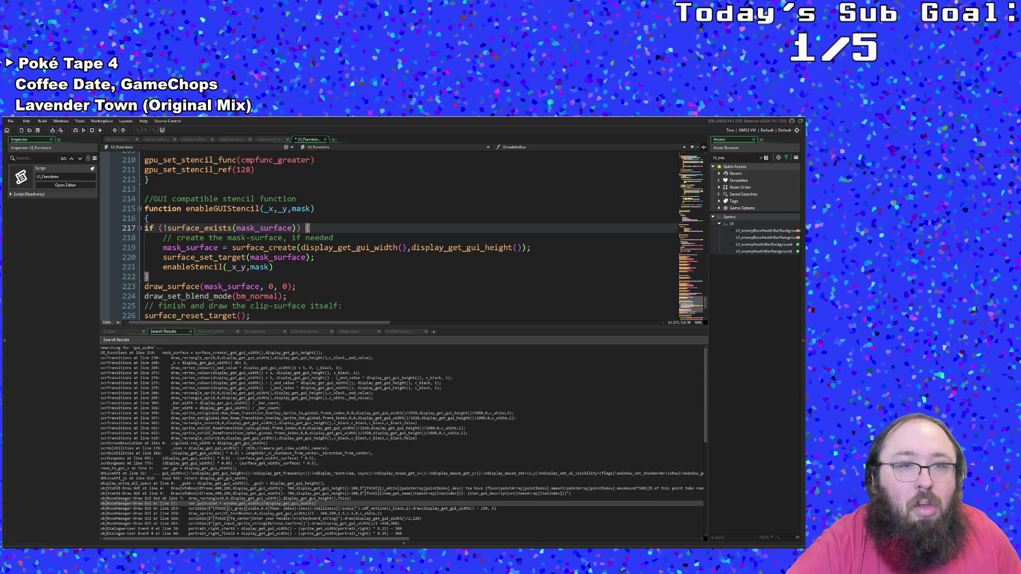
pyautogui.press('Down')
pyautogui.press('Down')
pyautogui.press('Down')
pyautogui.press('Left')
pyautogui.press('Left')
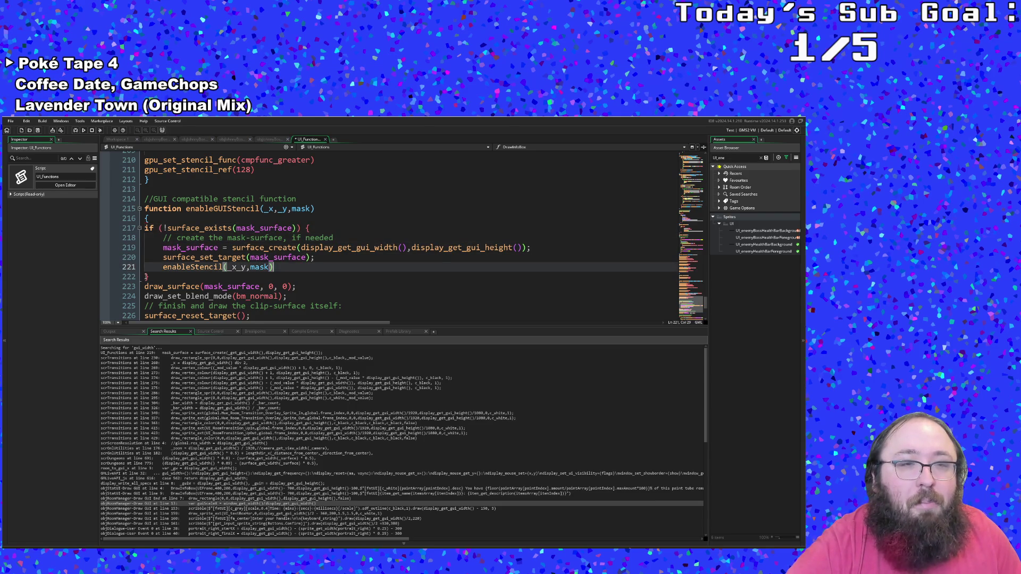
# - Add a second closing brace on a new line to end enableGUIStencil
pyautogui.click(265, 258)
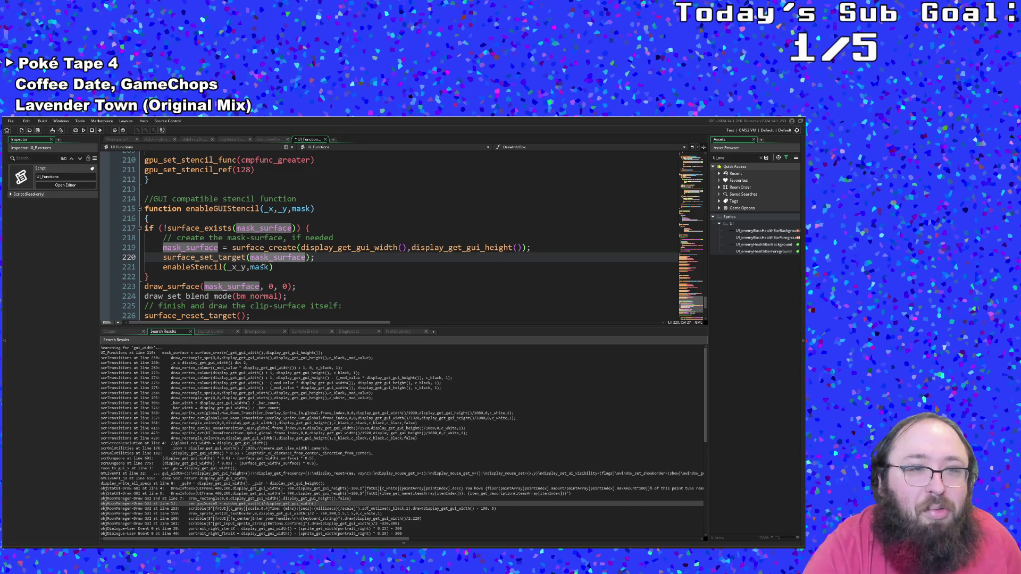
pyautogui.click(223, 267)
pyautogui.doubleClick(213, 267)
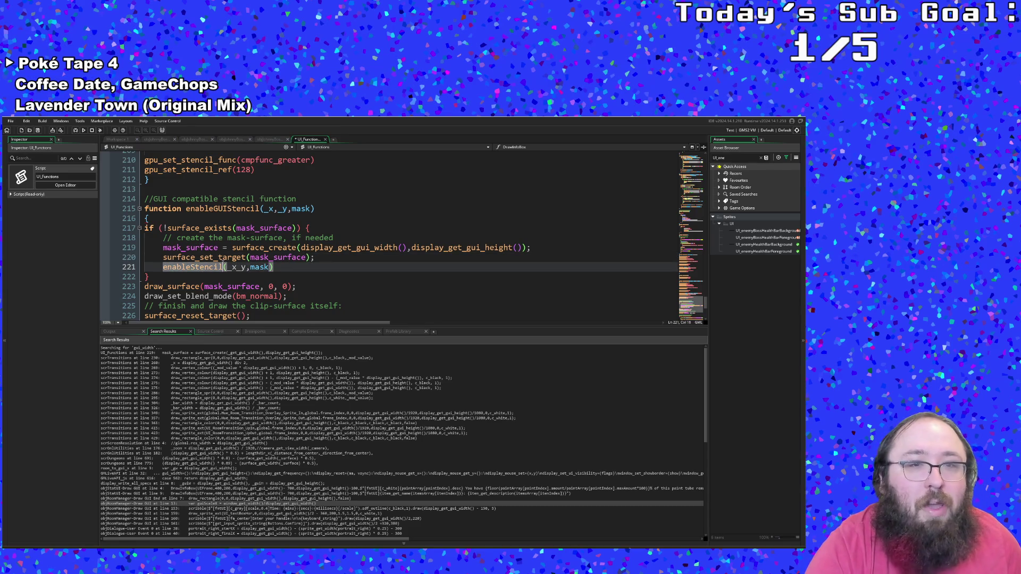
pyautogui.click(307, 228)
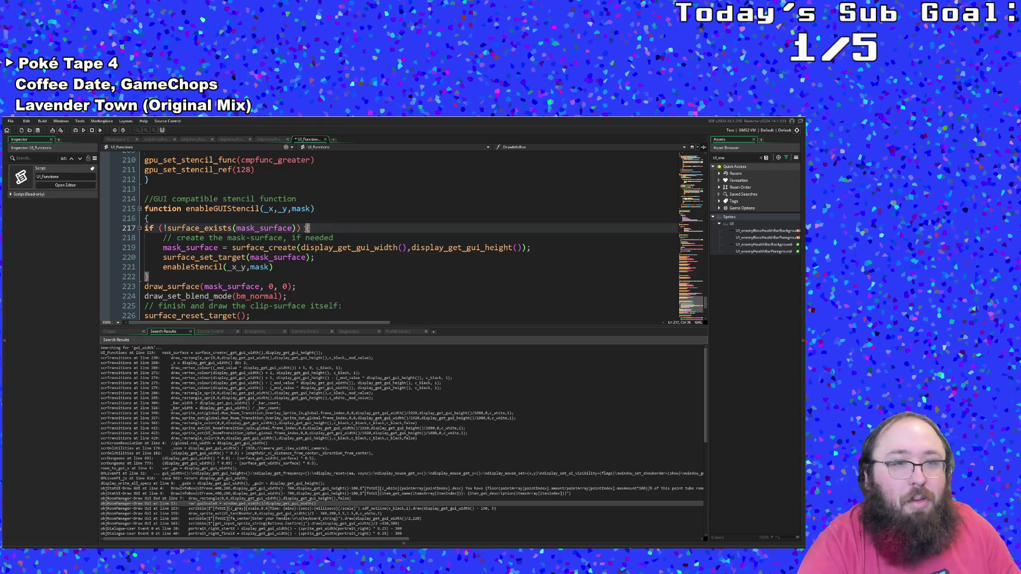
pyautogui.click(304, 268)
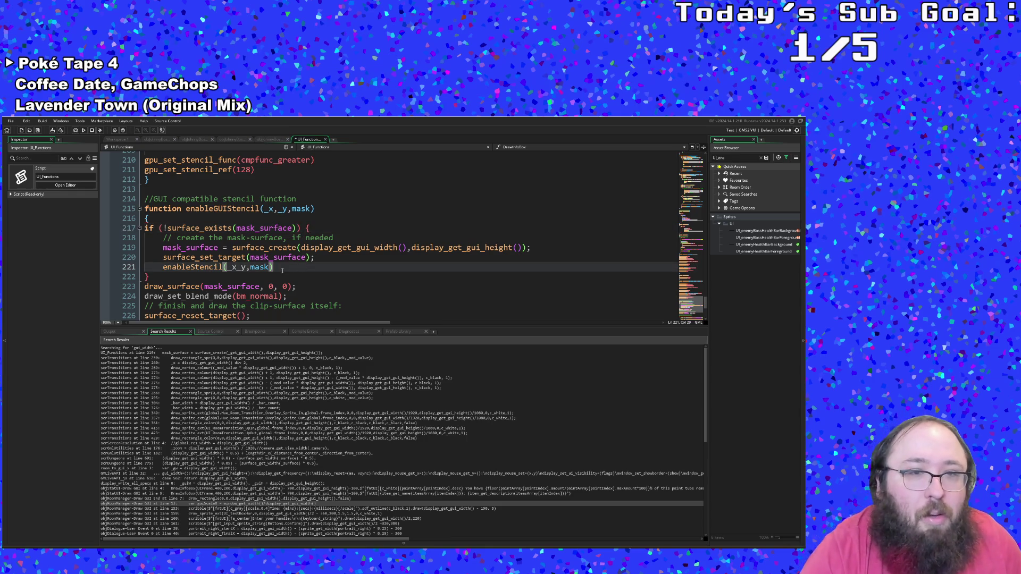
pyautogui.click(172, 278)
pyautogui.click(144, 277)
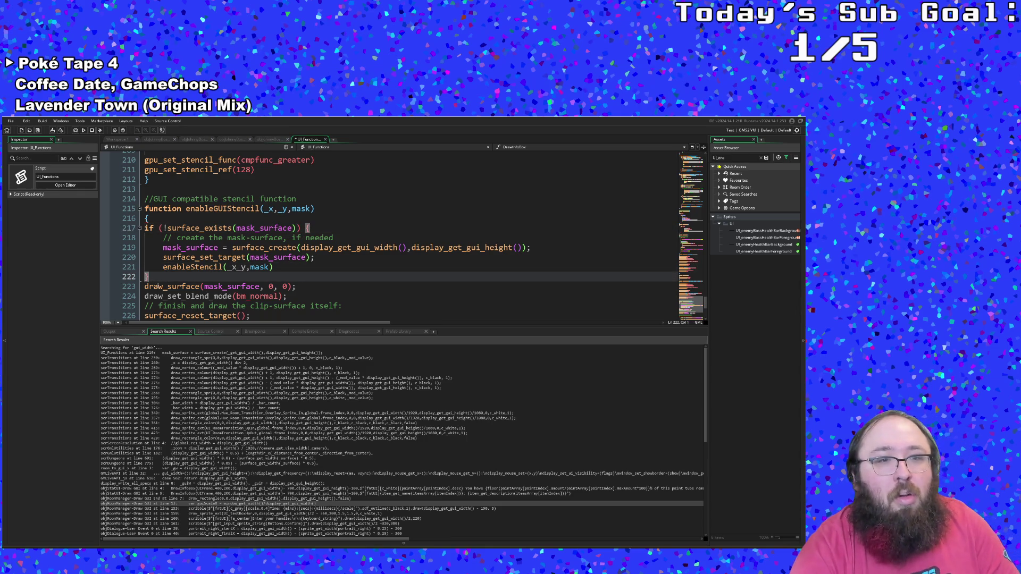
pyautogui.click(297, 286)
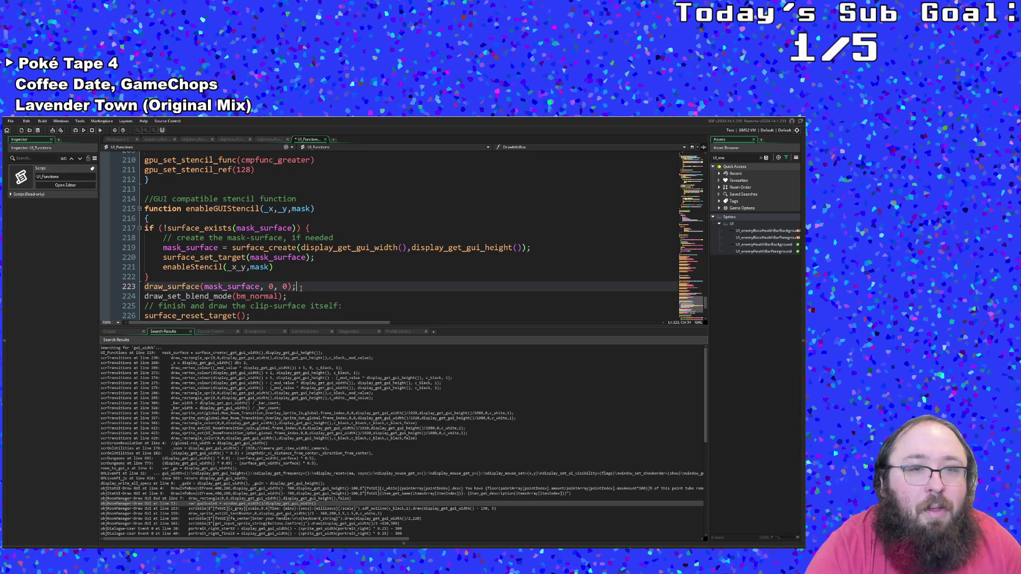
pyautogui.click(154, 277)
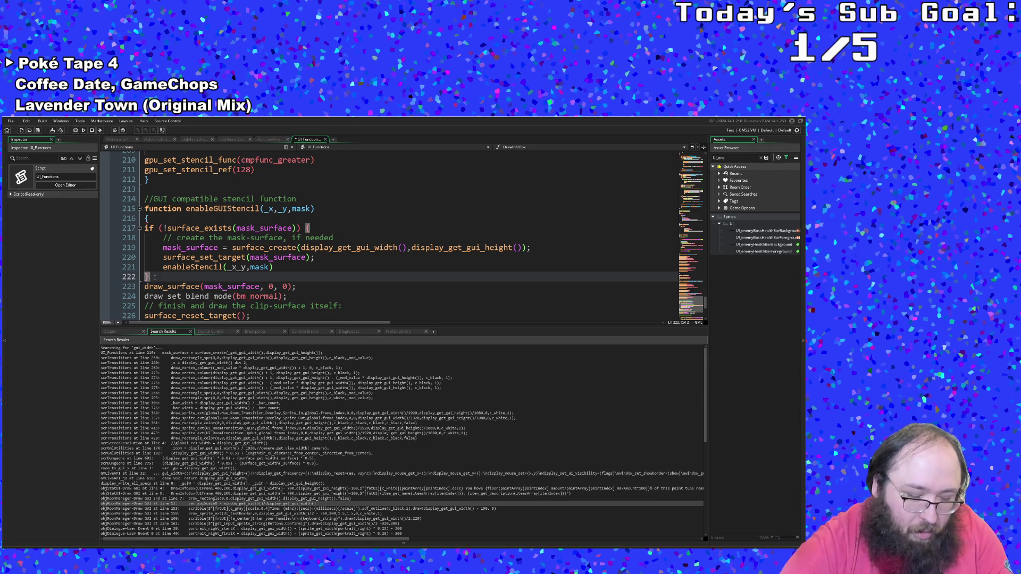
pyautogui.press('Return')
pyautogui.write('}')
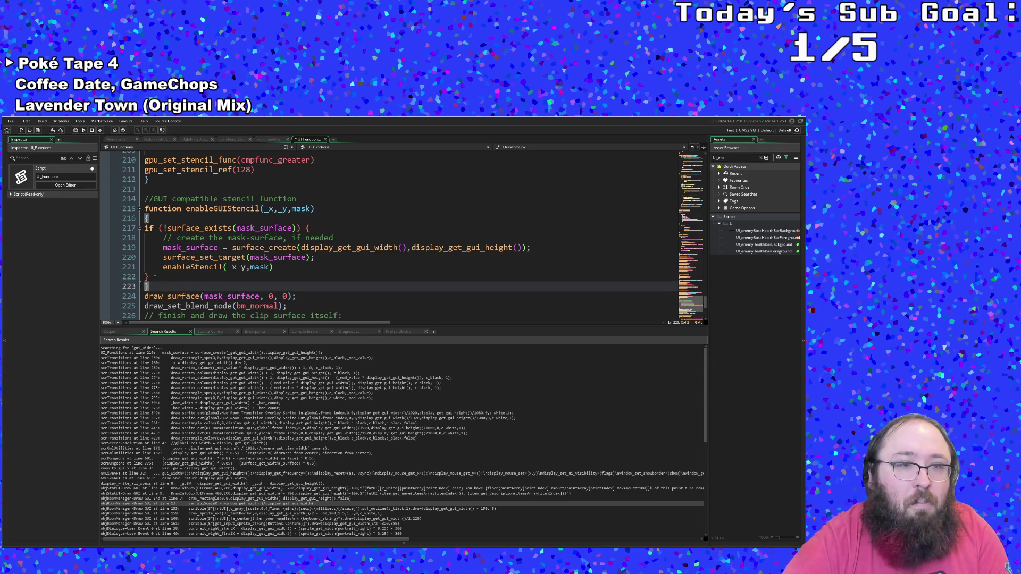
# - Remove the trailing draw_surface and surface_reset_target lines below the function
pyautogui.scroll(-2, 160, 276)
pyautogui.click(227, 277)
pyautogui.click(328, 277)
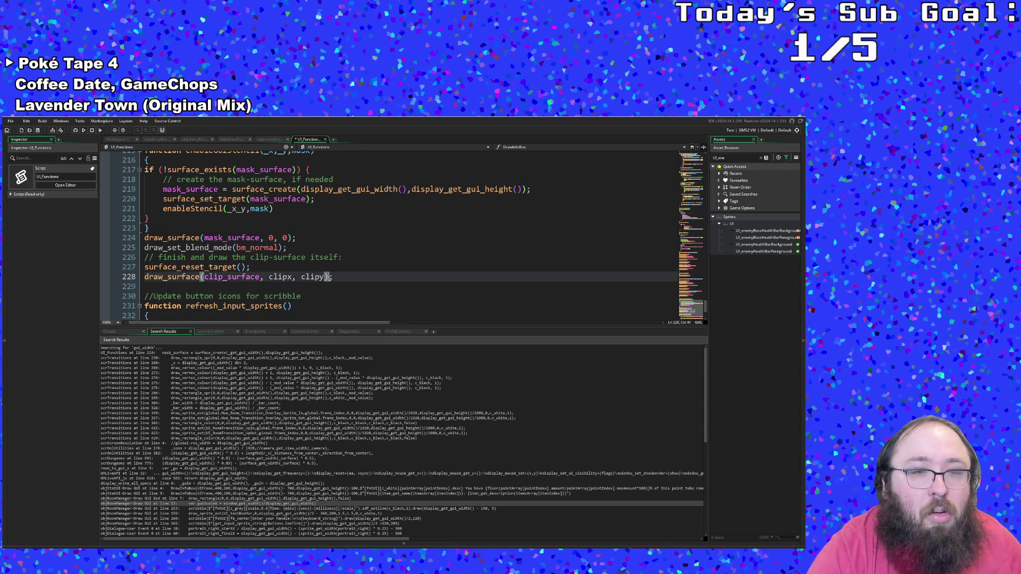
pyautogui.scroll(-2, 333, 279)
pyautogui.scroll(2, 333, 279)
pyautogui.moveTo(333, 277); pyautogui.dragTo(135, 239)
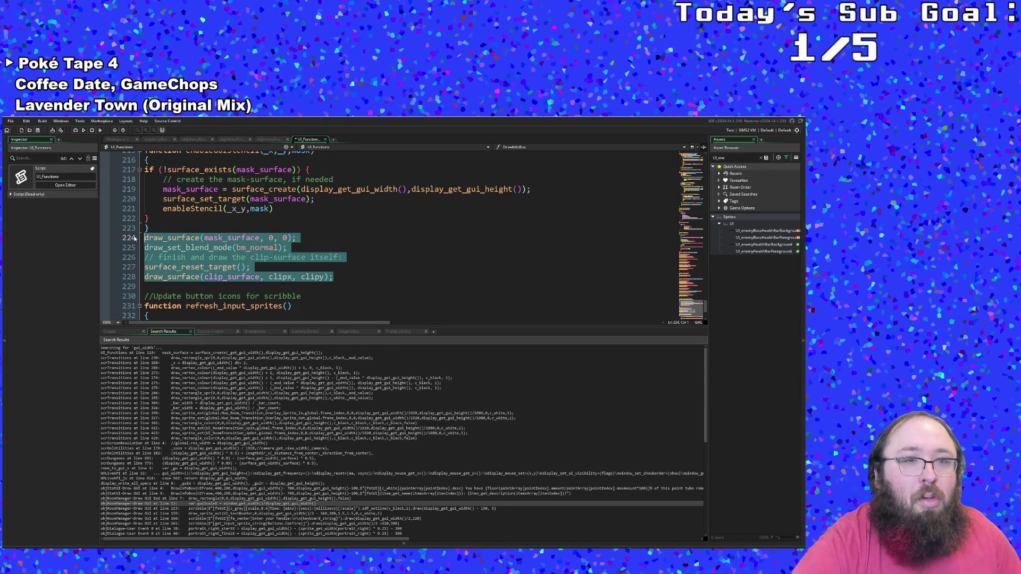
pyautogui.scroll(5, 135, 239)
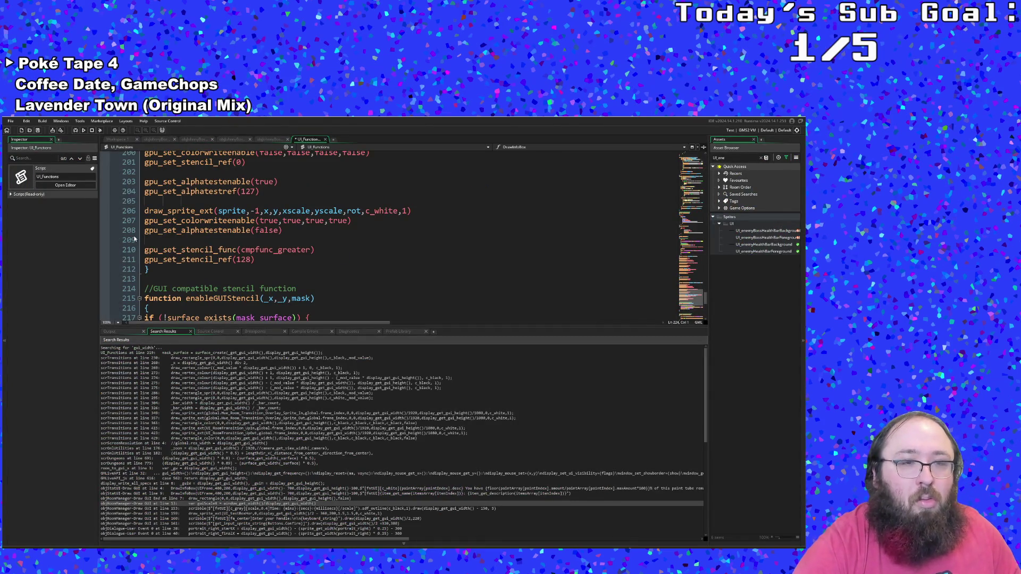
pyautogui.scroll(-6, 326, 262)
pyautogui.scroll(4, 297, 276)
pyautogui.click(279, 295)
pyautogui.scroll(-2, 161, 259)
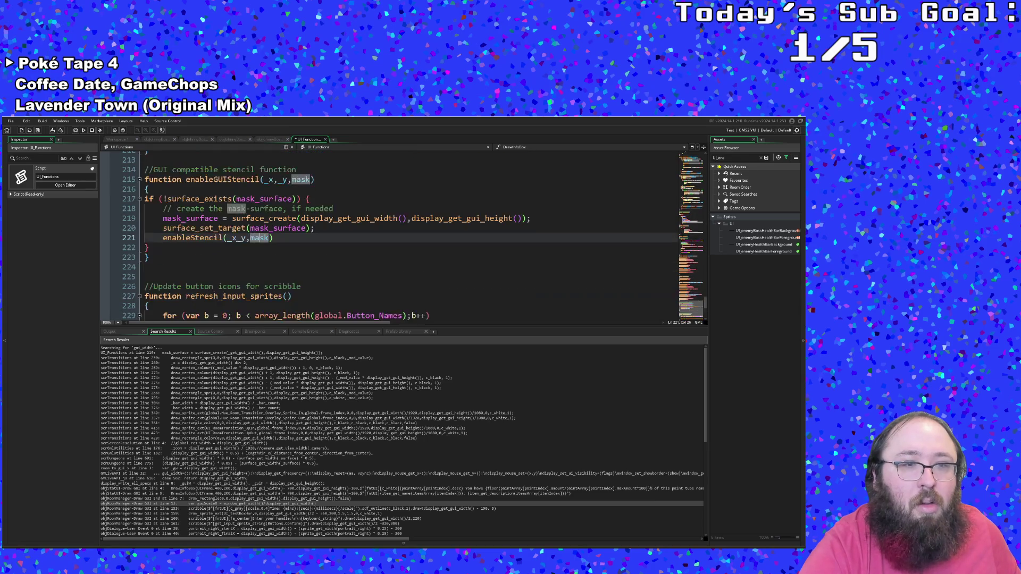
pyautogui.click(154, 257)
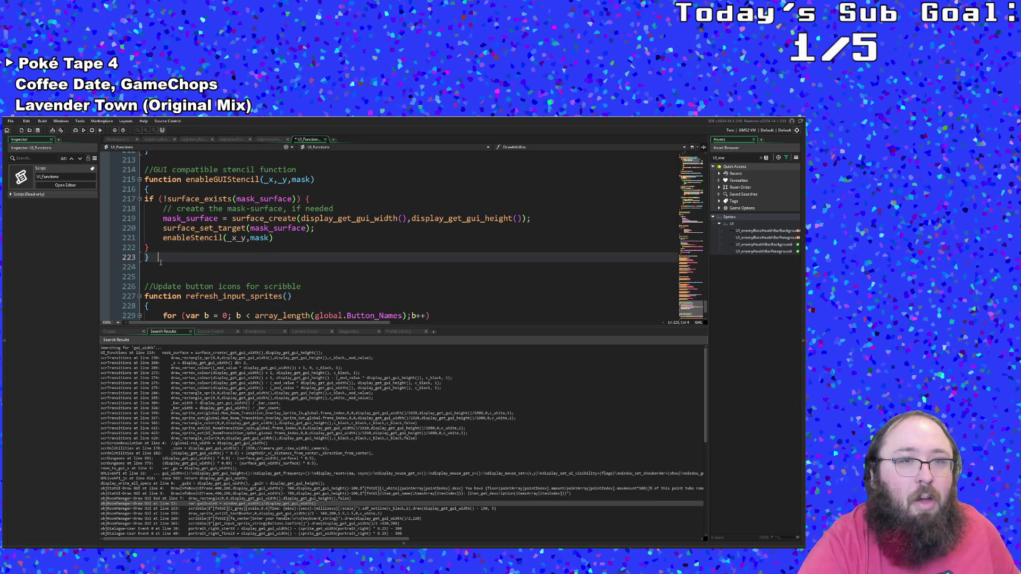
# - Copy the line 214 stencil comment and paste it onto line 224
pyautogui.moveTo(143, 170); pyautogui.dragTo(318, 168)
pyautogui.hotkey('ctrl', 'c')
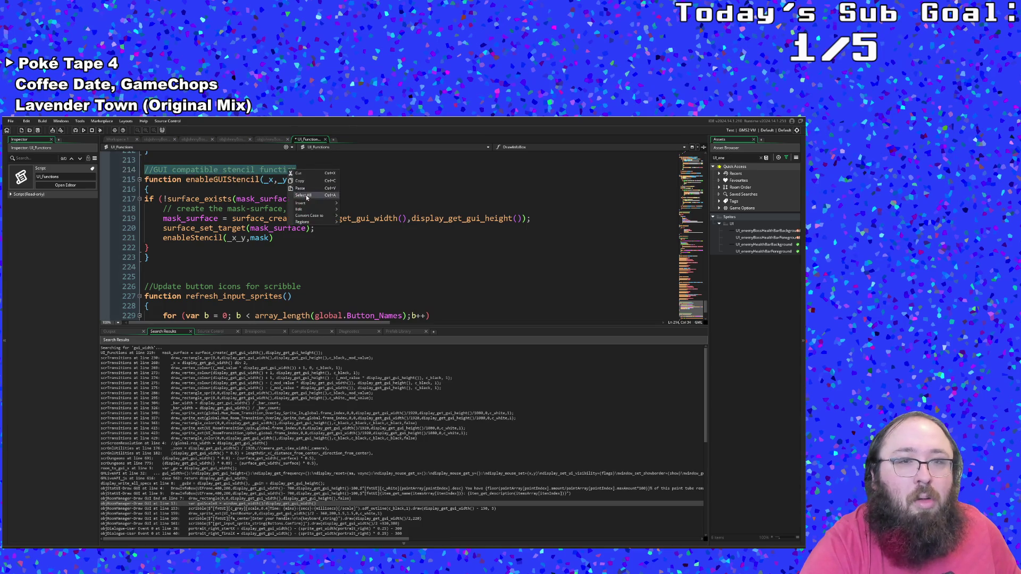
pyautogui.click(147, 268)
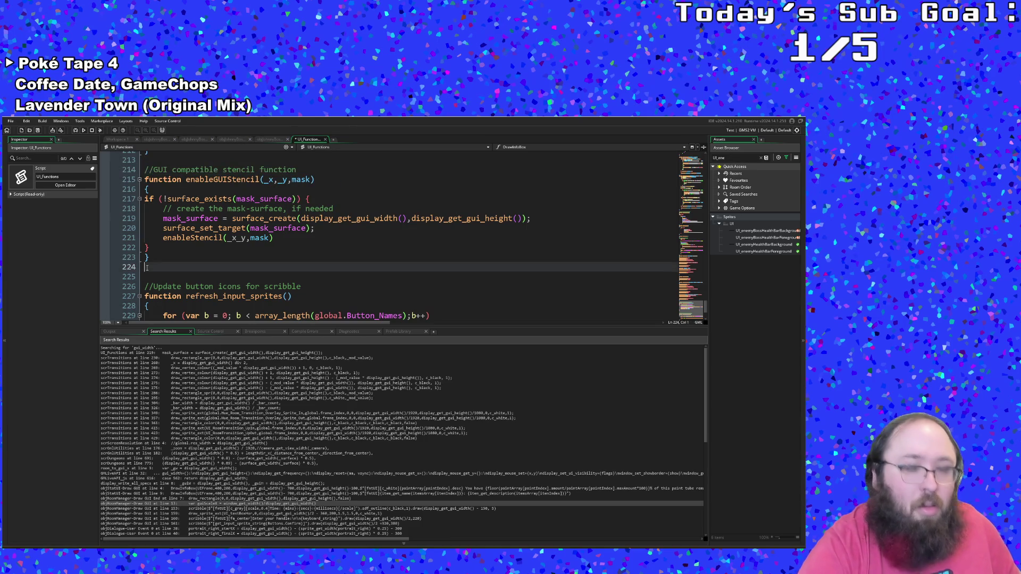
pyautogui.hotkey('ctrl', 'v')
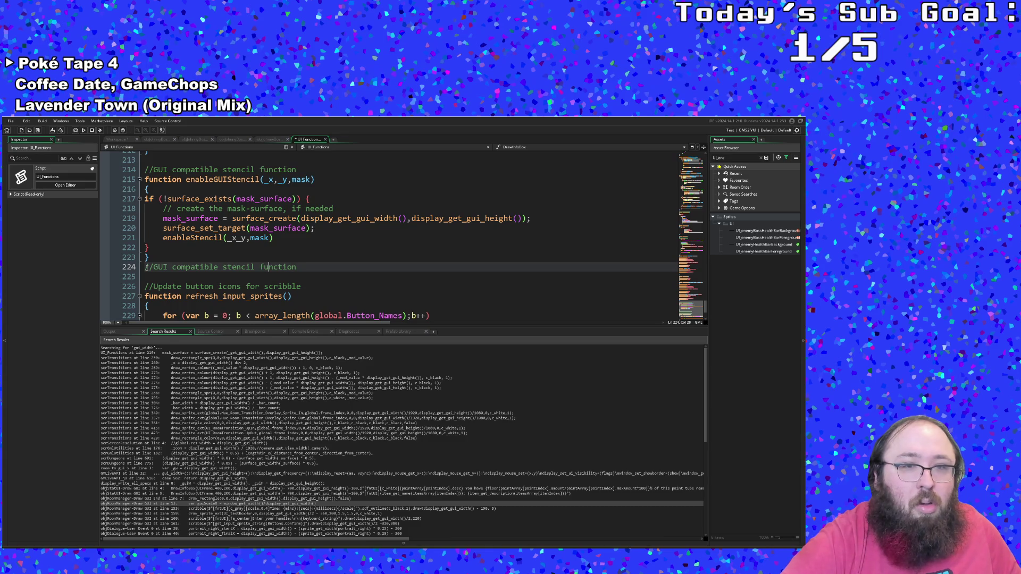
pyautogui.press('BackSpace')
pyautogui.press('BackSpace')
pyautogui.press('BackSpace')
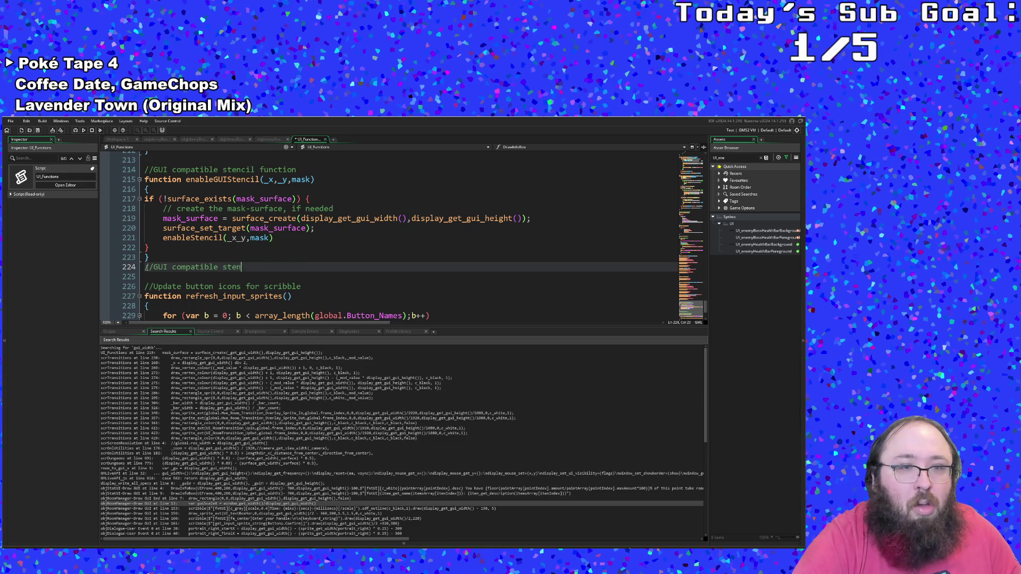
# - Rewrite the comment as '//Run this after drawing stuff using the previosus function, ALWAYS'
pyautogui.write('draw and')
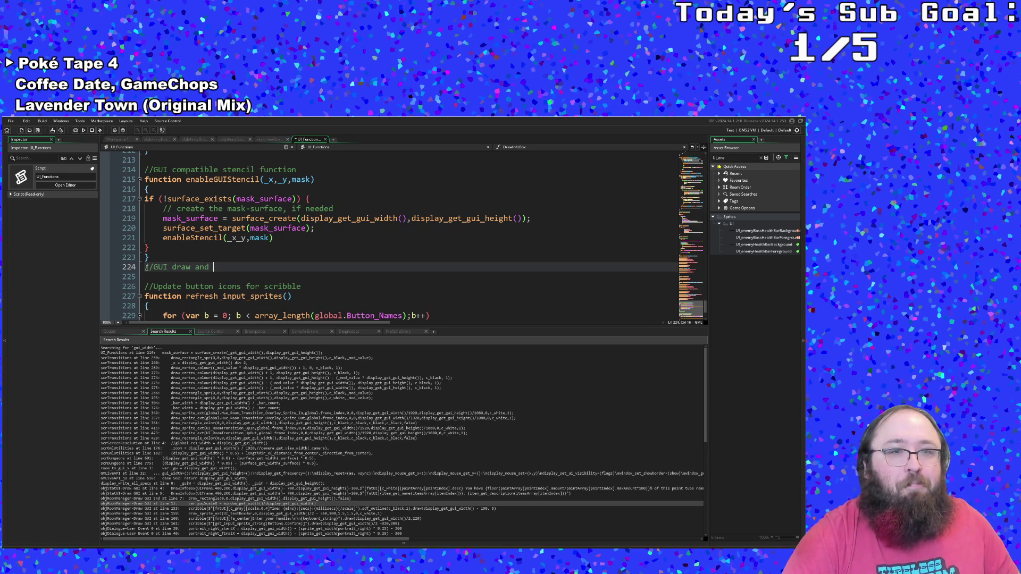
pyautogui.press('BackSpace')
pyautogui.press('BackSpace')
pyautogui.press('BackSpace')
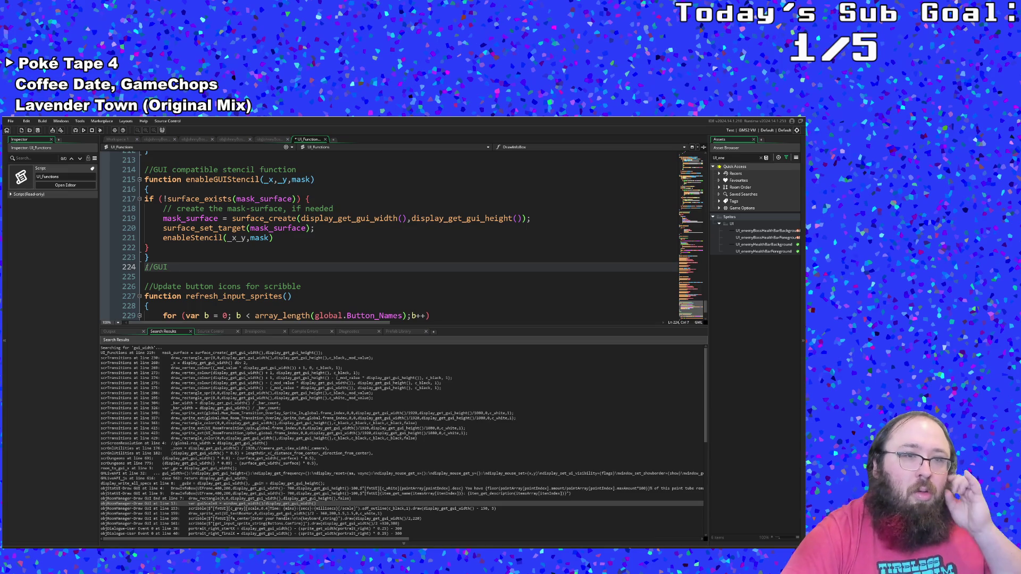
pyautogui.press('BackSpace')
pyautogui.press('BackSpace')
pyautogui.press('BackSpace')
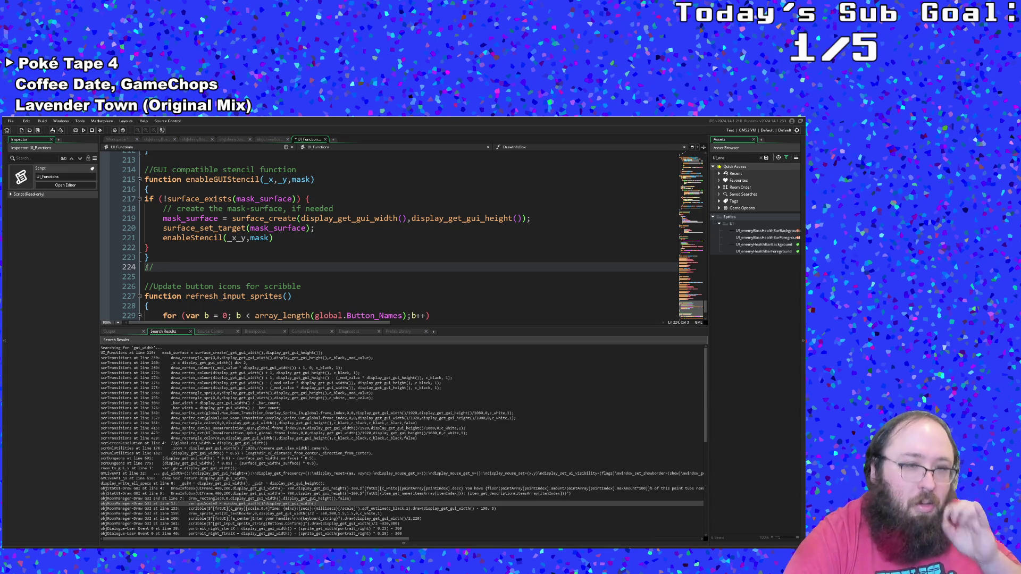
pyautogui.write('R')
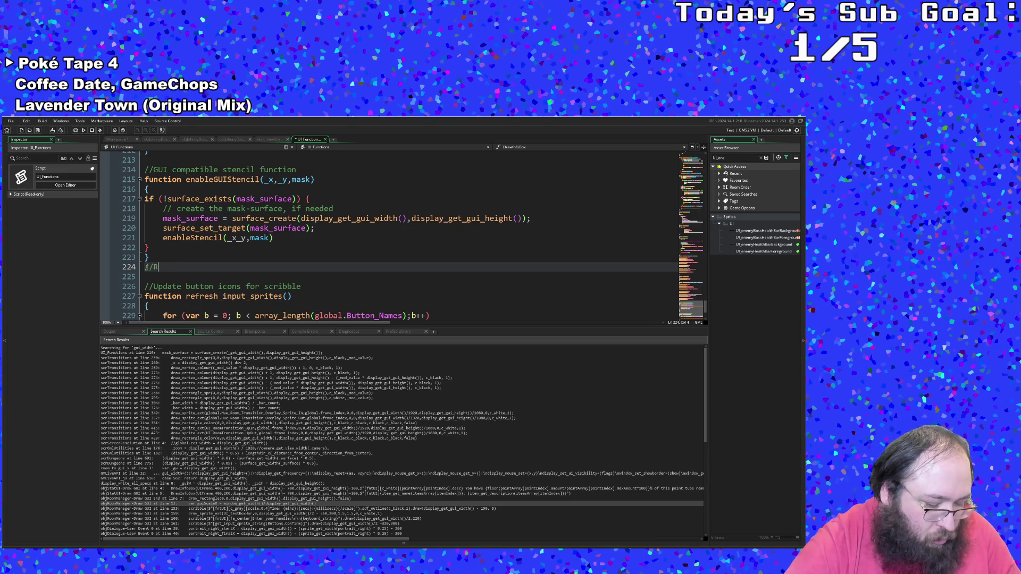
pyautogui.write('un this afer')
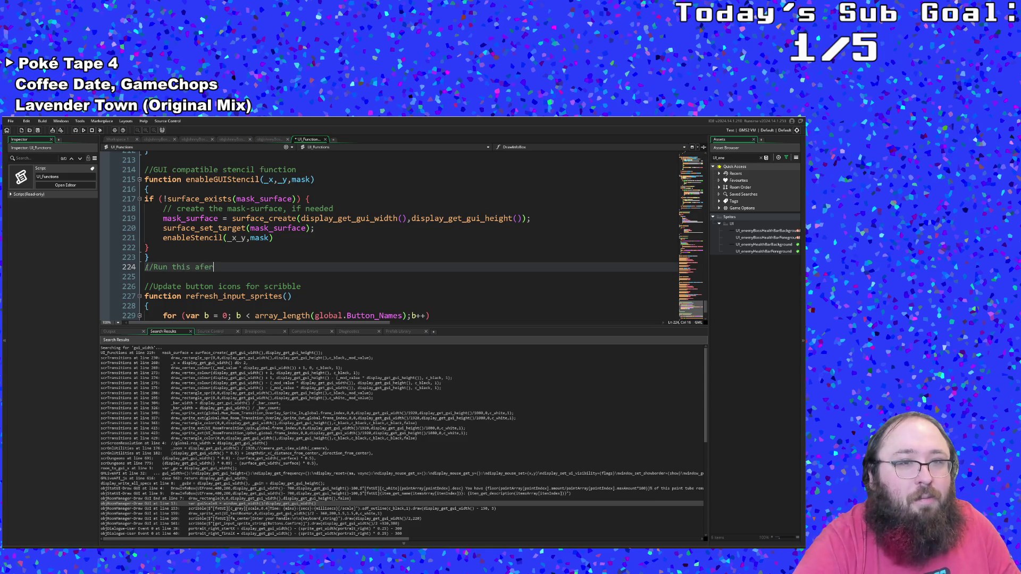
pyautogui.press('BackSpace')
pyautogui.press('BackSpace')
pyautogui.press('BackSpace')
pyautogui.write('fter drawing ')
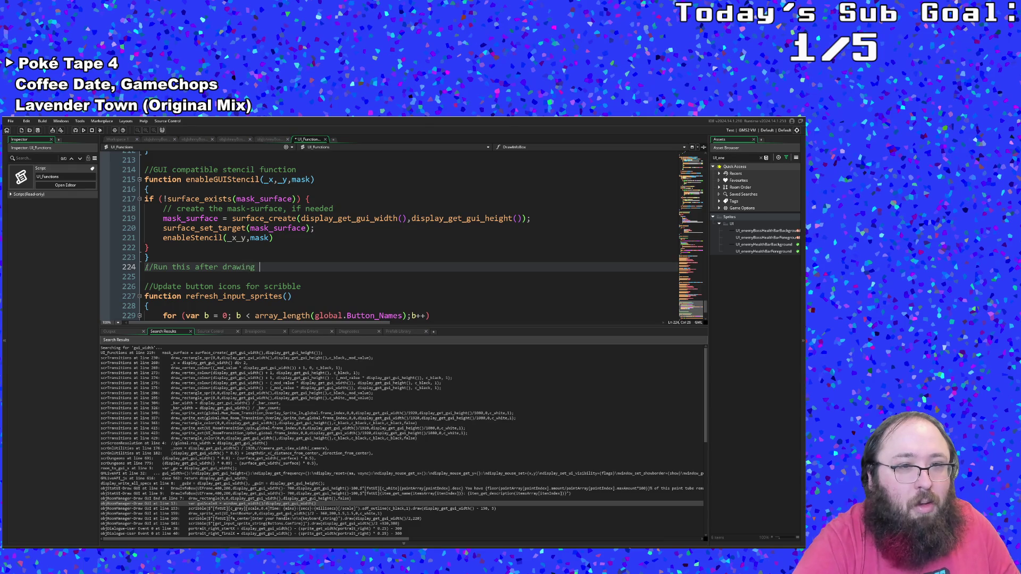
pyautogui.write('stuff ')
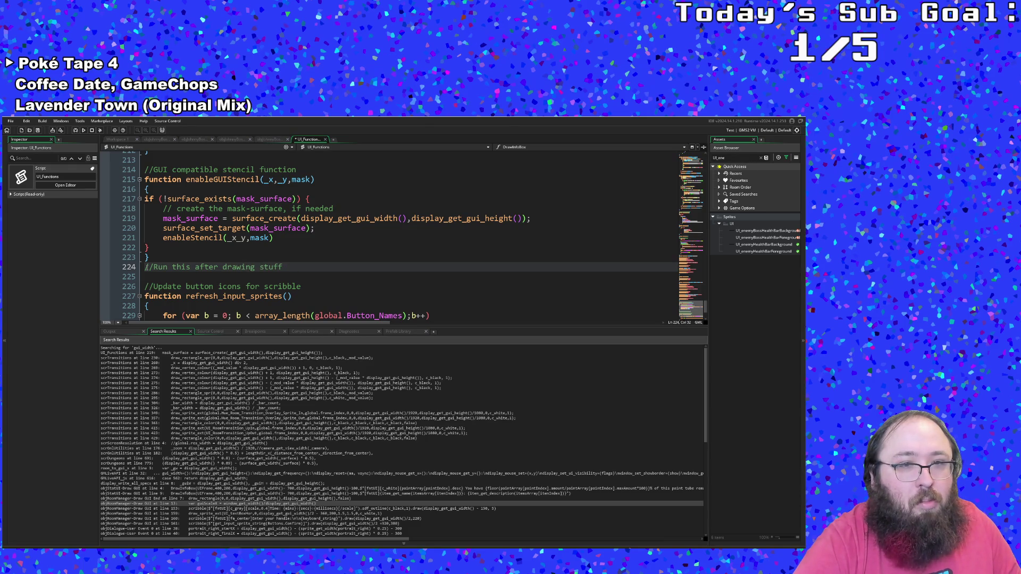
pyautogui.write('usi')
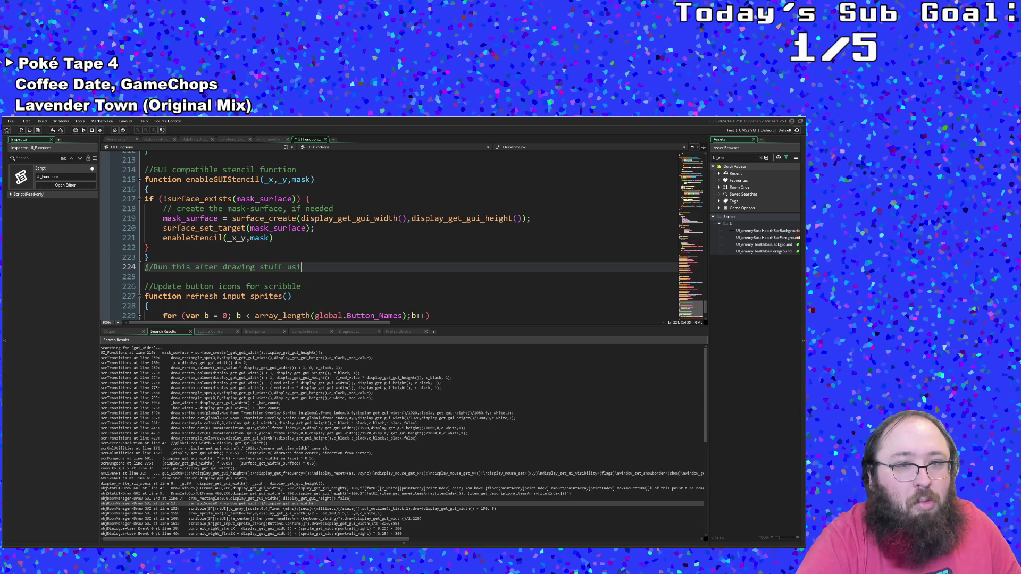
pyautogui.write('ng the previosus')
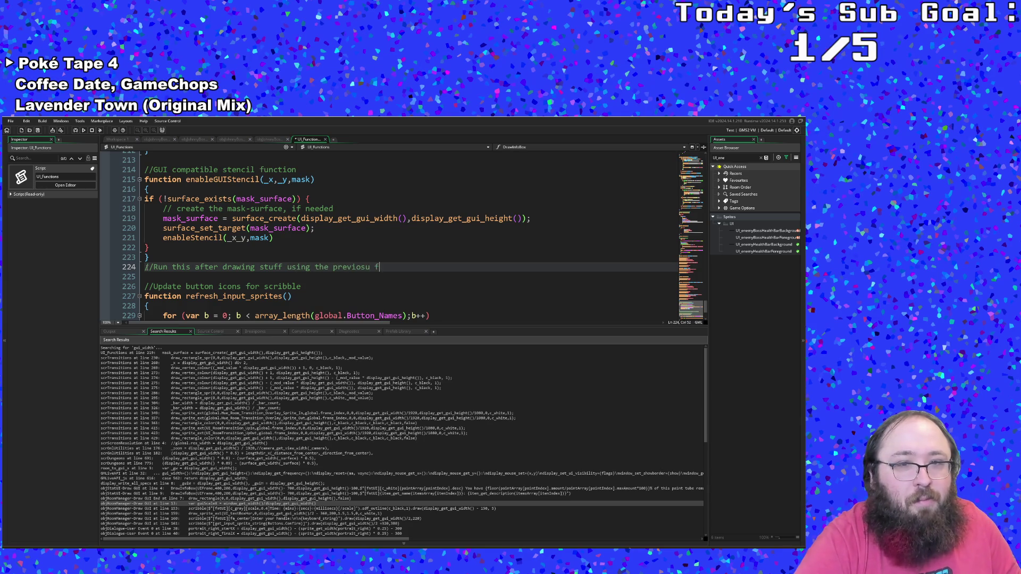
pyautogui.write(' function,')
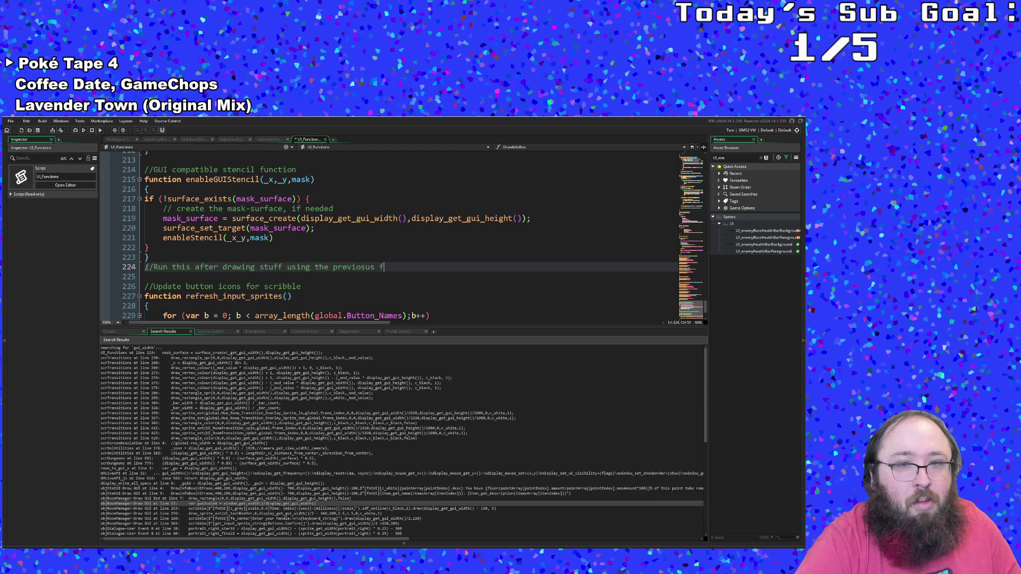
pyautogui.write(' ALWAYS')
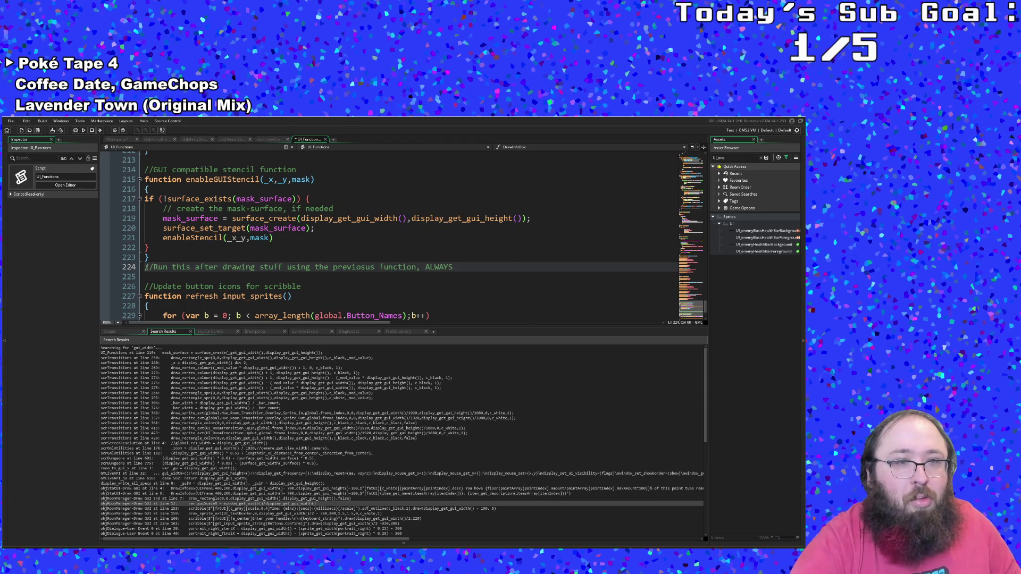
pyautogui.click(155, 275)
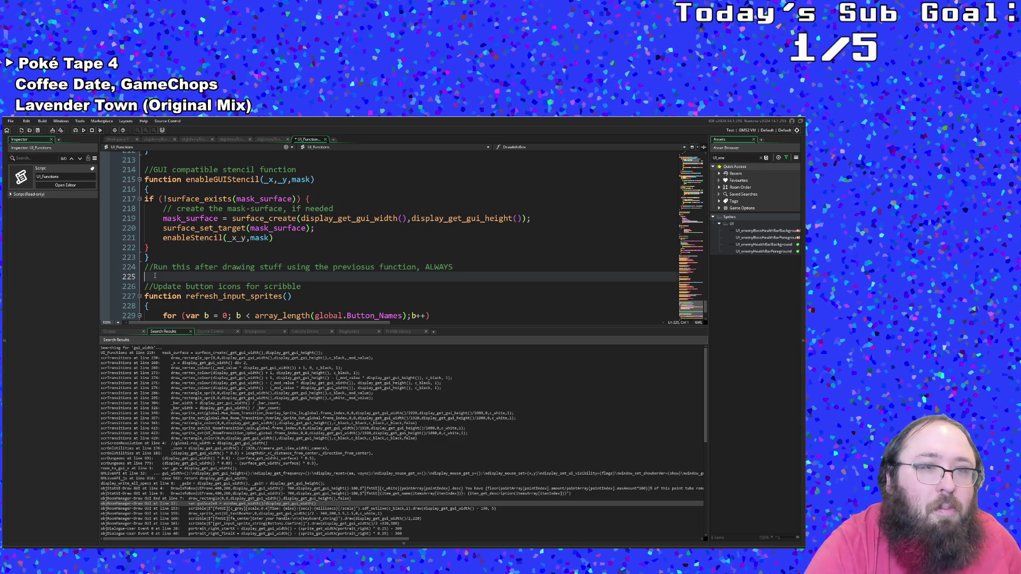
# - Type the declaration 'function disableGUIStencil()' on line 225
pyautogui.scroll(8, 157, 277)
pyautogui.scroll(-6, 159, 273)
pyautogui.scroll(10, 165, 270)
pyautogui.scroll(2, 167, 269)
pyautogui.scroll(-12, 170, 266)
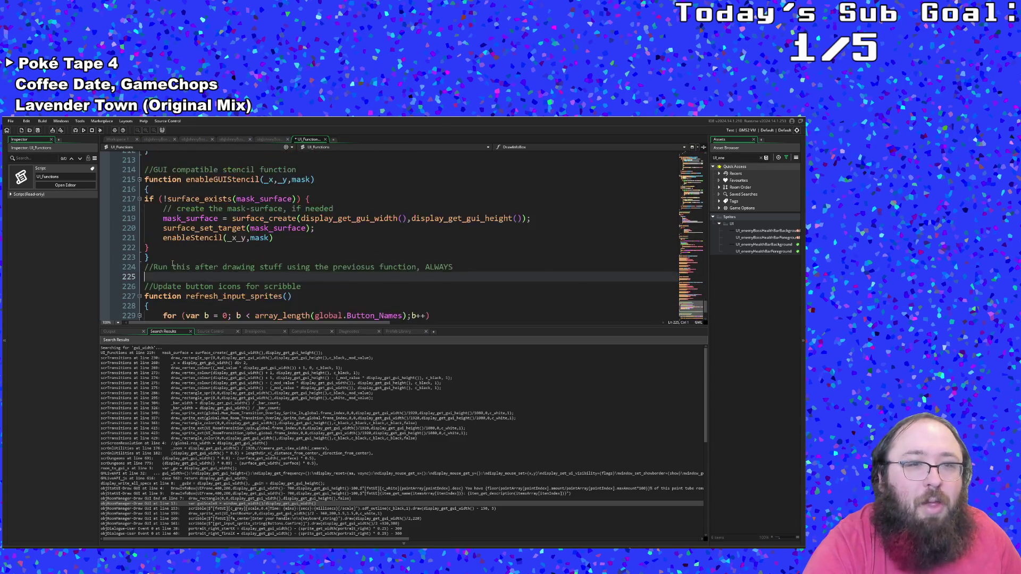
pyautogui.scroll(12, 172, 263)
pyautogui.scroll(-2, 173, 262)
pyautogui.scroll(4, 174, 262)
pyautogui.scroll(-6, 174, 261)
pyautogui.scroll(-12, 174, 261)
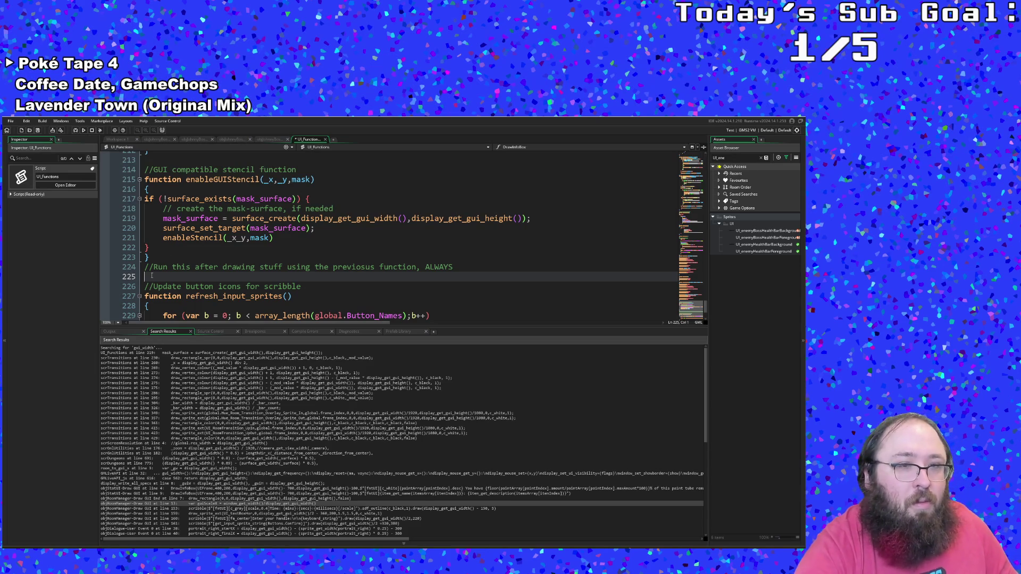
pyautogui.write('function(')
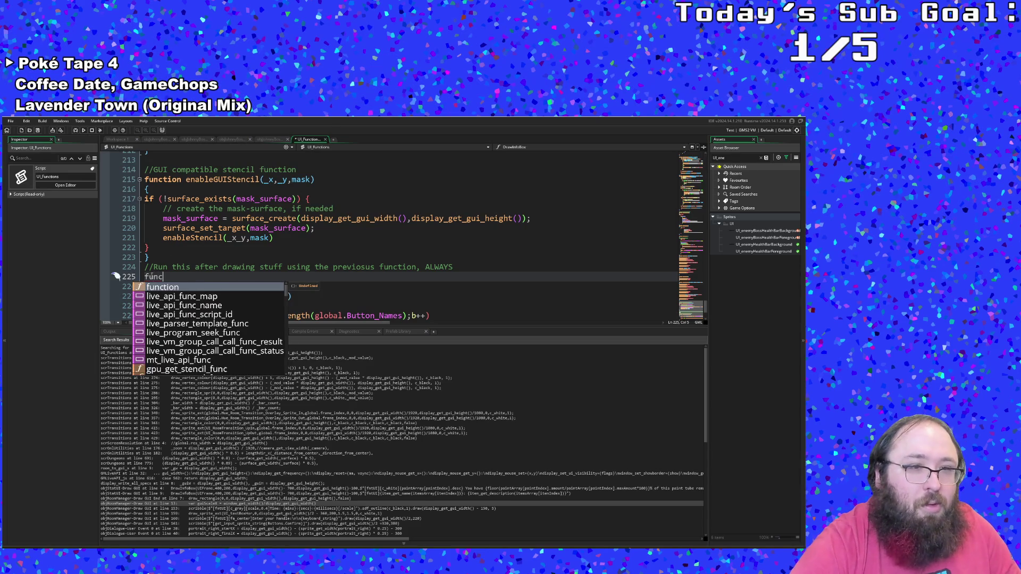
pyautogui.press('Left')
pyautogui.press('Left')
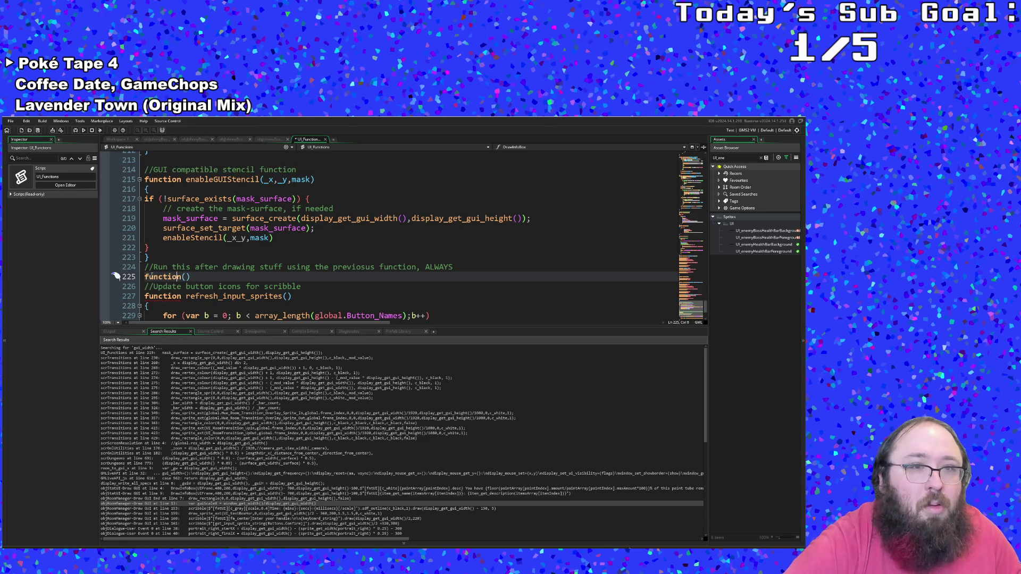
pyautogui.write('disab')
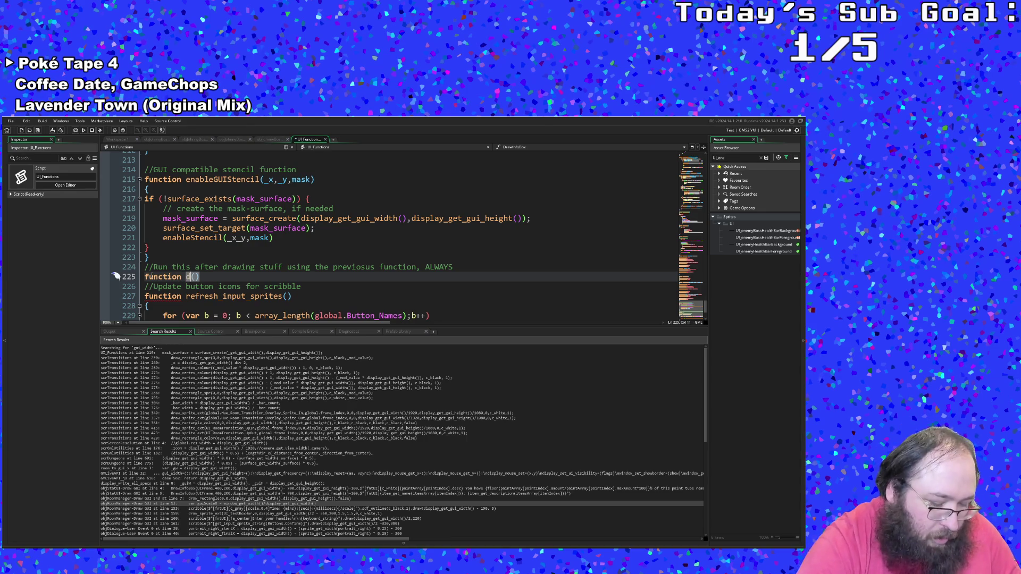
pyautogui.write('le')
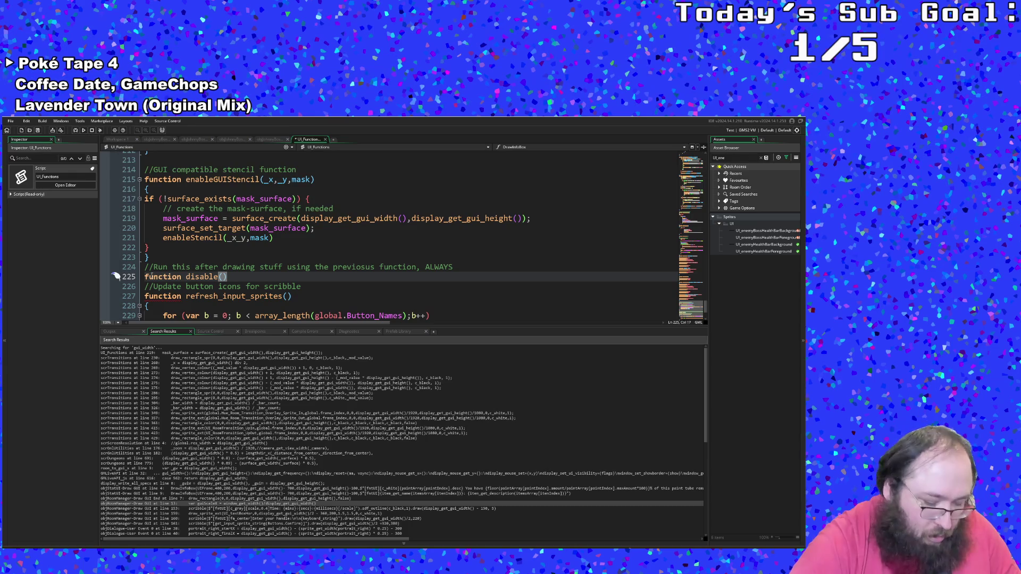
pyautogui.write('GUI')
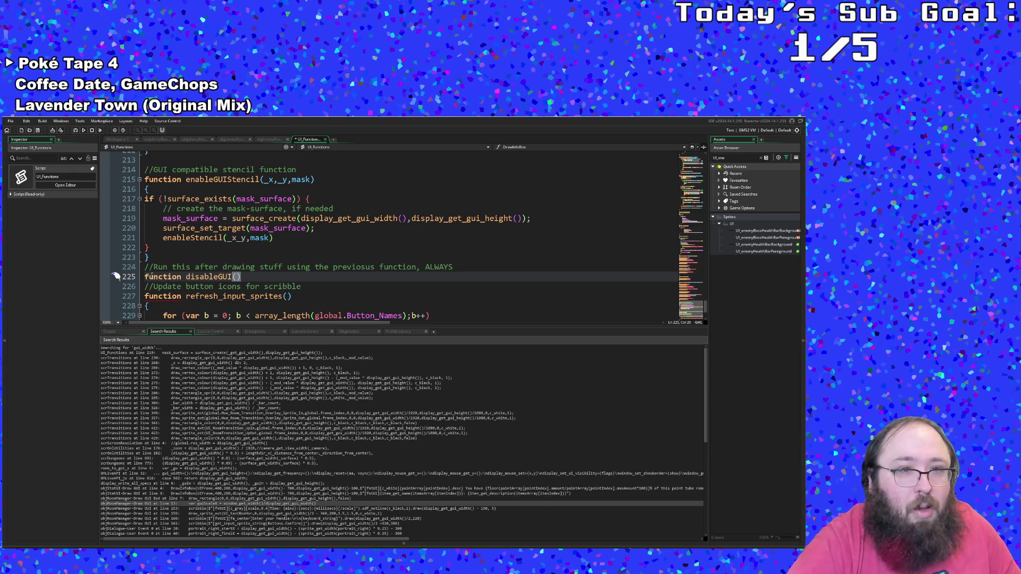
pyautogui.write('Stencil')
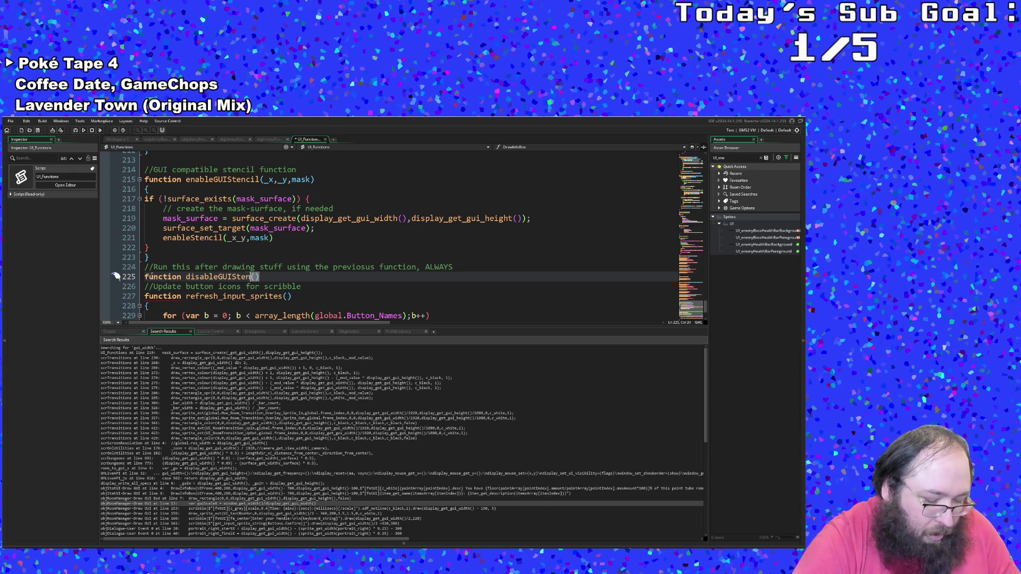
# - Add a blank line beneath the disableGUIStencil() declaration for its body
pyautogui.press('End')
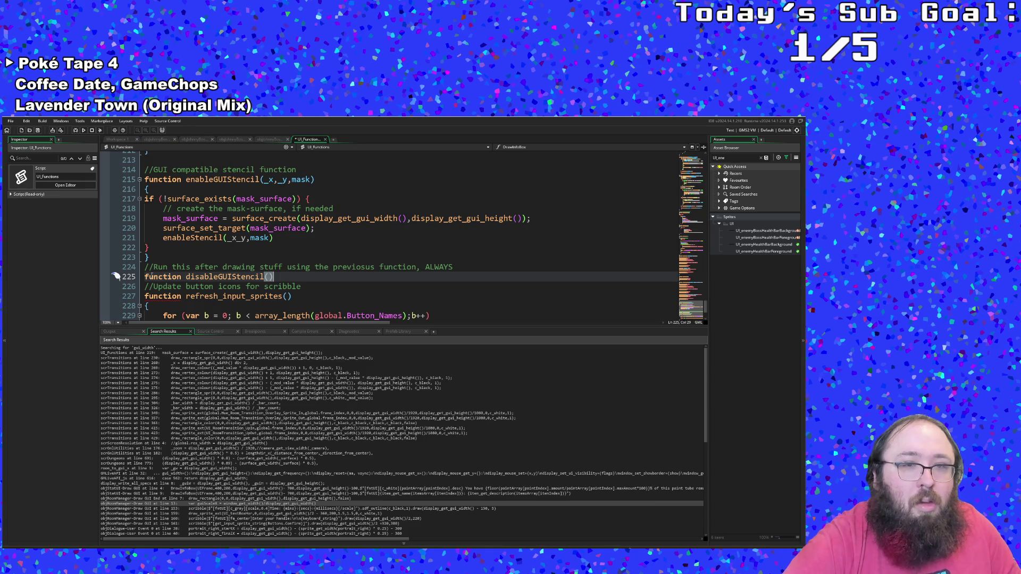
pyautogui.press('Return')
pyautogui.press('Return')
pyautogui.press('Up')
pyautogui.press('Left')
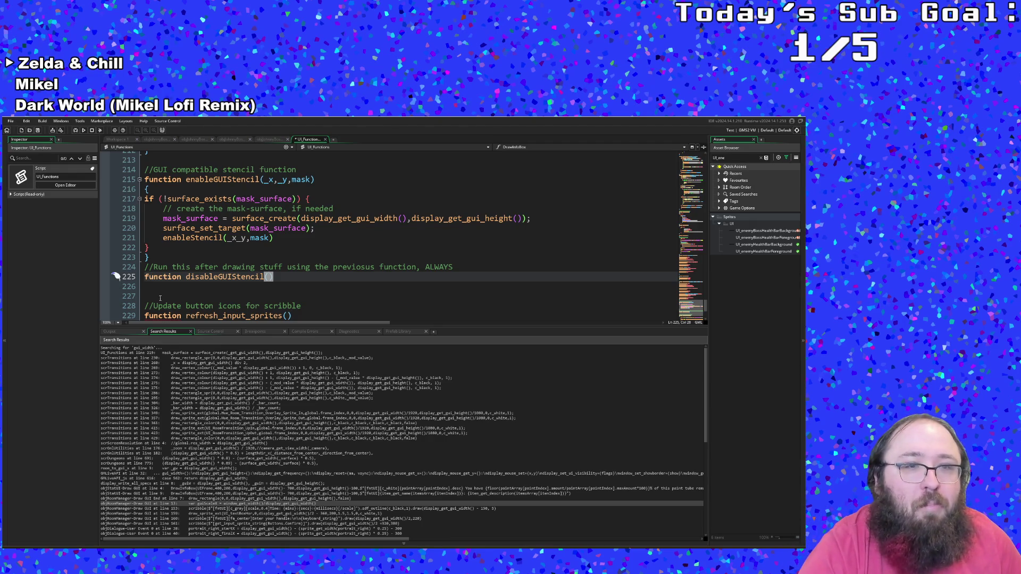
pyautogui.click(284, 275)
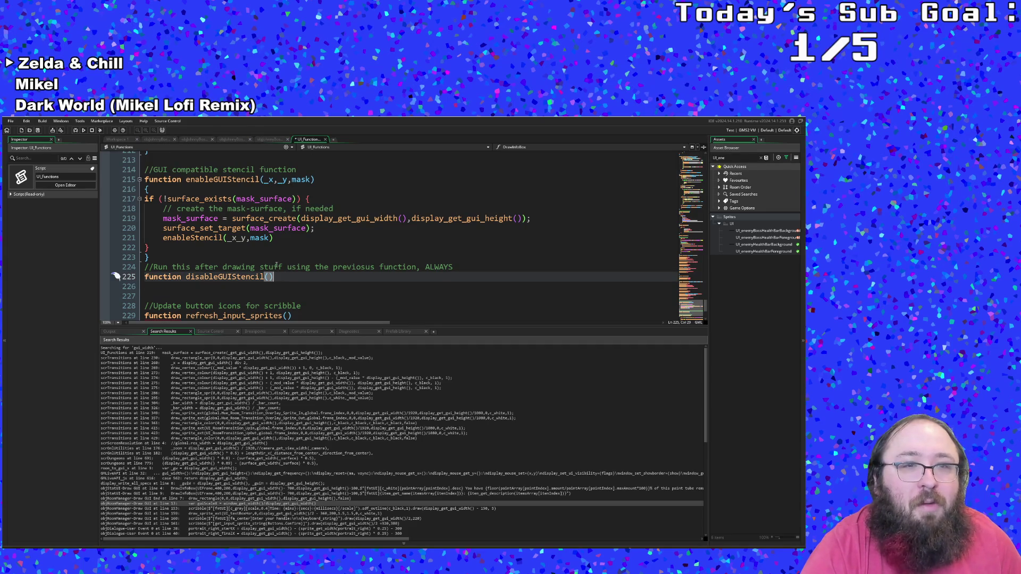
# - Copy the surface_exists(mask_surface) condition from the if block in enableGUIStencil
pyautogui.click(274, 258)
pyautogui.click(245, 248)
pyautogui.moveTo(147, 199); pyautogui.dragTo(291, 199)
pyautogui.hotkey('ctrl', 'c')
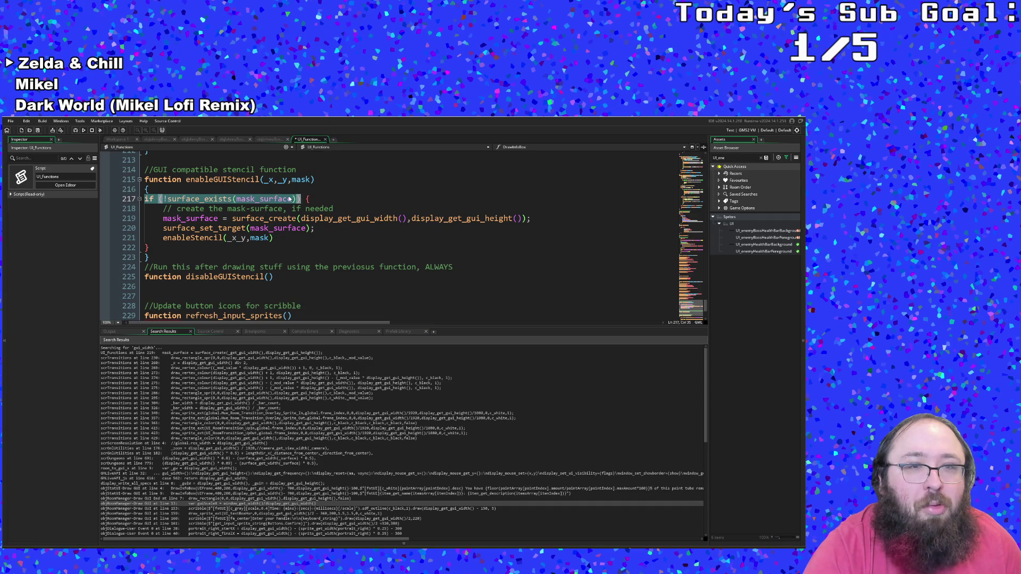
# - Add an opening brace and an empty, unindented body line under disableGUIStencil
pyautogui.click(277, 278)
pyautogui.press('Return')
pyautogui.write('{')
pyautogui.press('Return')
pyautogui.press('Return')
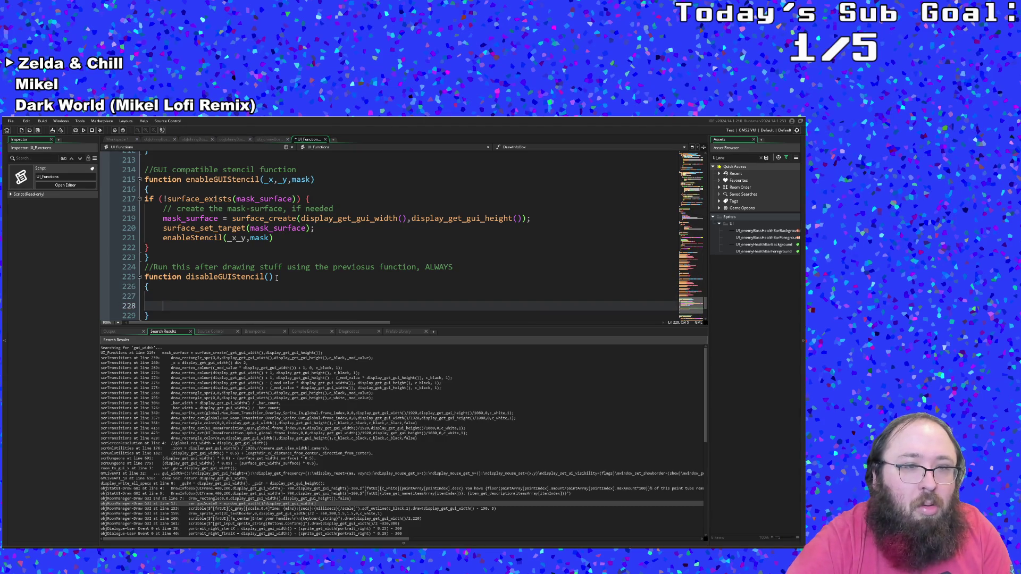
pyautogui.press('Up')
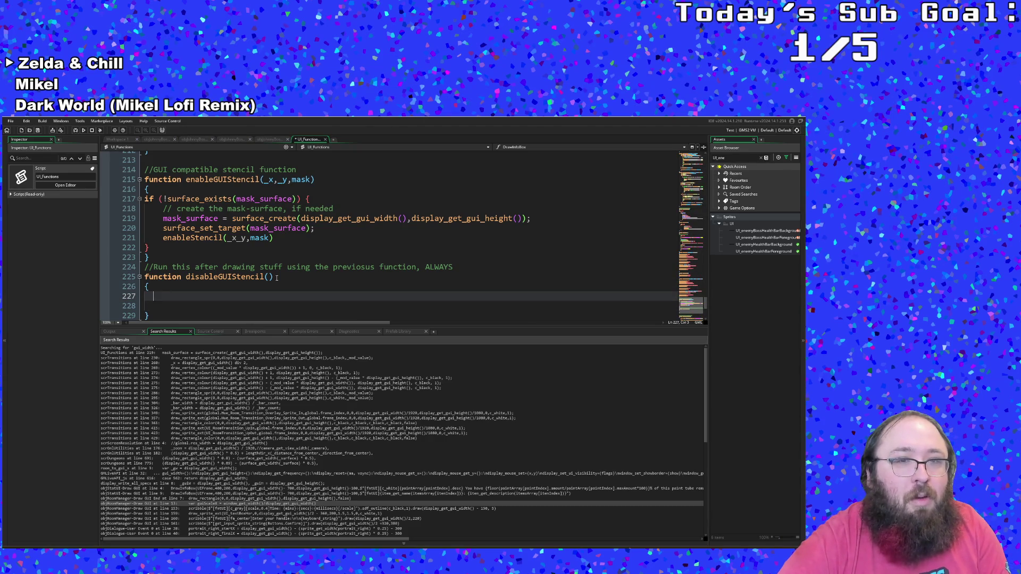
pyautogui.press('Down')
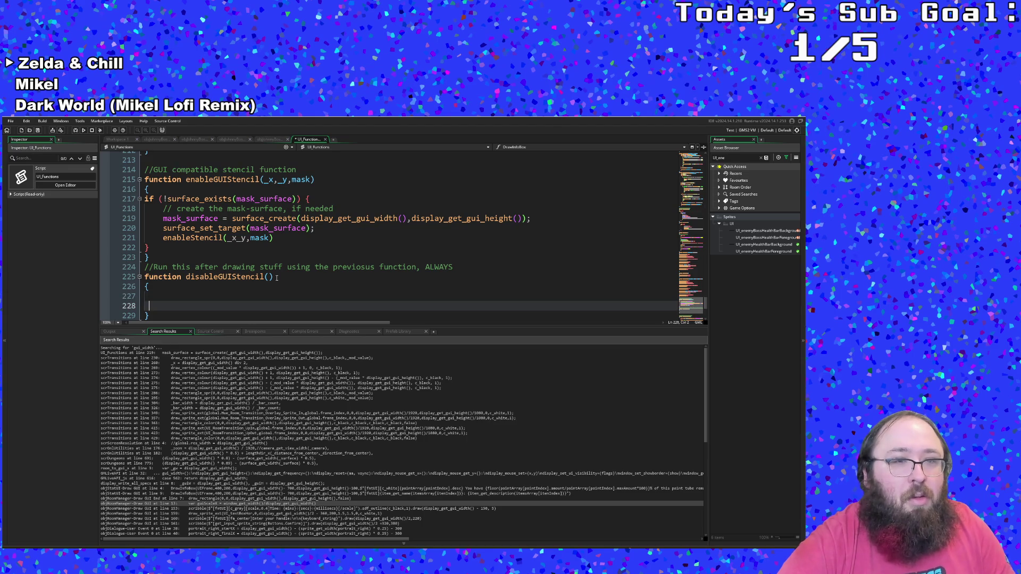
pyautogui.press('BackSpace')
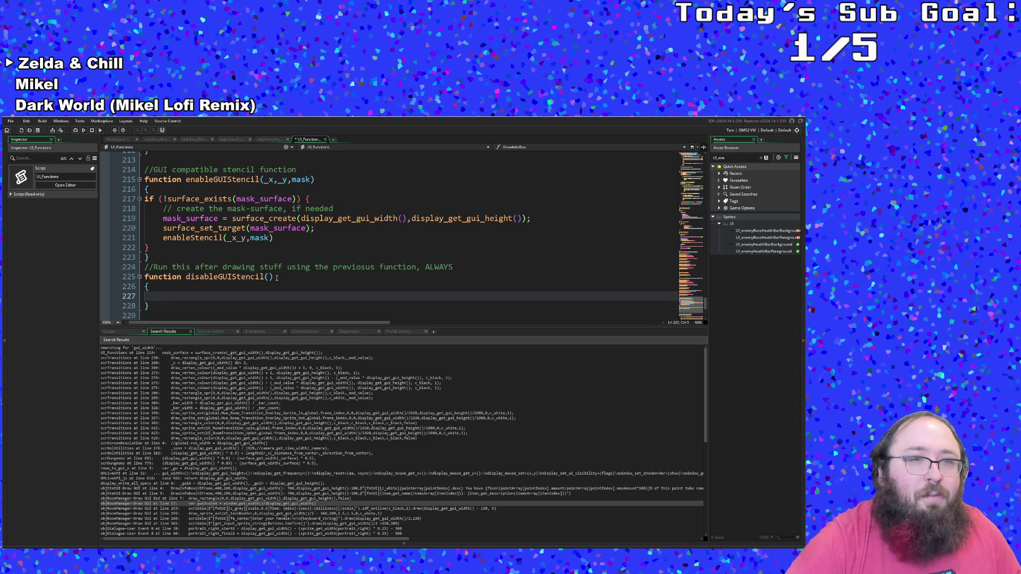
pyautogui.press('BackSpace')
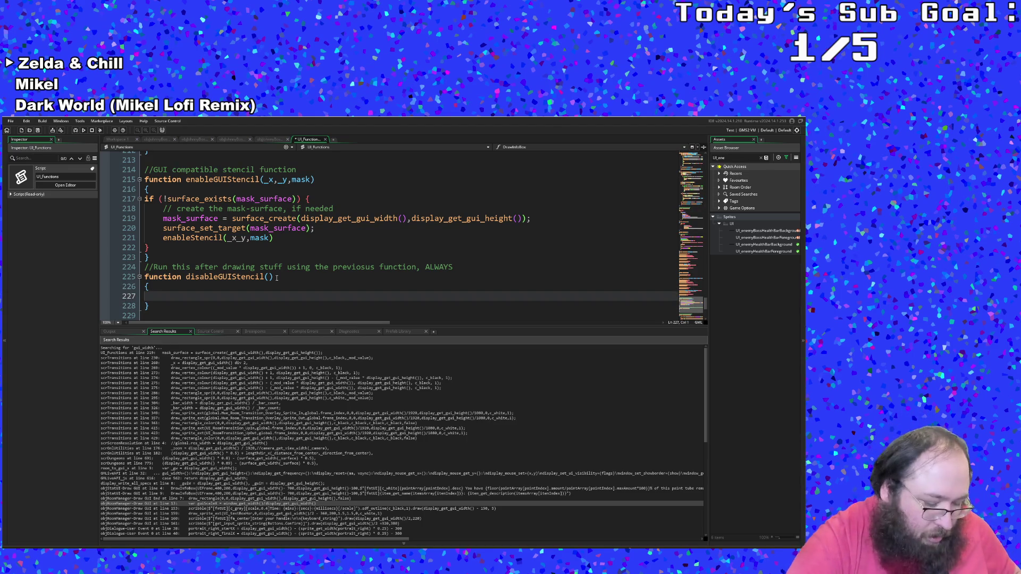
# - Paste the condition on line 227 and remove its '!' negation, giving if (surface_exists(mask_surface))
pyautogui.hotkey('ctrl', 'v')
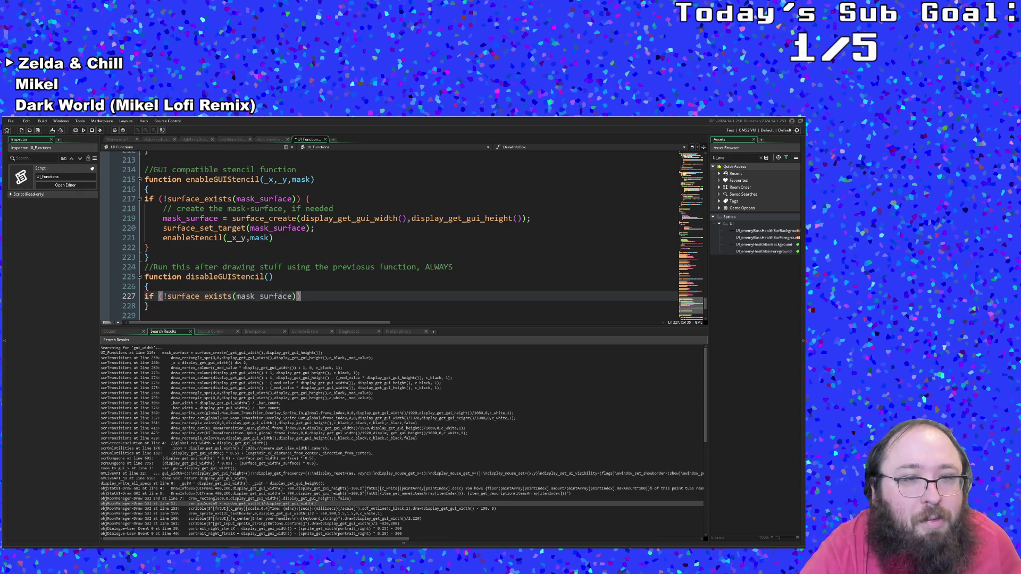
pyautogui.doubleClick(280, 295)
pyautogui.click(168, 296)
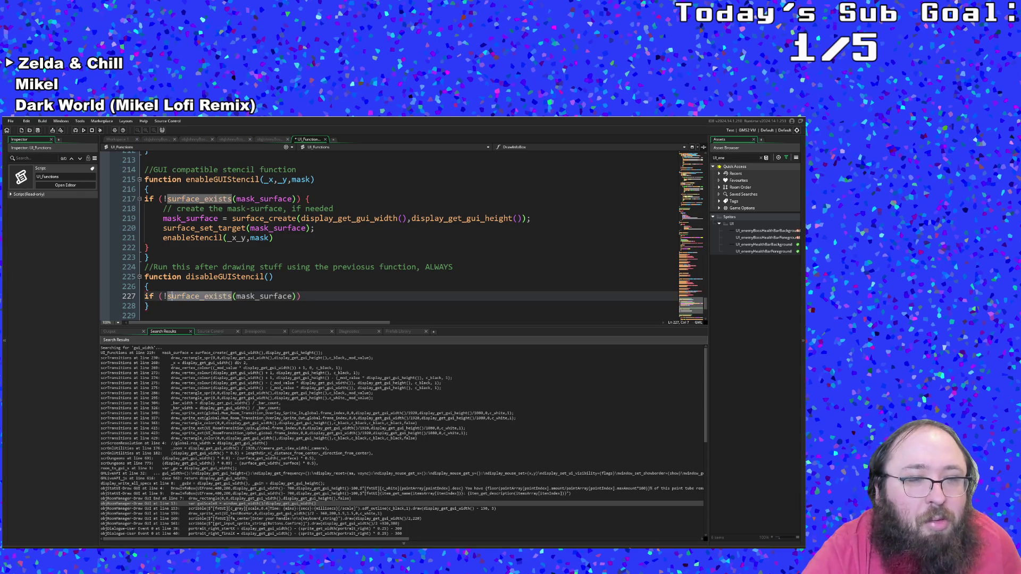
pyautogui.moveTo(169, 296)
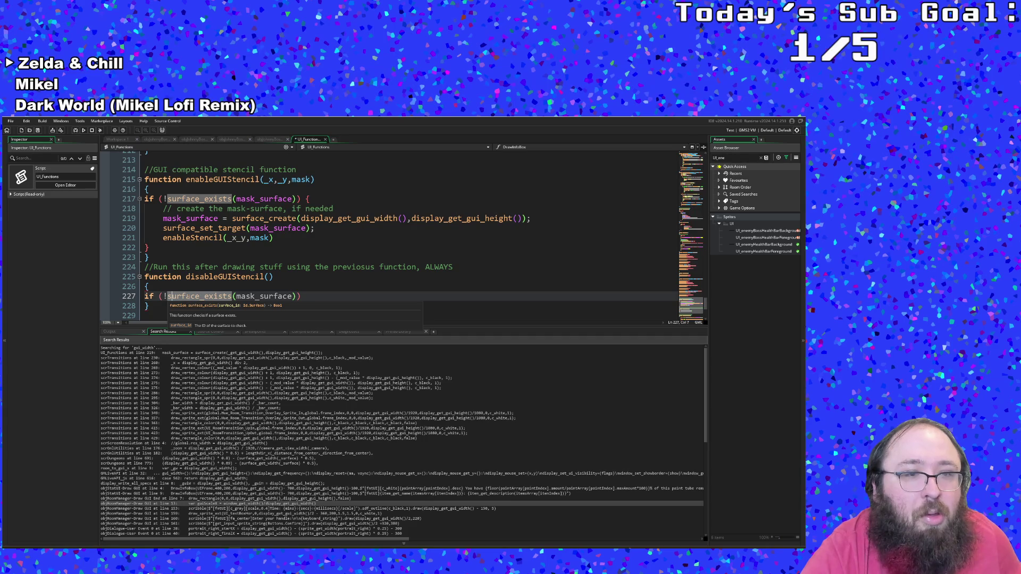
pyautogui.click(165, 296)
pyautogui.press('BackSpace')
pyautogui.press('Delete')
pyautogui.write('(')
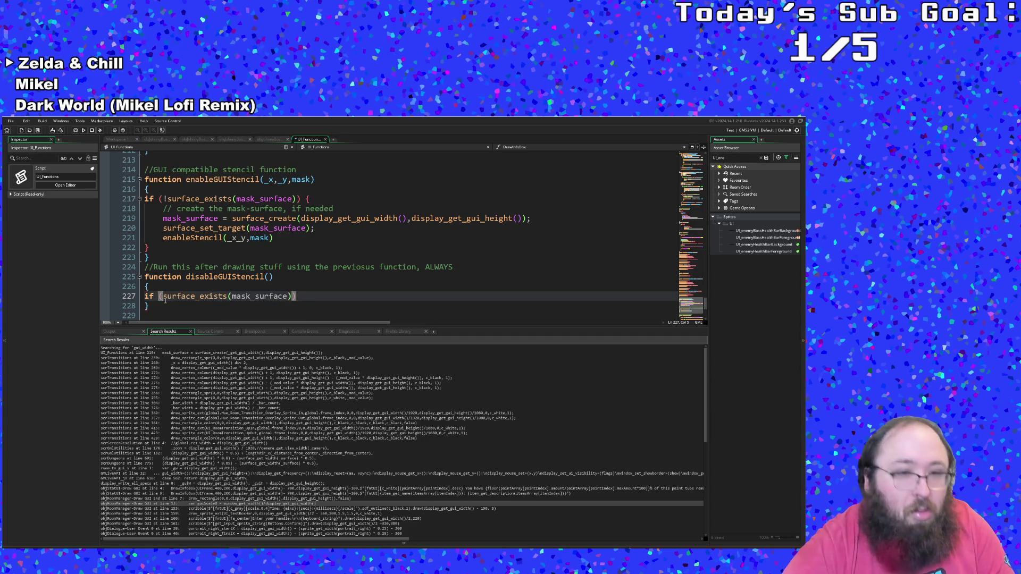
# - Tidy the end of the new condition line and compare it with enableGUIStencil's if block
pyautogui.scroll(-2, 278, 296)
pyautogui.click(303, 255)
pyautogui.press('Up')
pyautogui.press('Up')
pyautogui.scroll(2, 301, 252)
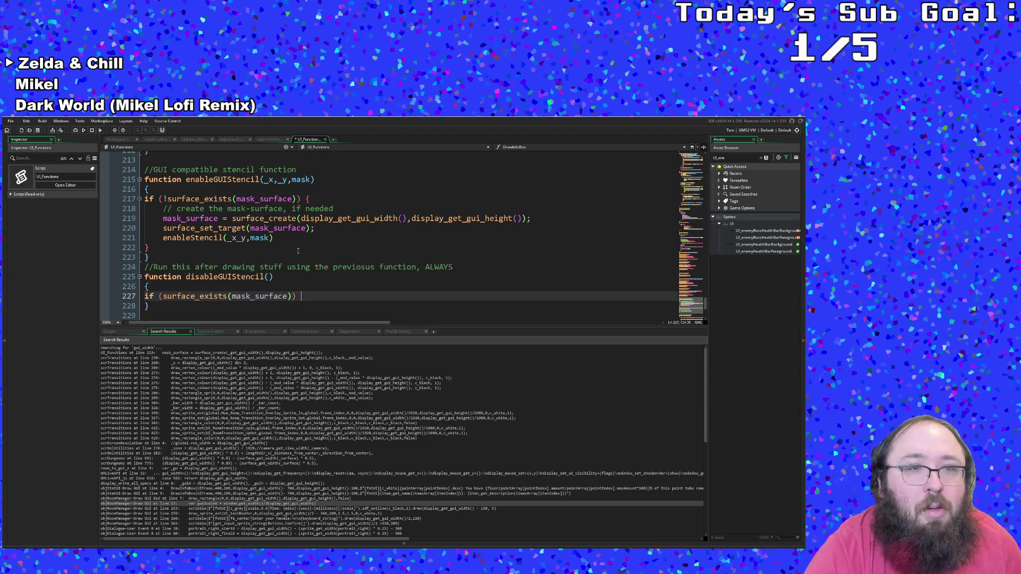
pyautogui.click(296, 257)
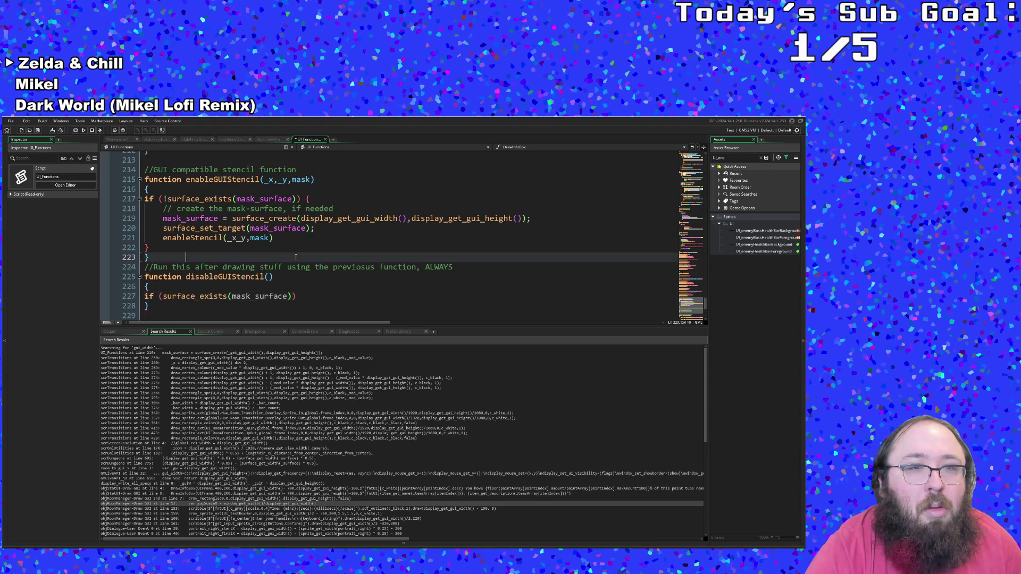
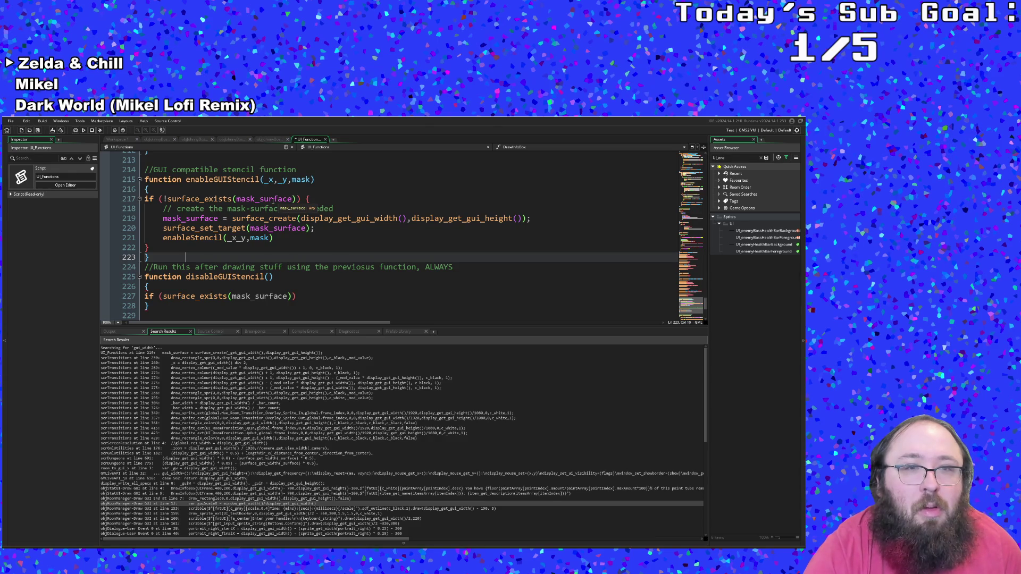
# - Add an opening brace and empty line under the surface_exists(mask_surface) condition, then begin typing draw_surface
pyautogui.click(291, 305)
pyautogui.click(297, 297)
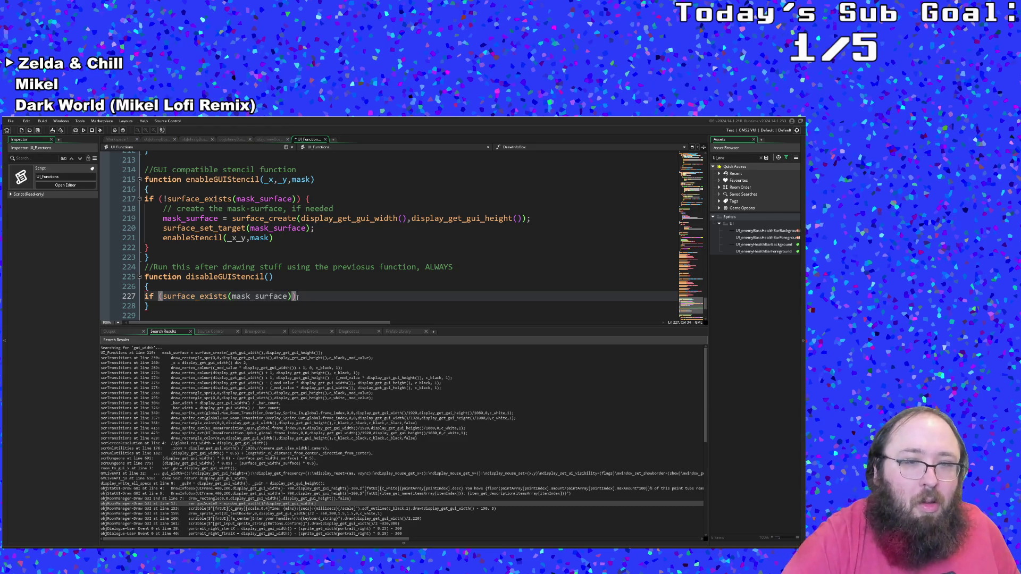
pyautogui.press('Return')
pyautogui.write('{')
pyautogui.press('Return')
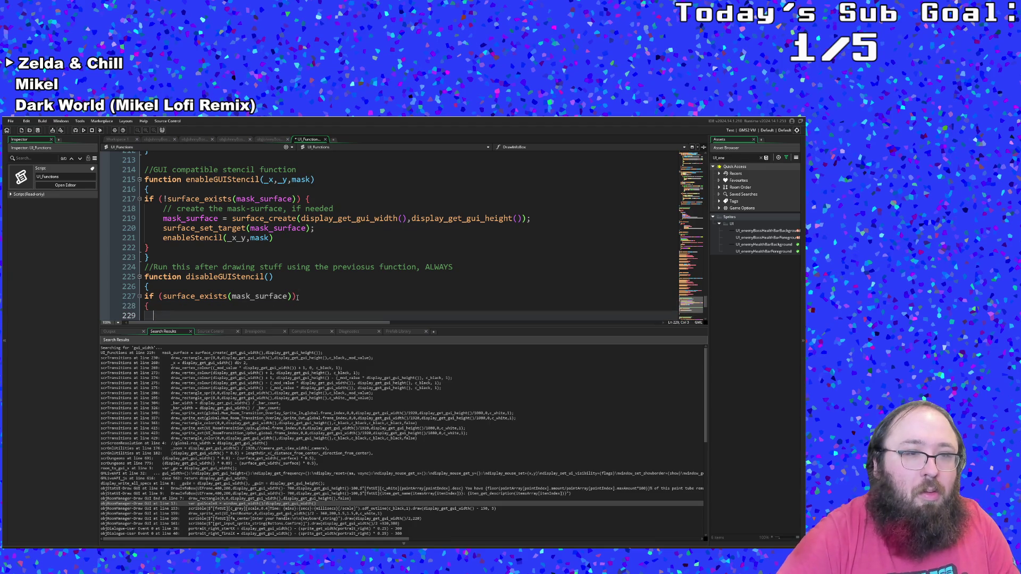
pyautogui.scroll(-4, 297, 297)
pyautogui.scroll(2, 297, 293)
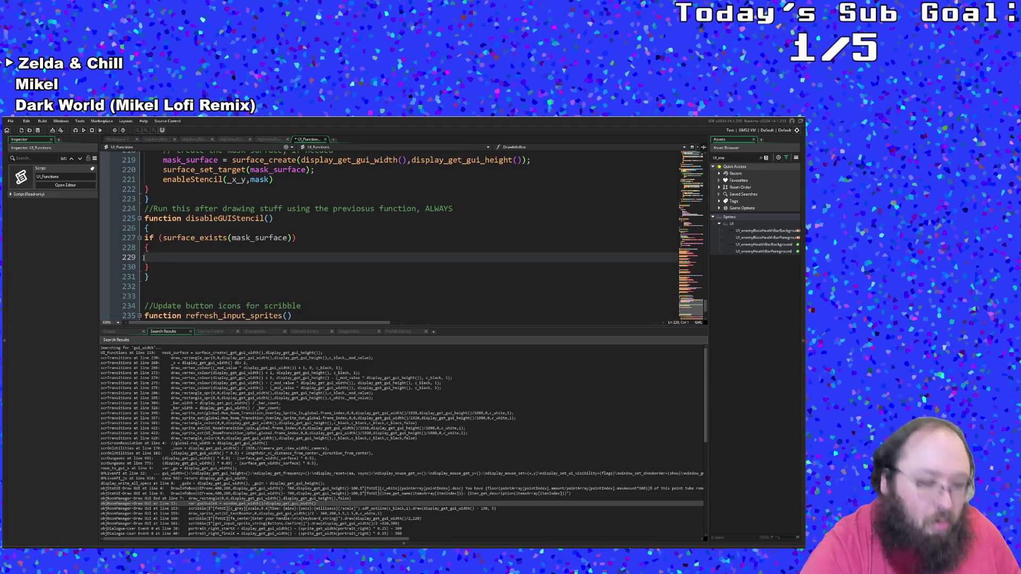
pyautogui.write('draw')
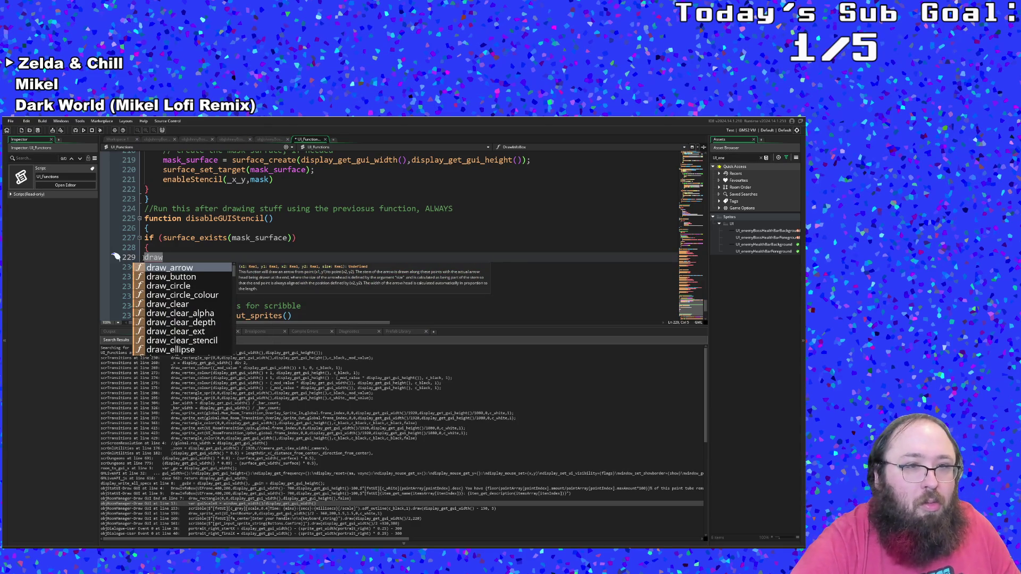
pyautogui.write('_')
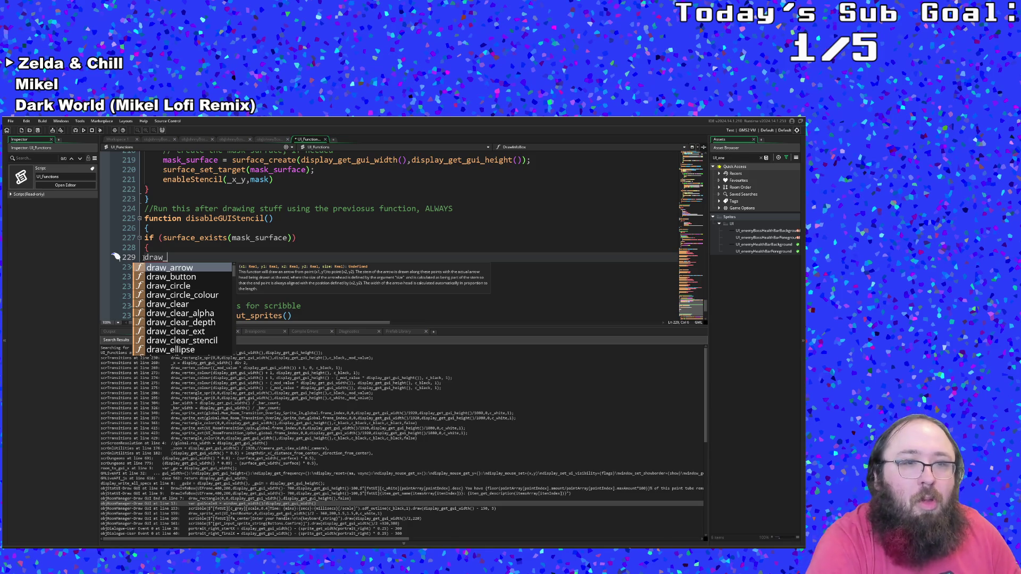
pyautogui.write('surface')
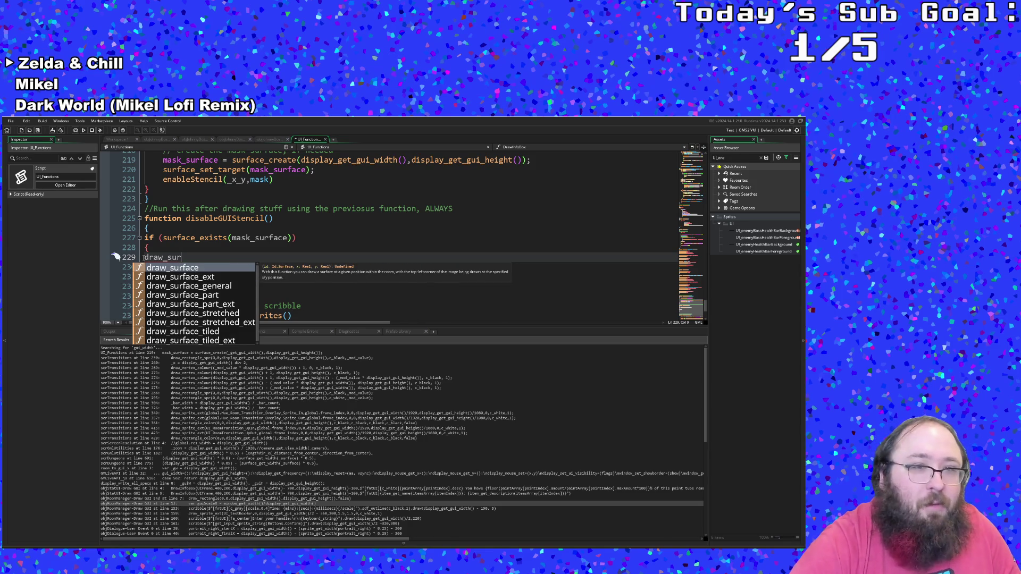
# - Complete the call as draw_surface(mask_surface,0,0) inside the if block
pyautogui.press('Return')
pyautogui.write('mas')
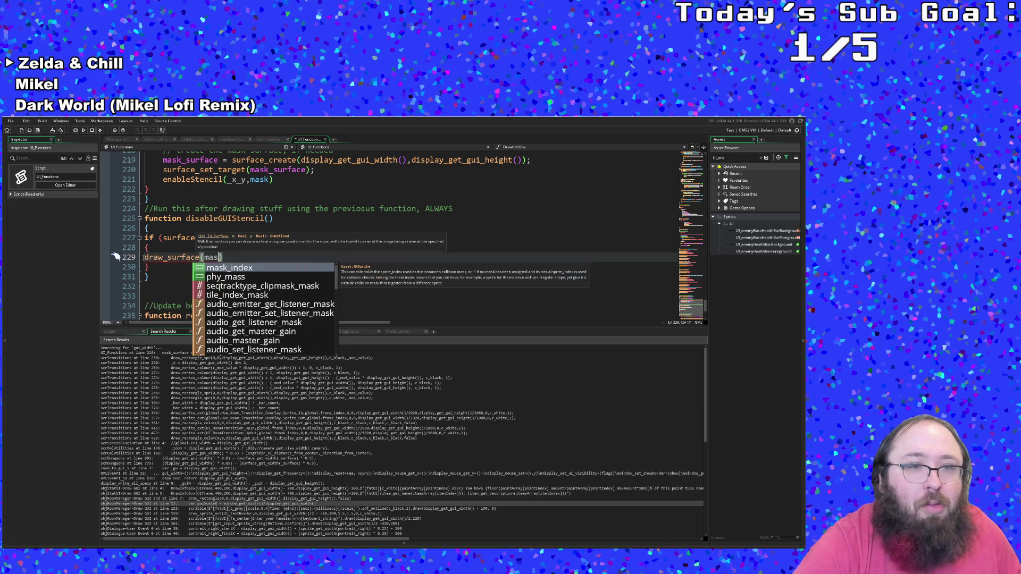
pyautogui.press('BackSpace')
pyautogui.press('BackSpace')
pyautogui.press('BackSpace')
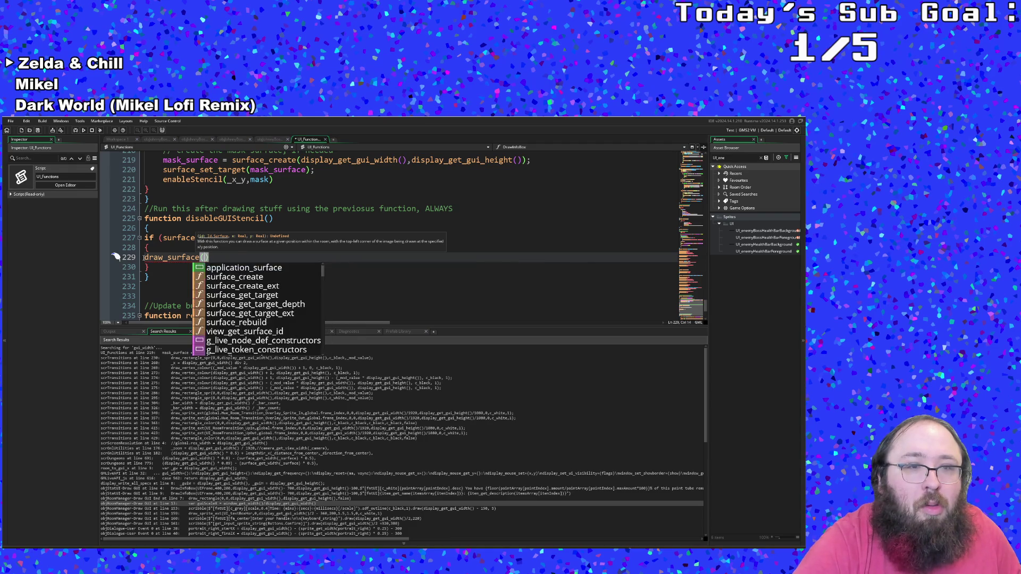
pyautogui.write('mas')
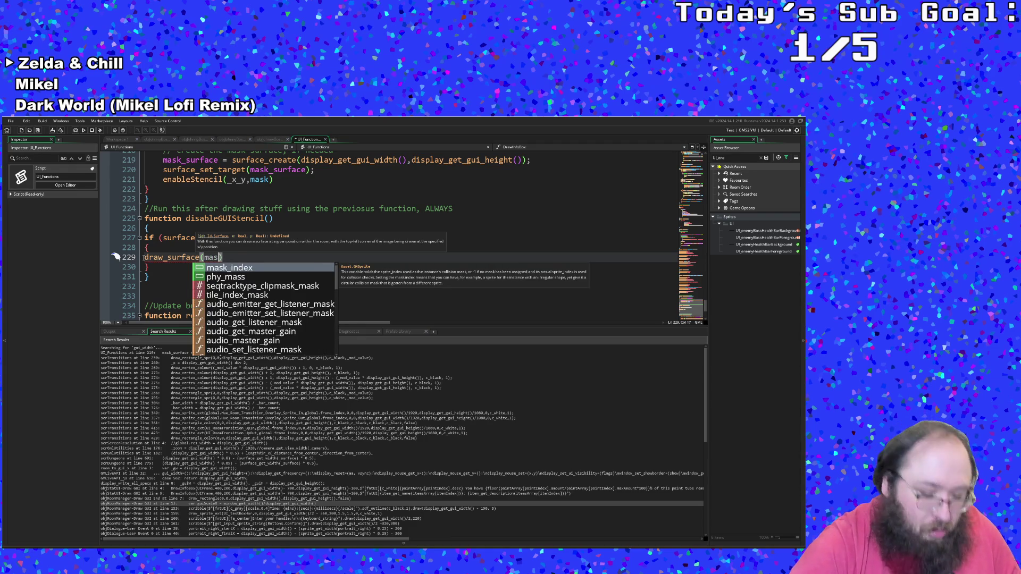
pyautogui.write('k_su')
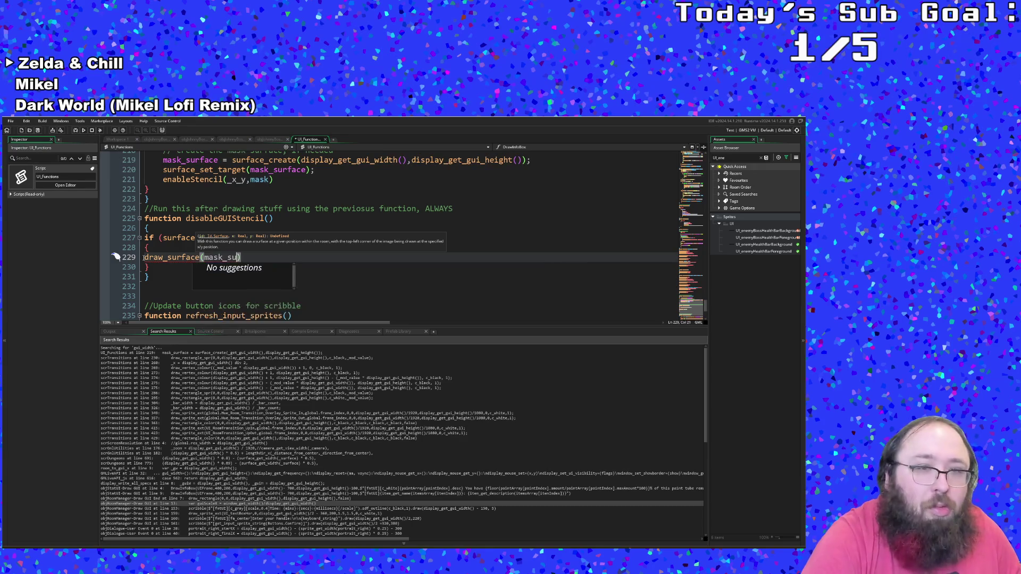
pyautogui.press('BackSpace')
pyautogui.press('BackSpace')
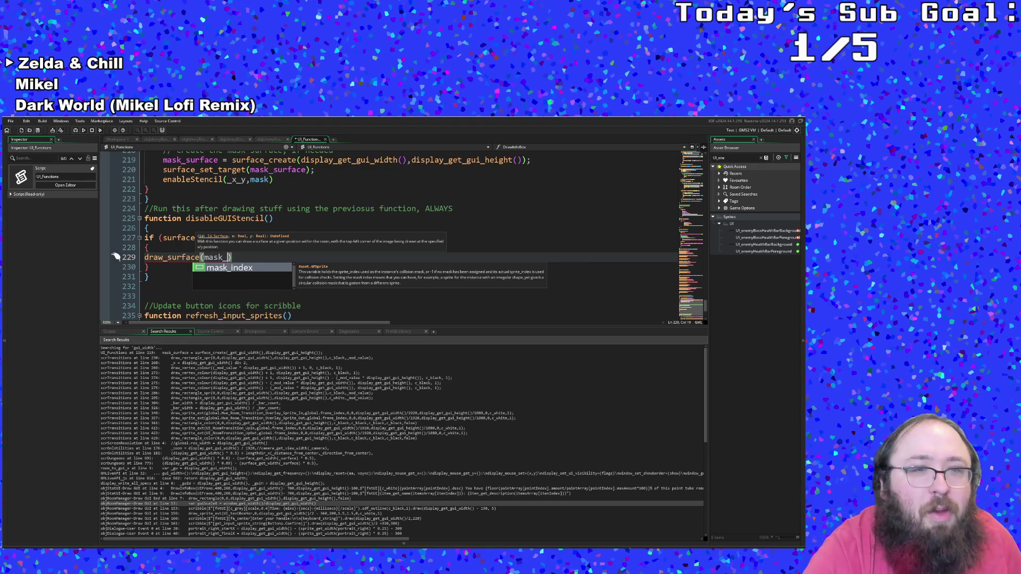
pyautogui.click(164, 237)
pyautogui.click(227, 258)
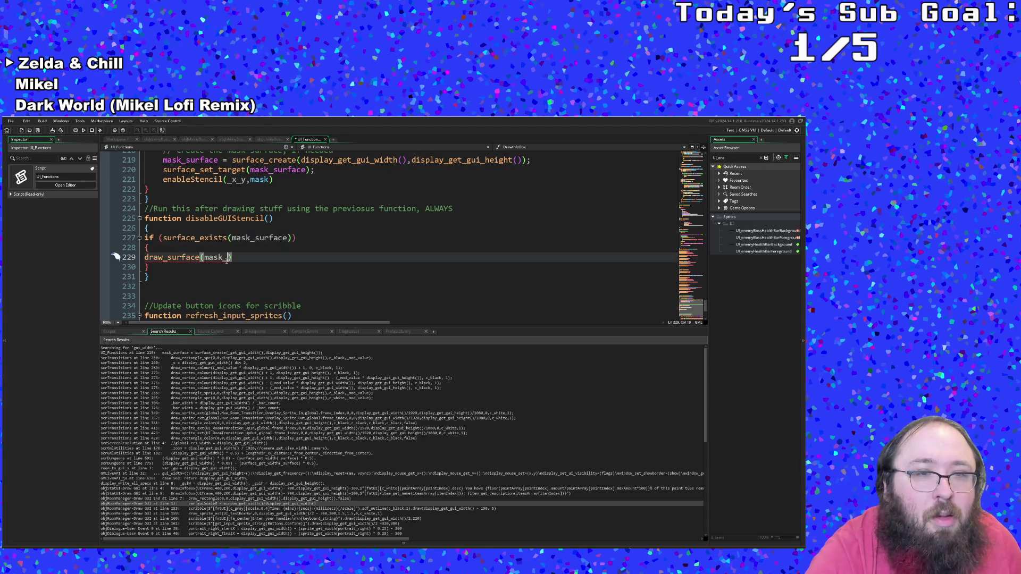
pyautogui.write('sur')
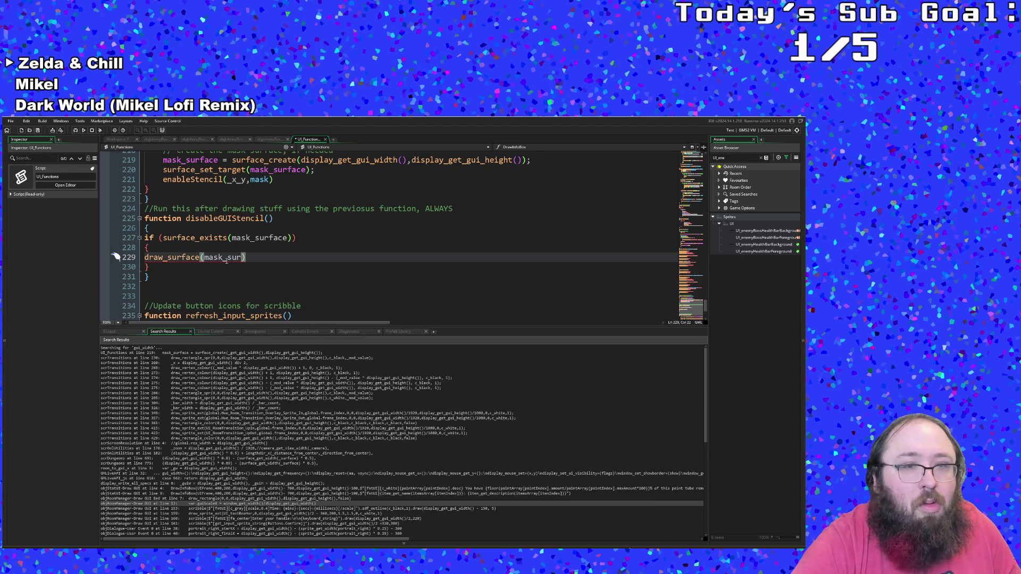
pyautogui.write('face')
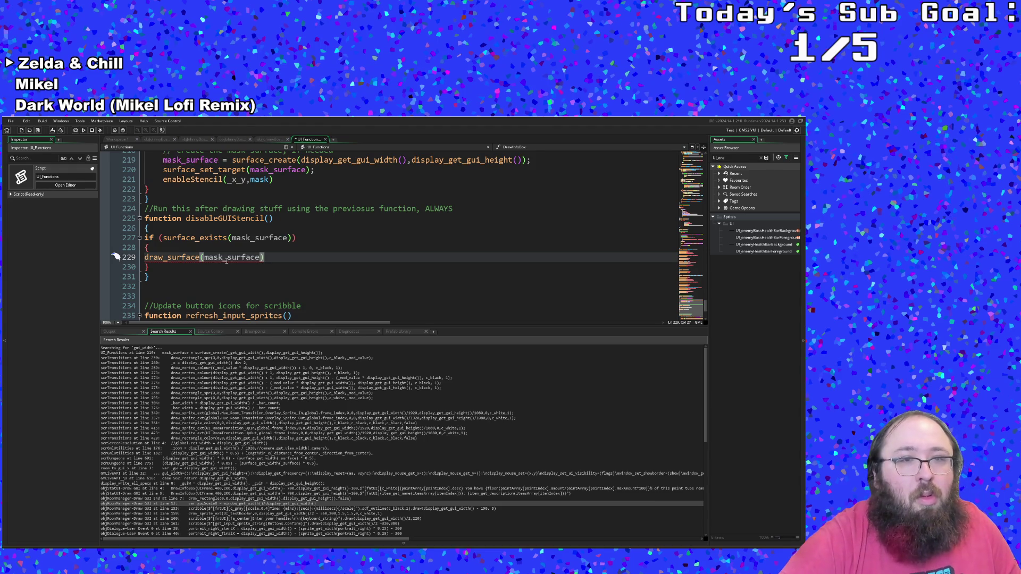
pyautogui.press('Left')
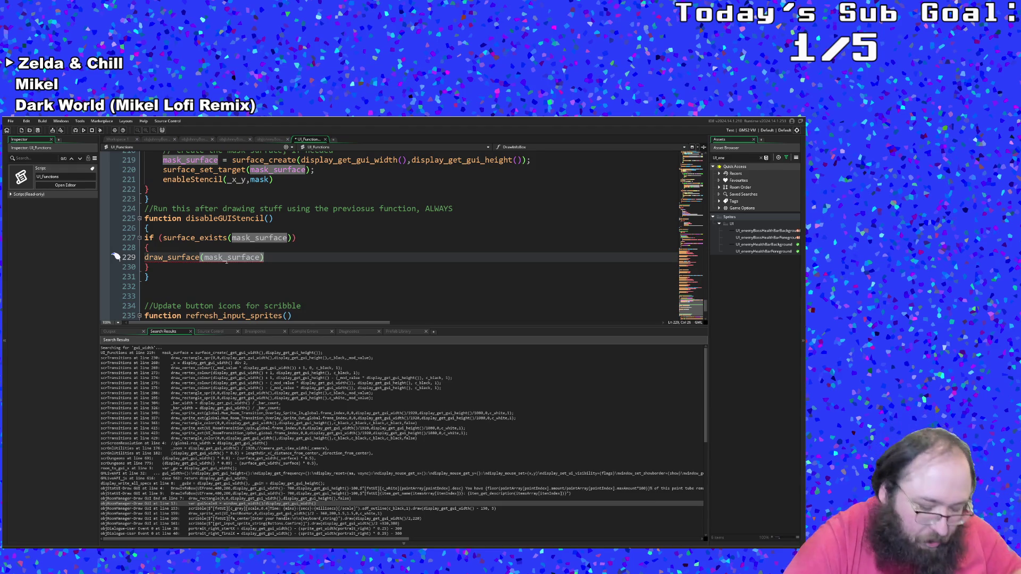
pyautogui.write(',')
pyautogui.write('0,0')
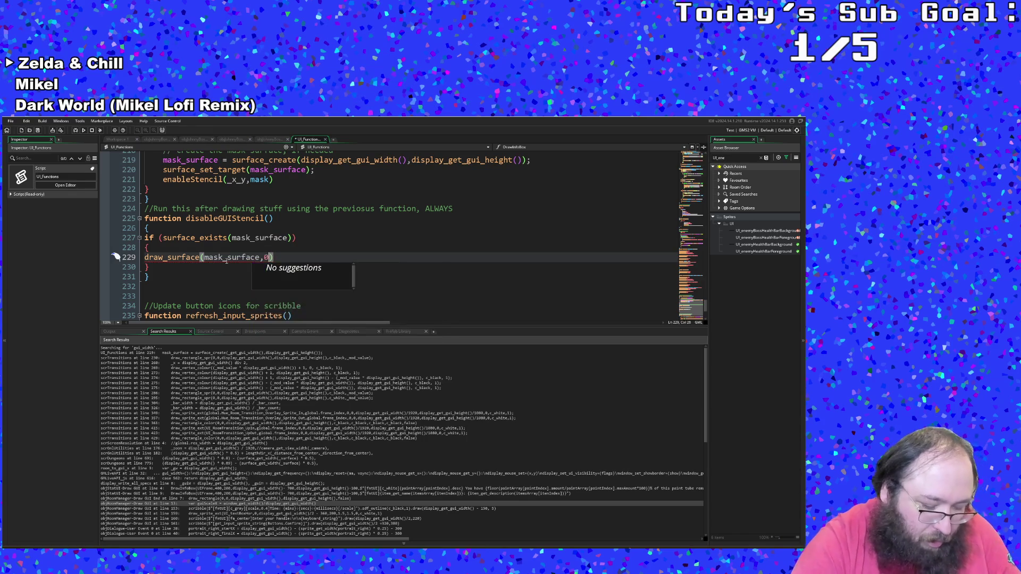
pyautogui.click(227, 258)
# - Insert a new line inside the if block and fix the closing brace's indentation
pyautogui.scroll(2, 227, 260)
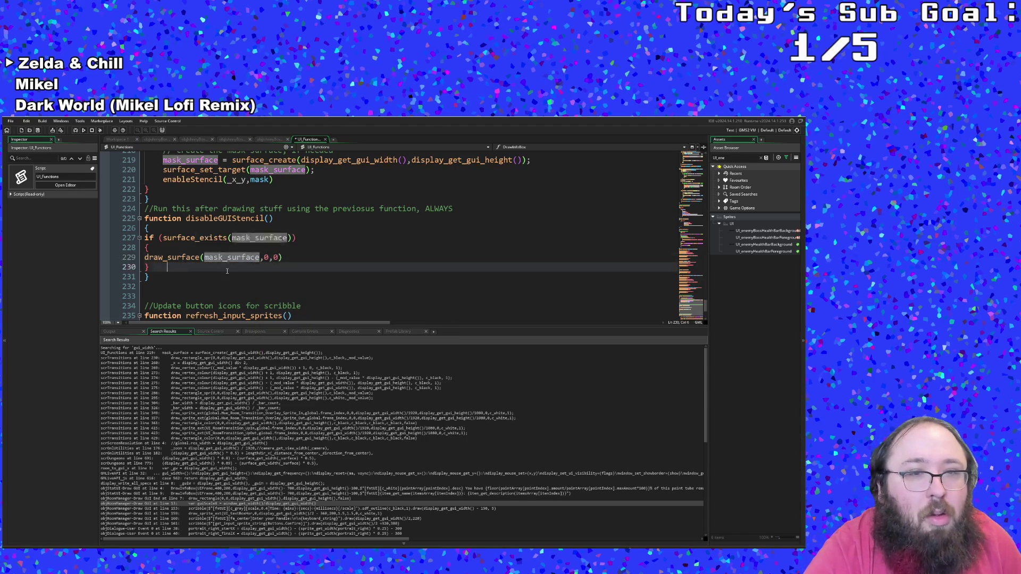
pyautogui.scroll(-2, 227, 268)
pyautogui.click(227, 271)
pyautogui.scroll(2, 227, 271)
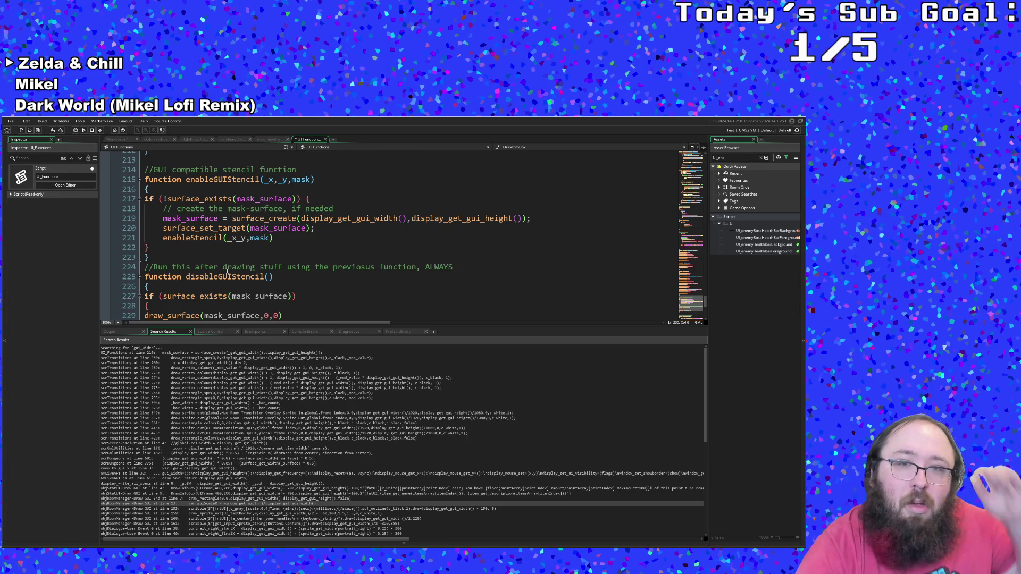
pyautogui.scroll(-2, 227, 271)
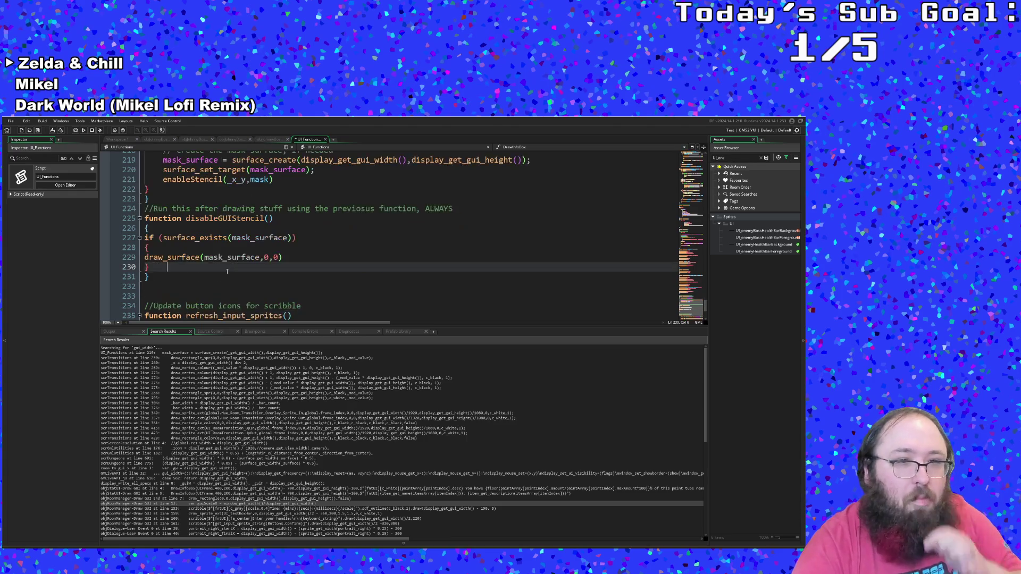
pyautogui.click(150, 265)
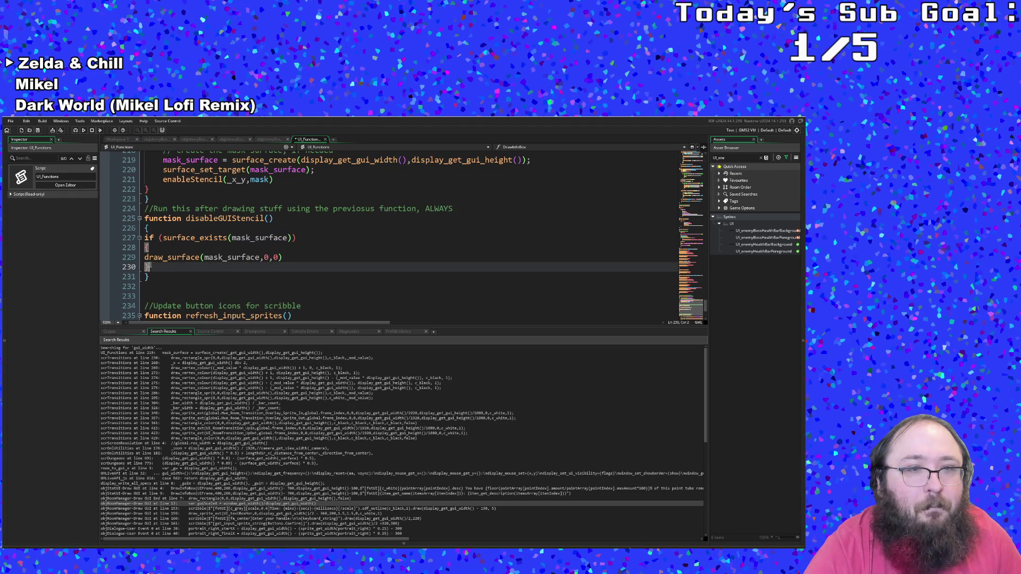
pyautogui.click(164, 268)
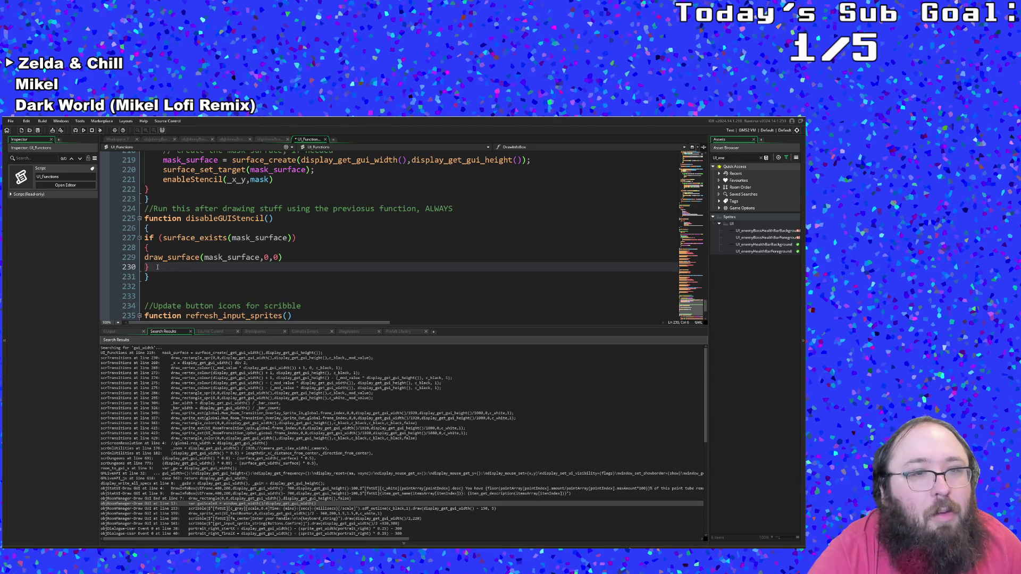
pyautogui.click(148, 267)
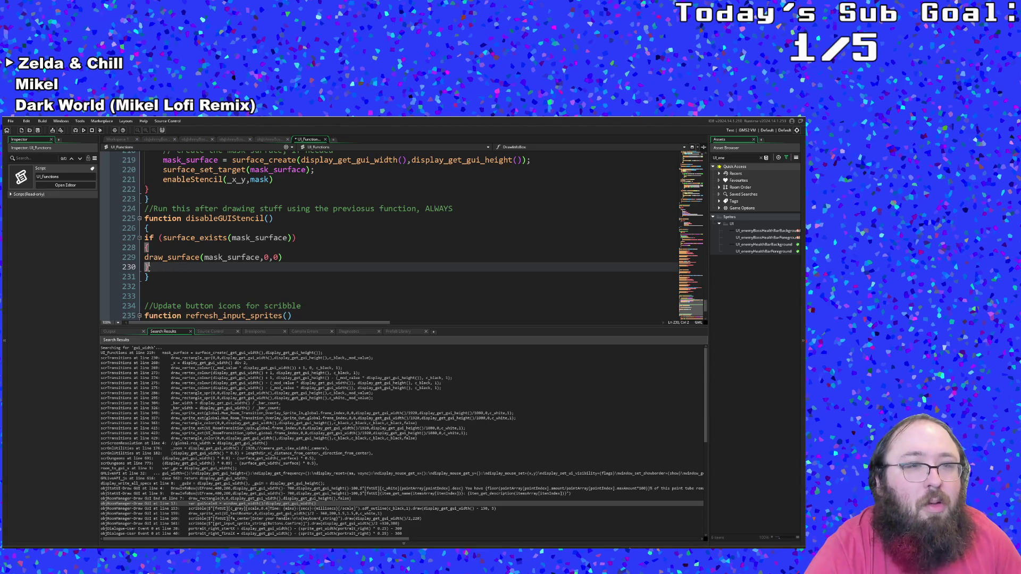
pyautogui.press('Return')
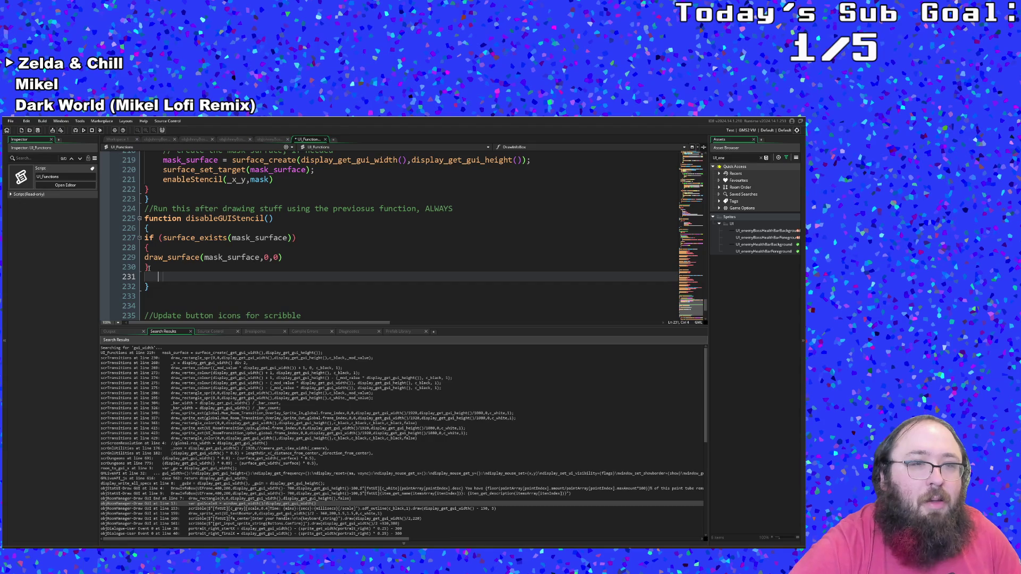
pyautogui.press('Tab')
pyautogui.press('Tab')
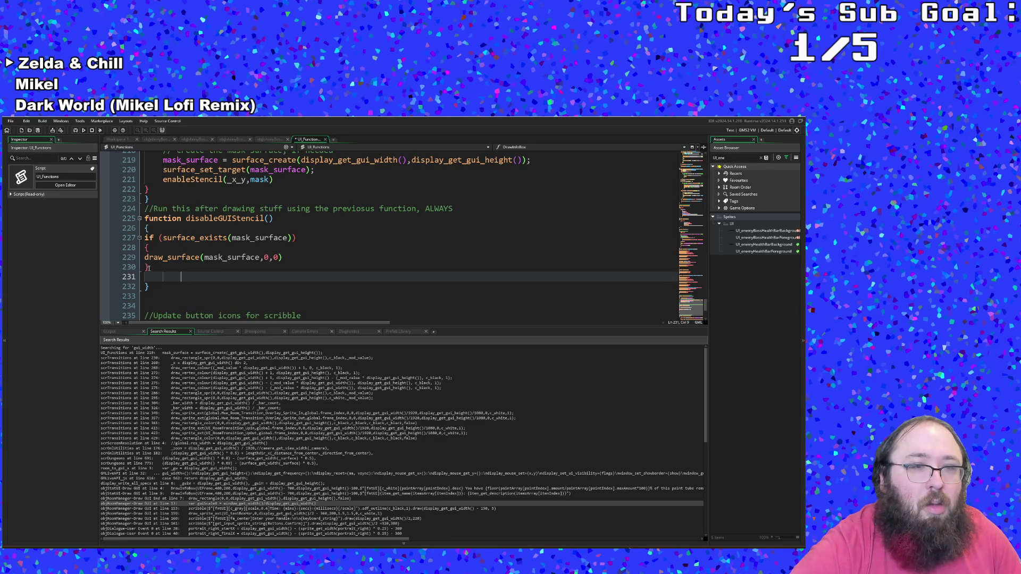
pyautogui.press('BackSpace')
pyautogui.press('Left')
pyautogui.press('Return')
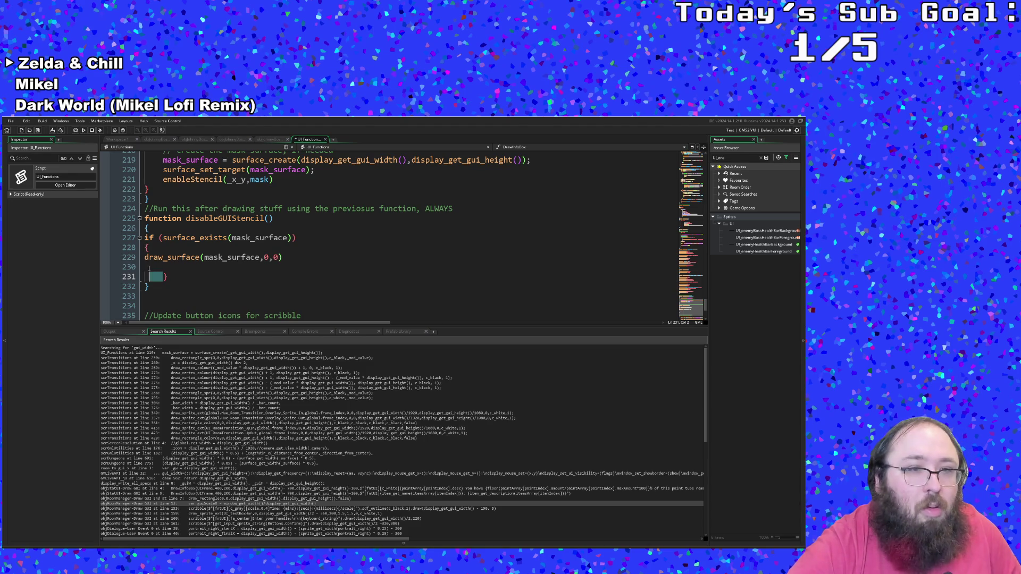
pyautogui.press('BackSpace')
pyautogui.press('Up')
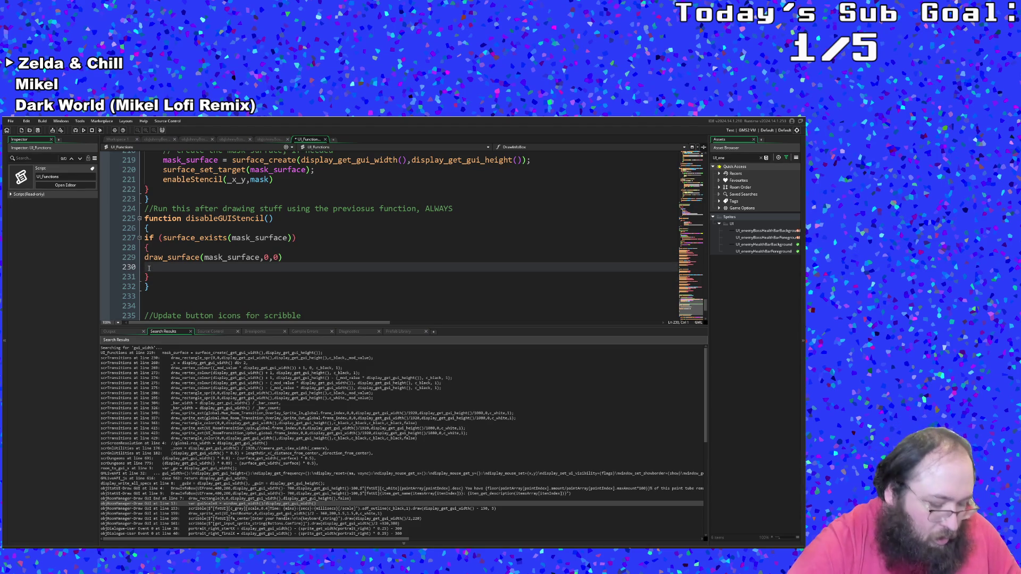
# - Type a surface_free() call on line 230 after draw_surface
pyautogui.write('surface')
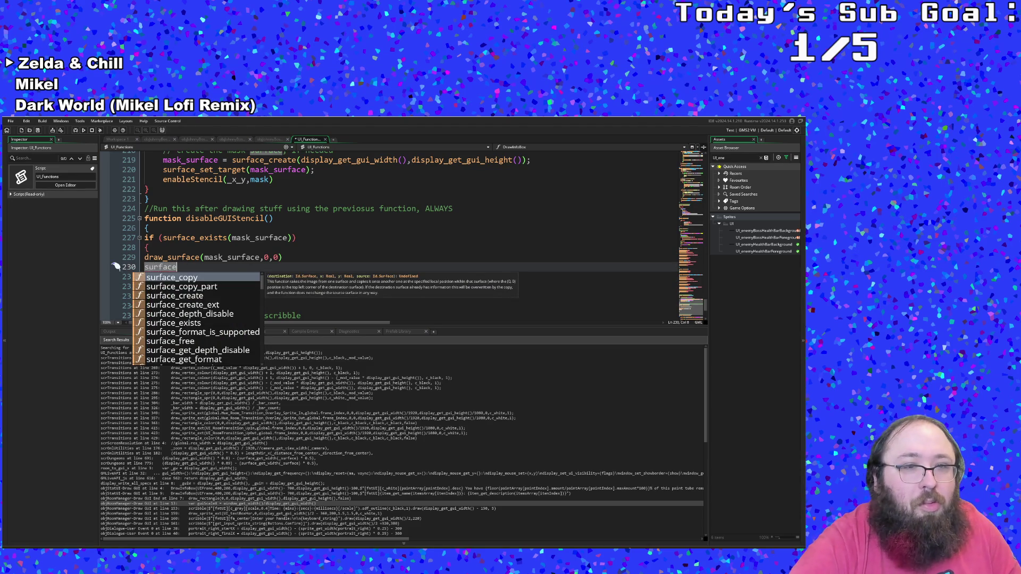
pyautogui.write('_d')
pyautogui.write('e')
pyautogui.press('BackSpace')
pyautogui.press('BackSpace')
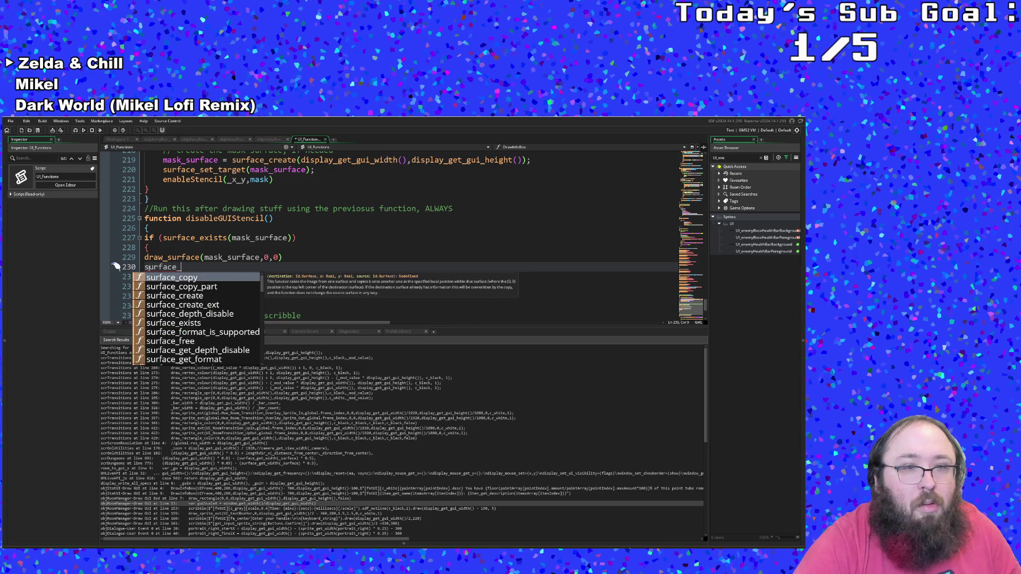
pyautogui.write('f')
pyautogui.press('BackSpace')
pyautogui.write('c')
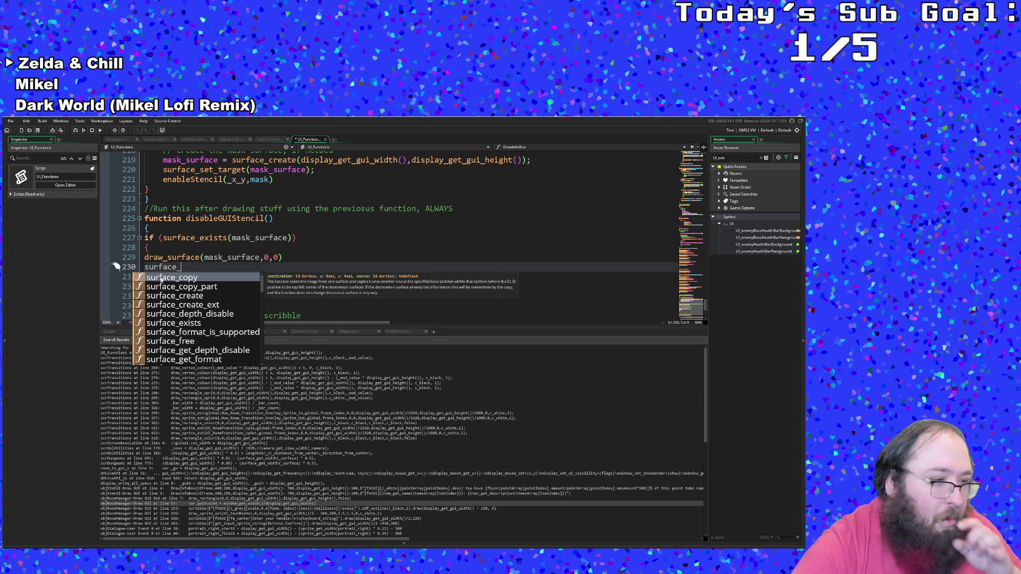
pyautogui.scroll(-5, 200, 331)
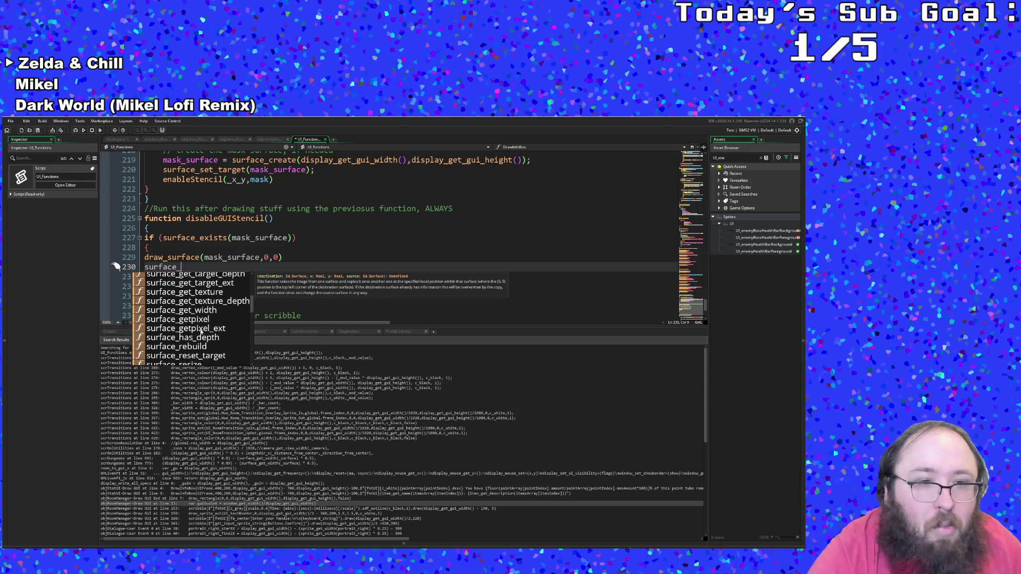
pyautogui.scroll(3, 200, 331)
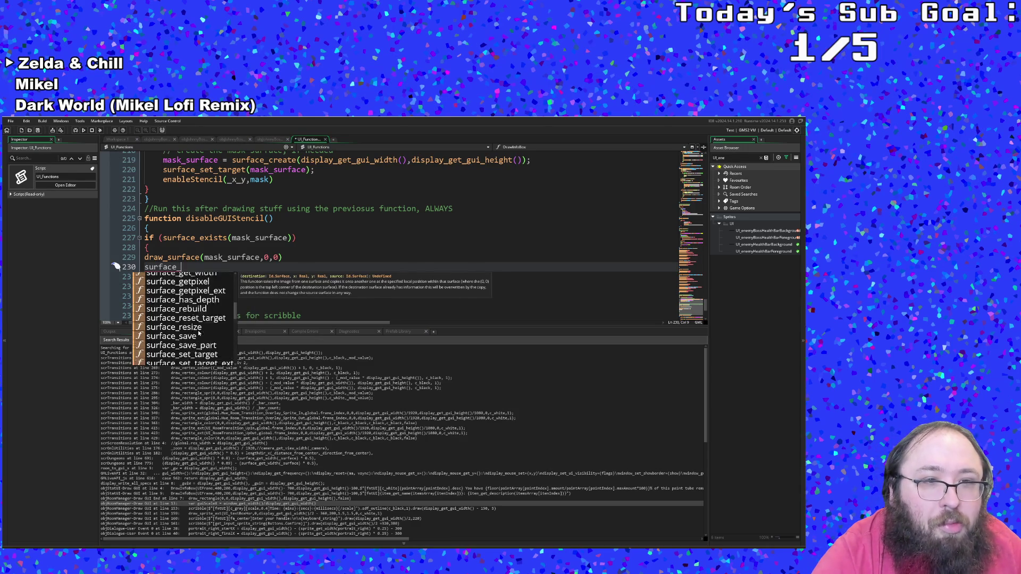
pyautogui.scroll(3, 200, 331)
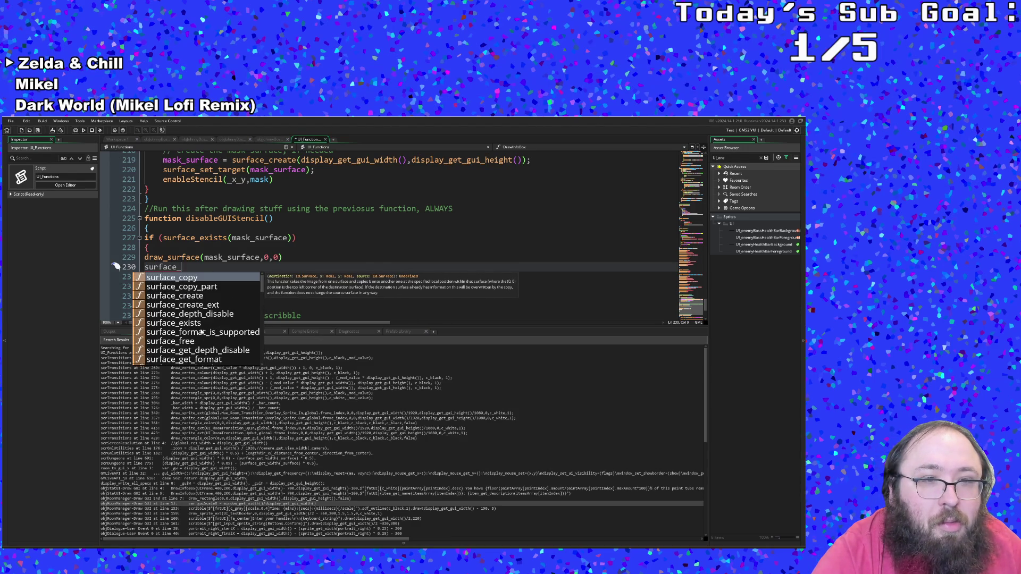
pyautogui.scroll(-8, 202, 332)
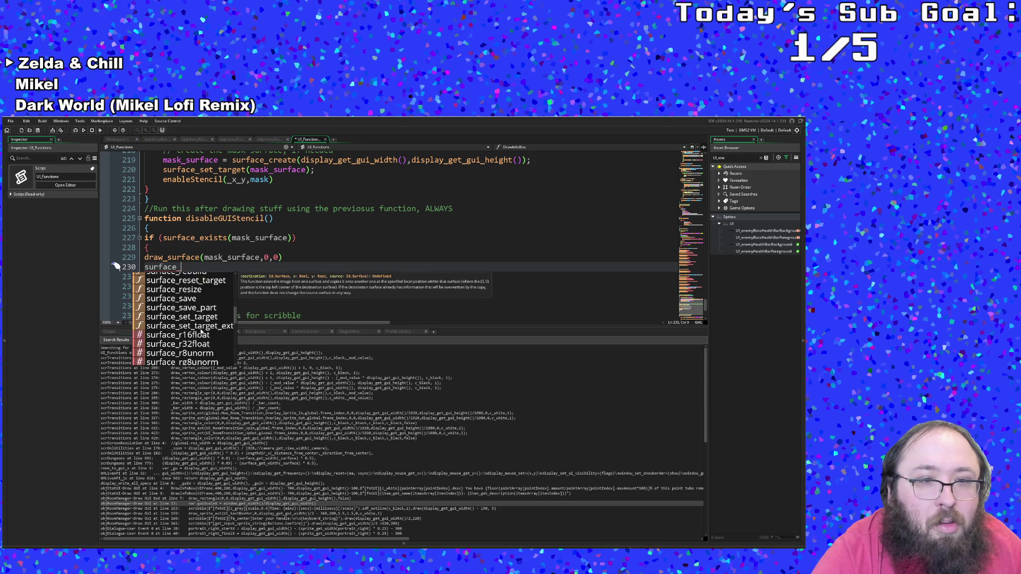
pyautogui.scroll(5, 200, 331)
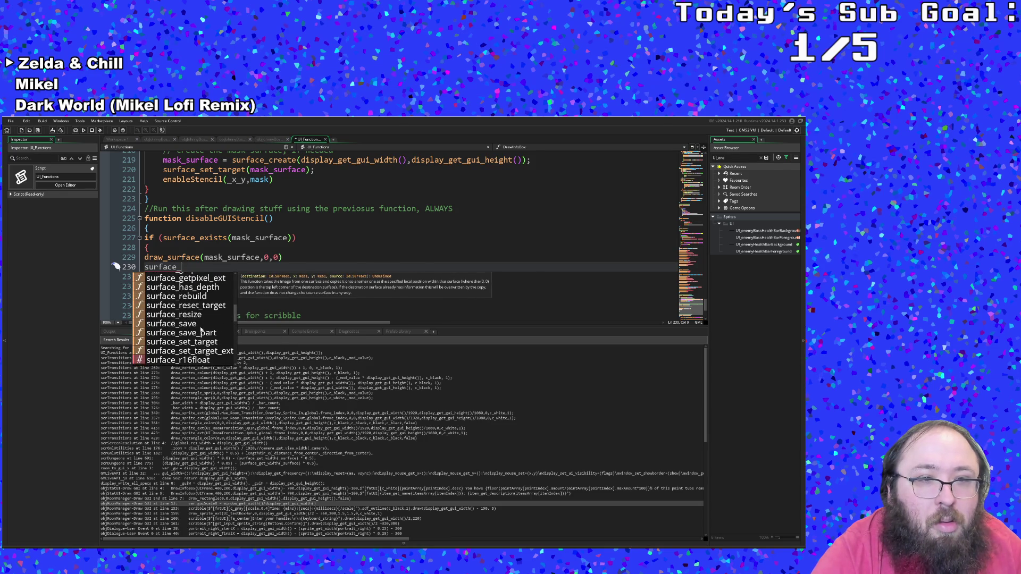
pyautogui.scroll(6, 201, 331)
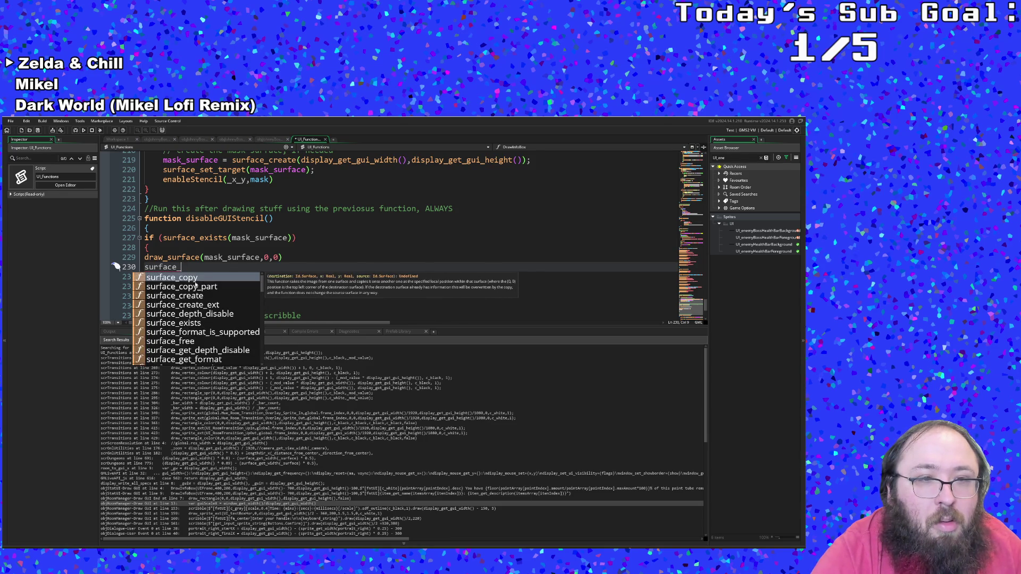
pyautogui.click(185, 268)
pyautogui.write('free')
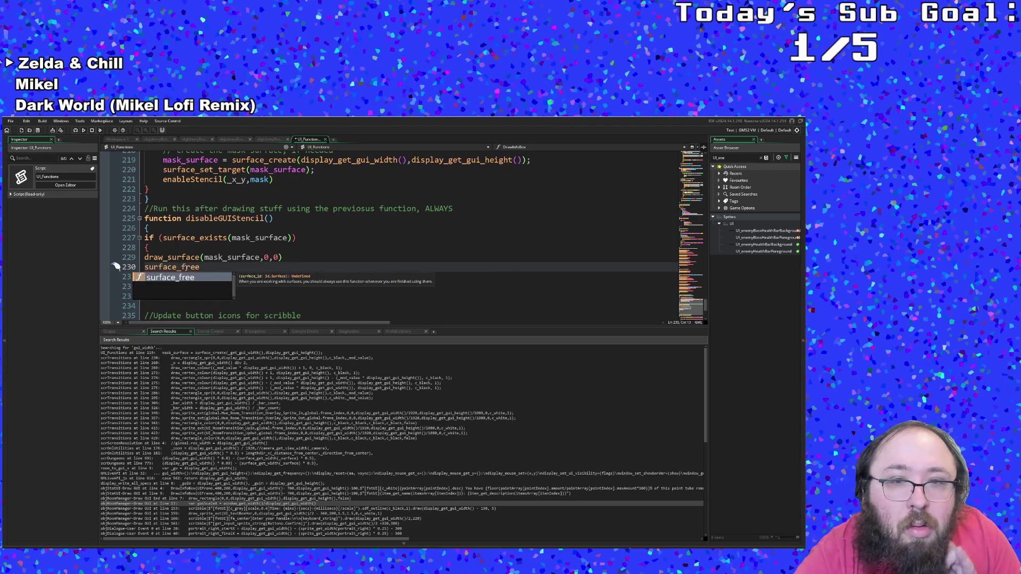
pyautogui.press('Escape')
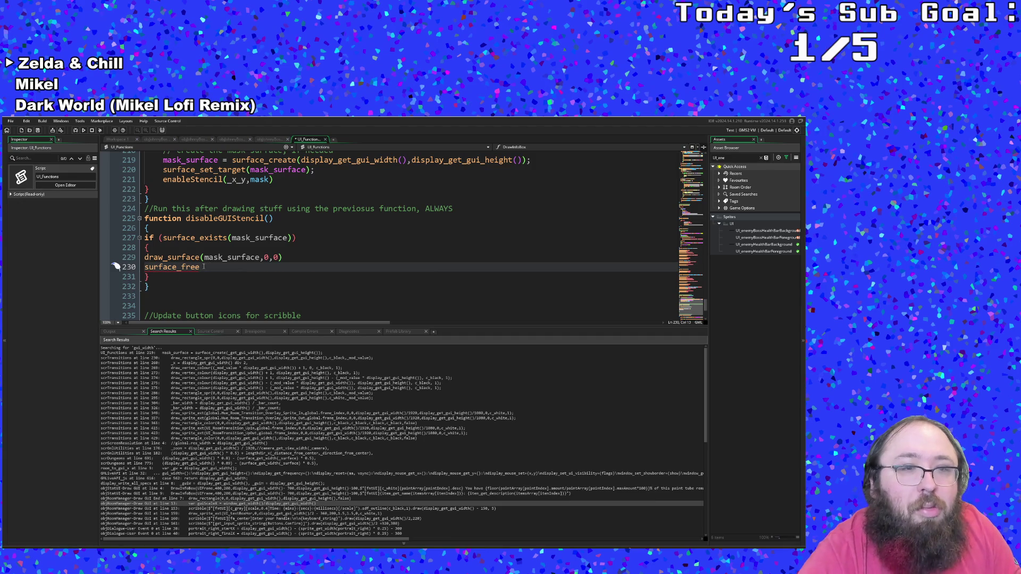
pyautogui.write('()')
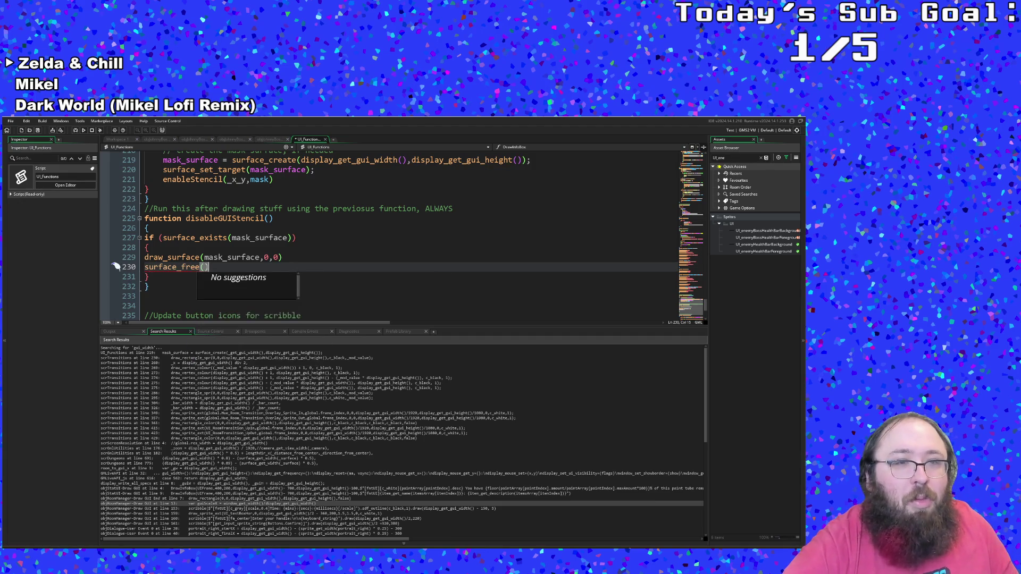
pyautogui.click(204, 267)
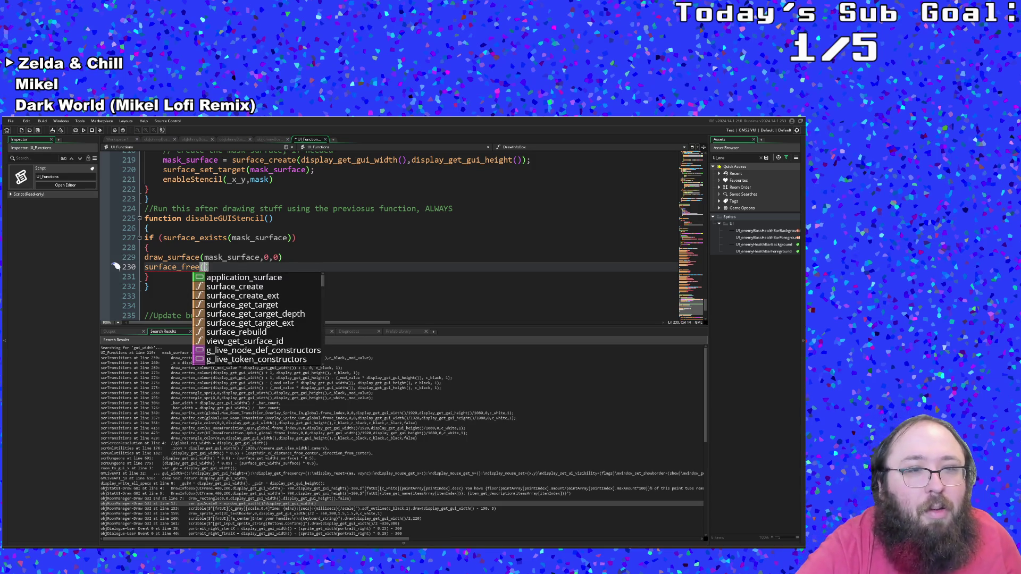
# - Replace surface_free() with surface_reset_target() from autocomplete and select that call
pyautogui.press('BackSpace')
pyautogui.press('BackSpace')
pyautogui.press('BackSpace')
pyautogui.press('BackSpace')
pyautogui.write('rest')
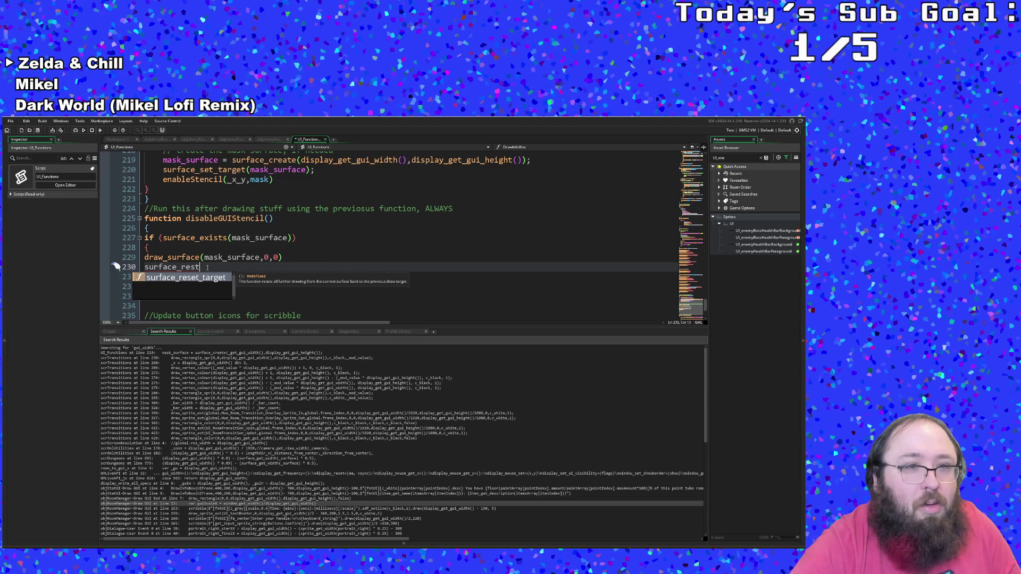
pyautogui.press('Return')
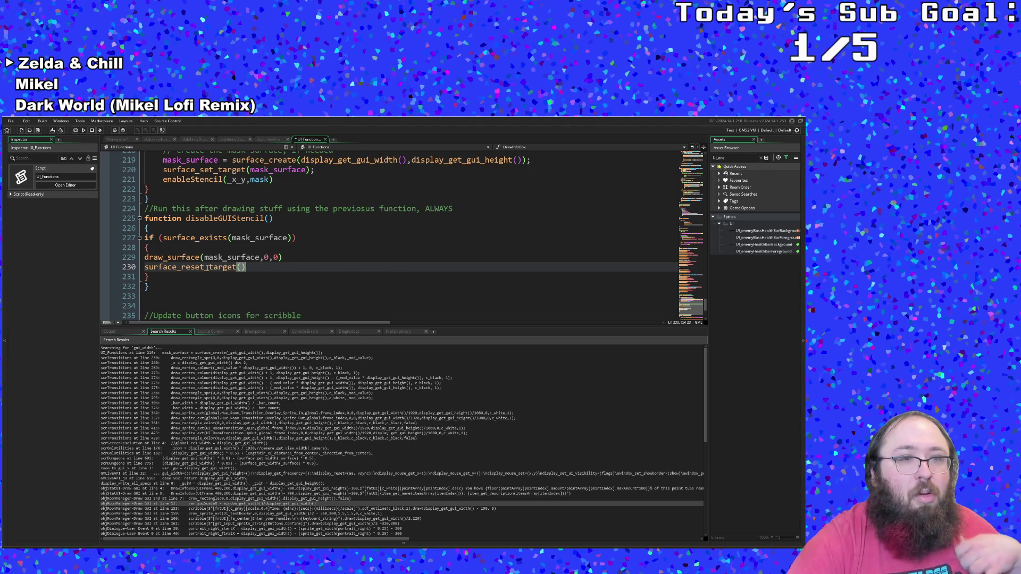
pyautogui.press('Down')
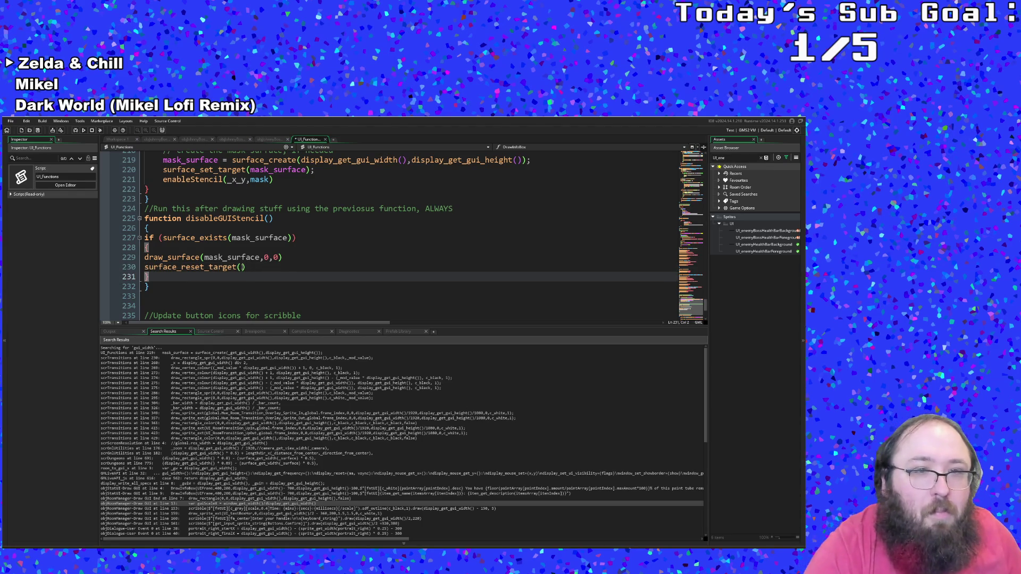
pyautogui.click(241, 267)
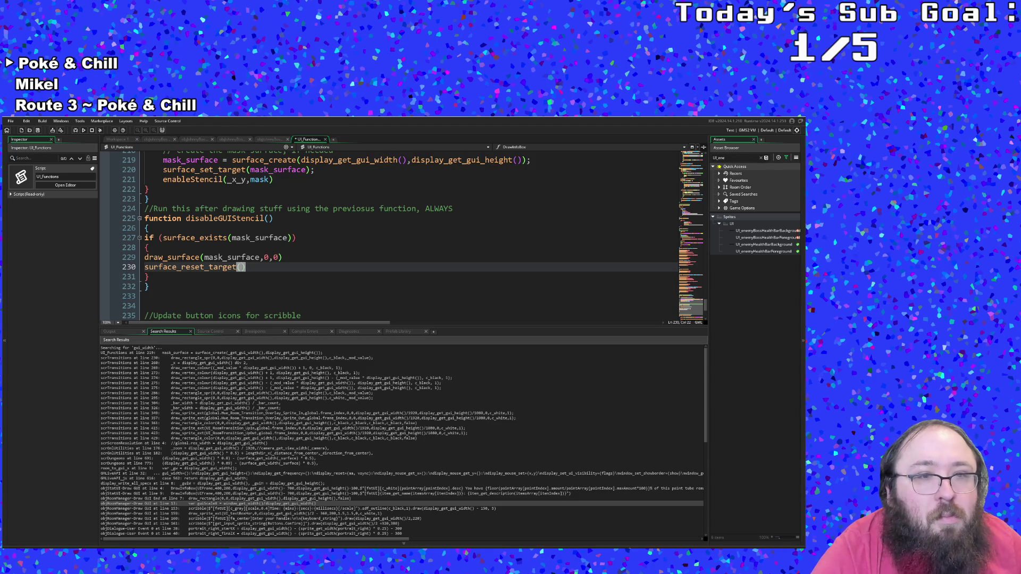
pyautogui.click(252, 268)
pyautogui.moveTo(253, 267); pyautogui.dragTo(117, 264)
pyautogui.hotkey('ctrl', 'c')
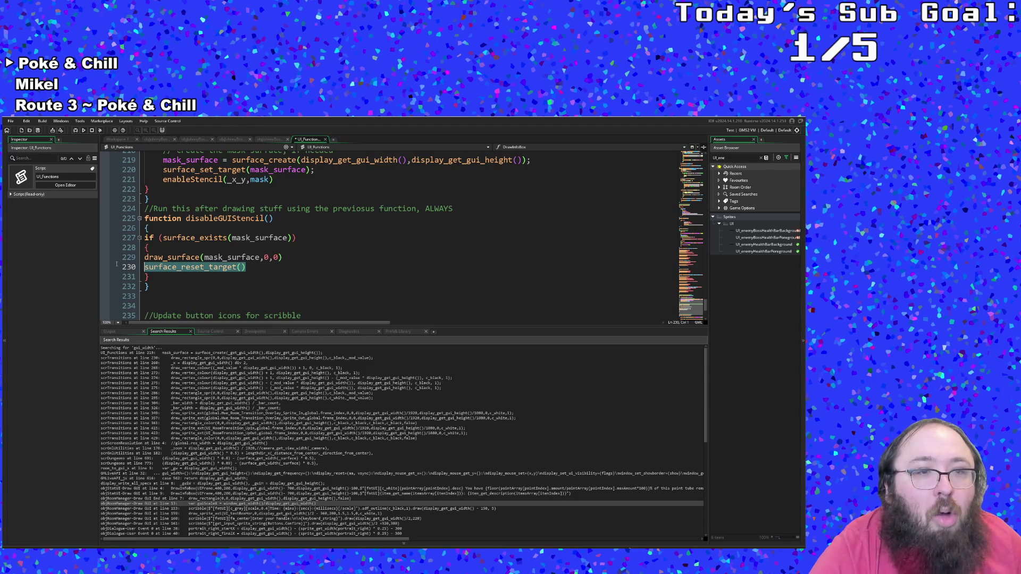
# - Move surface_reset_target() above draw_surface(mask_surface,0,0) and check the block's brace pairing
pyautogui.press('BackSpace')
pyautogui.press('BackSpace')
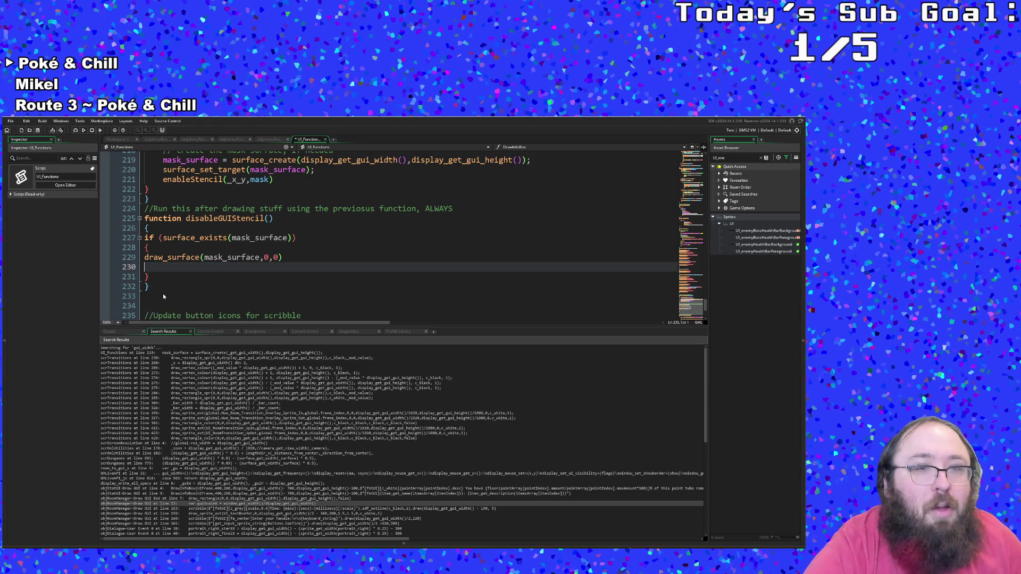
pyautogui.press('Up')
pyautogui.press('Return')
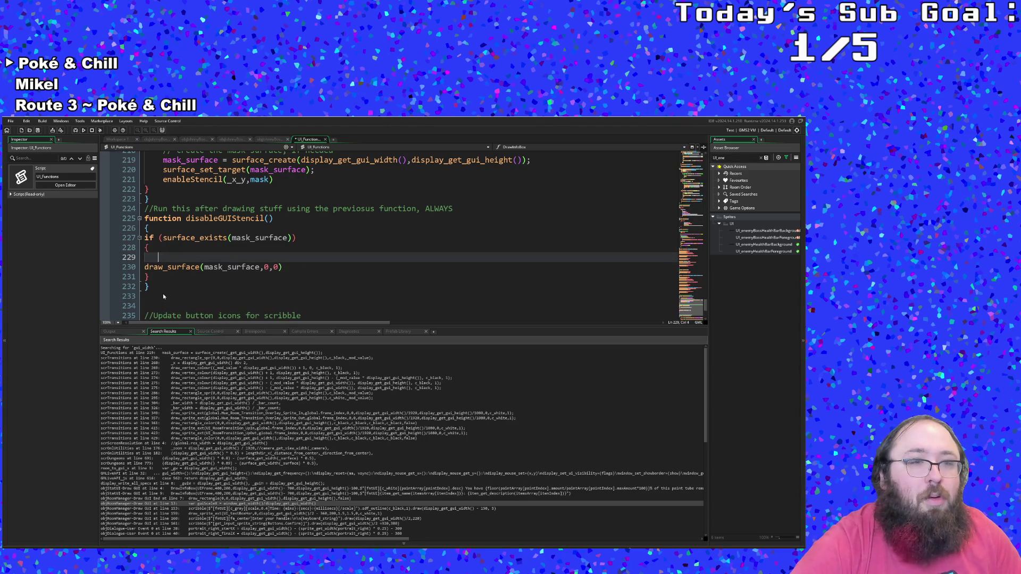
pyautogui.hotkey('ctrl', 'v')
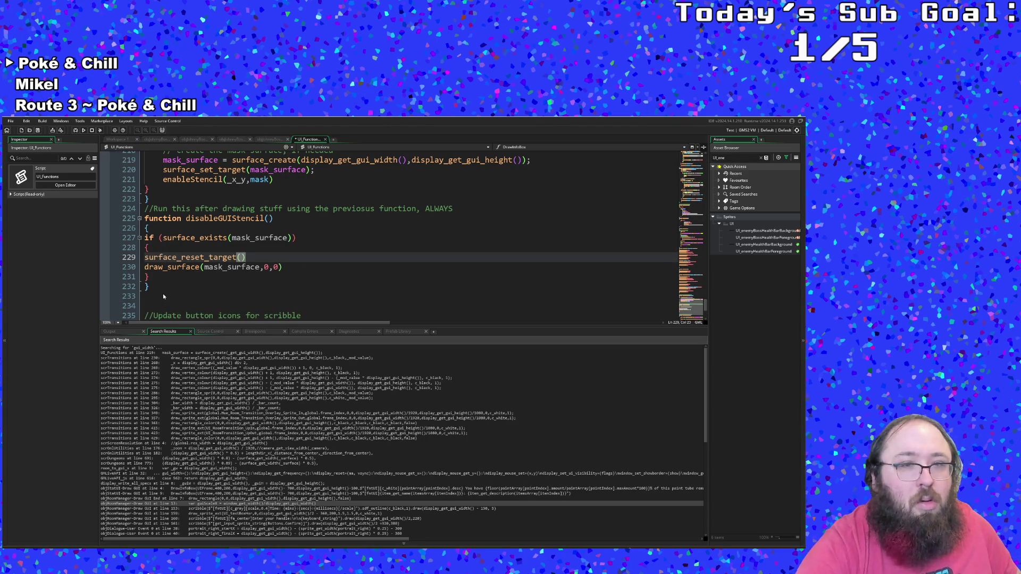
pyautogui.click(169, 277)
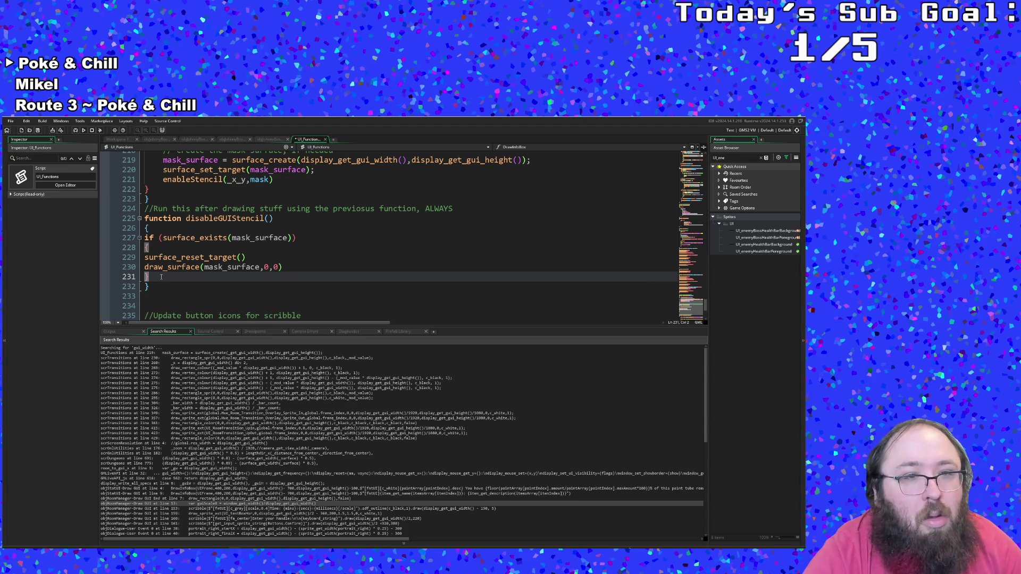
pyautogui.click(144, 286)
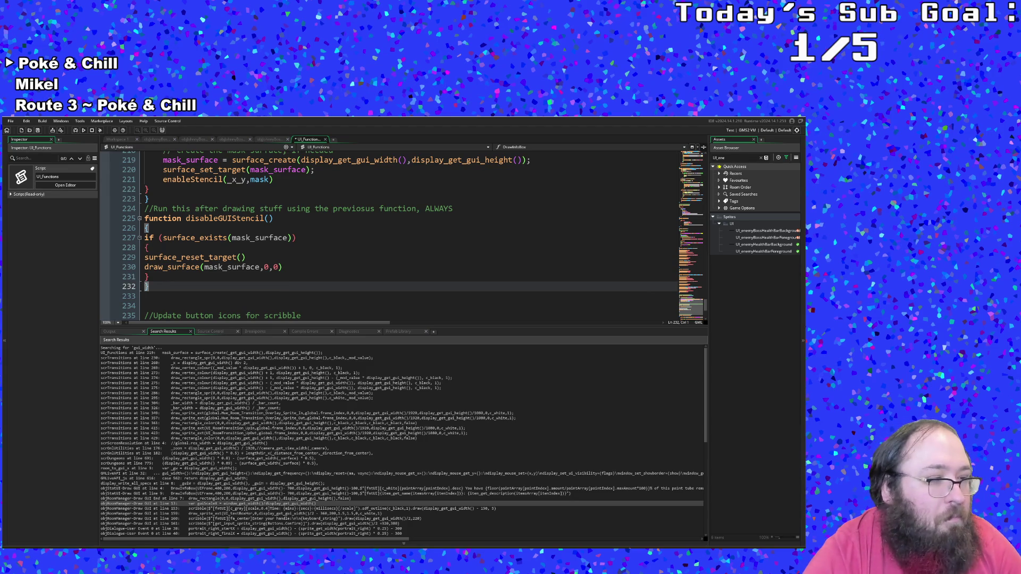
pyautogui.click(182, 282)
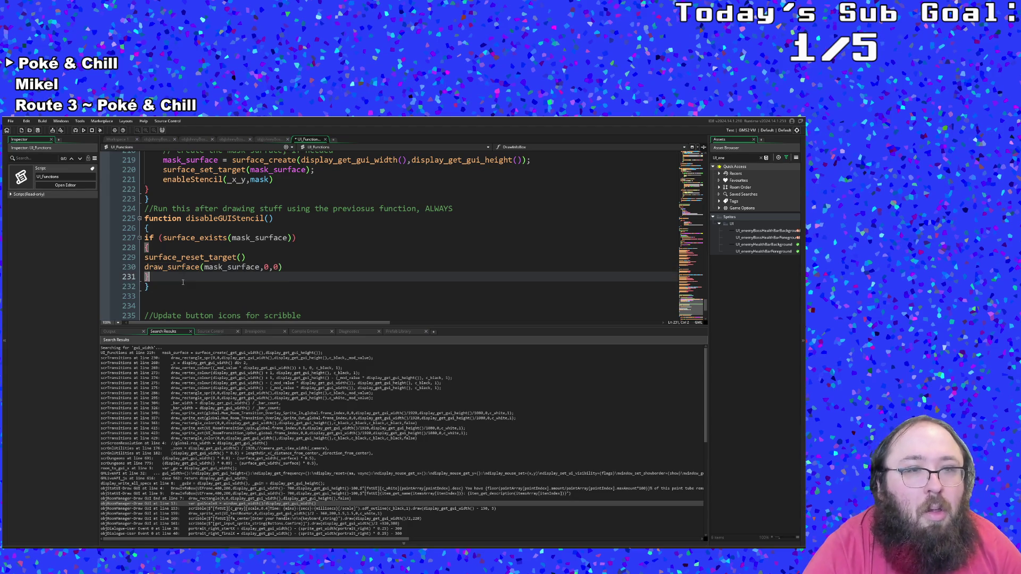
pyautogui.click(145, 228)
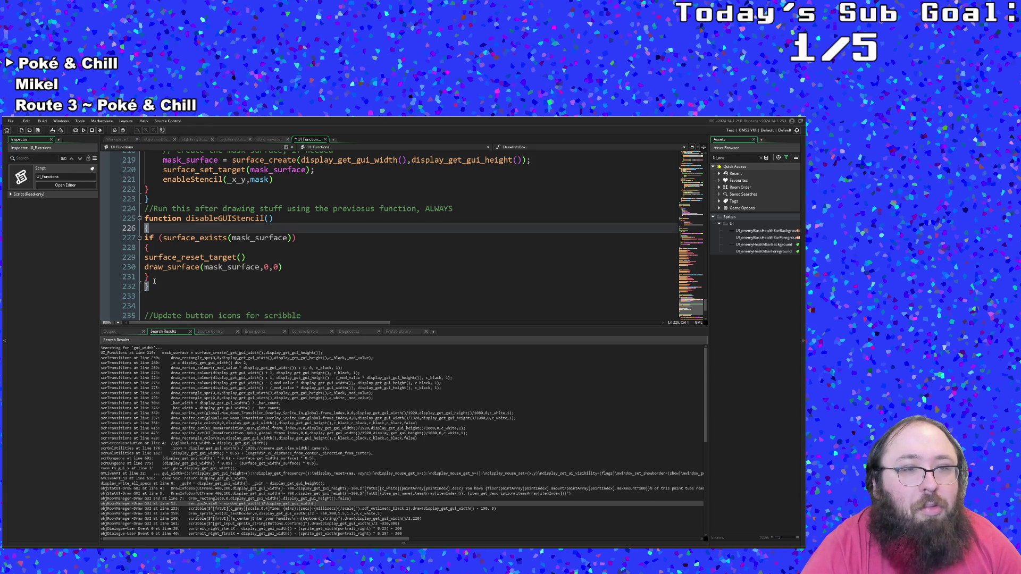
pyautogui.click(159, 278)
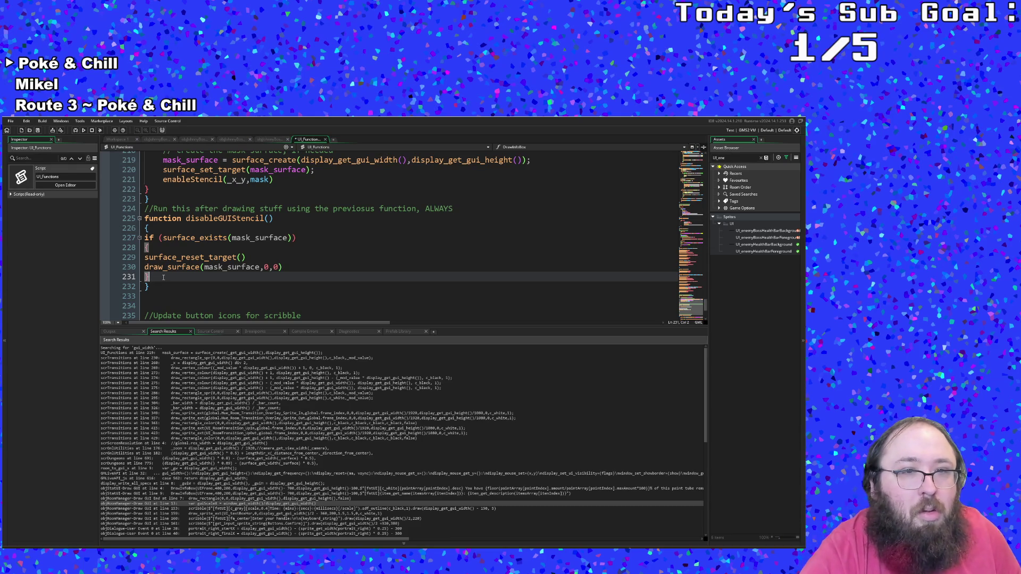
# - Add a disableStencil() call after the if block, then scroll up toward enableGUIStencil
pyautogui.scroll(20, 163, 279)
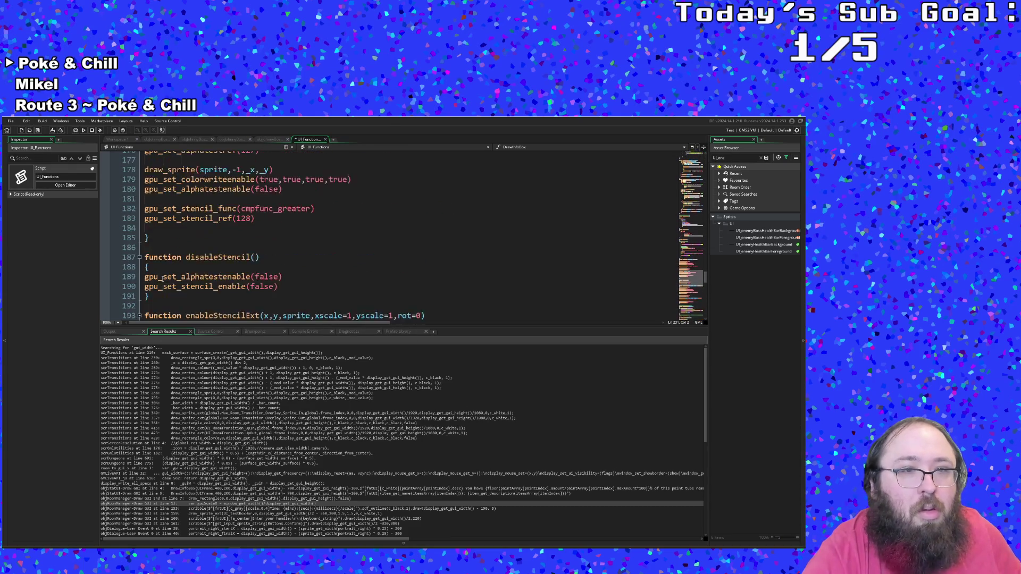
pyautogui.scroll(-10, 162, 278)
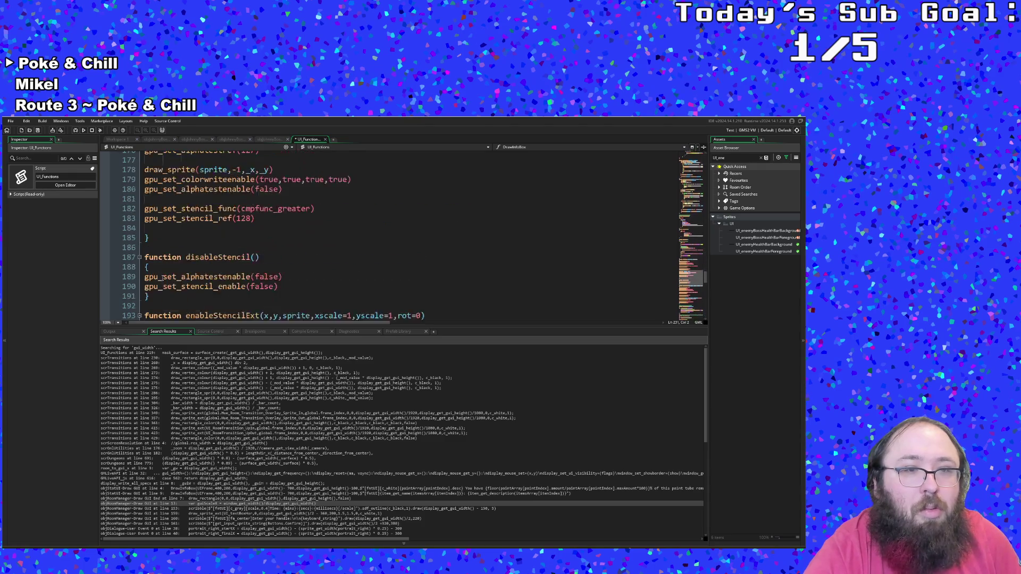
pyautogui.scroll(-12, 162, 279)
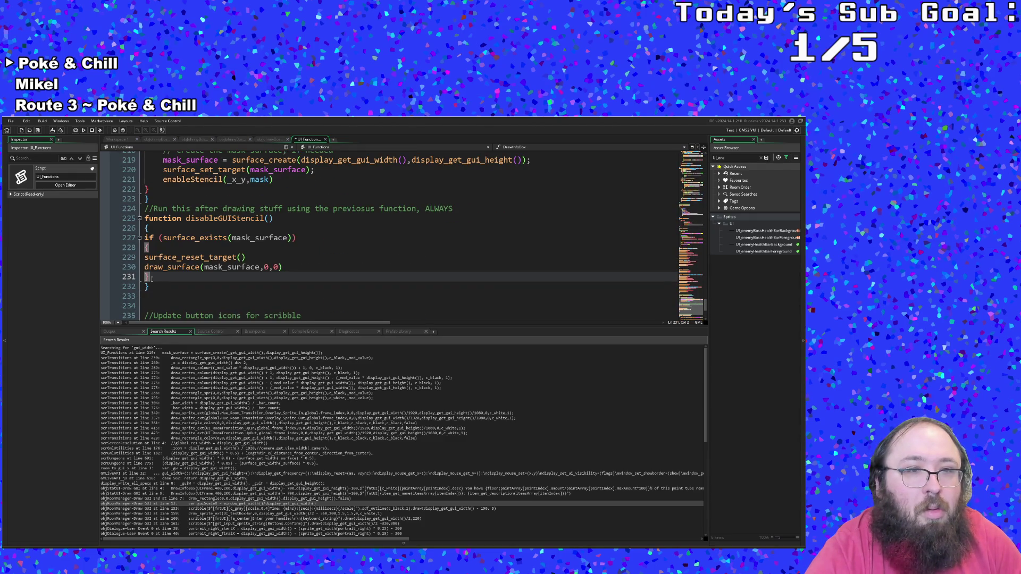
pyautogui.press('Return')
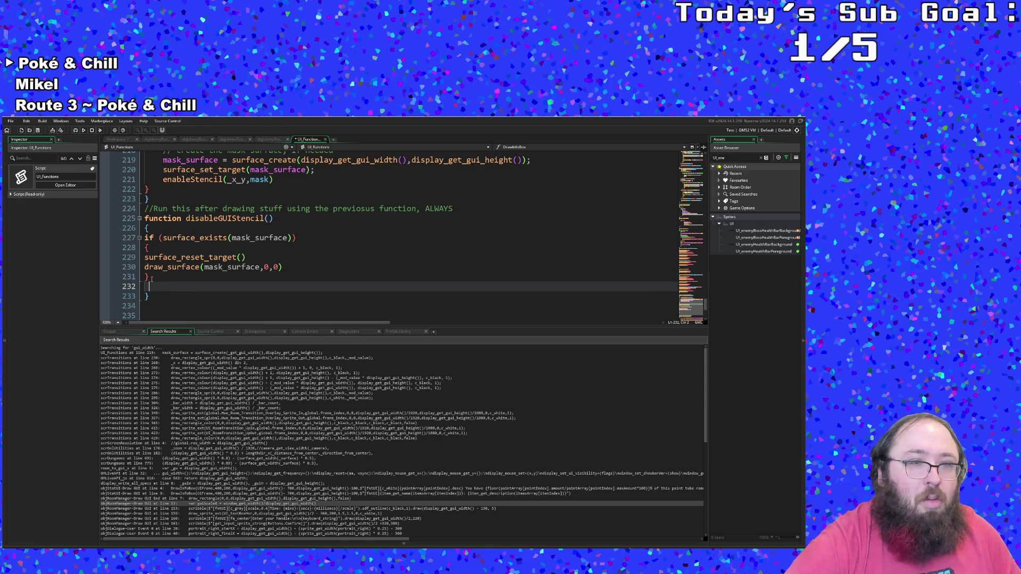
pyautogui.write('disab')
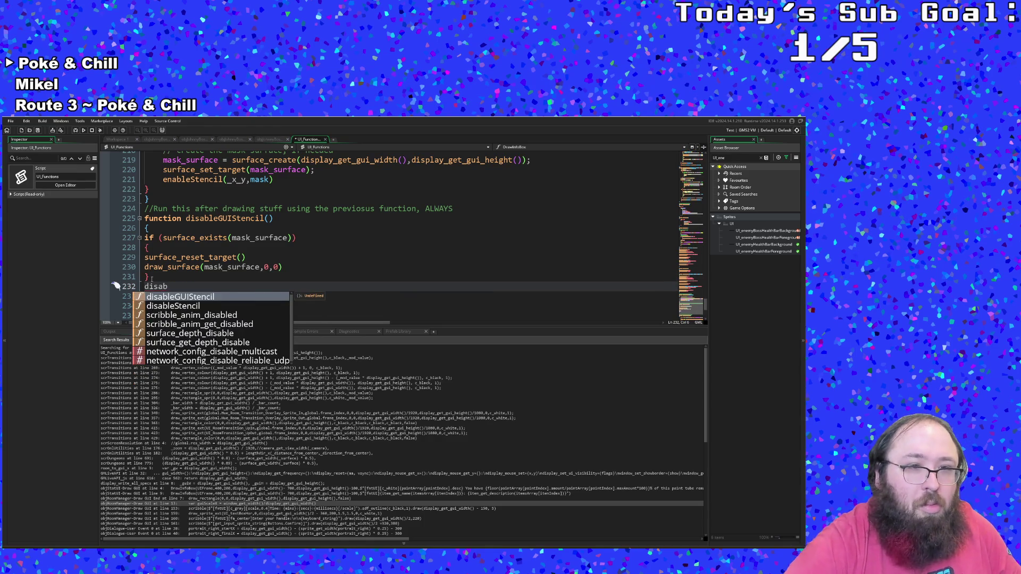
pyautogui.press('Down')
pyautogui.press('Return')
pyautogui.click(266, 256)
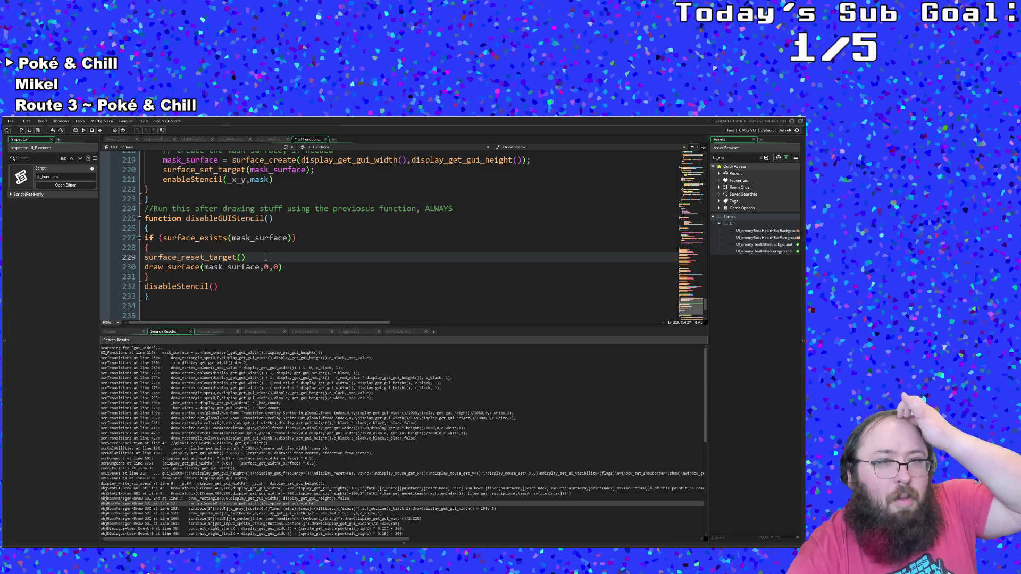
pyautogui.scroll(4, 270, 238)
pyautogui.scroll(2, 270, 237)
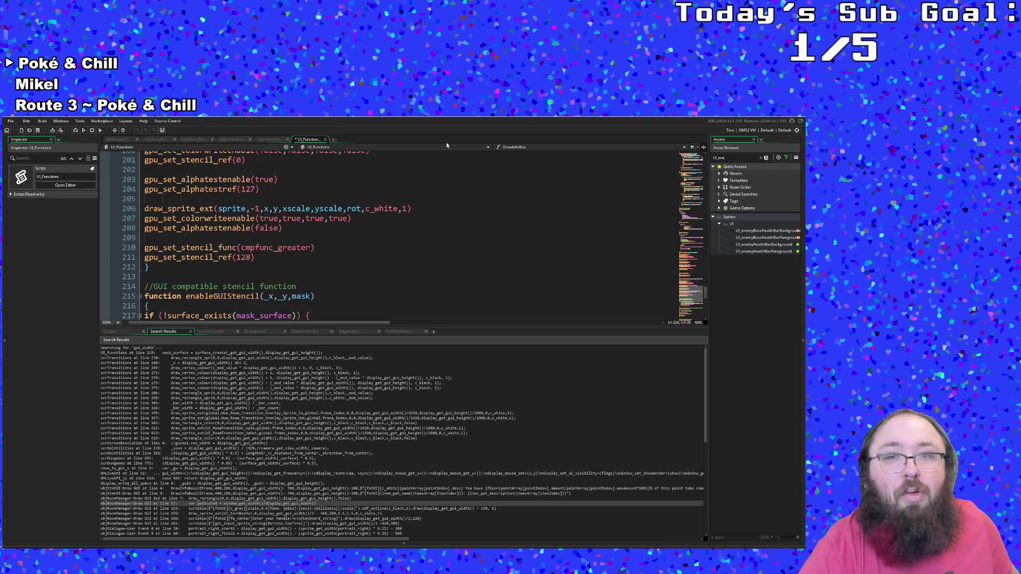
# - Close the UI_Functions script and return to objJohnnyBossController's Draw event code
pyautogui.click(325, 139)
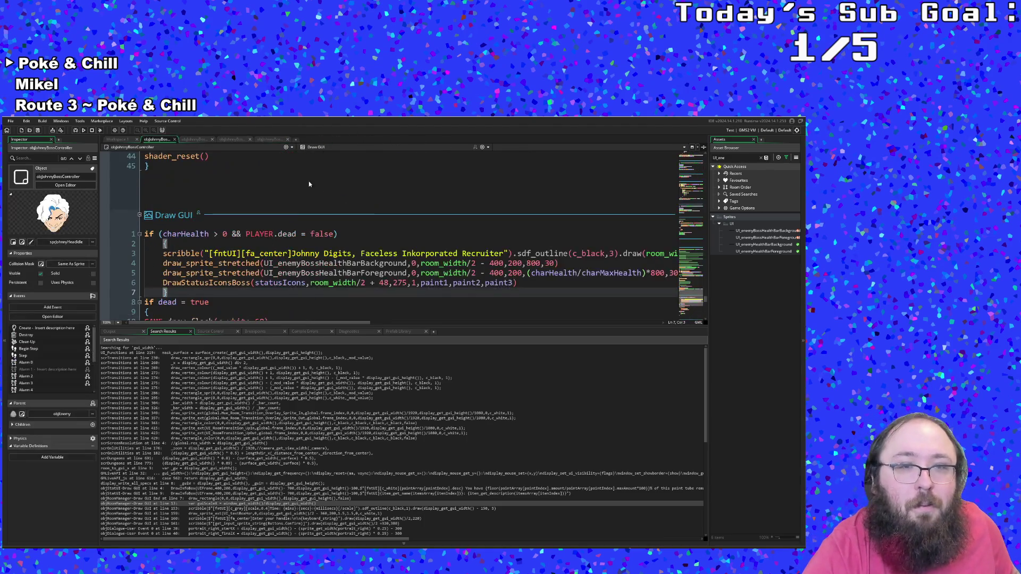
pyautogui.scroll(-5, 286, 245)
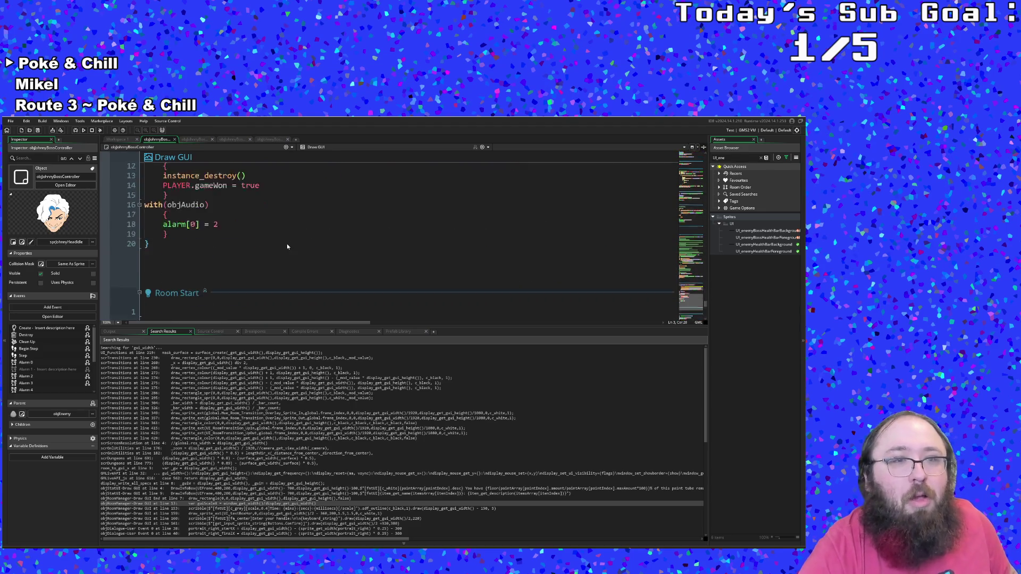
pyautogui.scroll(5, 286, 246)
pyautogui.click(291, 250)
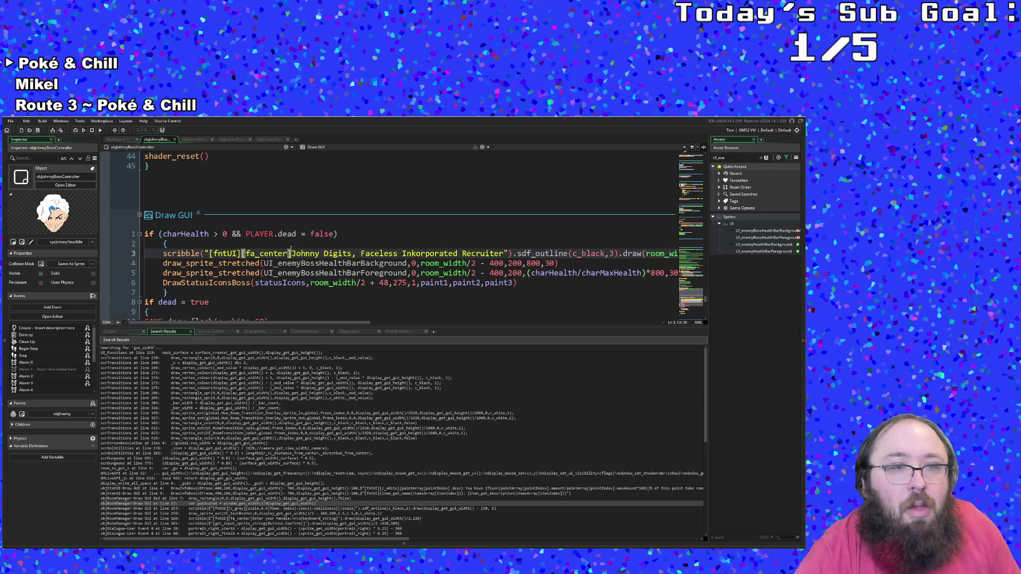
pyautogui.scroll(10, 291, 250)
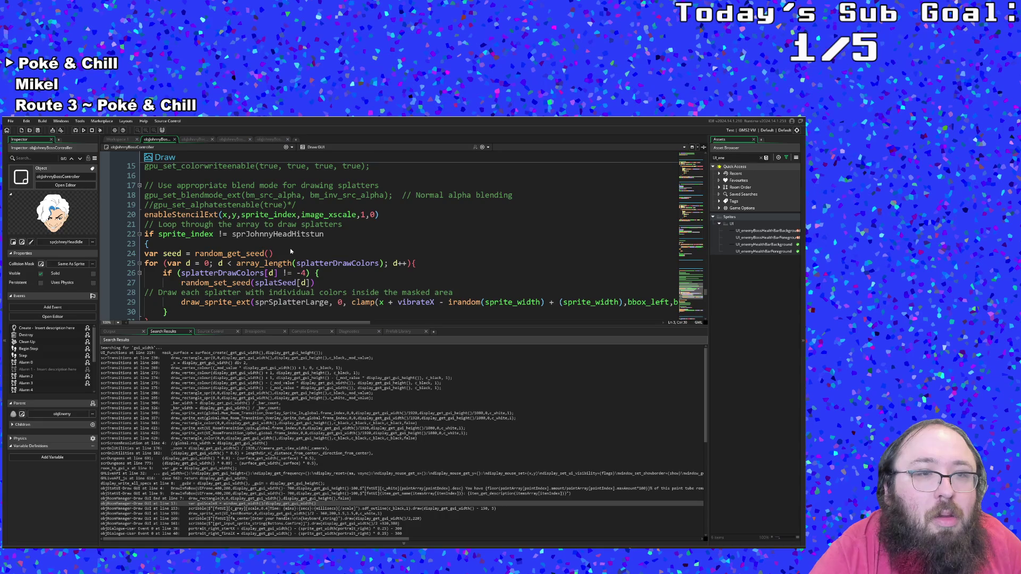
pyautogui.scroll(6, 290, 250)
pyautogui.scroll(-9, 290, 250)
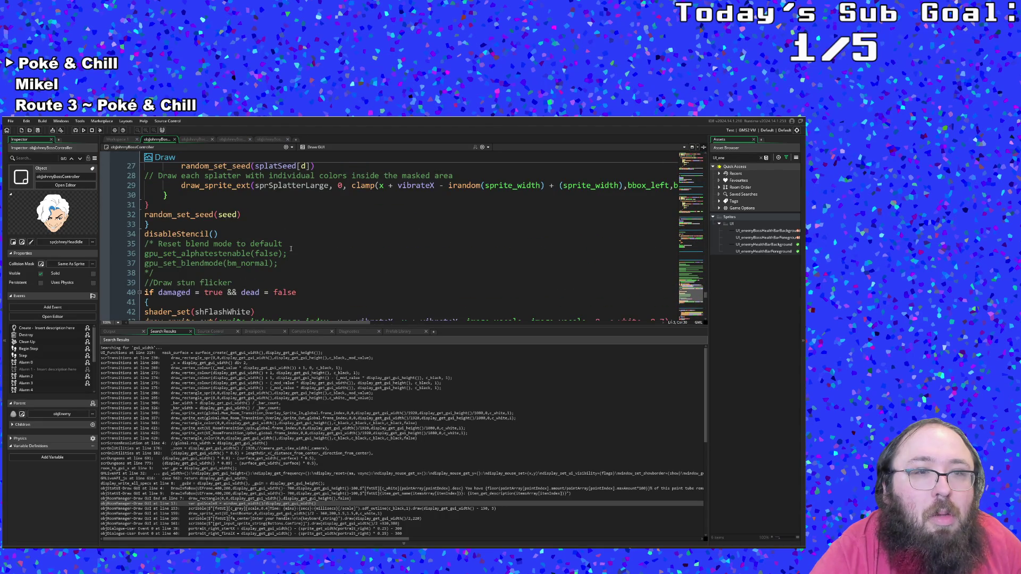
pyautogui.scroll(2, 290, 248)
# - Try renaming line 34's call to disableGUIStencil, then undo back to disableStencil()
pyautogui.click(177, 289)
pyautogui.write('GUI')
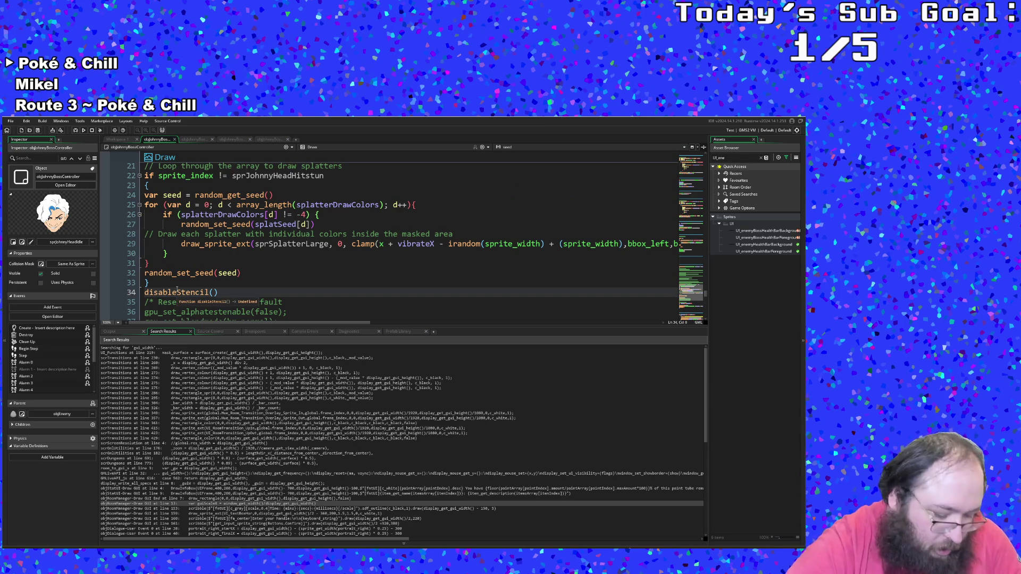
pyautogui.click(200, 256)
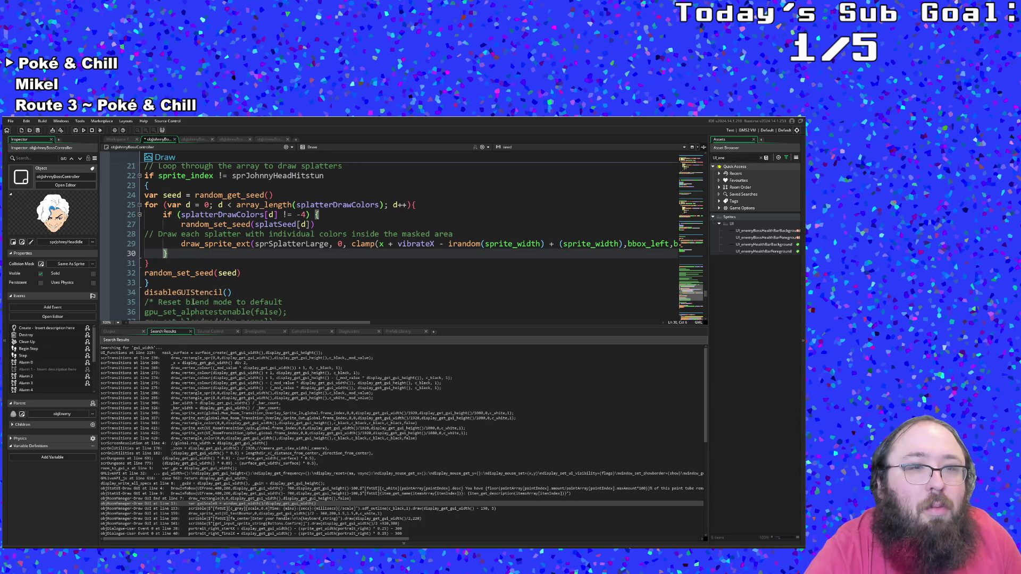
pyautogui.click(186, 292)
pyautogui.hotkey('ctrl', 'z')
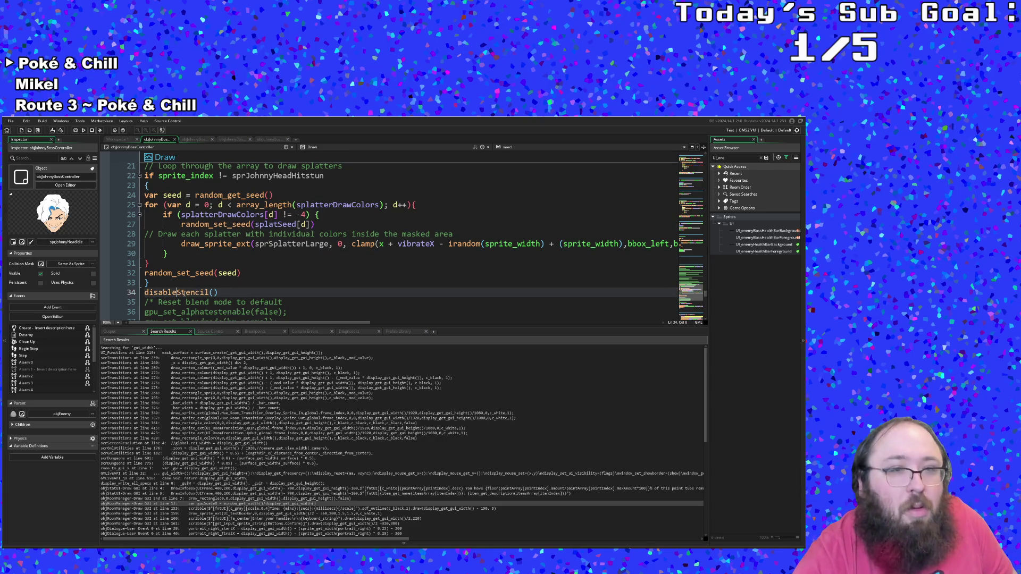
# - Switch to the object's Draw GUI event from the events list
pyautogui.click(237, 273)
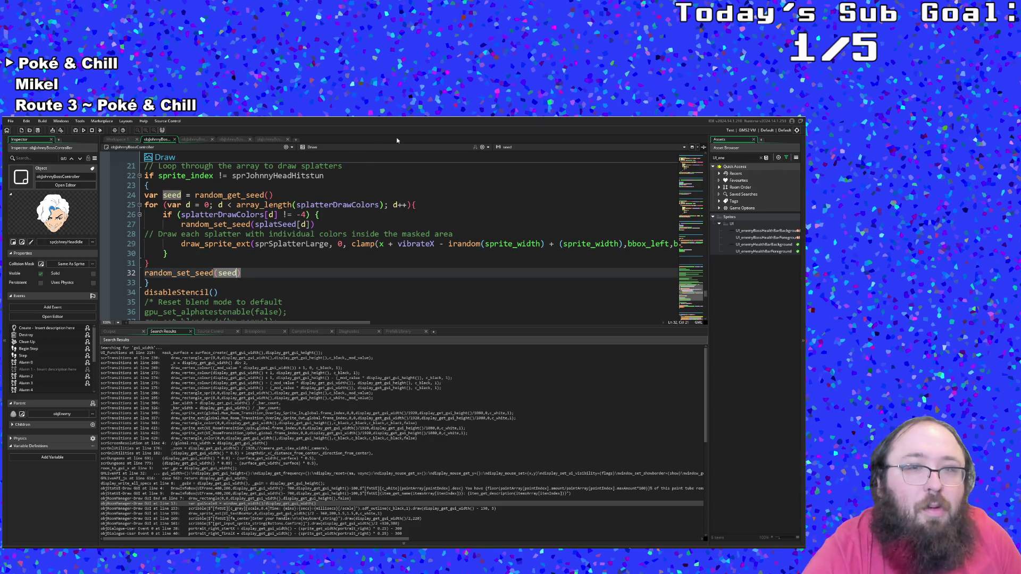
pyautogui.click(385, 147)
pyautogui.click(319, 198)
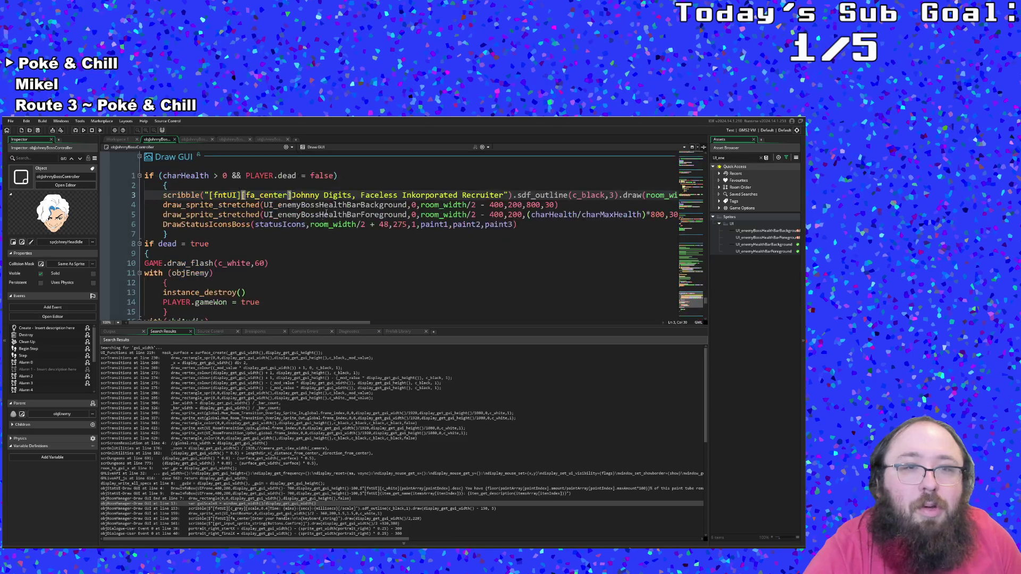
# - Insert a blank line 4 above the health-bar drawing and fix line 5's indentation
pyautogui.scroll(5, 320, 229)
pyautogui.scroll(-8, 321, 228)
pyautogui.scroll(3, 322, 230)
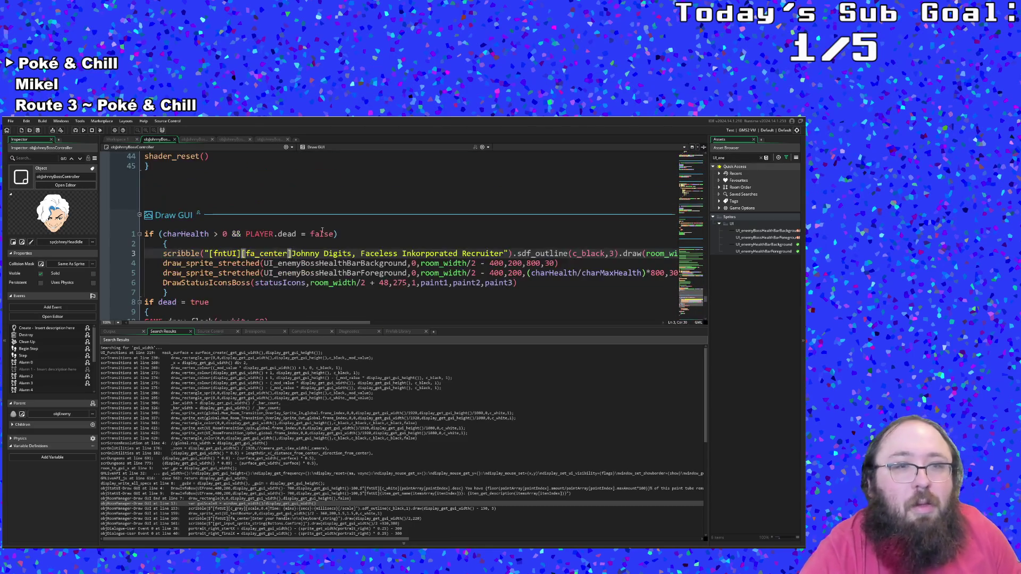
pyautogui.click(272, 274)
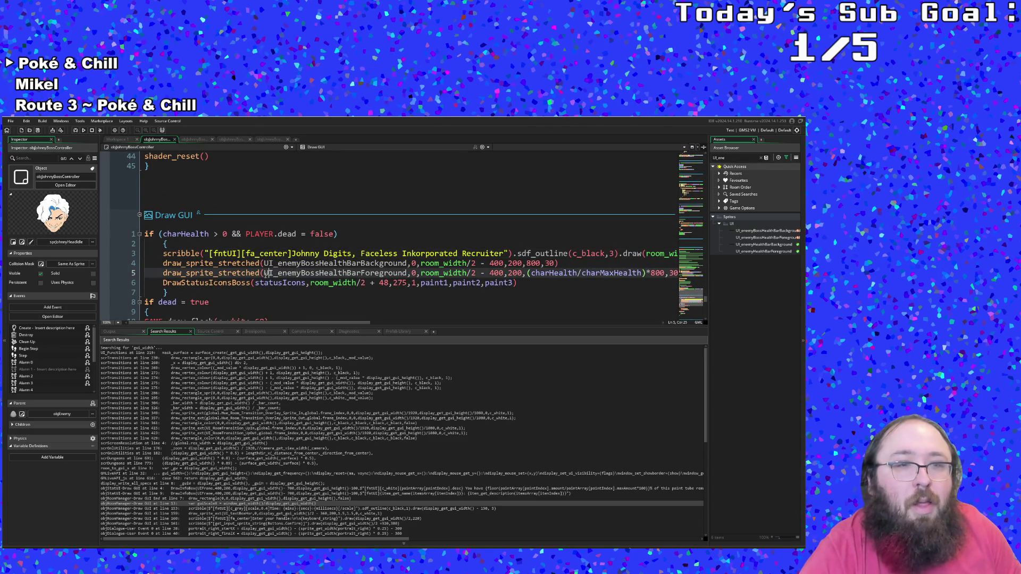
pyautogui.click(163, 265)
pyautogui.press('Return')
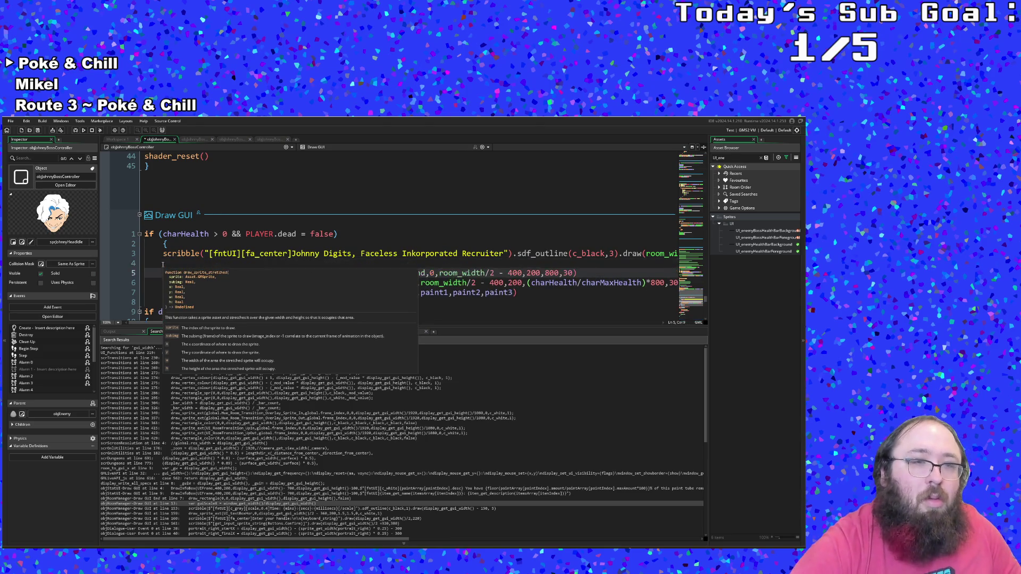
pyautogui.click(162, 265)
pyautogui.moveTo(205, 273)
pyautogui.hotkey('ctrl', 'z')
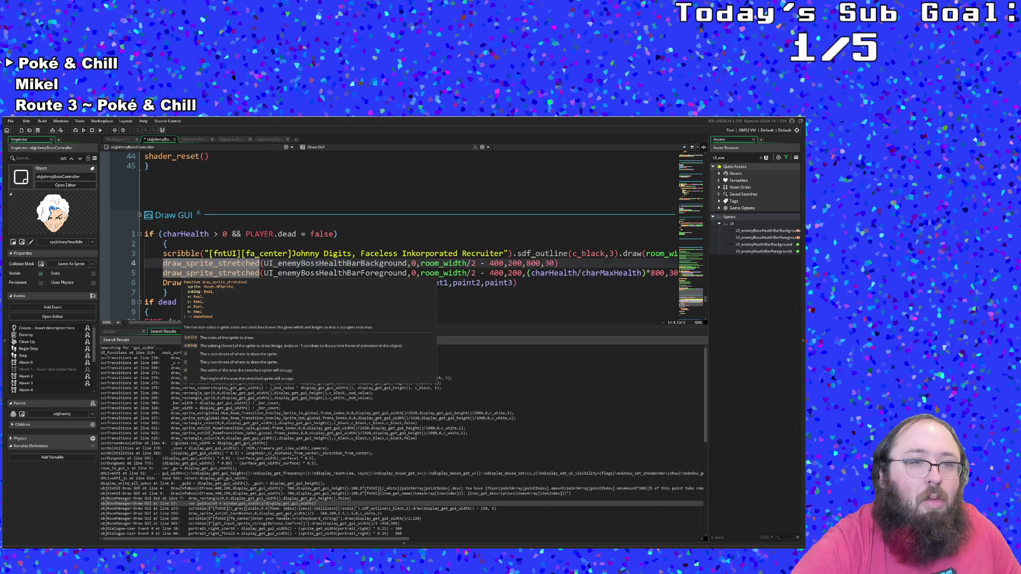
pyautogui.press('Return')
pyautogui.hotkey('shift', 'Left')
pyautogui.hotkey('shift', 'Left')
pyautogui.hotkey('shift', 'Left')
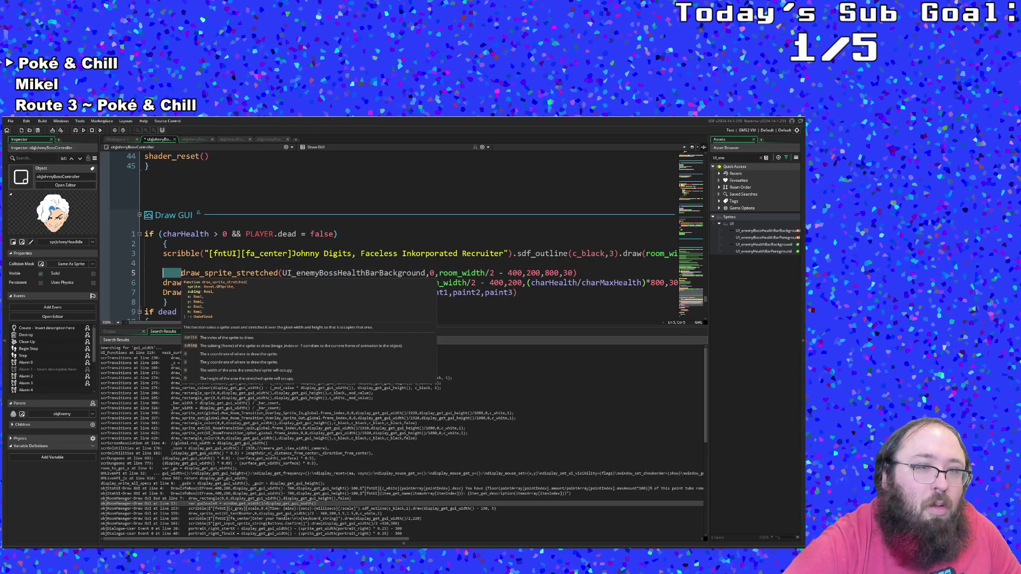
pyautogui.press('BackSpace')
pyautogui.press('Up')
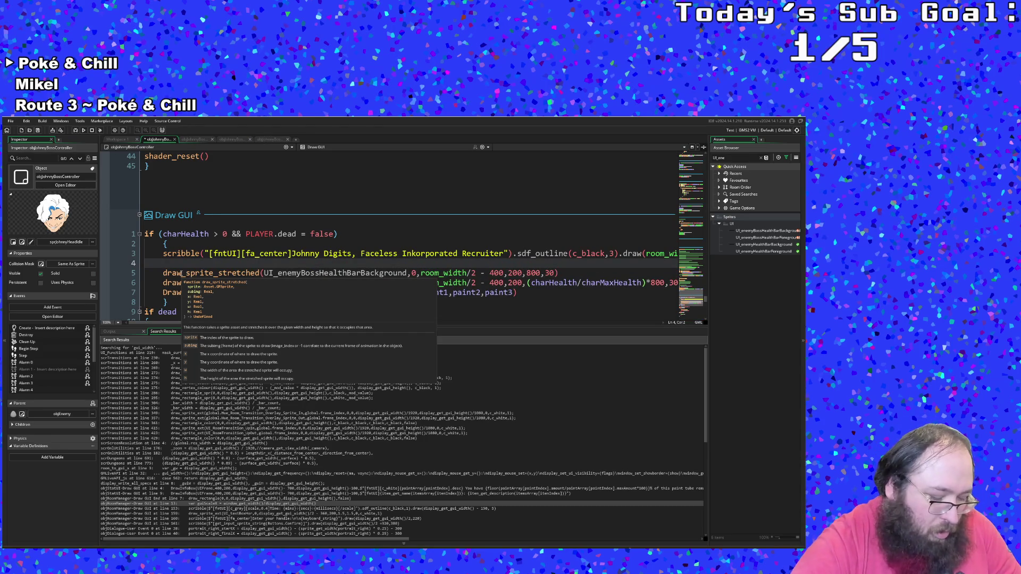
# - Add an enableGUIStencil call on line 4 with room_width/2 - 400 as its first argument
pyautogui.write('enab')
pyautogui.press('Return')
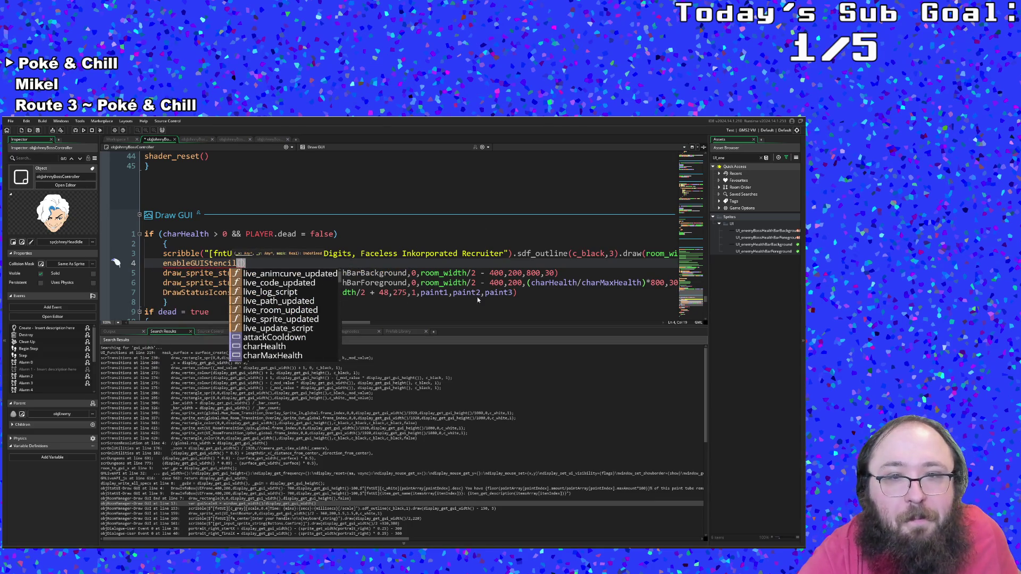
pyautogui.click(468, 282)
pyautogui.hotkey('ctrl', 'Left')
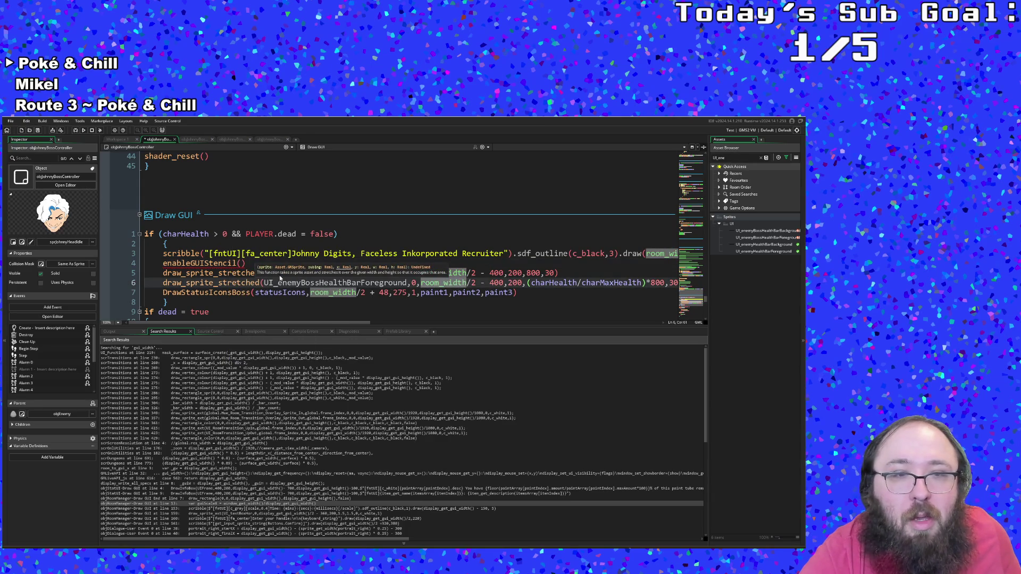
pyautogui.click(244, 264)
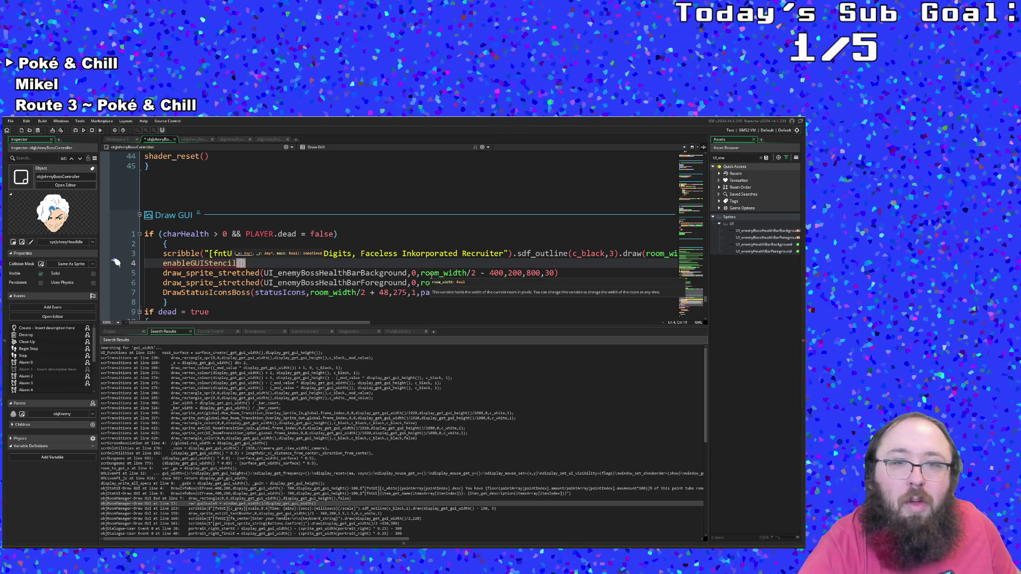
pyautogui.write('room_wi')
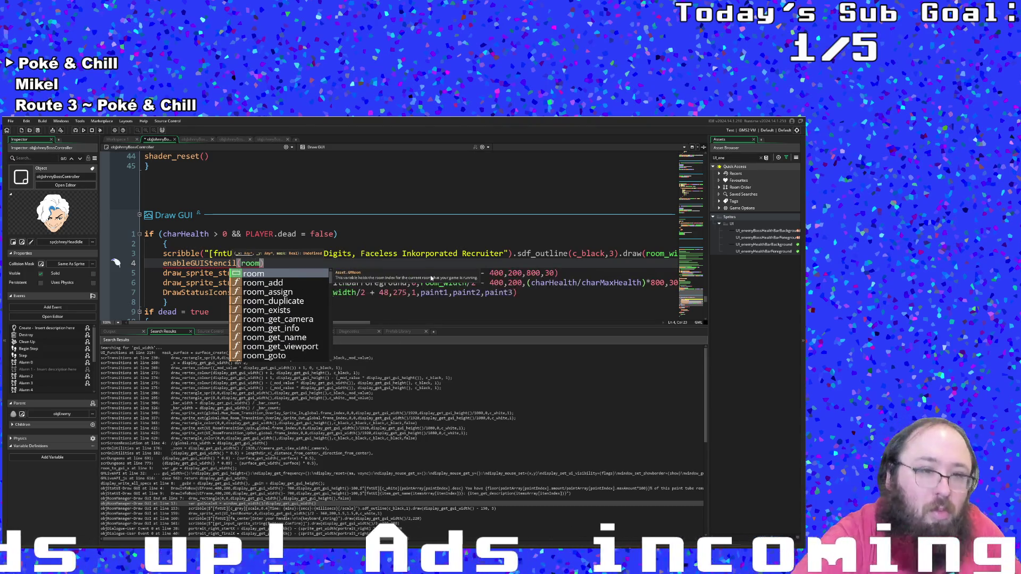
pyautogui.write('dth')
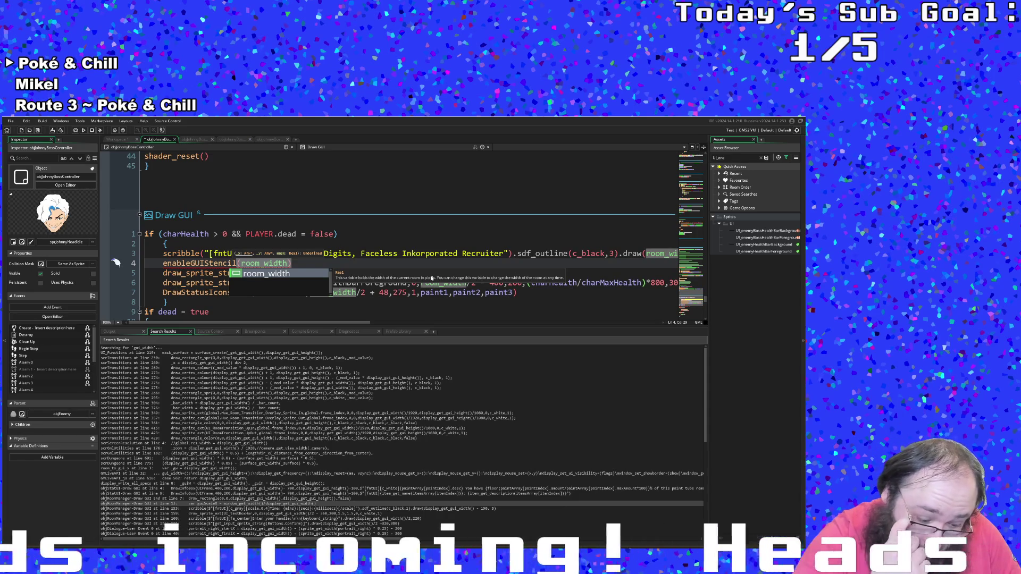
pyautogui.write('/2 ')
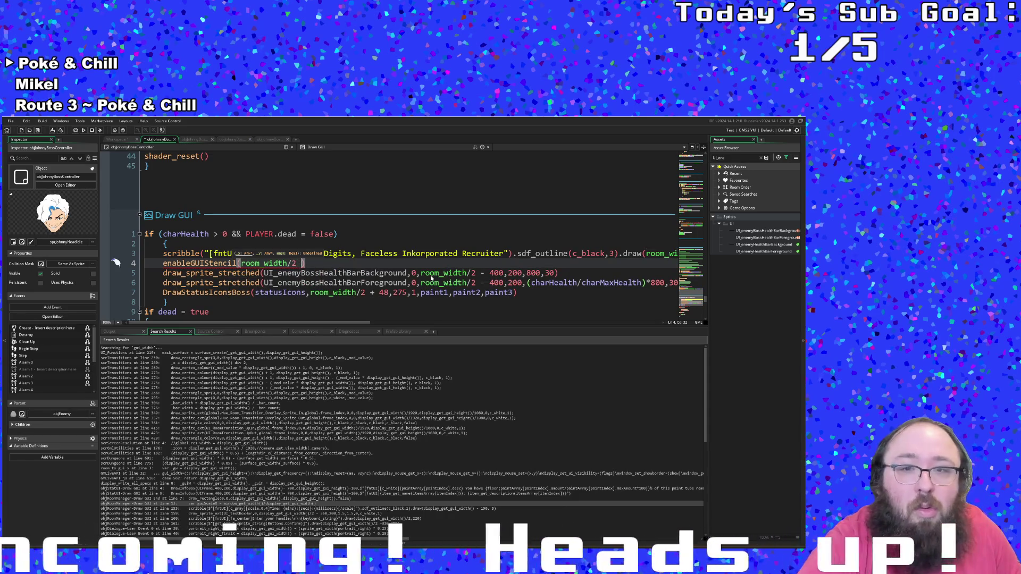
pyautogui.write('- 400')
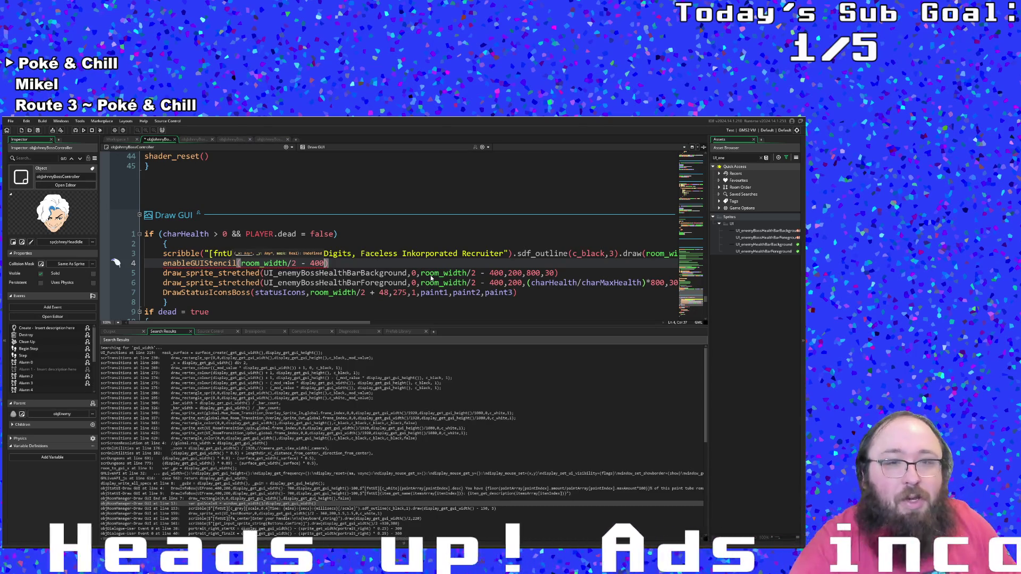
# - Replace room_width in the first argument with display_get_gui_width()
pyautogui.click(426, 282)
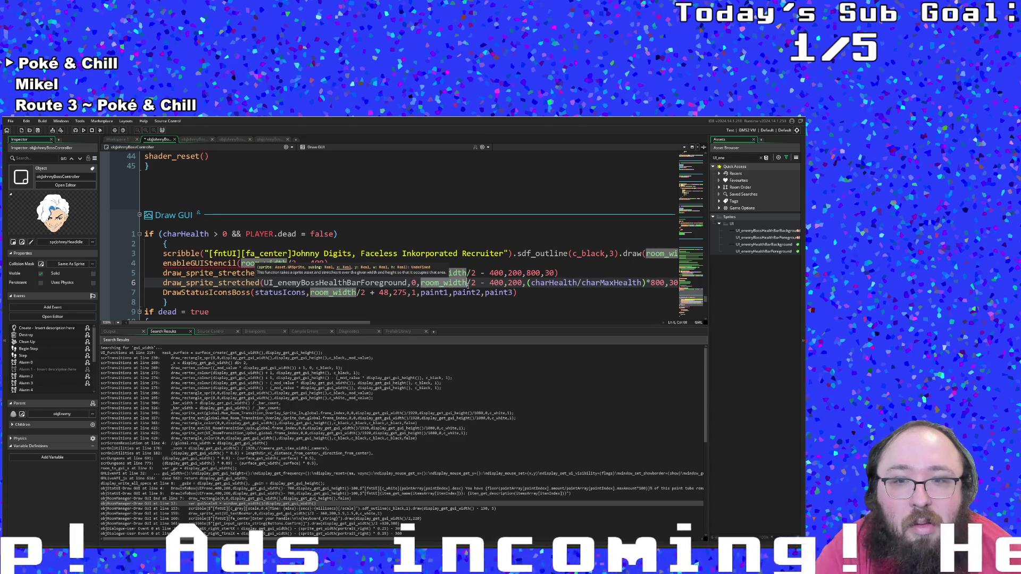
pyautogui.scroll(-2, 467, 285)
pyautogui.scroll(2, 468, 285)
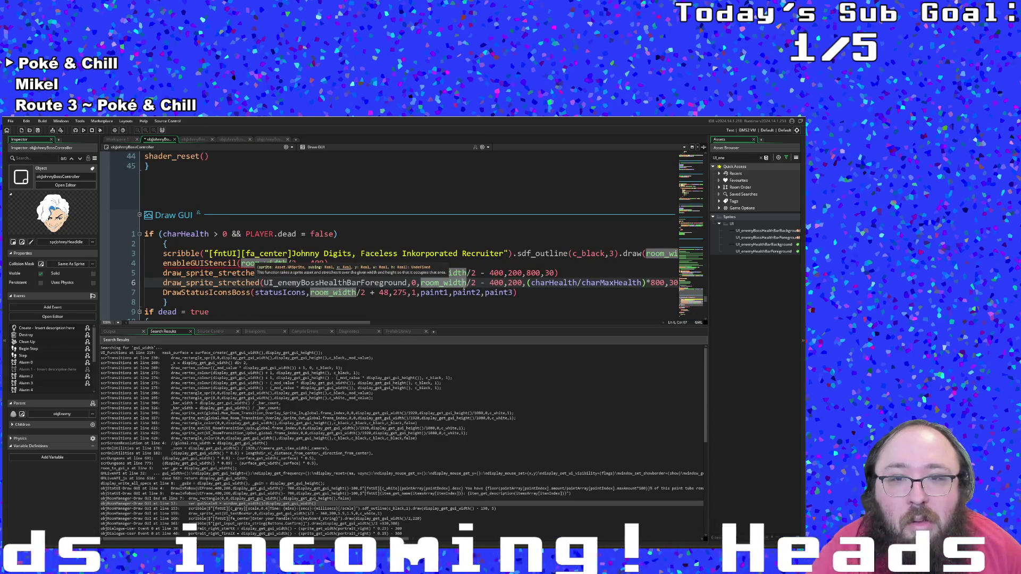
pyautogui.moveTo(460, 286)
pyautogui.press('Right')
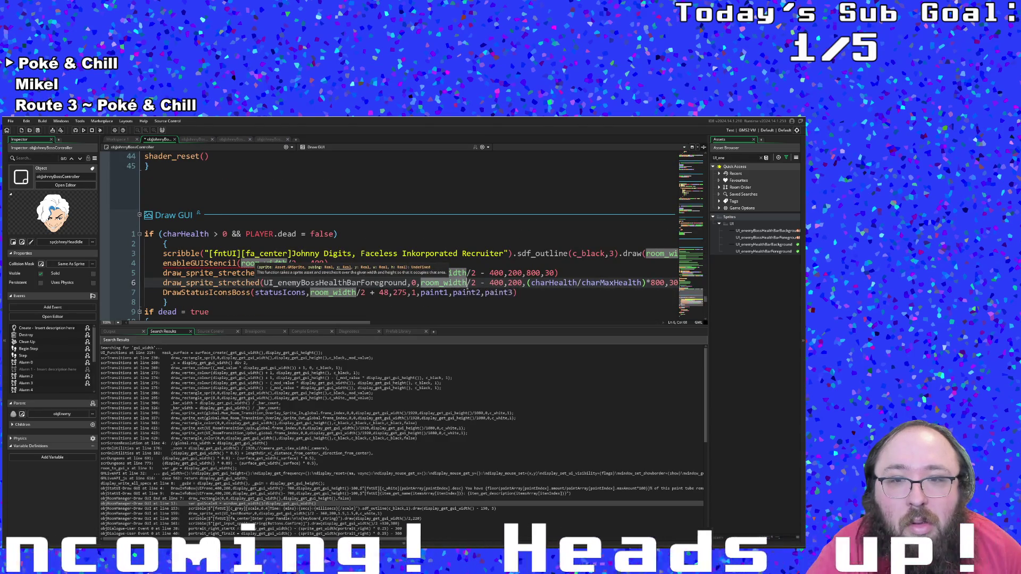
pyautogui.click(292, 263)
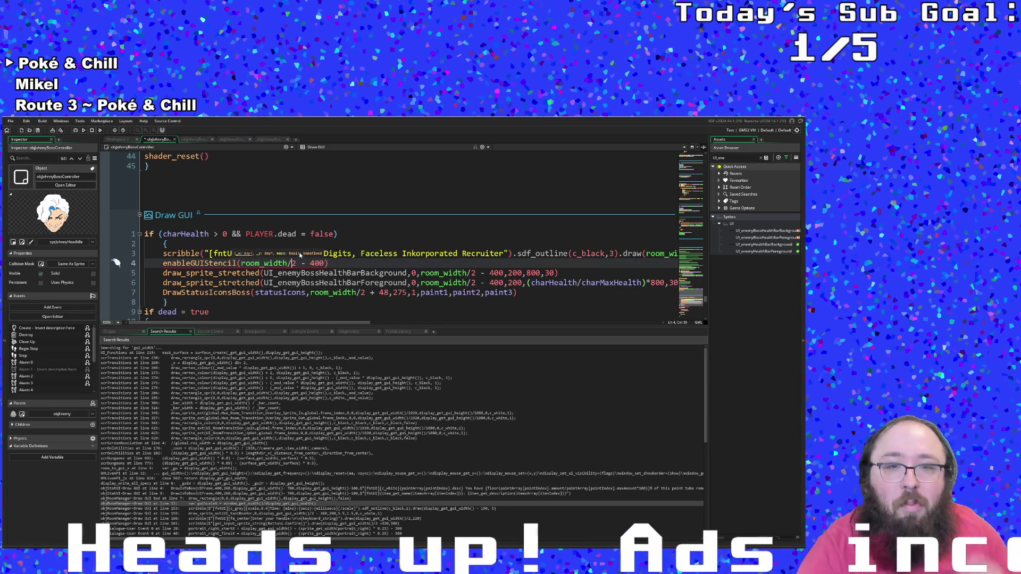
pyautogui.press('Left')
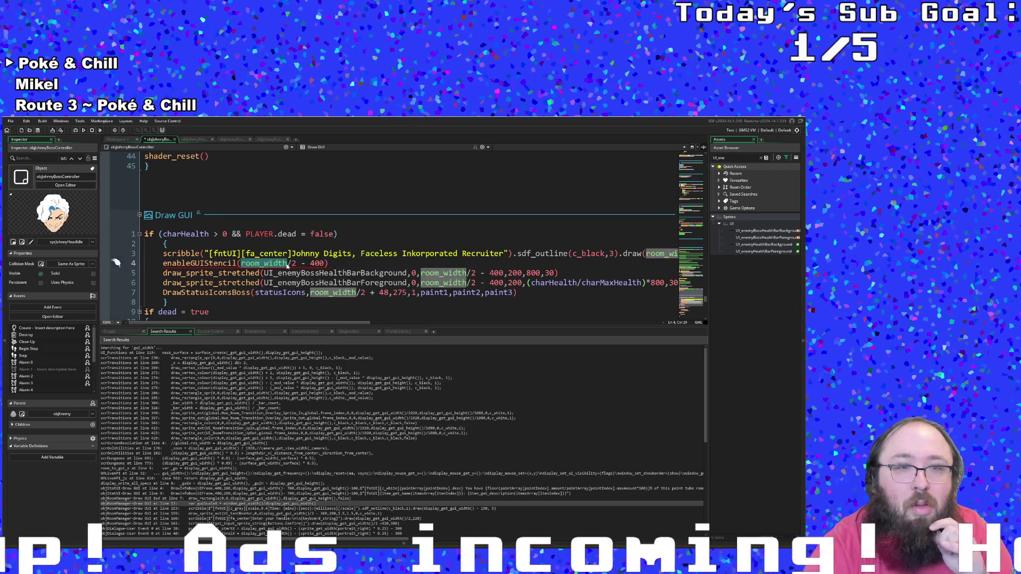
pyautogui.press('BackSpace')
pyautogui.press('BackSpace')
pyautogui.press('BackSpace')
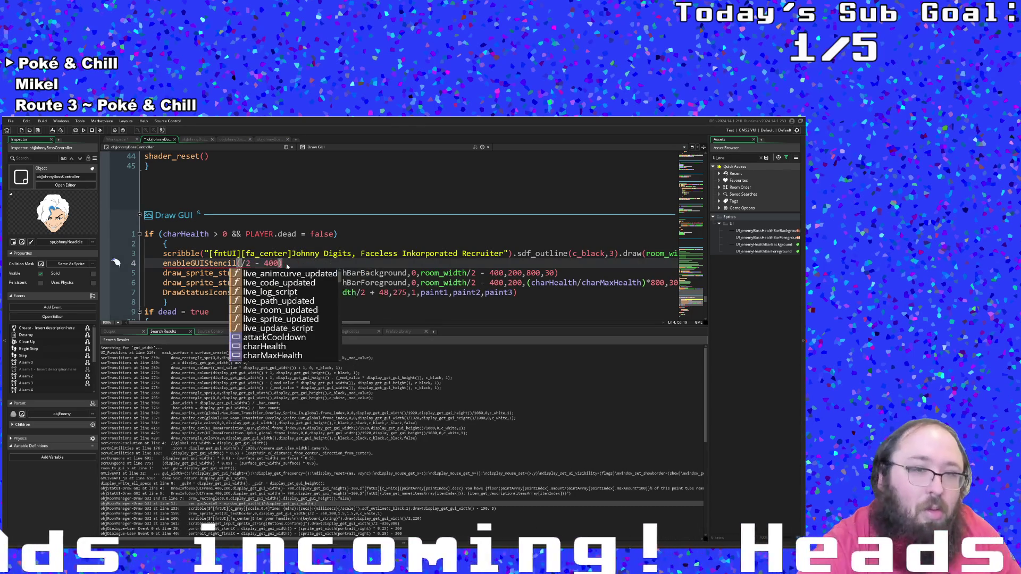
pyautogui.write('display')
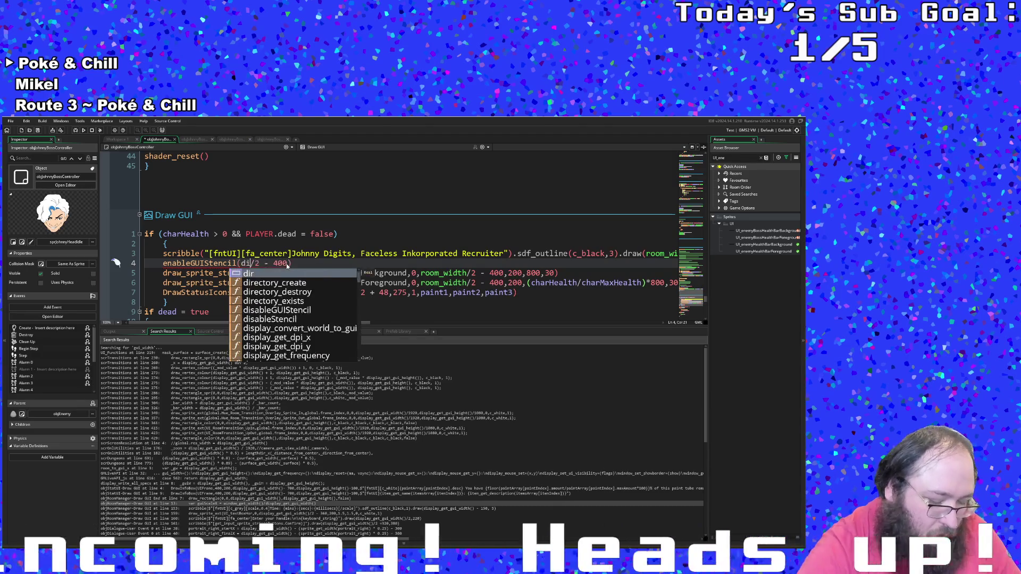
pyautogui.write('_get')
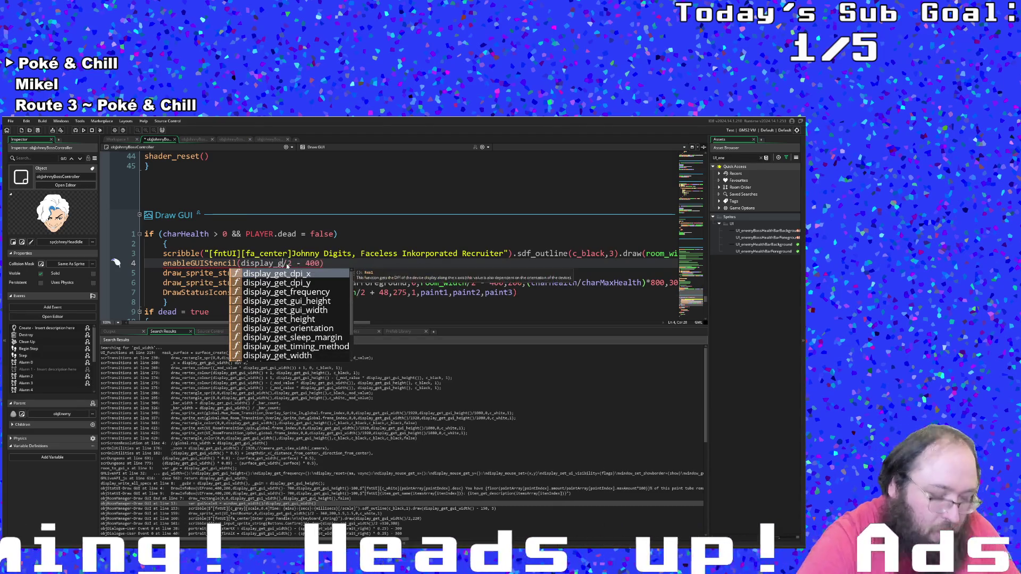
pyautogui.press('Down')
pyautogui.press('Down')
pyautogui.press('Down')
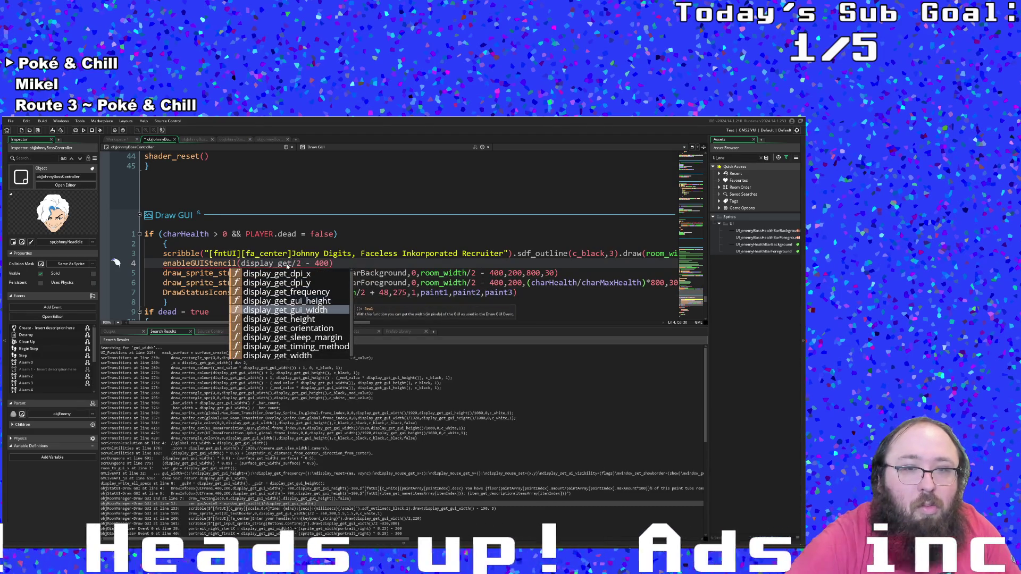
pyautogui.press('Return')
# - Revert the argument to room_width and append ,200 as the second argument
pyautogui.click(296, 264)
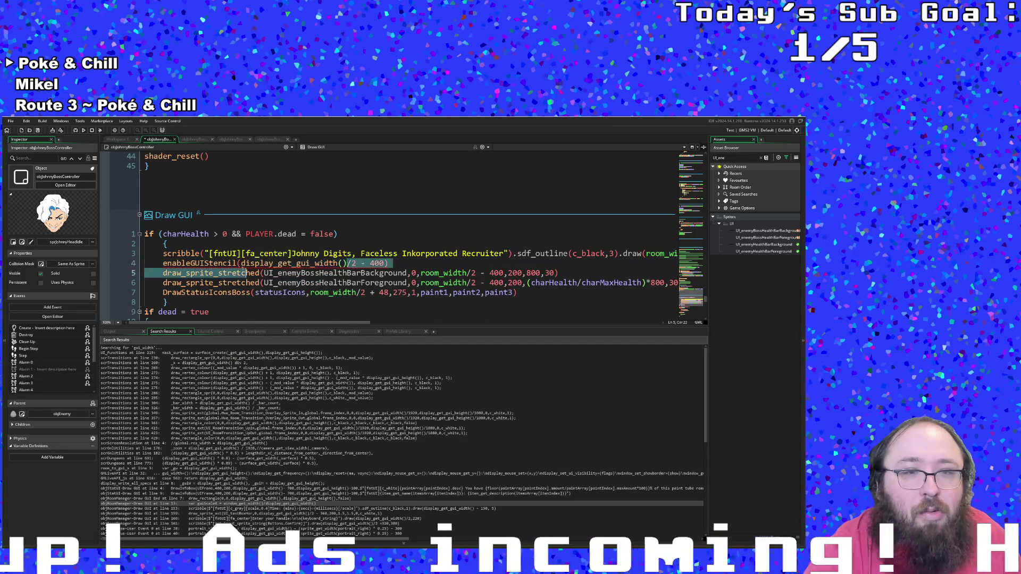
pyautogui.moveTo(345, 263); pyautogui.dragTo(239, 263)
pyautogui.write('room')
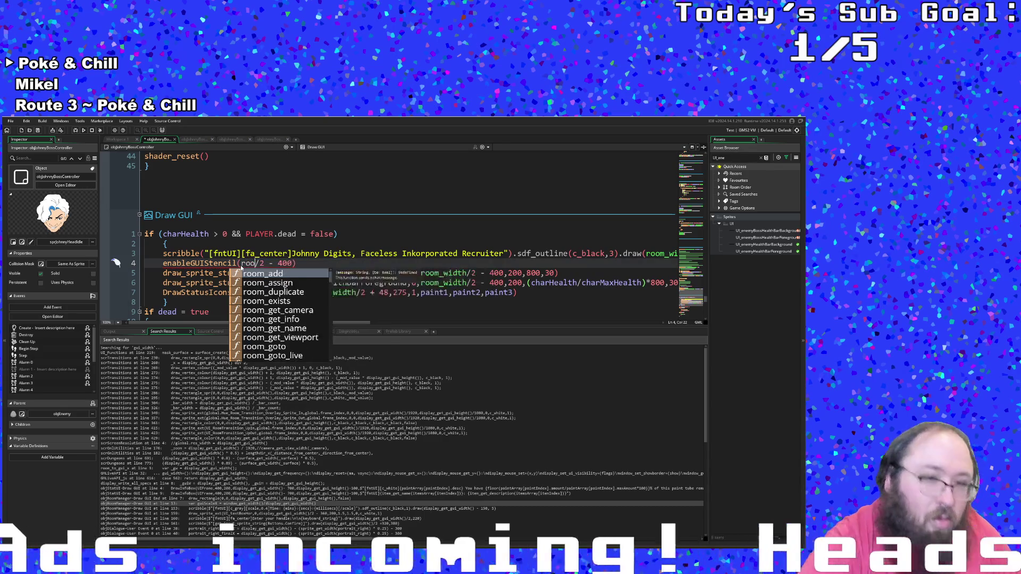
pyautogui.write('_width')
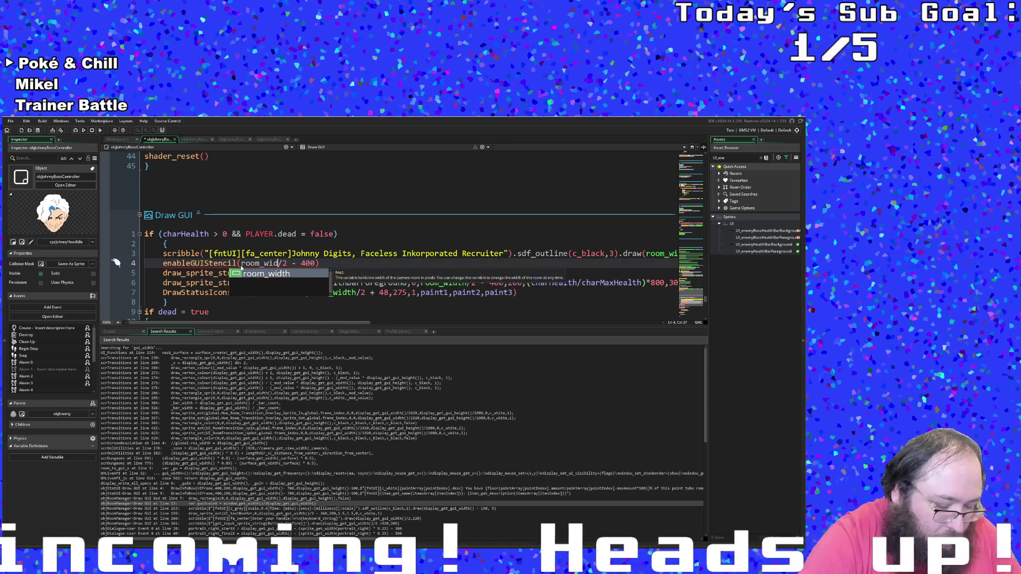
pyautogui.press('Escape')
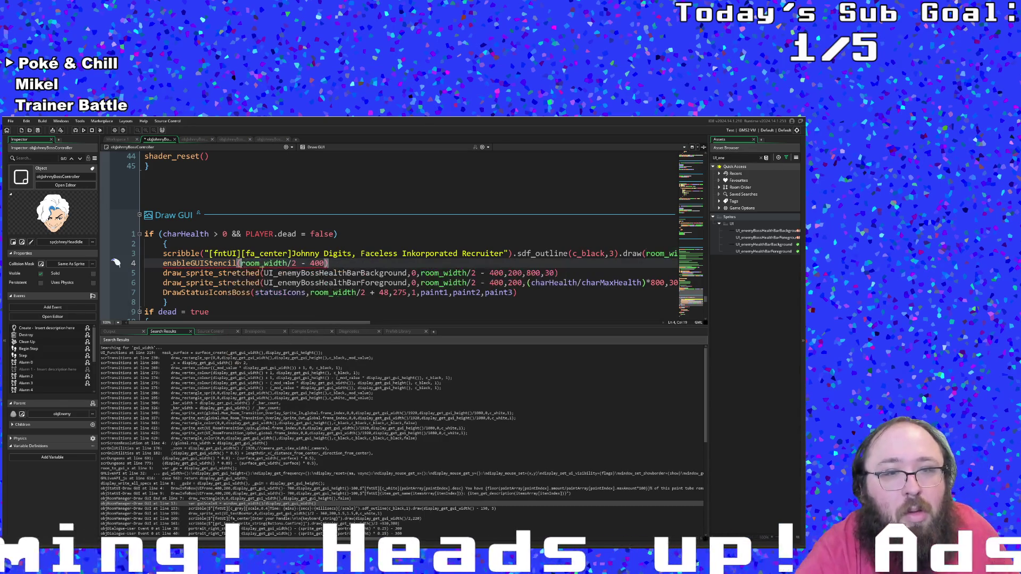
pyautogui.press('End')
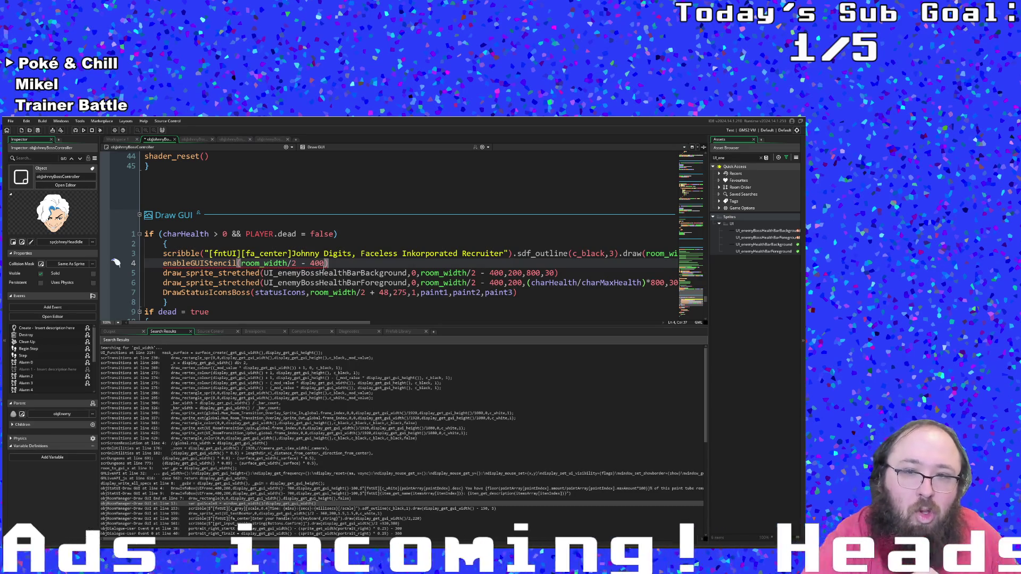
pyautogui.write(',200')
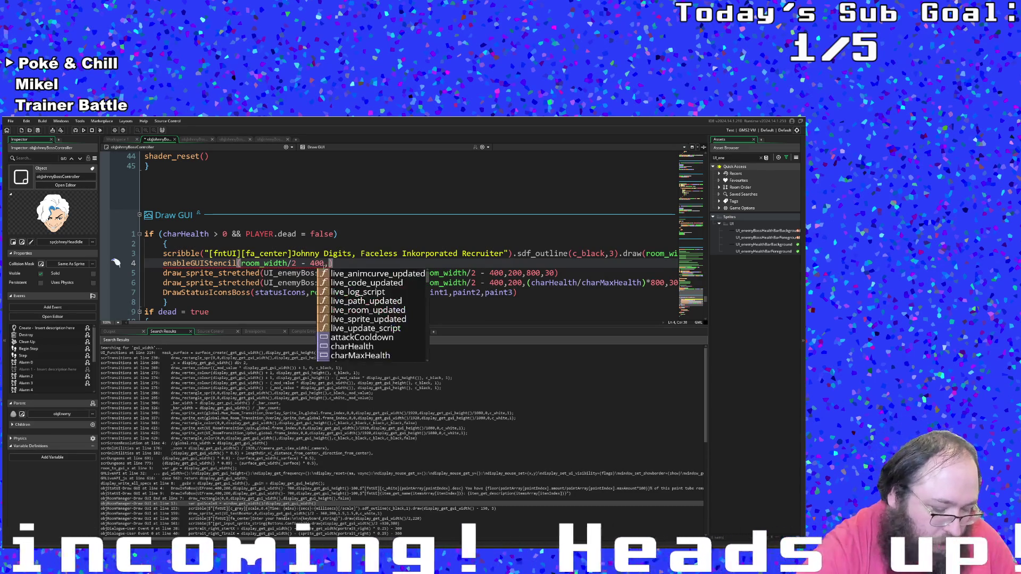
pyautogui.write(',')
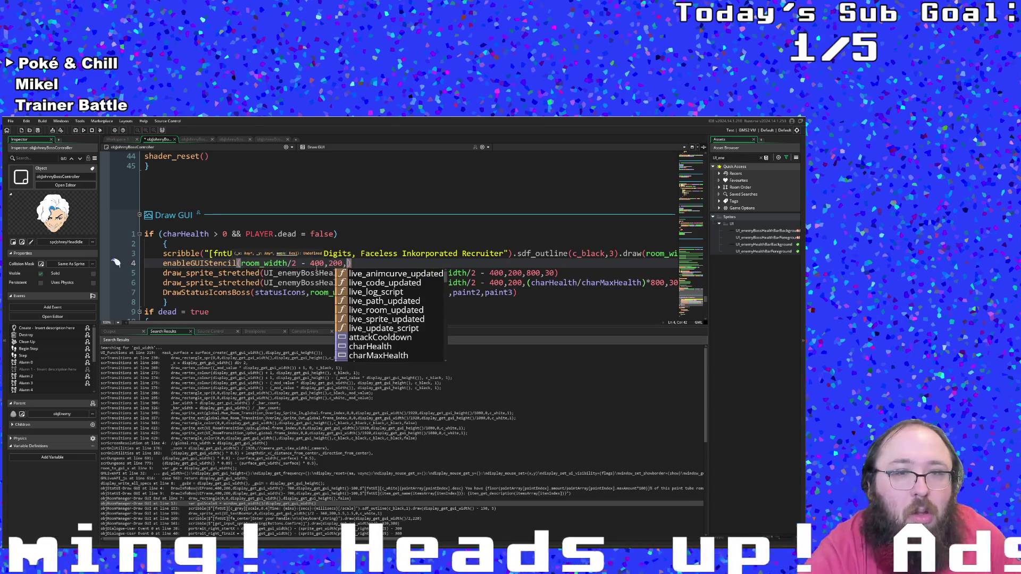
# - Copy UI_enemyBossHealthBarForeground from line 6 and paste it as the third argument
pyautogui.scroll(-2, 368, 323)
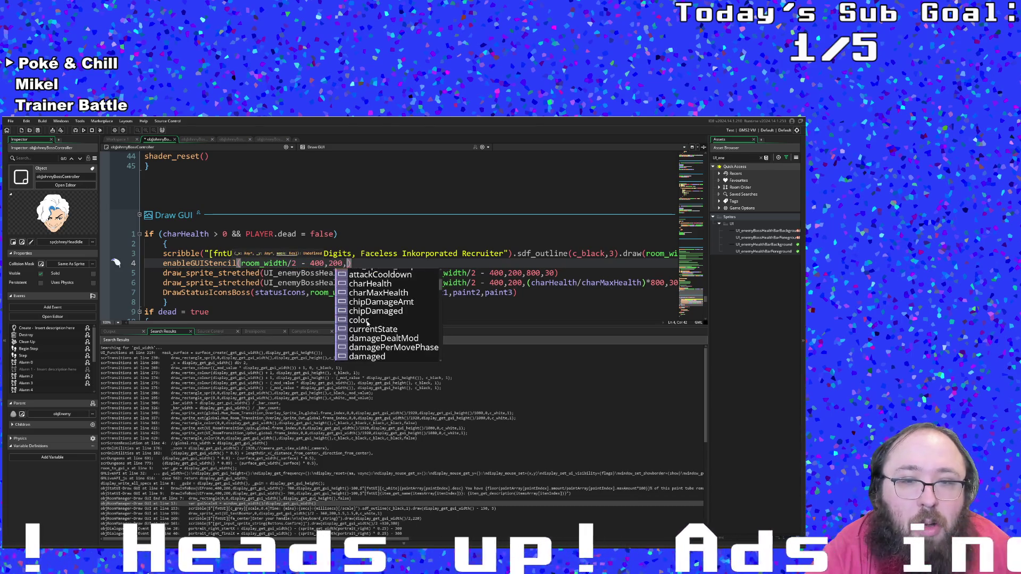
pyautogui.scroll(2, 368, 322)
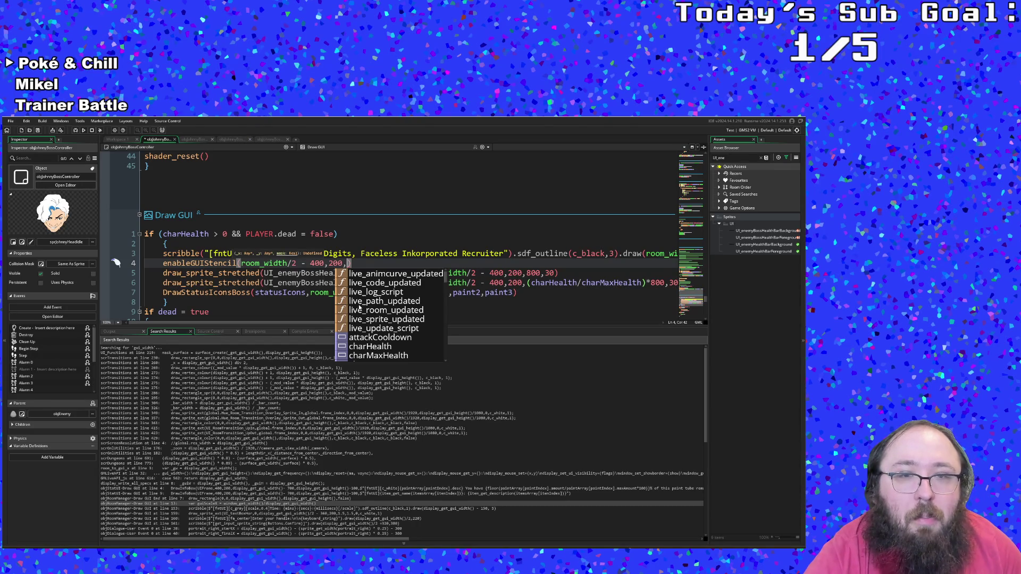
pyautogui.press('Escape')
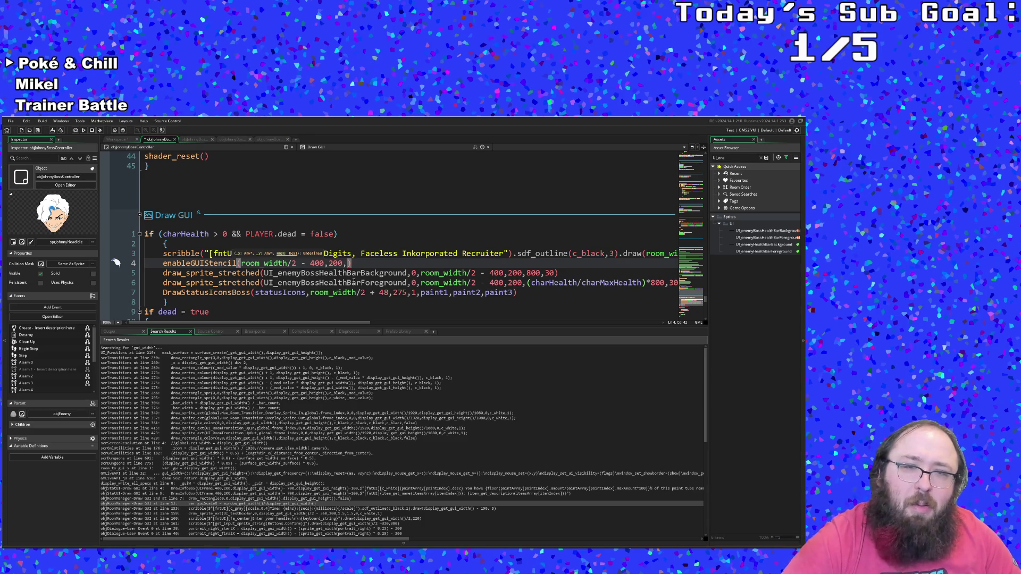
pyautogui.moveTo(407, 282); pyautogui.dragTo(262, 282)
pyautogui.hotkey('ctrl', 'c')
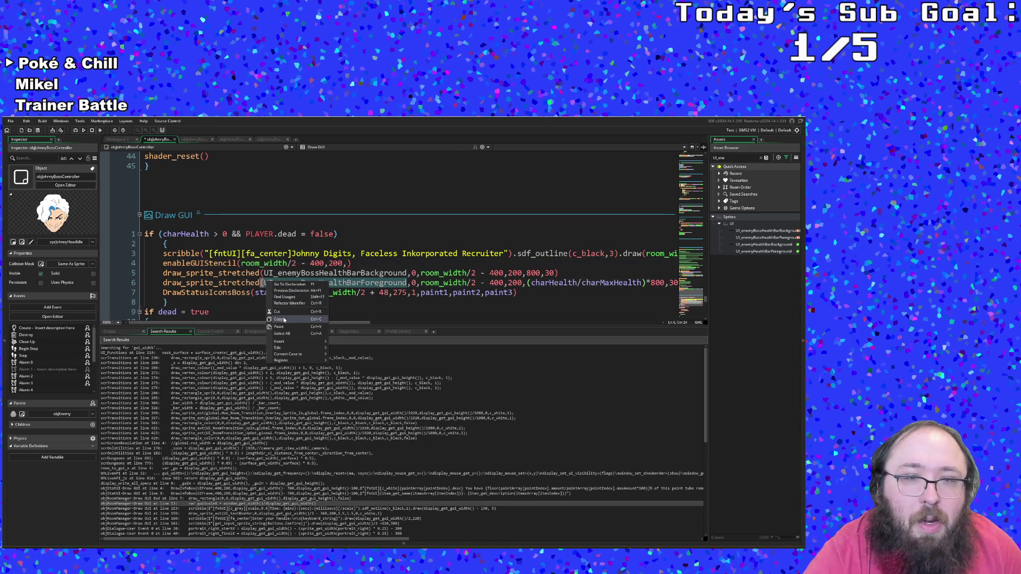
pyautogui.click(345, 263)
pyautogui.write(',')
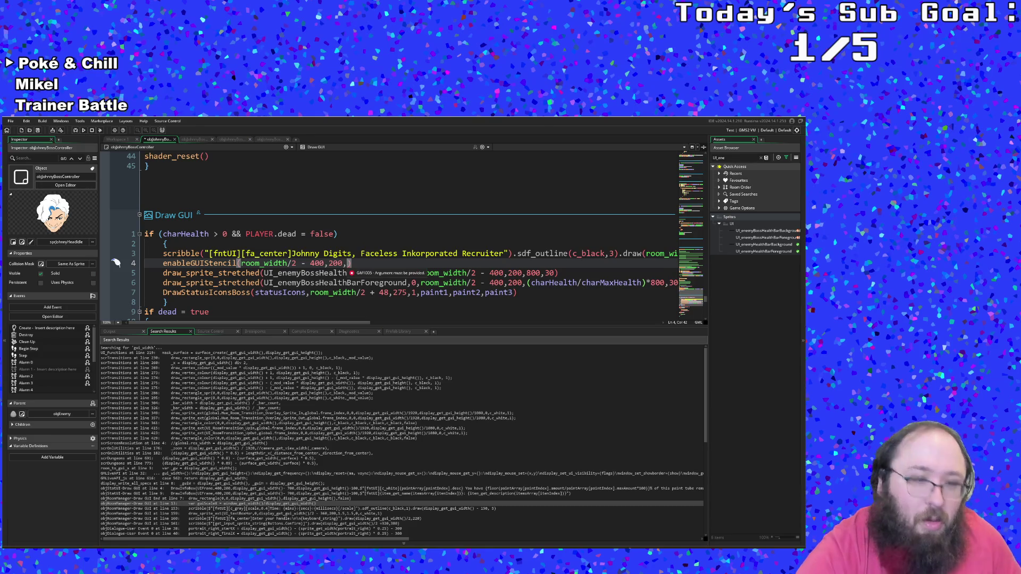
pyautogui.hotkey('ctrl', 'v')
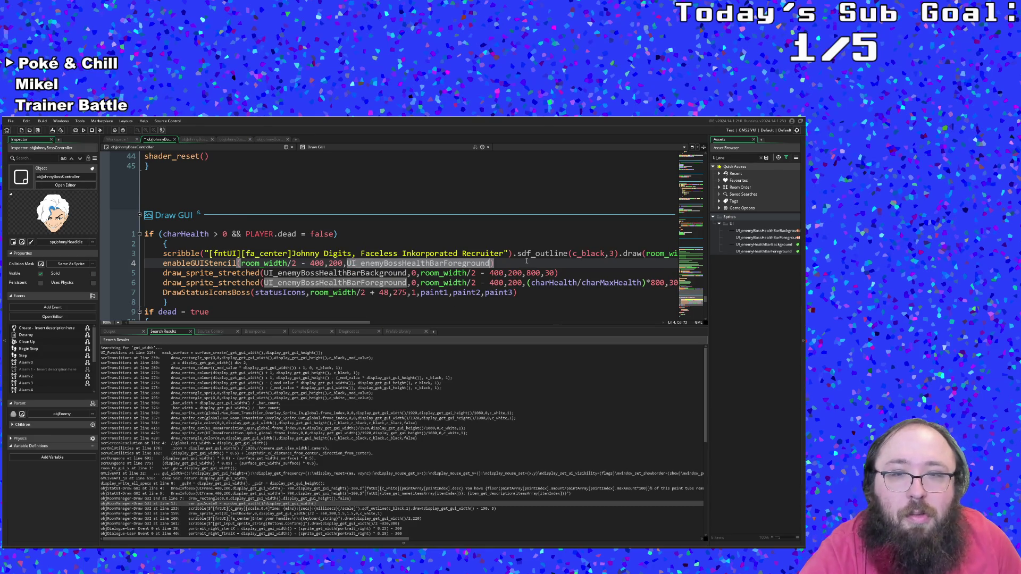
pyautogui.moveTo(500, 263)
pyautogui.mouseDown()
pyautogui.moveTo(240, 253)
pyautogui.moveTo(163, 266)
pyautogui.mouseUp()
pyautogui.hotkey('ctrl', 'c')
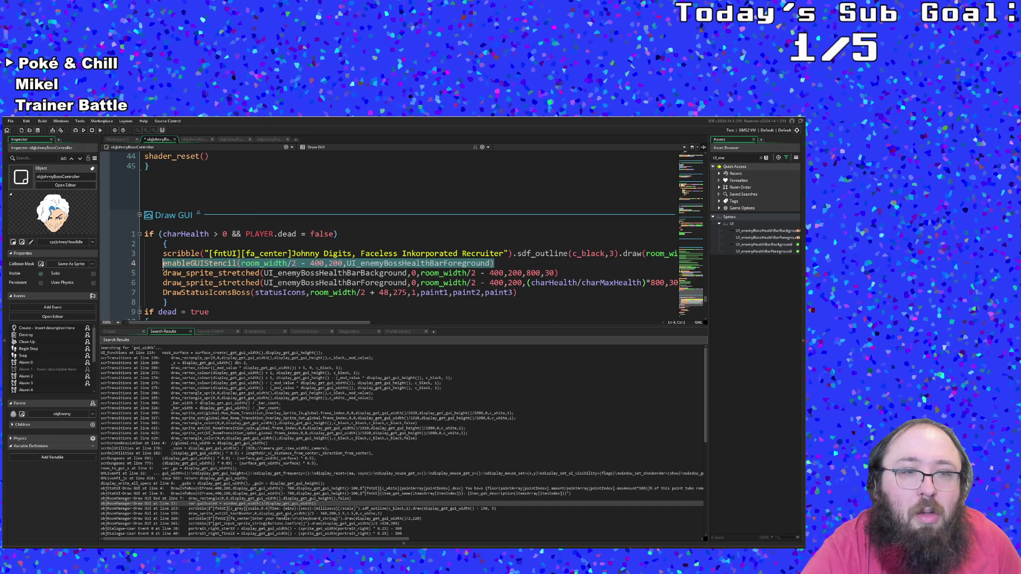
# - Move the enableGUIStencil() call to just above the foreground health bar draw line
pyautogui.rightClick(163, 266)
pyautogui.click(186, 295)
pyautogui.press('BackSpace')
pyautogui.press('BackSpace')
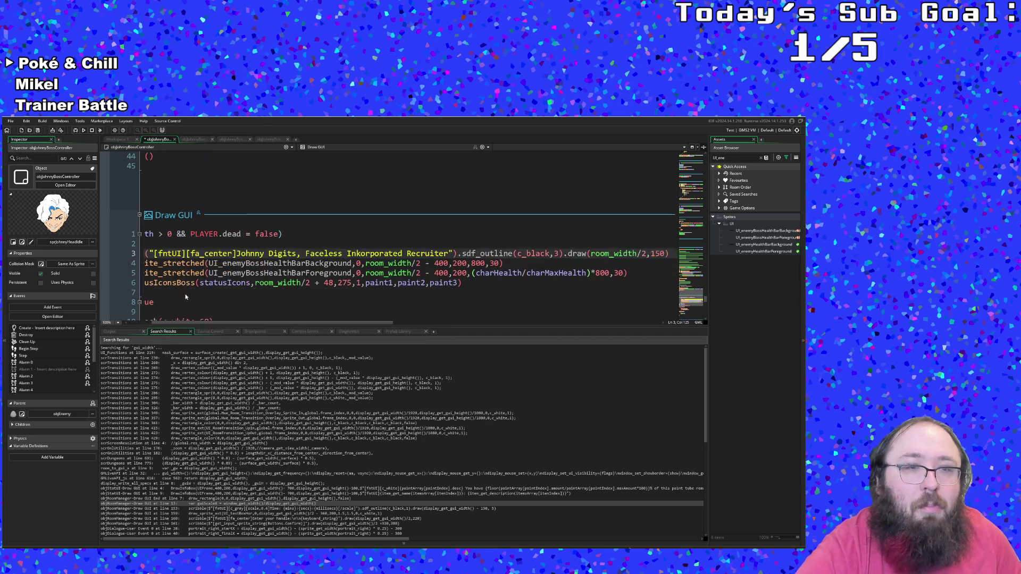
pyautogui.press('Down')
pyautogui.press('Down')
pyautogui.press('Home')
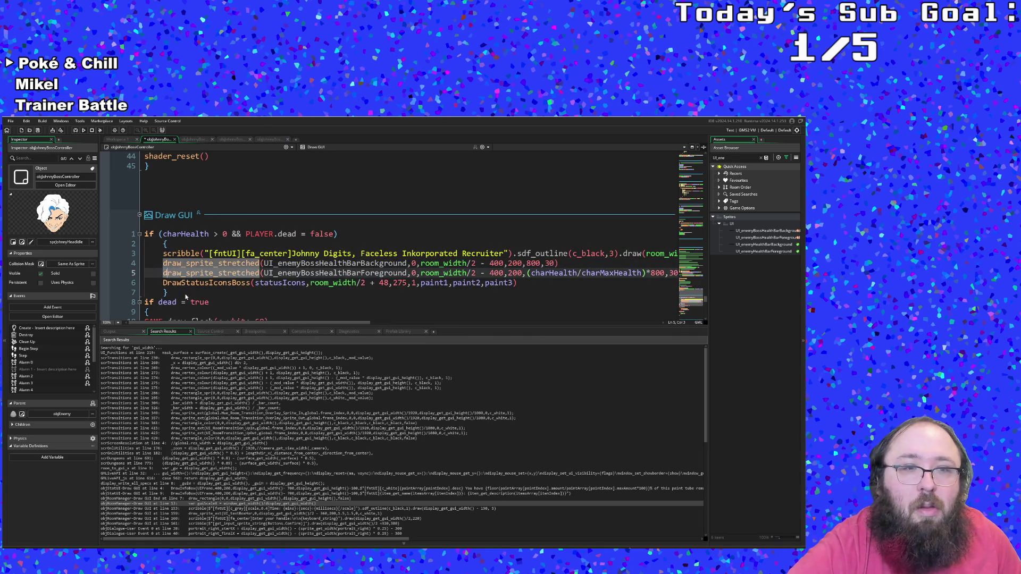
pyautogui.press('Return')
pyautogui.press('BackSpace')
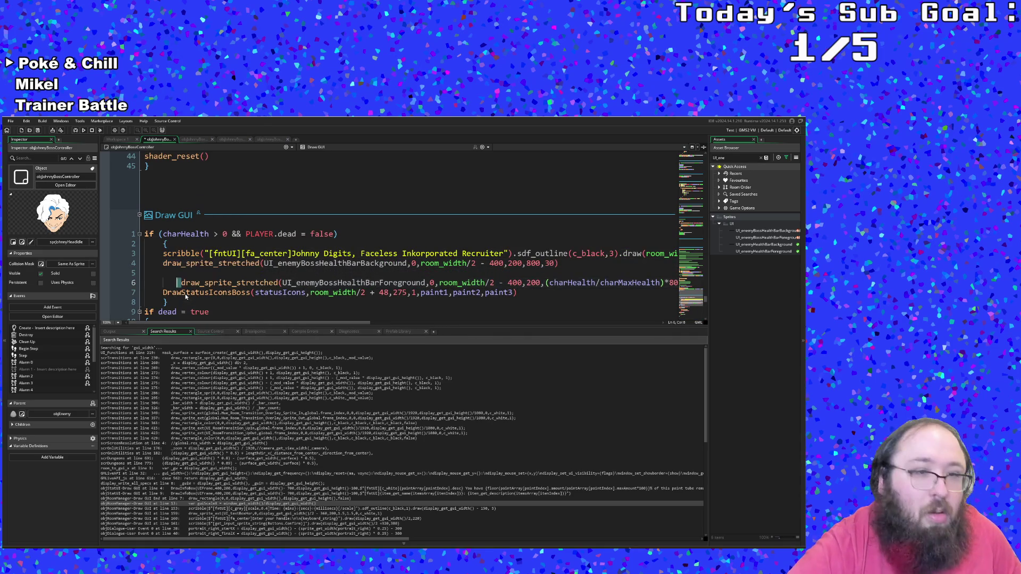
pyautogui.press('Up')
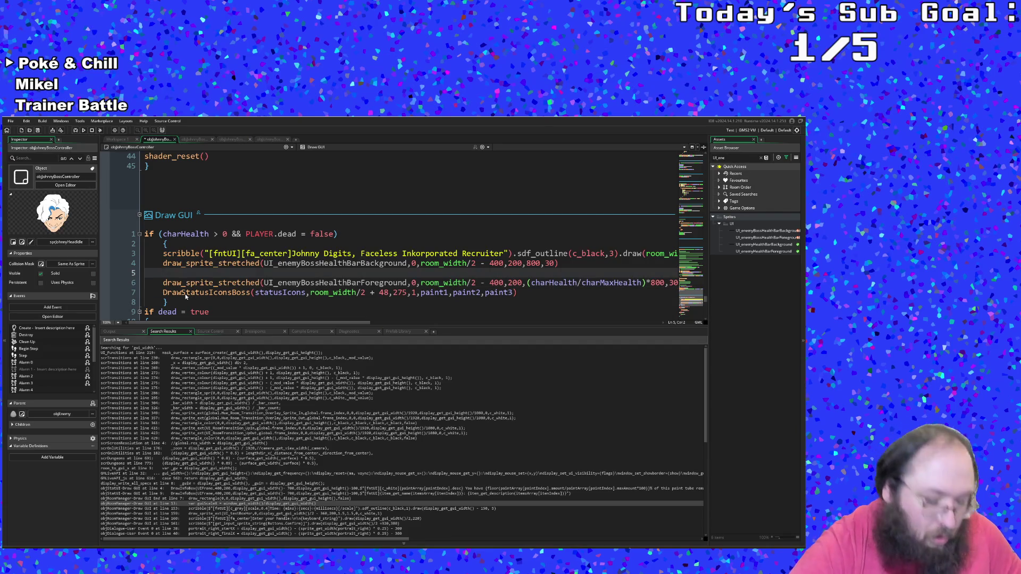
pyautogui.hotkey('ctrl', 'v')
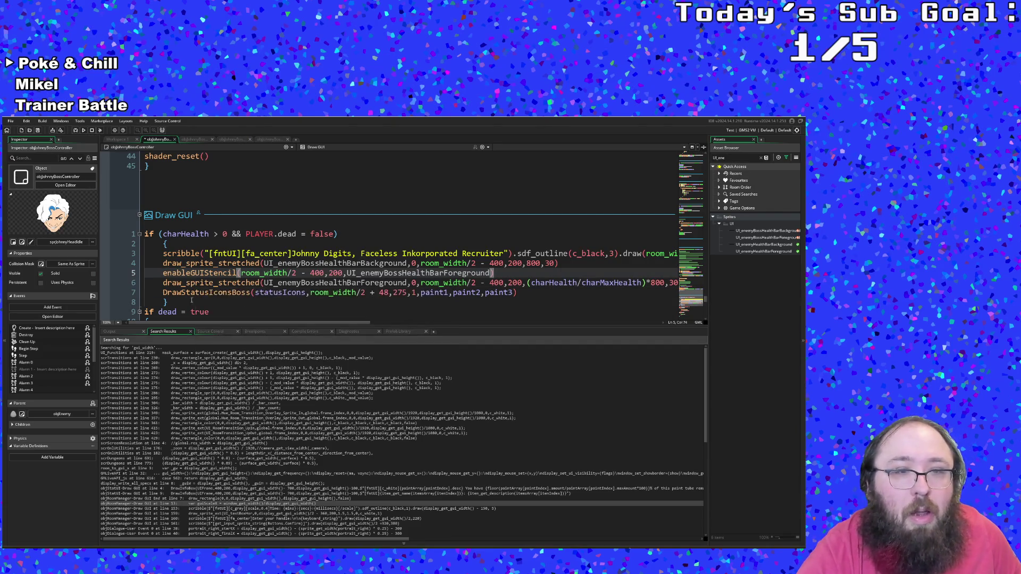
# - Insert a blank line above DrawStatusIconsBoss and fix that call's indentation
pyautogui.click(163, 294)
pyautogui.press('Return')
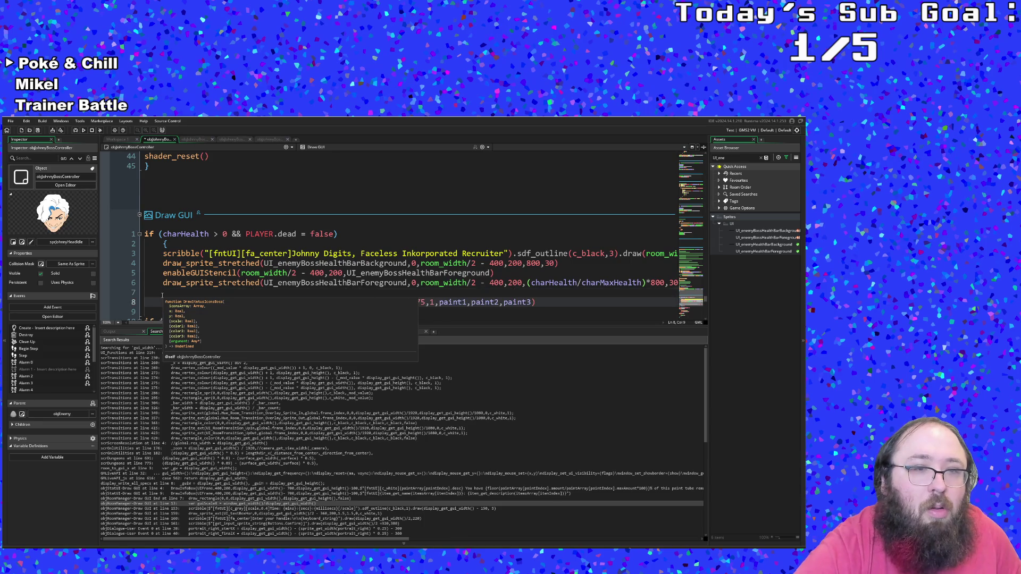
pyautogui.press('Left')
pyautogui.press('Left')
pyautogui.press('Left')
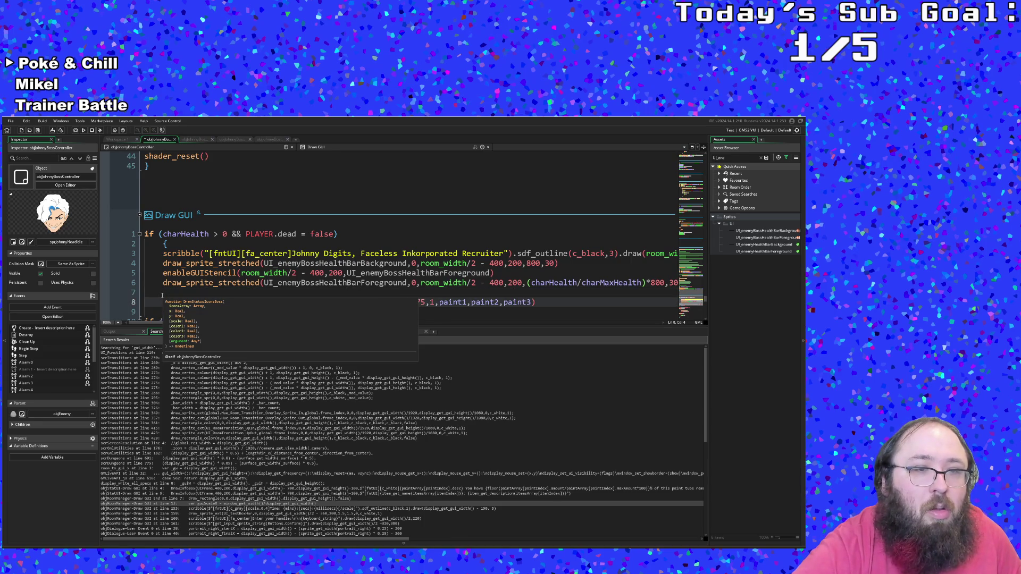
pyautogui.press('Down')
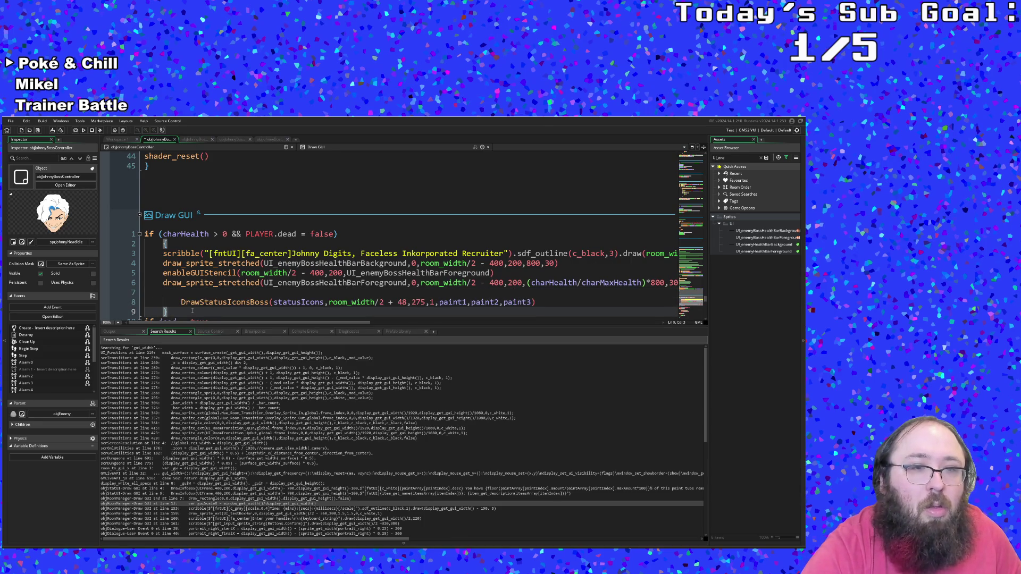
pyautogui.click(180, 303)
pyautogui.press('BackSpace')
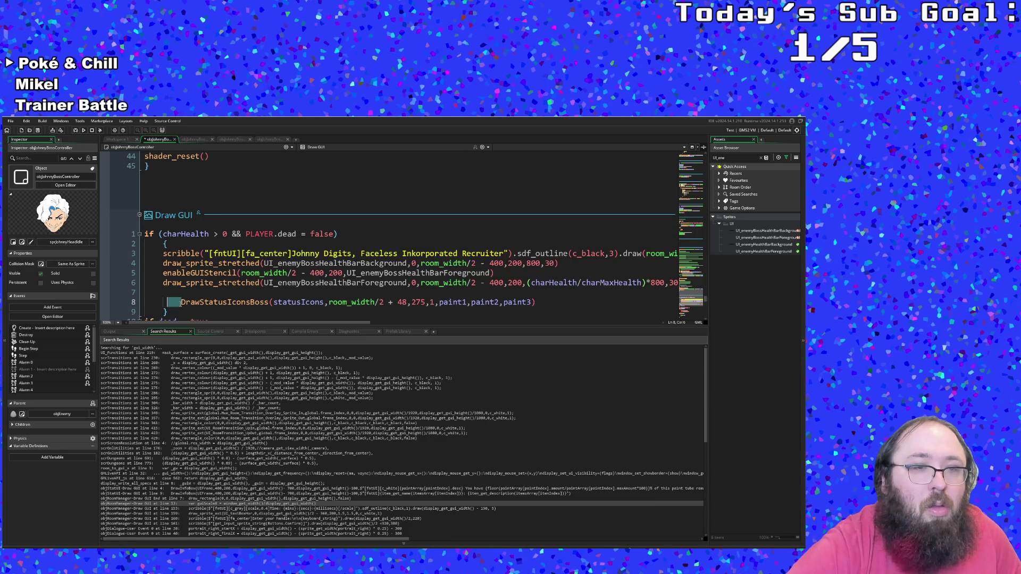
pyautogui.press('Up')
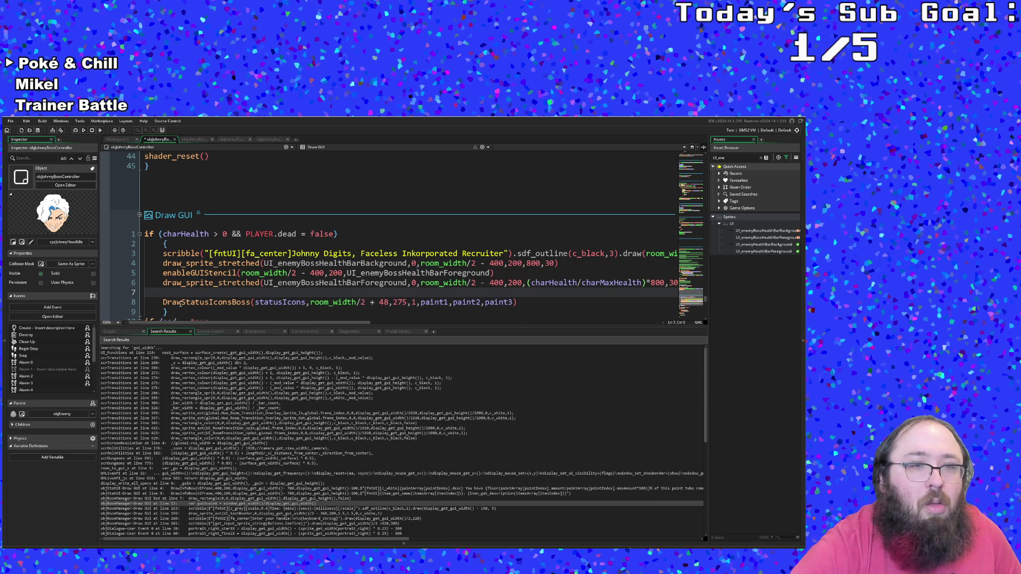
# - Write disableGUIStencil() on line 7 using autocomplete
pyautogui.write('enableGUI')
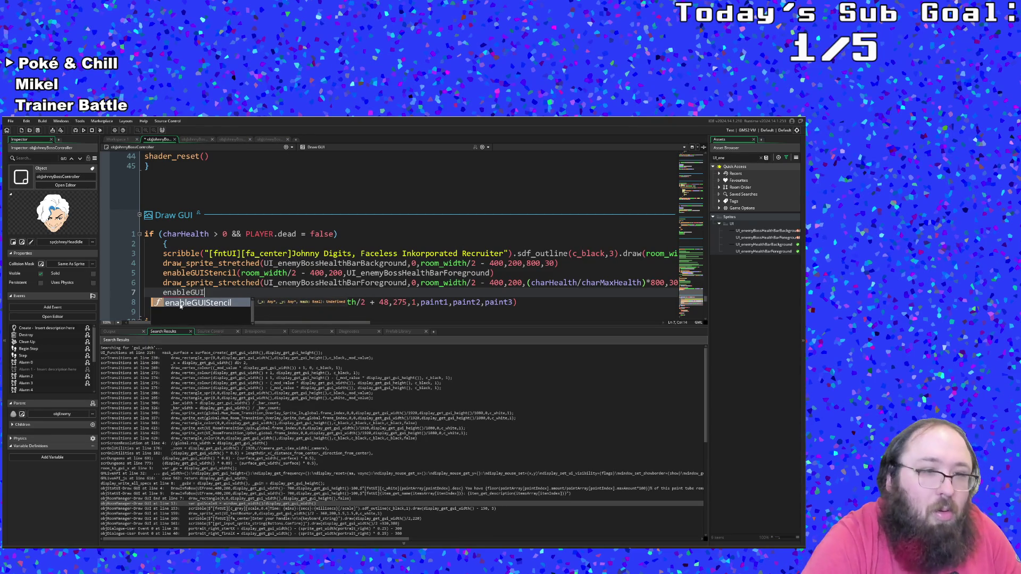
pyautogui.press('BackSpace')
pyautogui.press('BackSpace')
pyautogui.press('BackSpace')
pyautogui.write('dis')
pyautogui.press('Return')
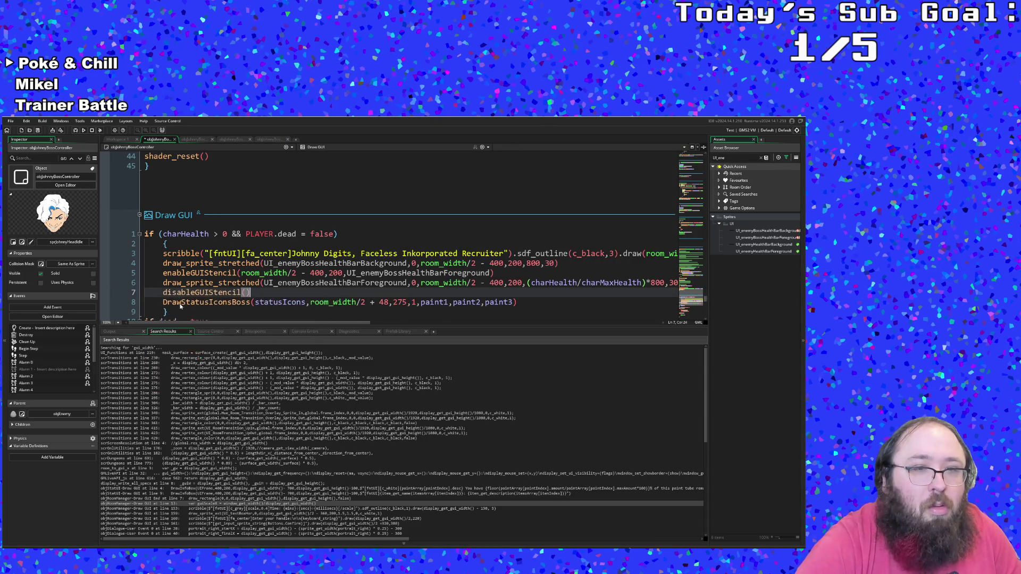
# - Review the draw_sprite_stretched call and the new disableGUIStencil() on lines 6–7
pyautogui.click(213, 281)
pyautogui.scroll(-2, 222, 276)
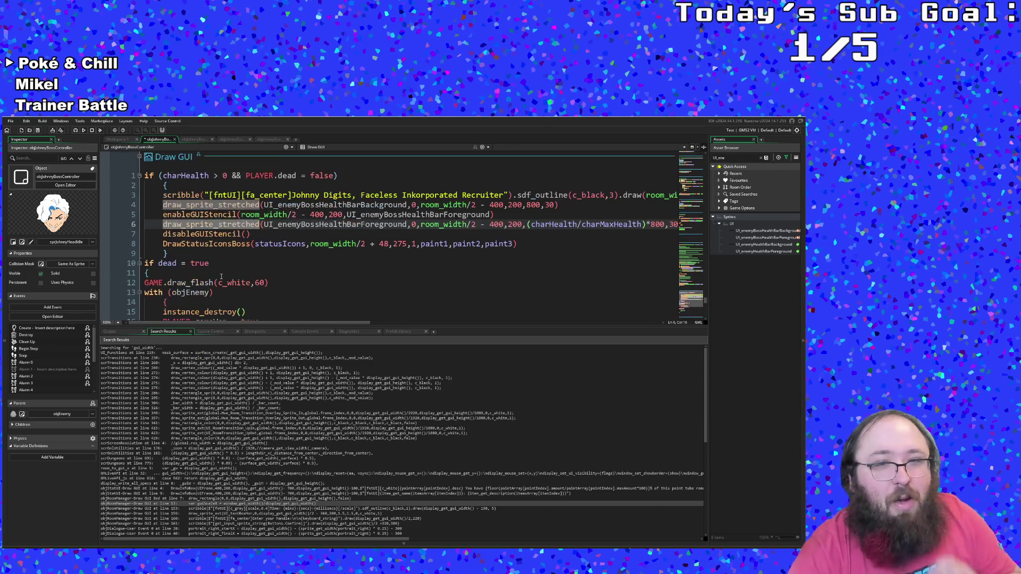
pyautogui.click(238, 235)
pyautogui.click(218, 224)
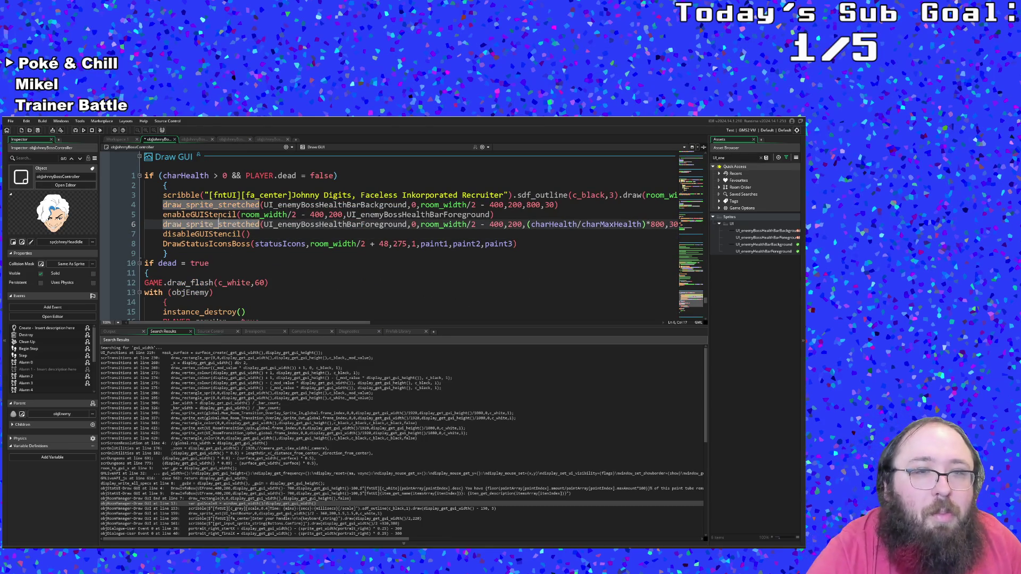
pyautogui.click(10, 121)
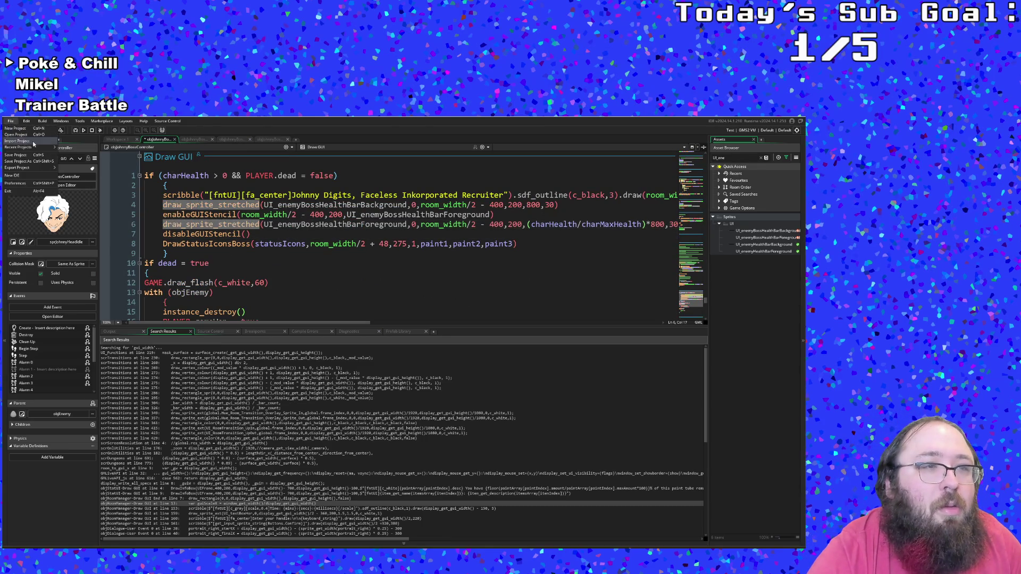
# - Run the game with the debugger, destroy all enemies, walk through the rooms and talk to the NPC
pyautogui.click(30, 155)
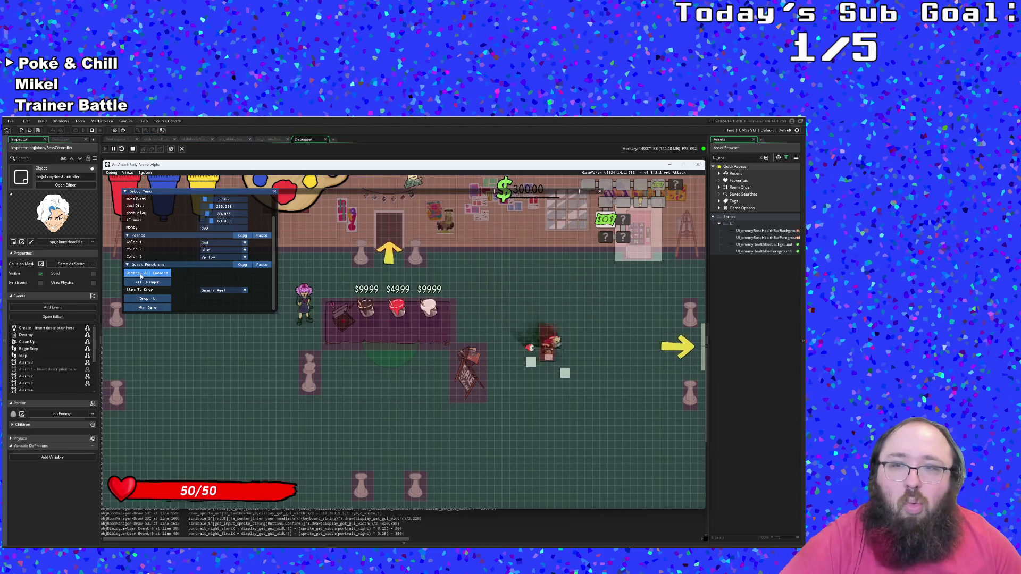
pyautogui.click(141, 275)
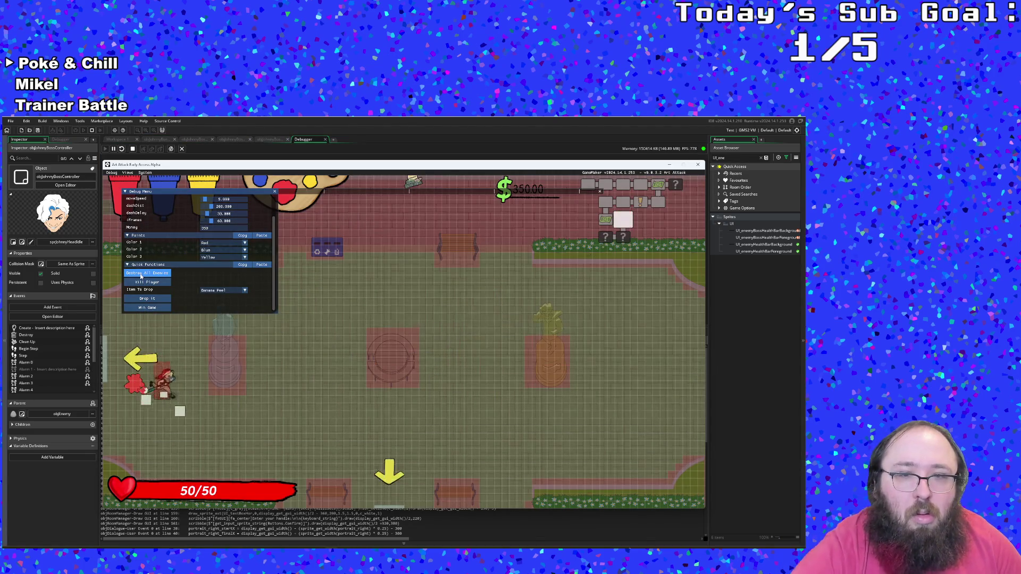
pyautogui.press('d')
pyautogui.press('s')
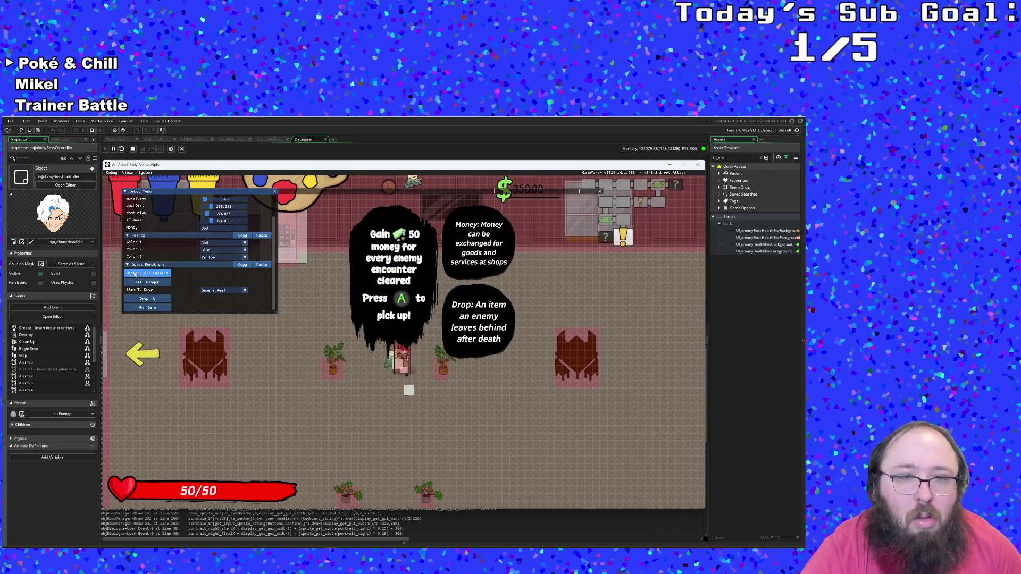
pyautogui.press('a')
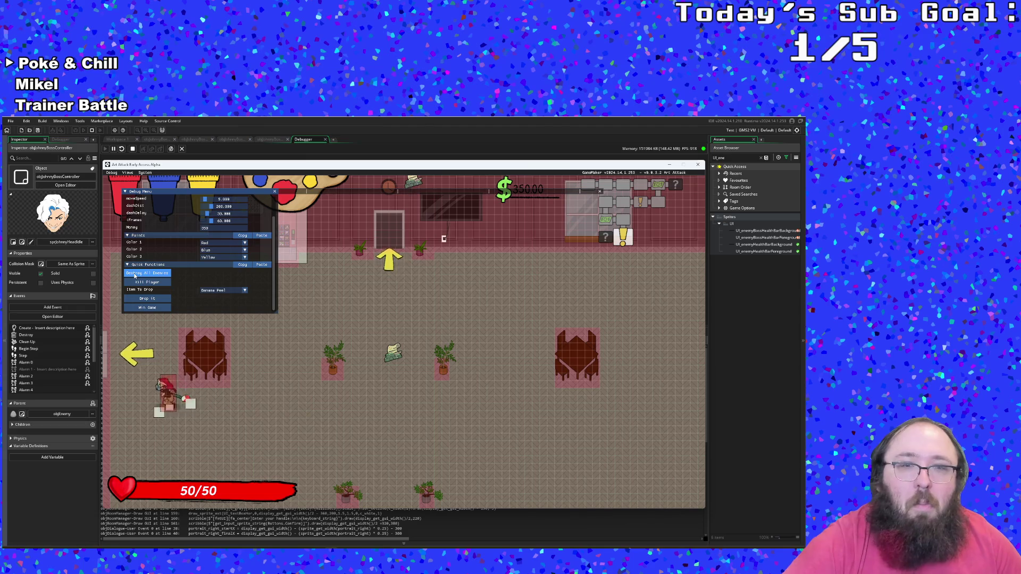
pyautogui.scroll(2, 135, 275)
pyautogui.press('d')
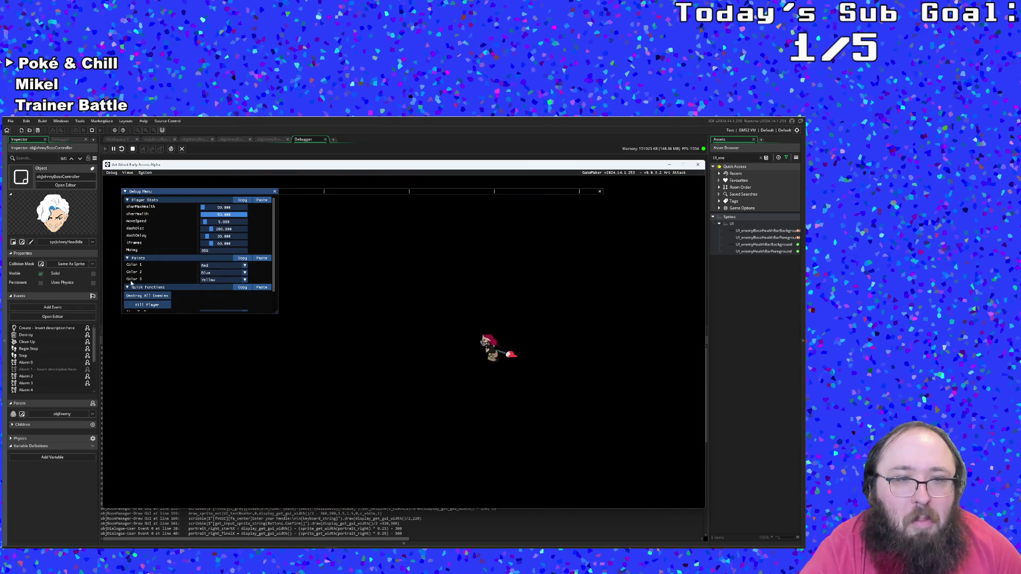
pyautogui.press('a')
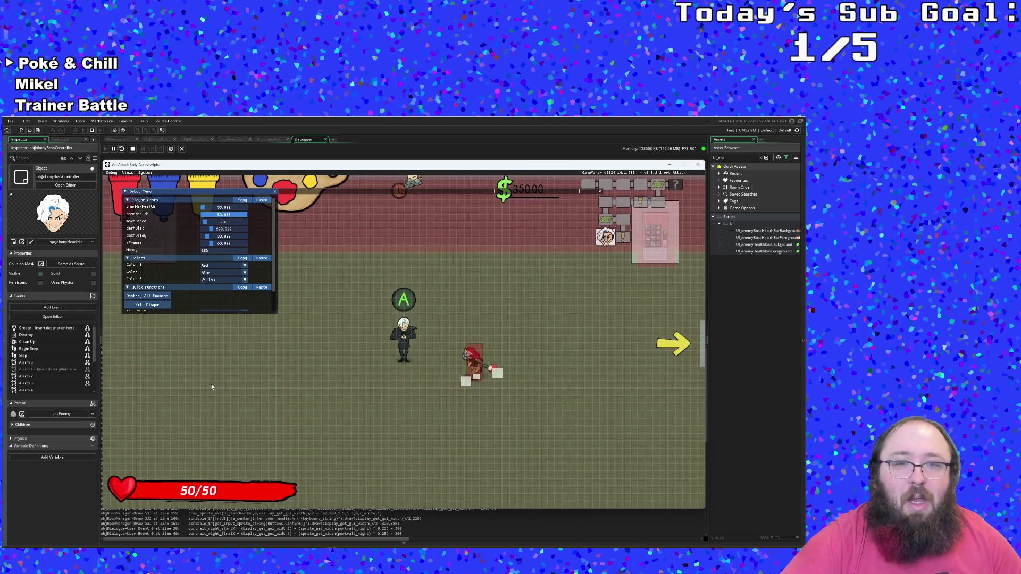
pyautogui.press('Return')
pyautogui.press('Return')
pyautogui.press('Return')
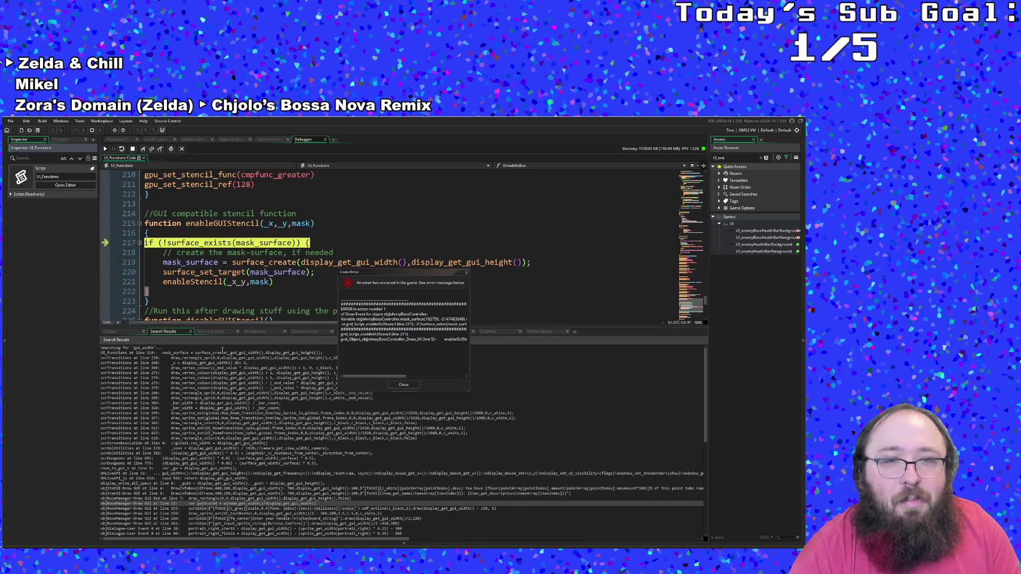
# - Scroll through the Code Error report and close it
pyautogui.click(343, 350)
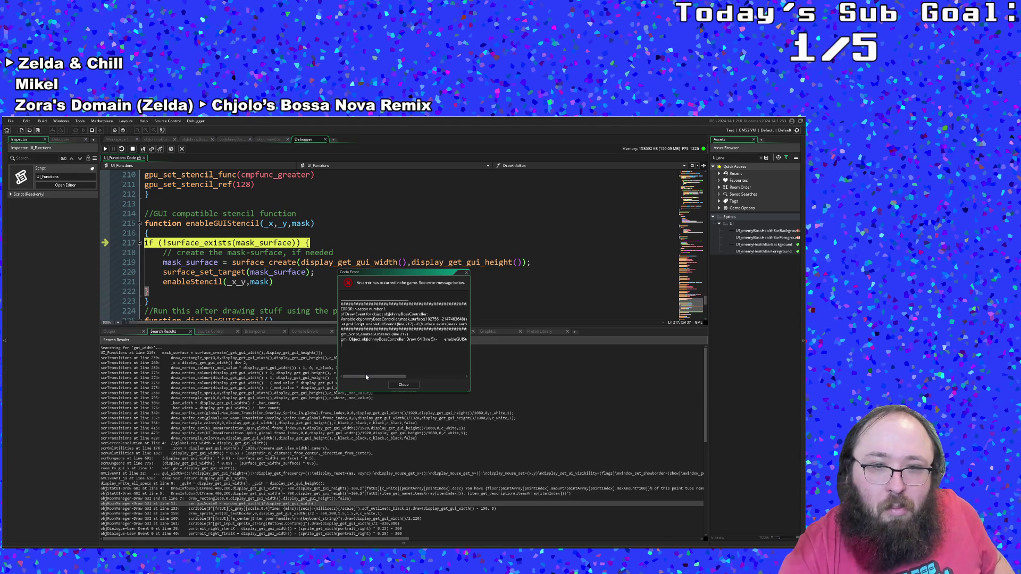
pyautogui.moveTo(375, 378)
pyautogui.mouseDown()
pyautogui.moveTo(405, 384)
pyautogui.moveTo(368, 373)
pyautogui.mouseUp()
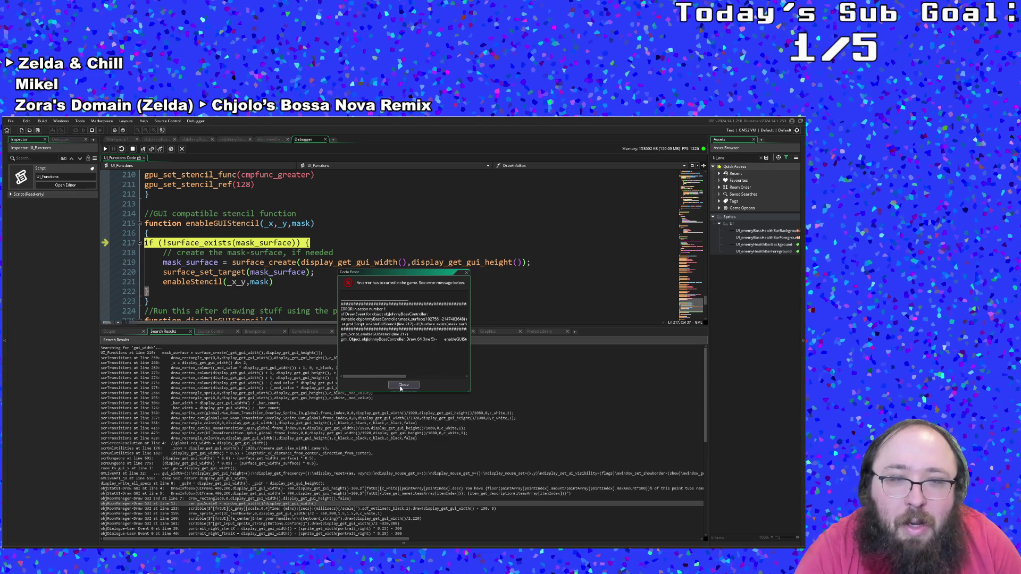
pyautogui.click(403, 385)
pyautogui.click(285, 253)
# - Stop the debug session and open a blank line after enableGUIStencil's opening brace on line 216
pyautogui.click(132, 148)
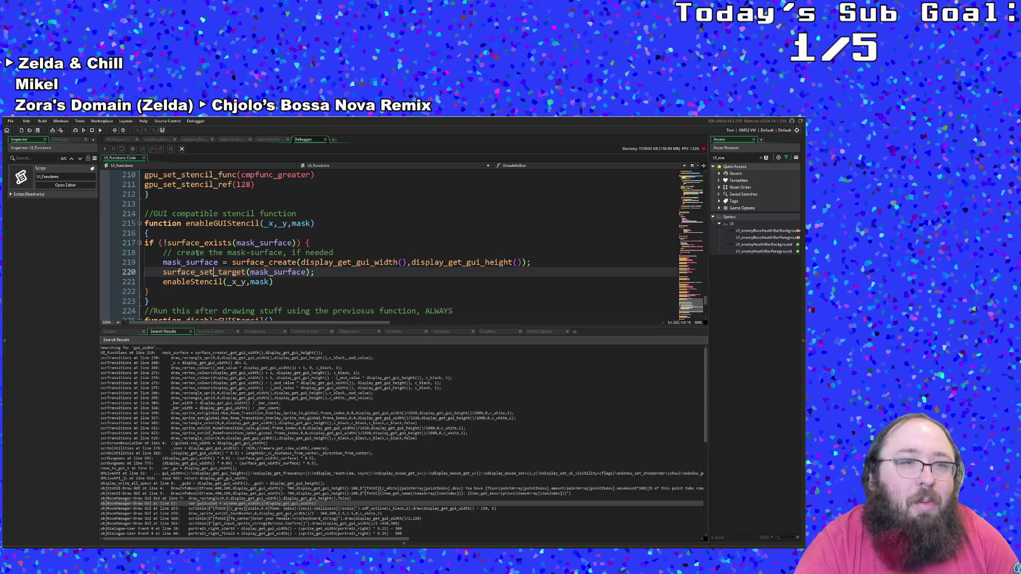
pyautogui.click(162, 242)
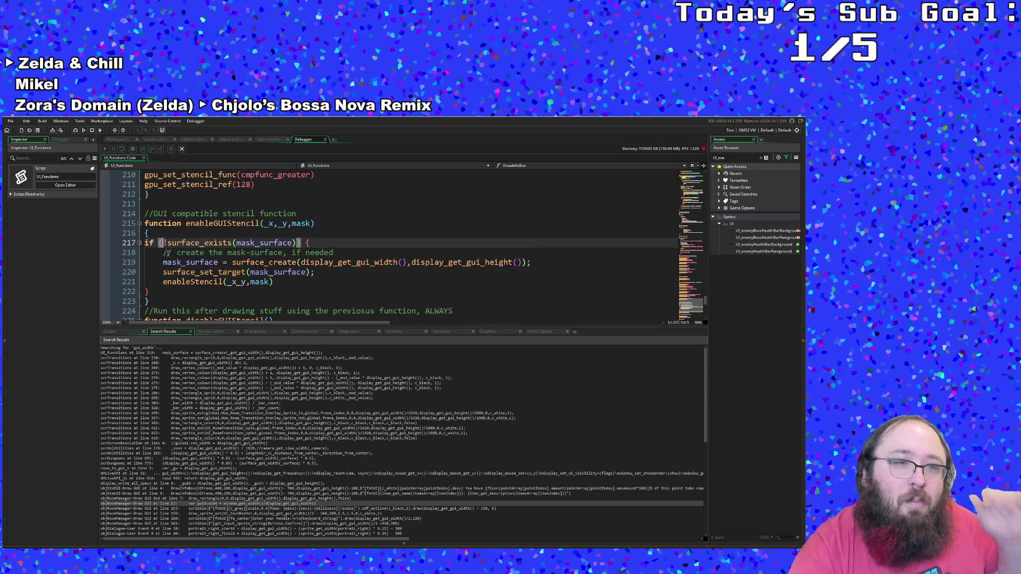
pyautogui.click(172, 235)
pyautogui.press('Return')
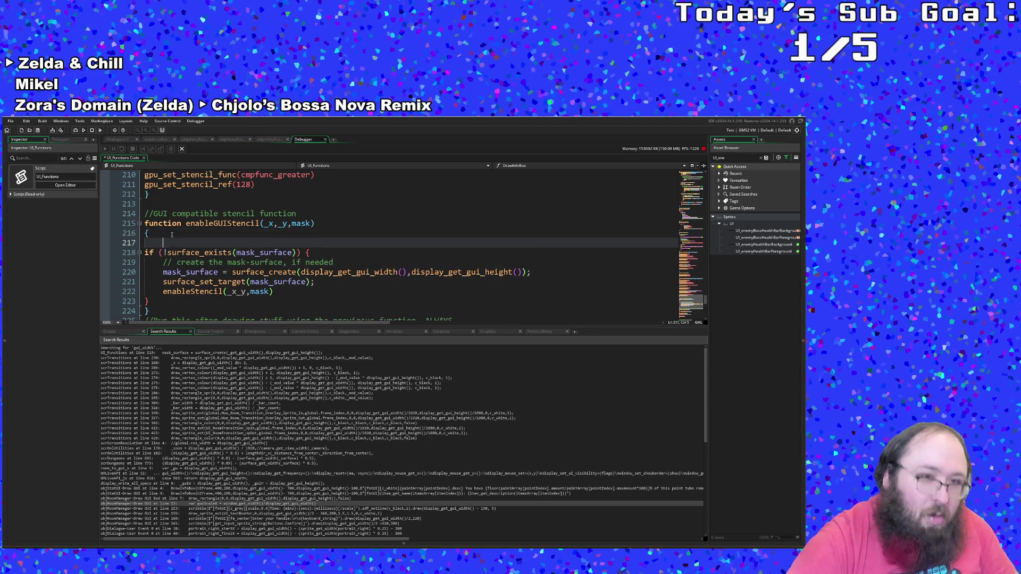
# - Write the check if !variable_instance_exists(mask_surface) using autocomplete
pyautogui.write('if ! varia')
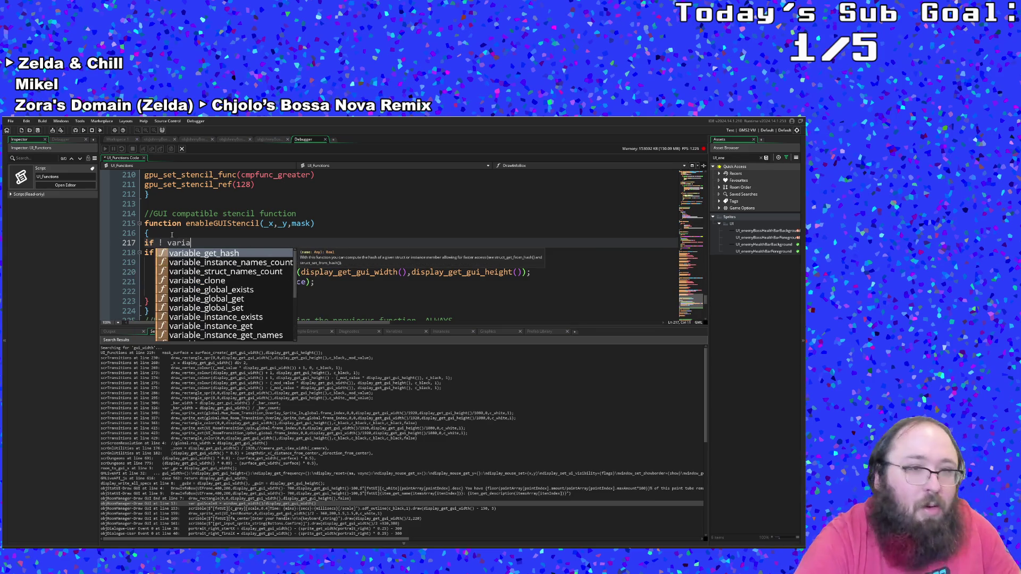
pyautogui.write('ble')
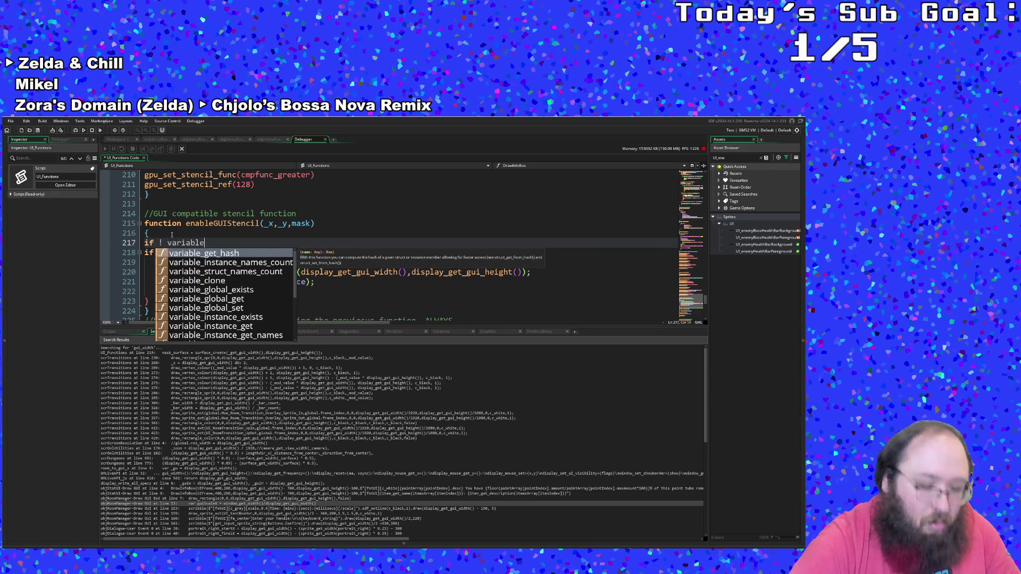
pyautogui.write('_ins')
pyautogui.press('Down')
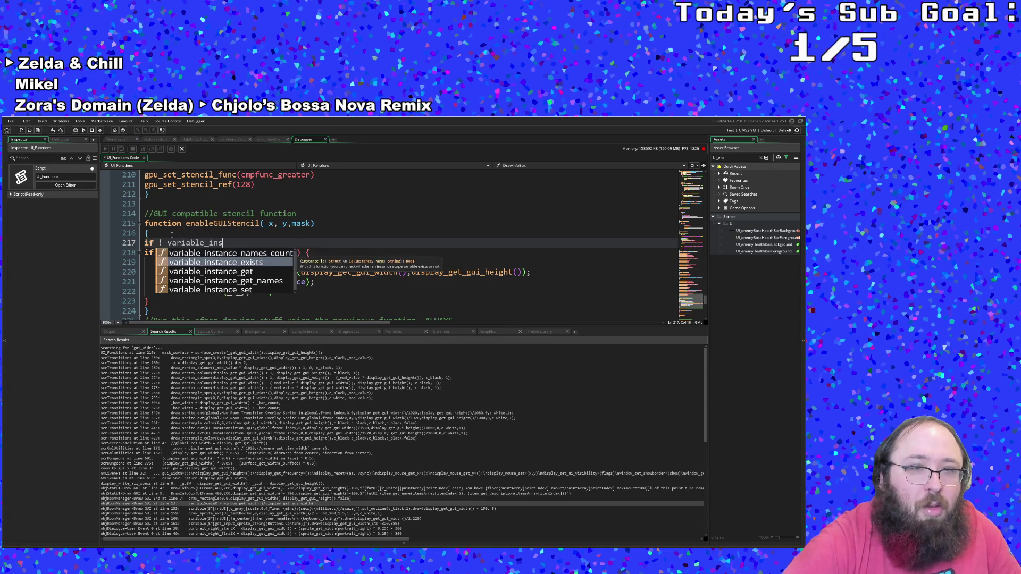
pyautogui.press('Return')
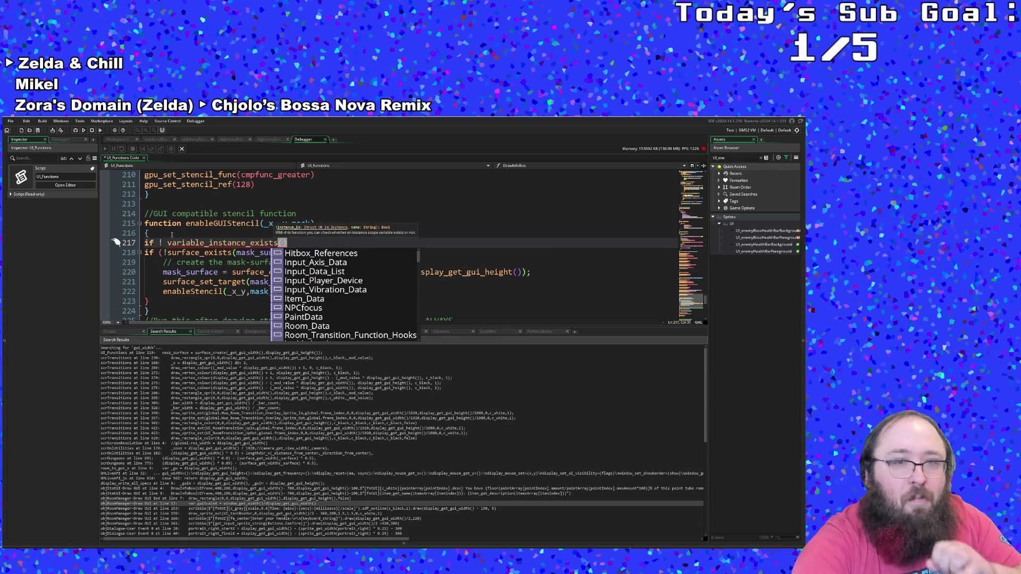
pyautogui.write('mask')
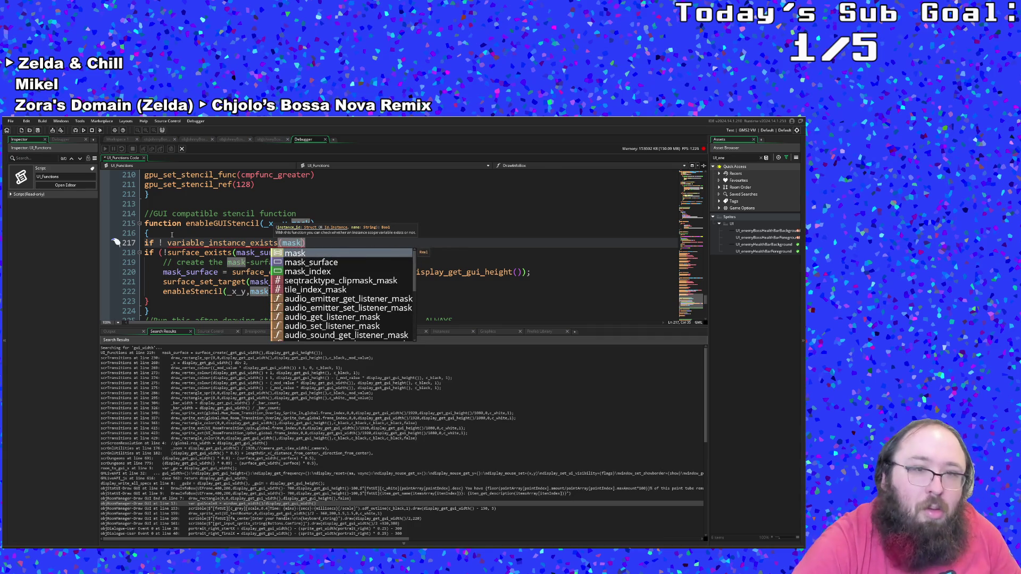
pyautogui.press('Down')
pyautogui.press('Return')
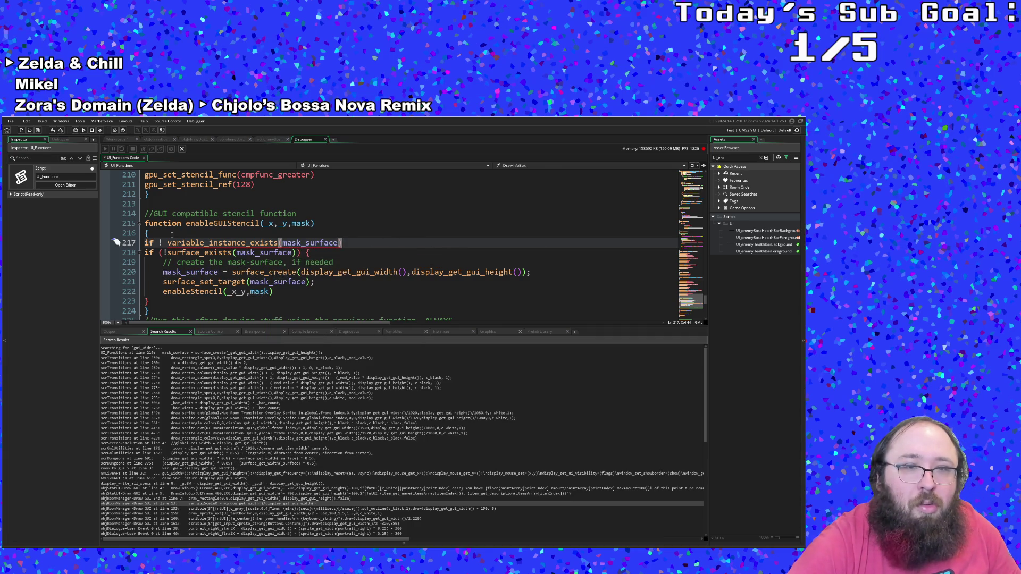
pyautogui.press('Return')
# - Add a brace block setting mask_surface = undefined under the check
pyautogui.write('{')
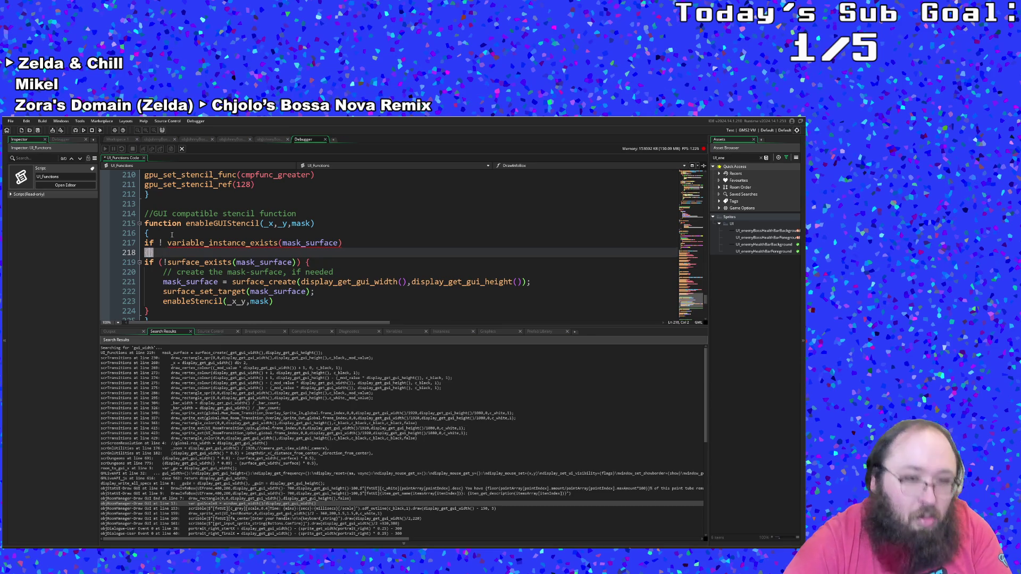
pyautogui.press('Return')
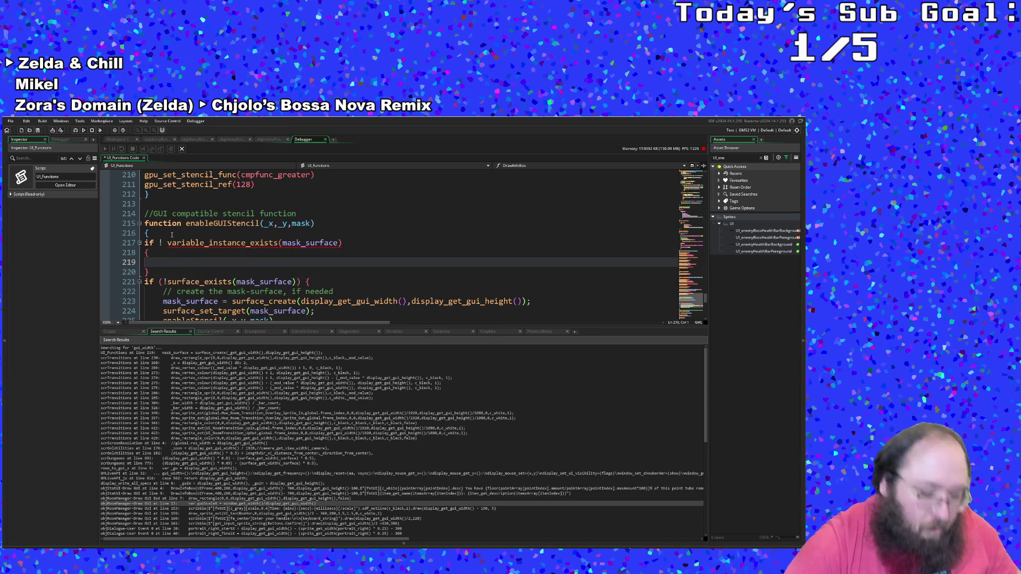
pyautogui.write('mask')
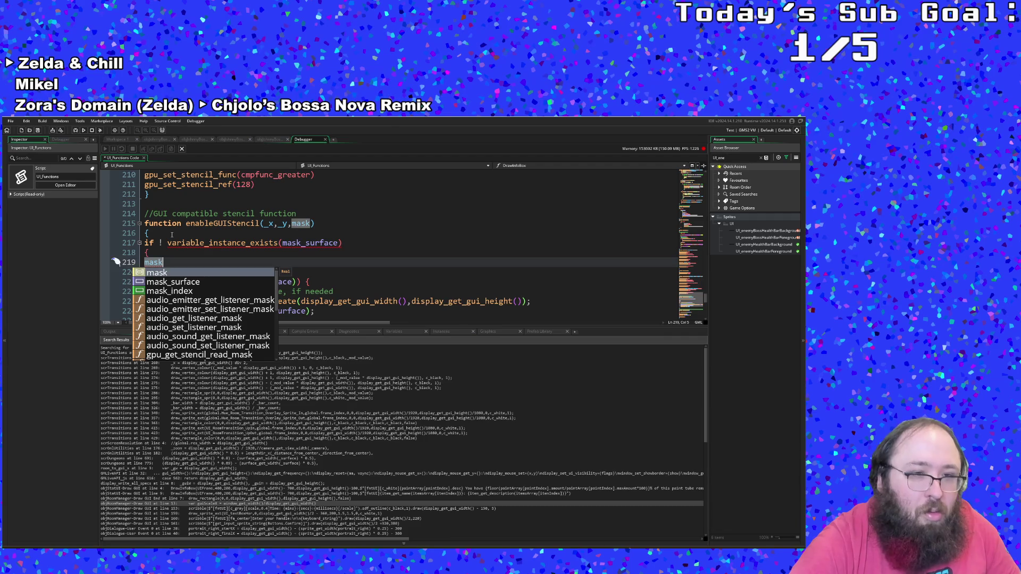
pyautogui.press('Down')
pyautogui.press('Return')
pyautogui.write('= ')
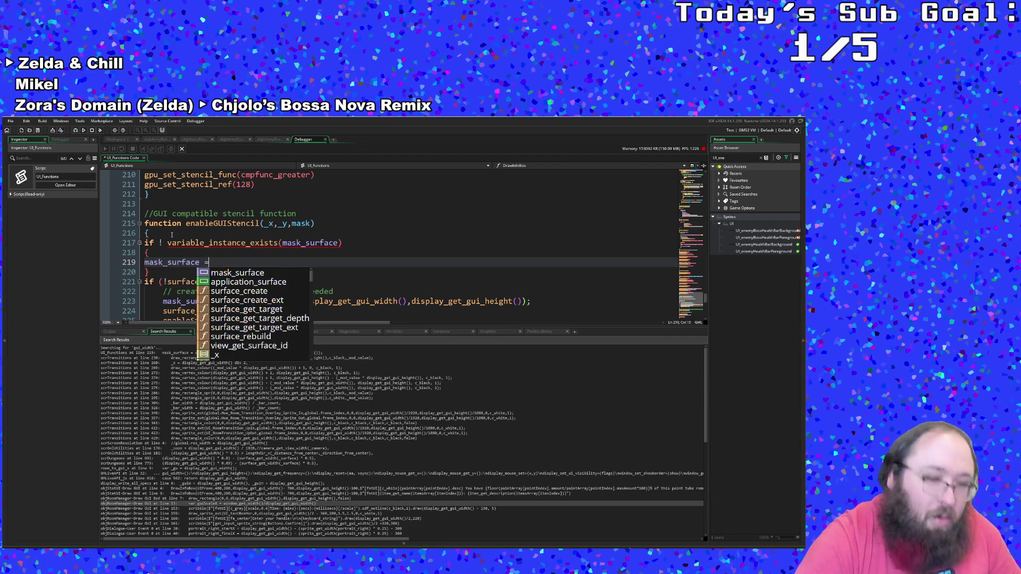
pyautogui.write('su')
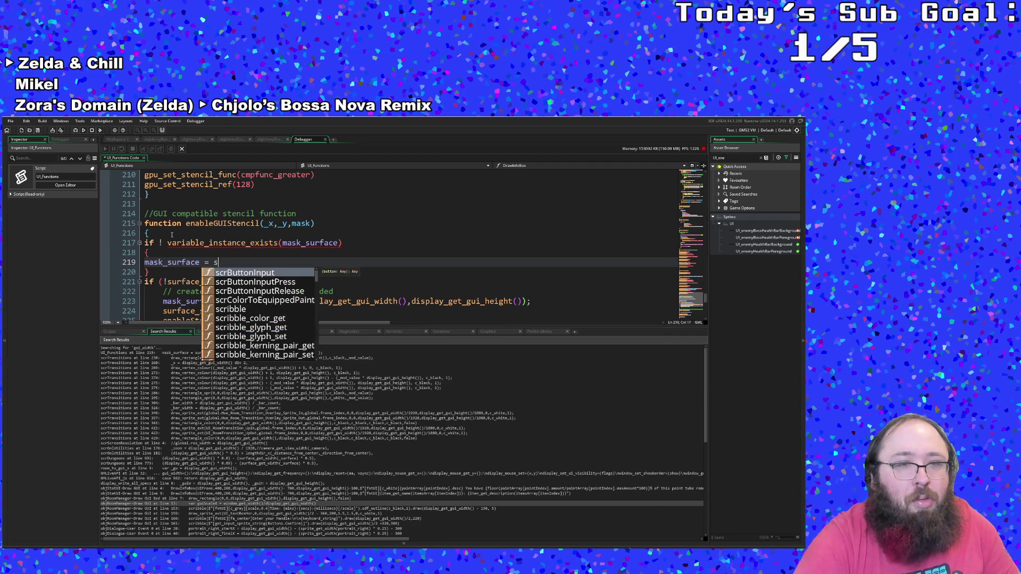
pyautogui.press('BackSpace')
pyautogui.press('BackSpace')
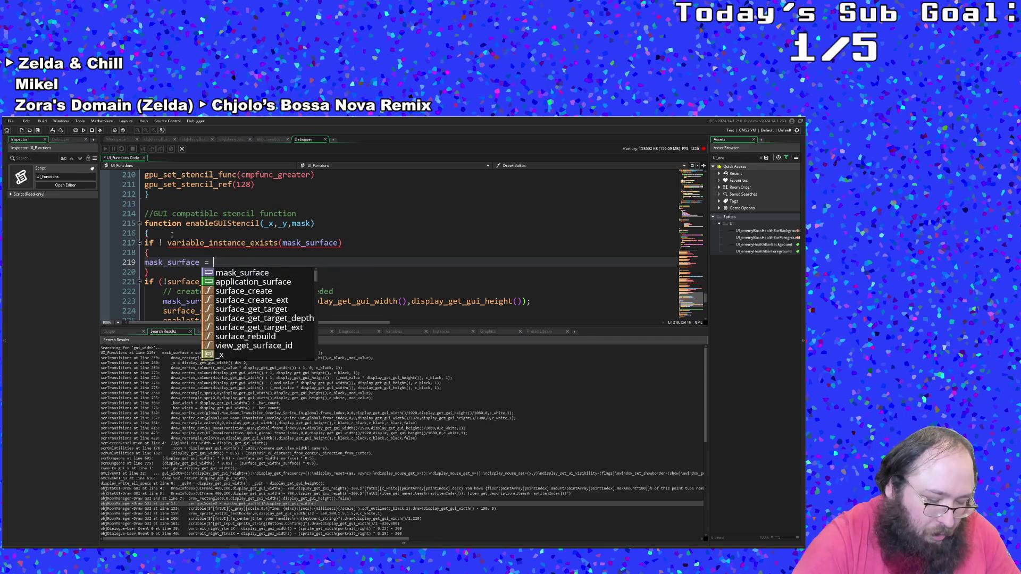
pyautogui.write('undefined')
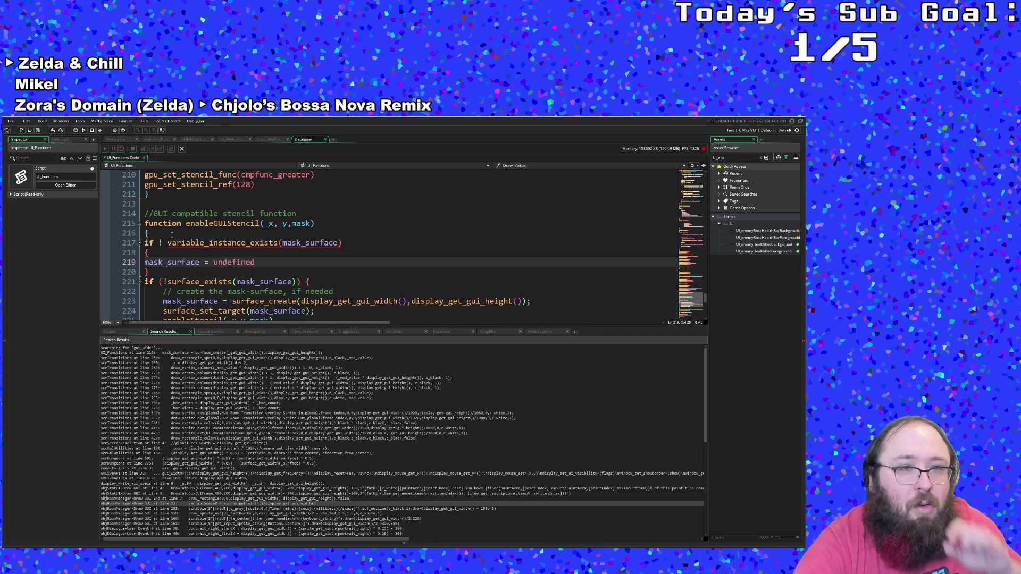
# - Highlight the uses of mask_surface and delete the space after the ! on line 217
pyautogui.scroll(-2, 228, 269)
pyautogui.scroll(2, 234, 271)
pyautogui.click(240, 277)
pyautogui.scroll(-2, 240, 275)
pyautogui.scroll(2, 241, 274)
pyautogui.click(167, 243)
pyautogui.press('BackSpace')
pyautogui.moveTo(213, 243)
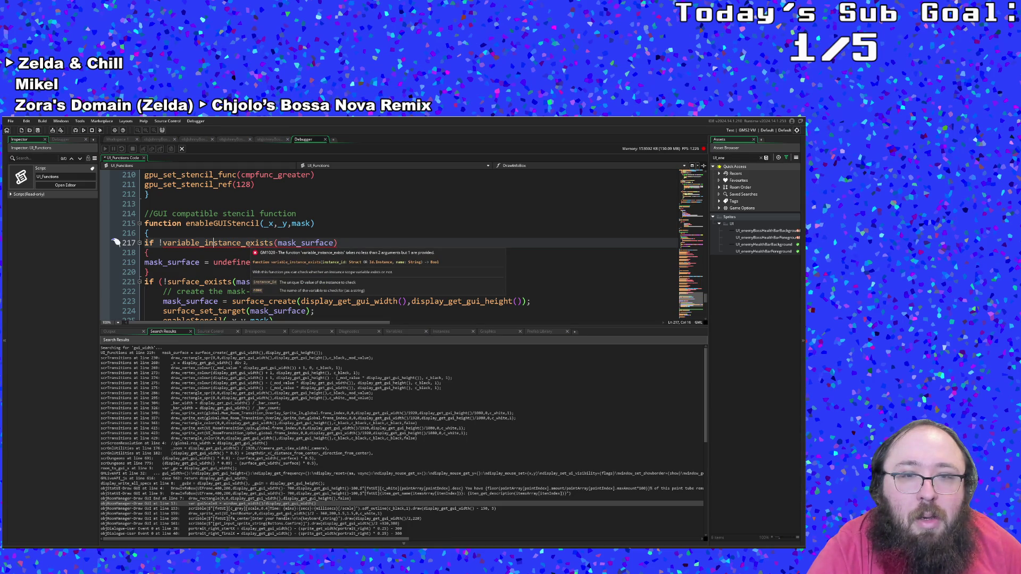
pyautogui.click(333, 242)
# - Replace the mask_surface argument on line 217 with id,"mask_surface"
pyautogui.moveTo(334, 243)
pyautogui.mouseDown()
pyautogui.moveTo(146, 233)
pyautogui.moveTo(277, 242)
pyautogui.mouseUp()
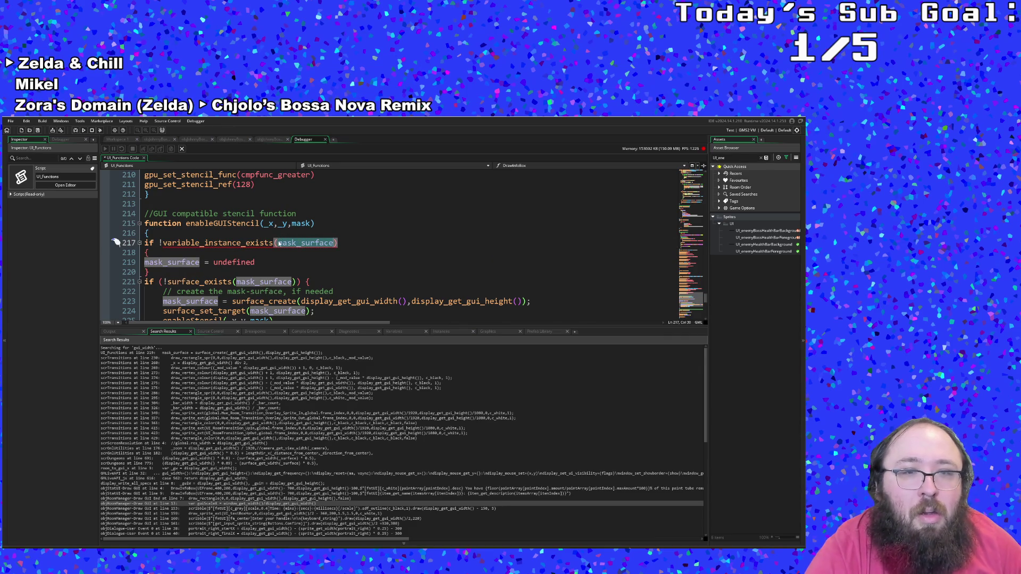
pyautogui.write('id')
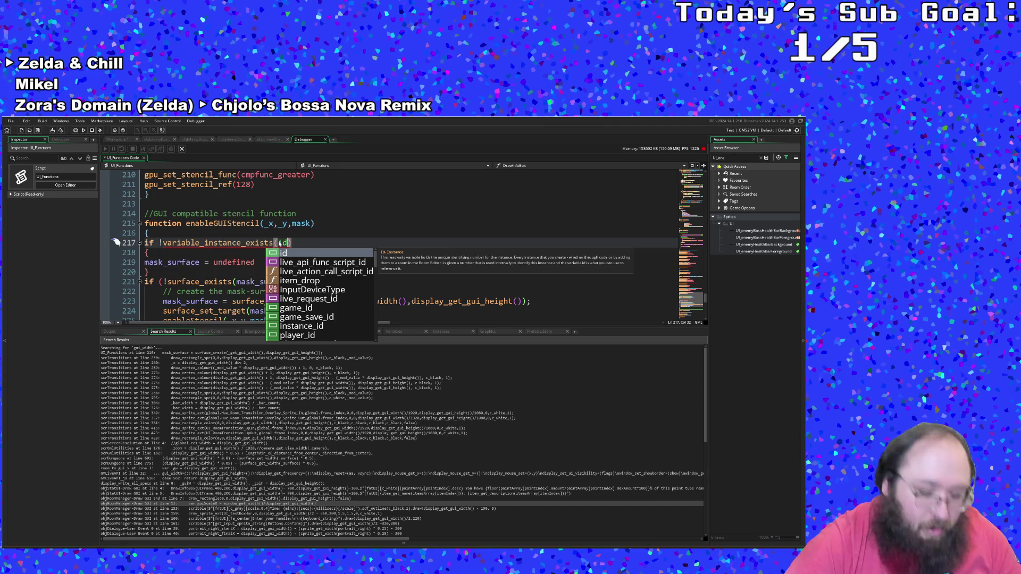
pyautogui.write(',"')
pyautogui.write('masj')
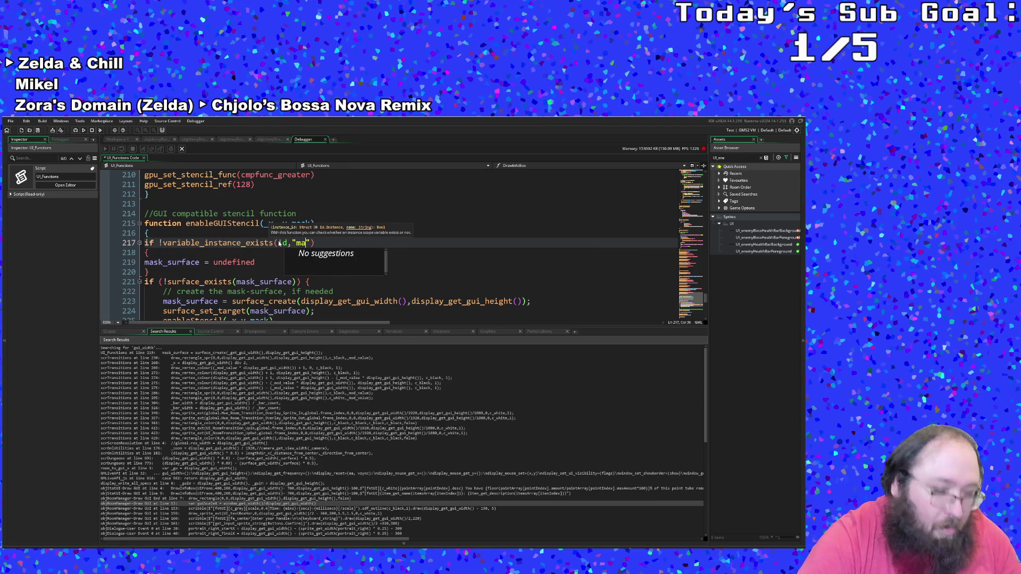
pyautogui.press('BackSpace')
pyautogui.write('k_surface')
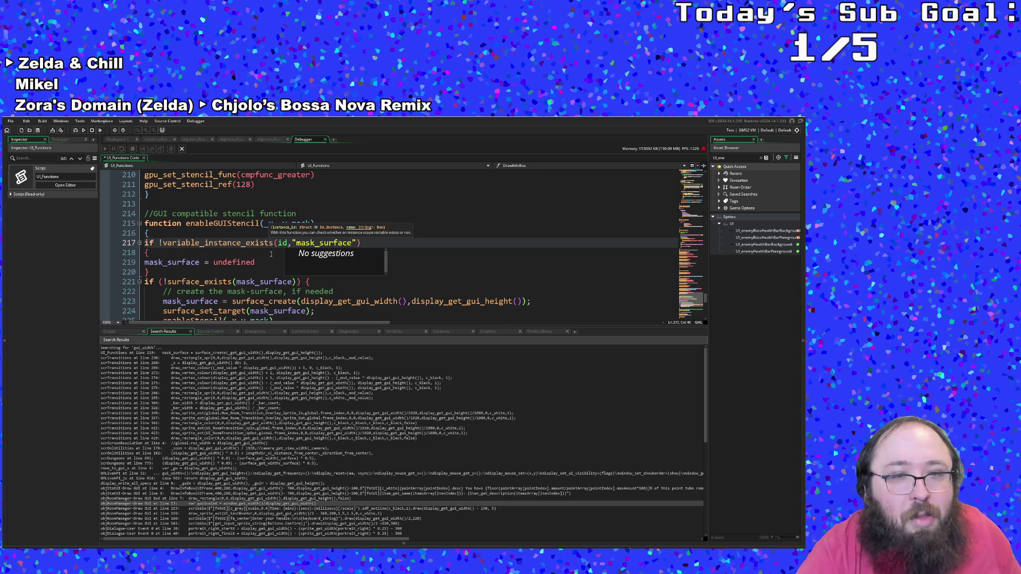
pyautogui.click(267, 269)
pyautogui.click(266, 262)
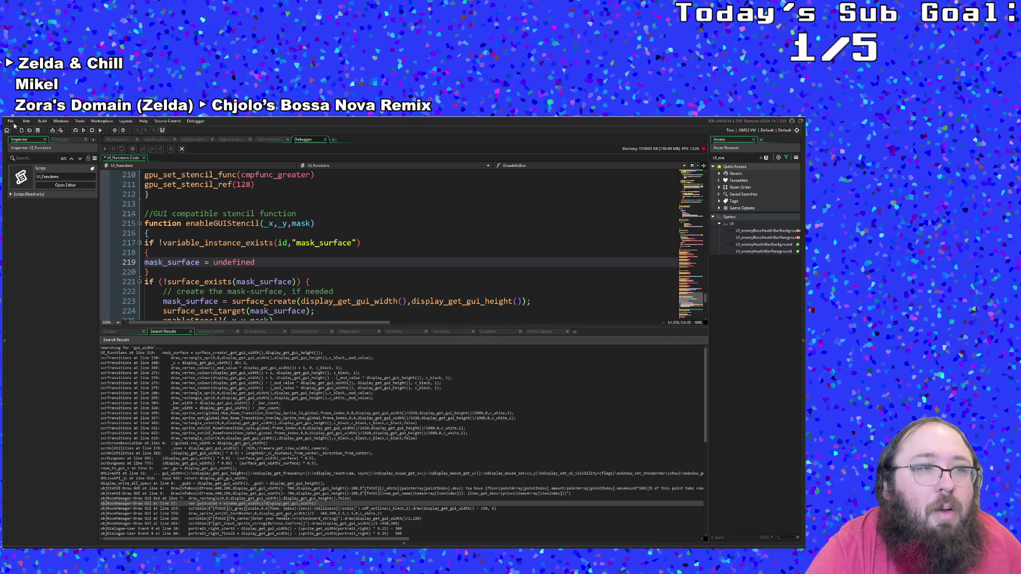
# - Save the UI_Functions script and run the game
pyautogui.click(11, 121)
pyautogui.click(22, 155)
pyautogui.click(83, 130)
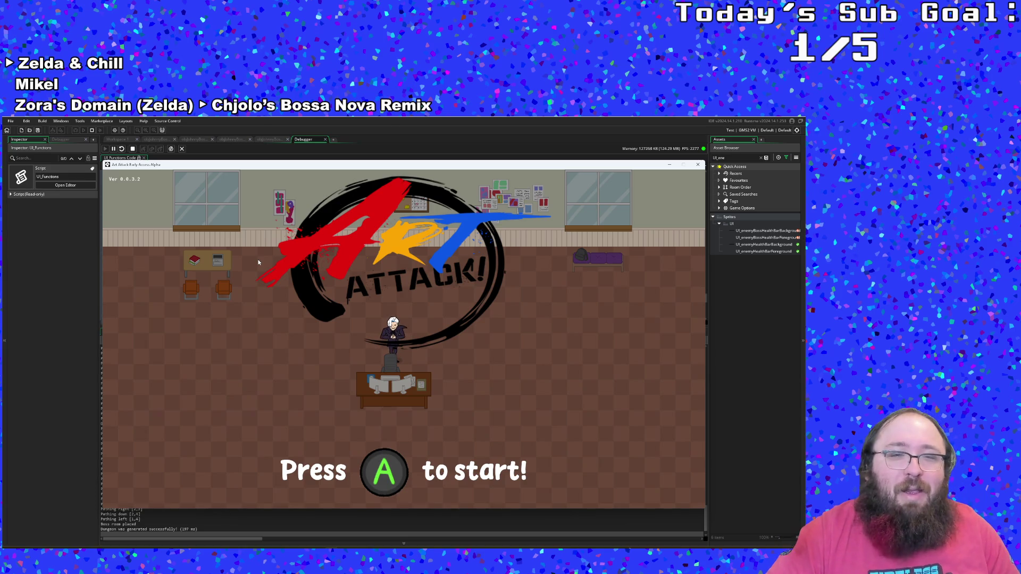
# - Start from the title screen and walk right through the library room into the next room
pyautogui.press('Return')
pyautogui.press('Right')
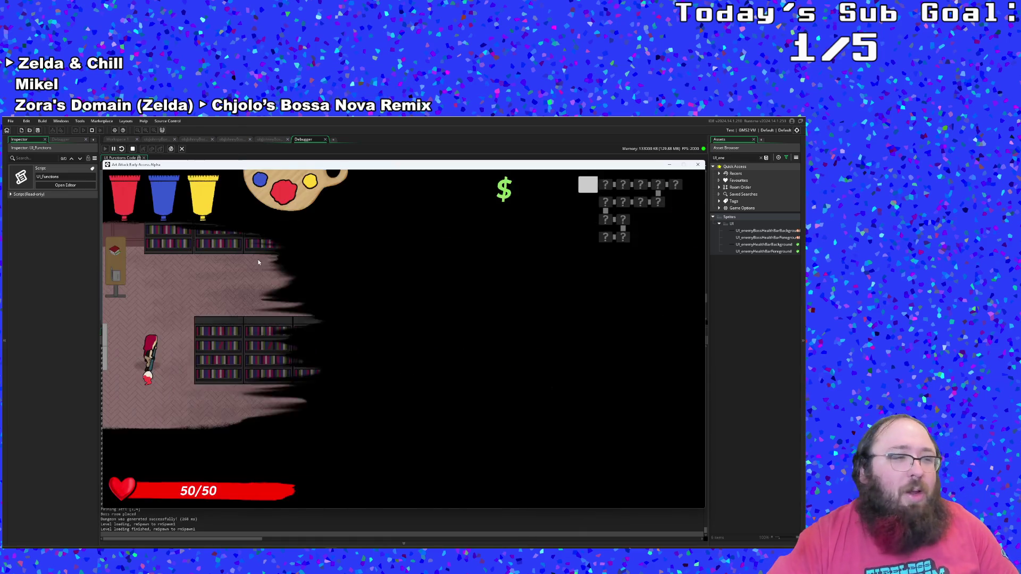
pyautogui.press('Right')
pyautogui.press('Right')
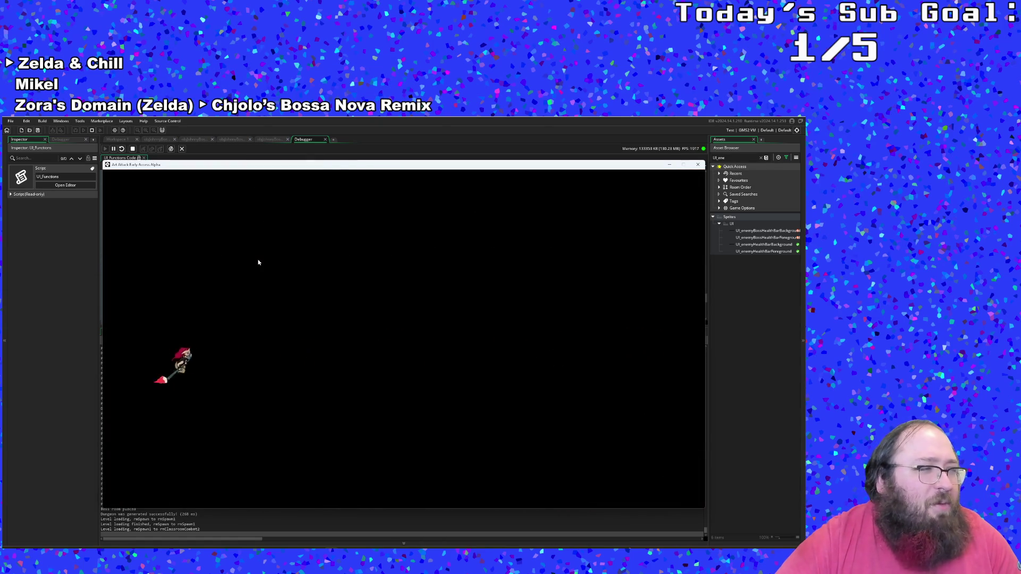
pyautogui.press('F1')
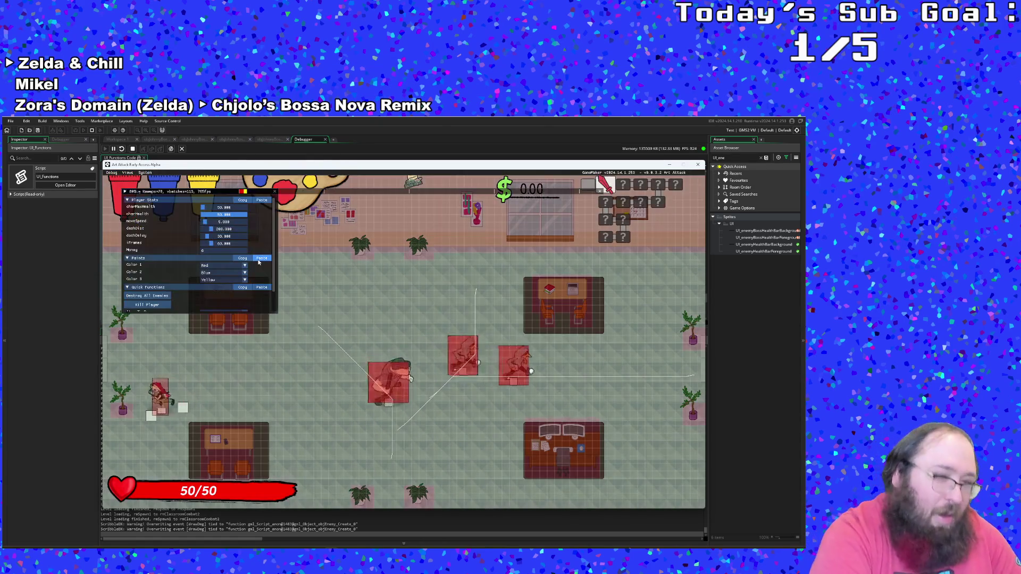
# - Destroy all enemies, go through the right door and run left across the new room
pyautogui.scroll(-2, 163, 298)
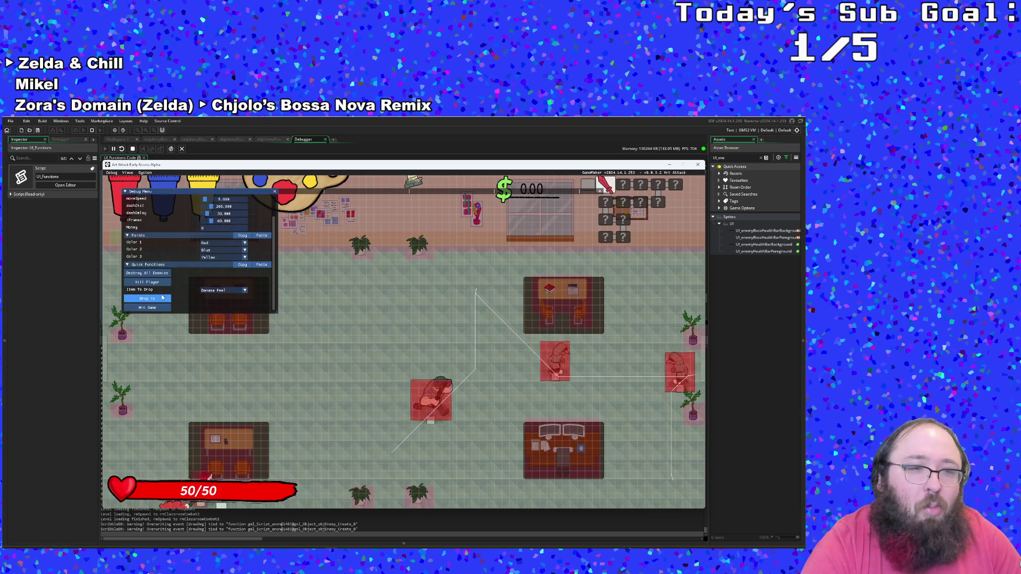
pyautogui.click(158, 272)
pyautogui.scroll(2, 158, 272)
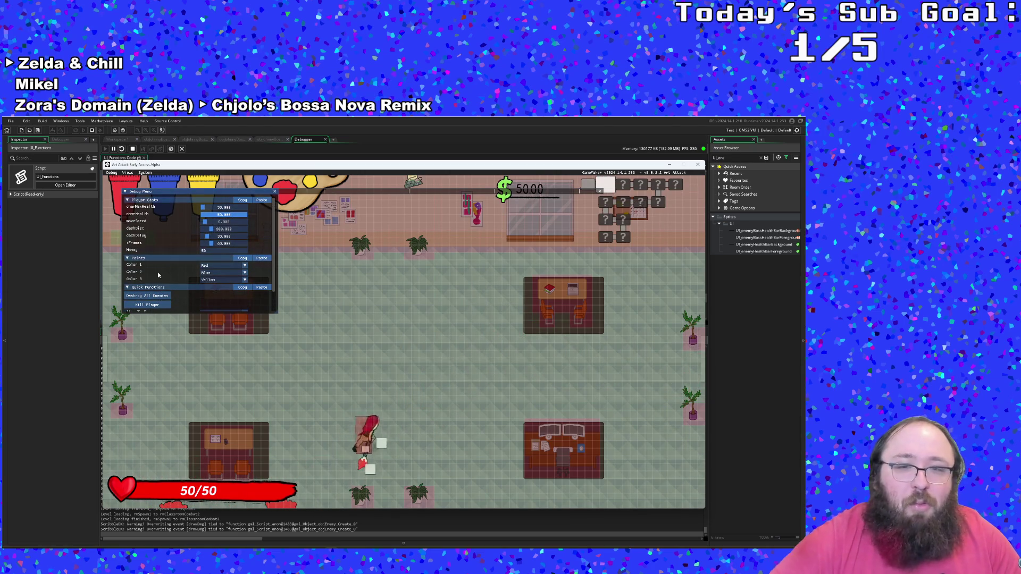
pyautogui.press('d')
pyautogui.scroll(-2, 157, 274)
pyautogui.press('s')
pyautogui.press('a')
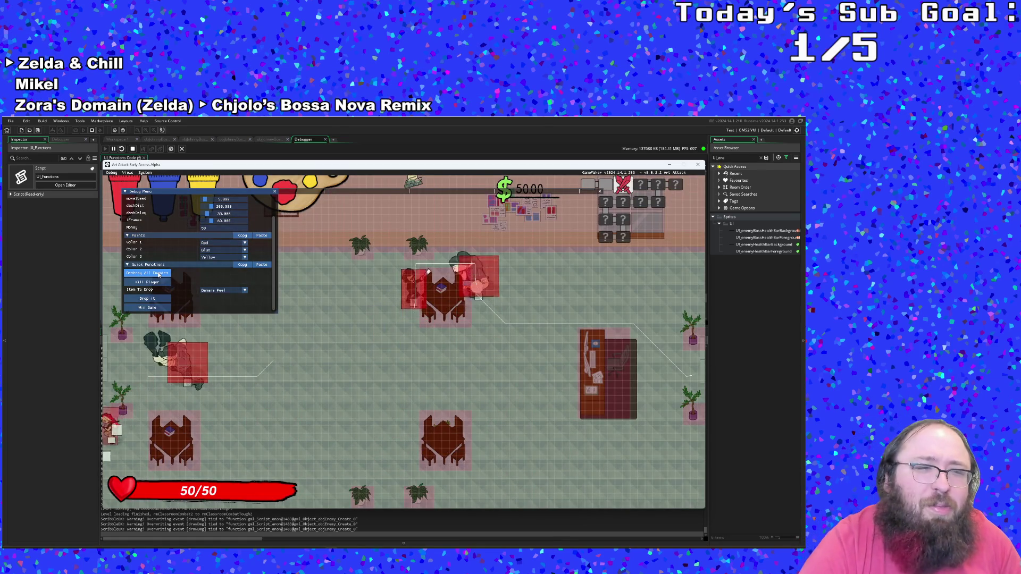
# - Clear that room's enemies and run the player right
pyautogui.scroll(1, 157, 274)
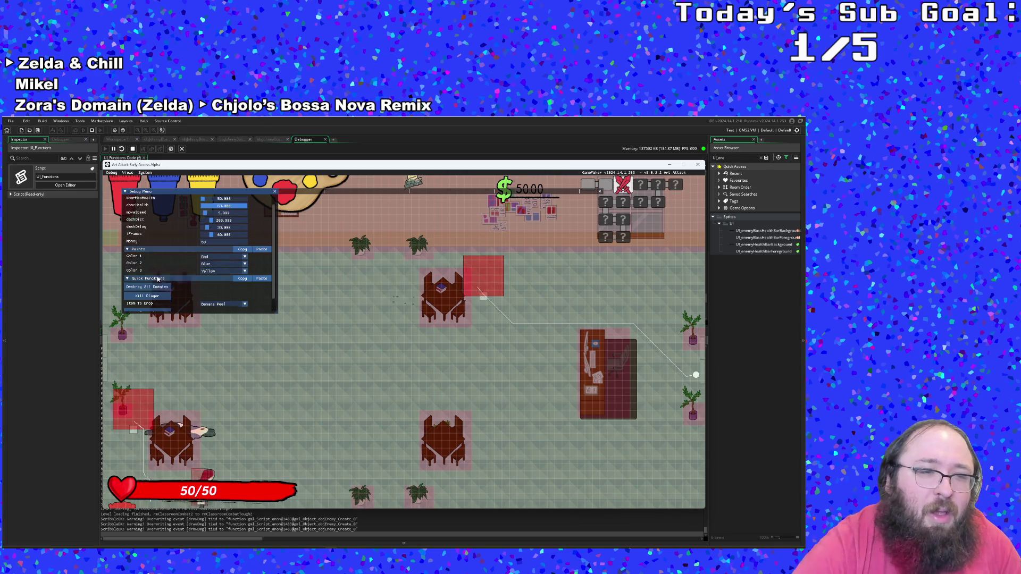
pyautogui.click(158, 278)
pyautogui.press('d')
pyautogui.scroll(-1, 157, 279)
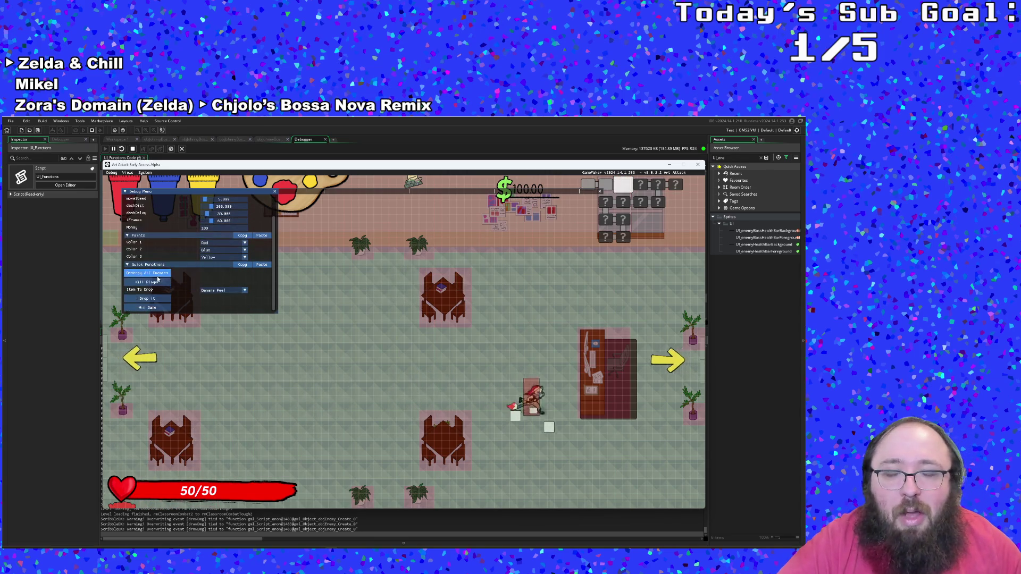
pyautogui.scroll(1, 158, 279)
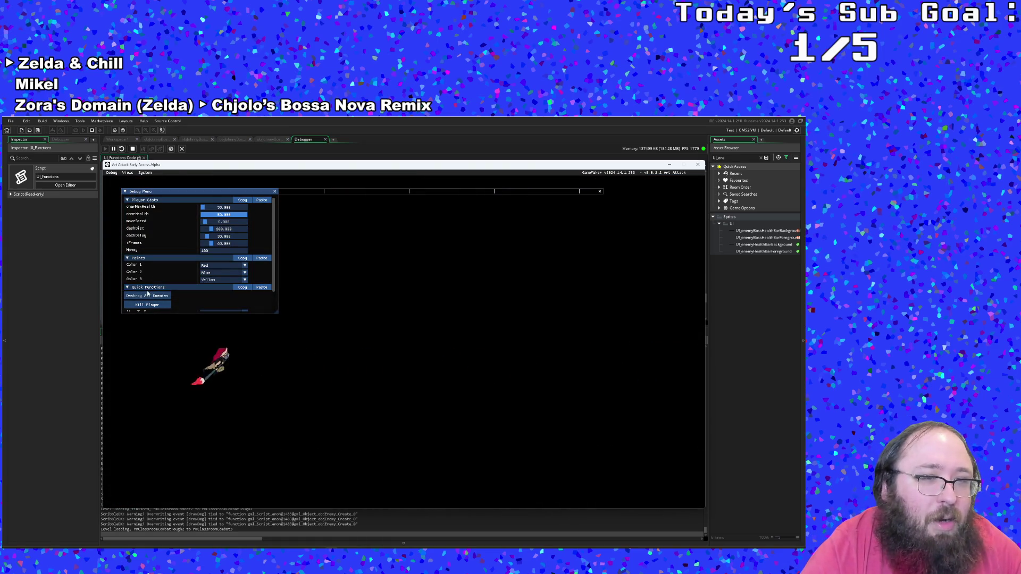
pyautogui.scroll(-1, 144, 282)
pyautogui.press('d')
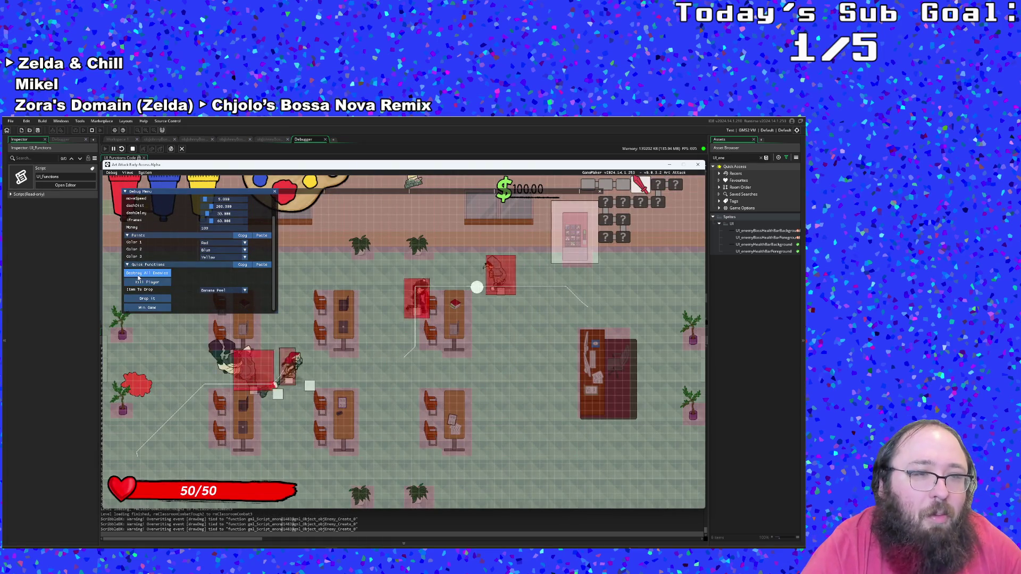
# - Wipe out the enemies, exit right, and cross the shop room to its bottom exit
pyautogui.click(139, 277)
pyautogui.press('s')
pyautogui.scroll(3, 138, 277)
pyautogui.press('d')
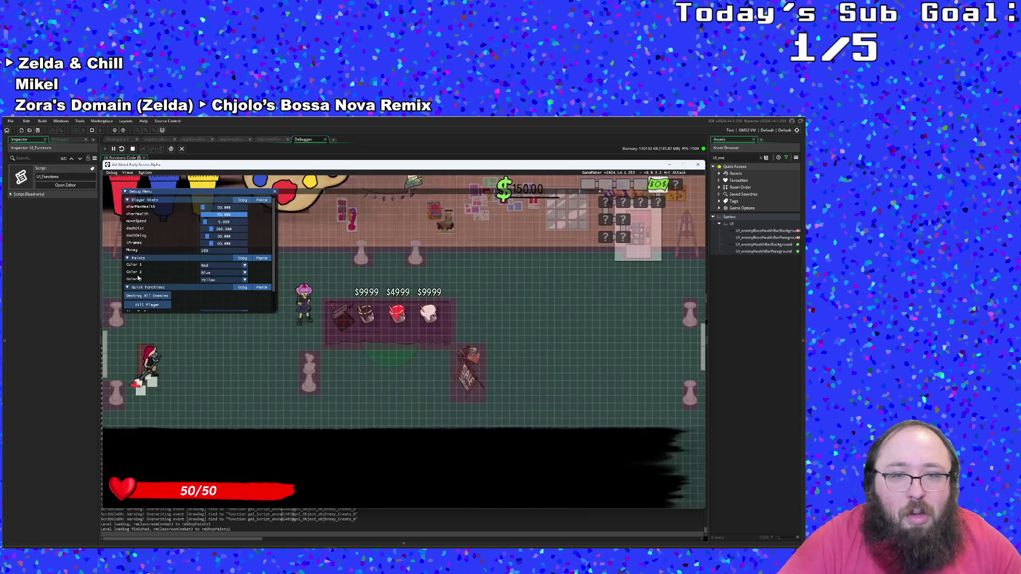
pyautogui.scroll(-2, 138, 277)
pyautogui.press('d')
pyautogui.press('s')
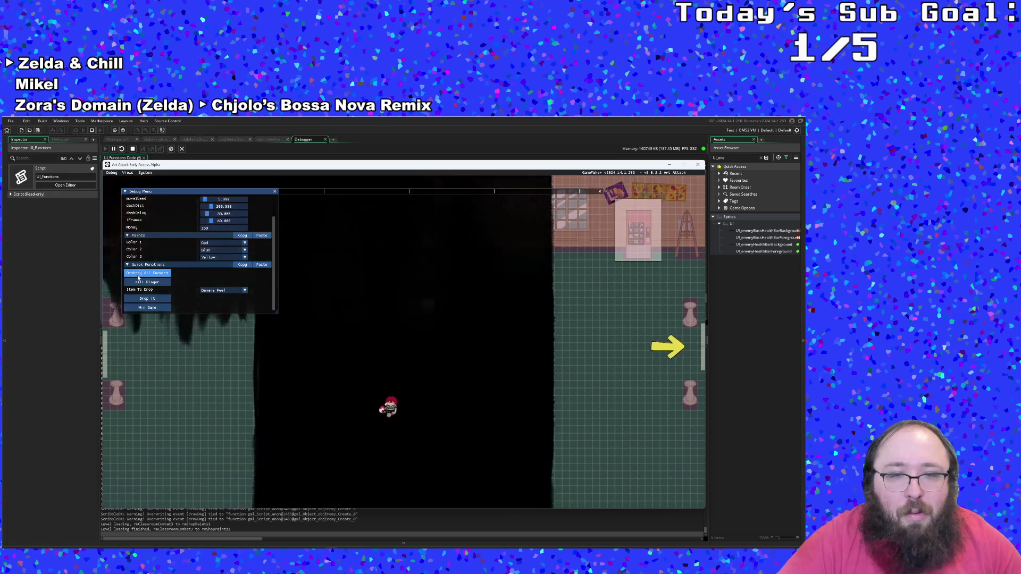
# - Clear enemies, then cross the treasure room to its left exit into the combat room
pyautogui.click(138, 273)
pyautogui.press('a')
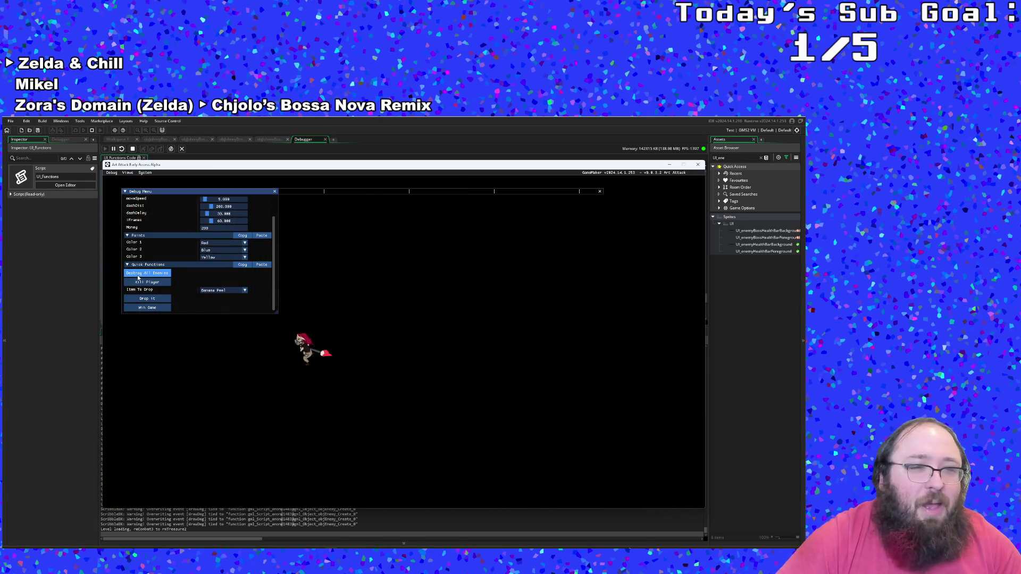
pyautogui.press('s')
pyautogui.press('a')
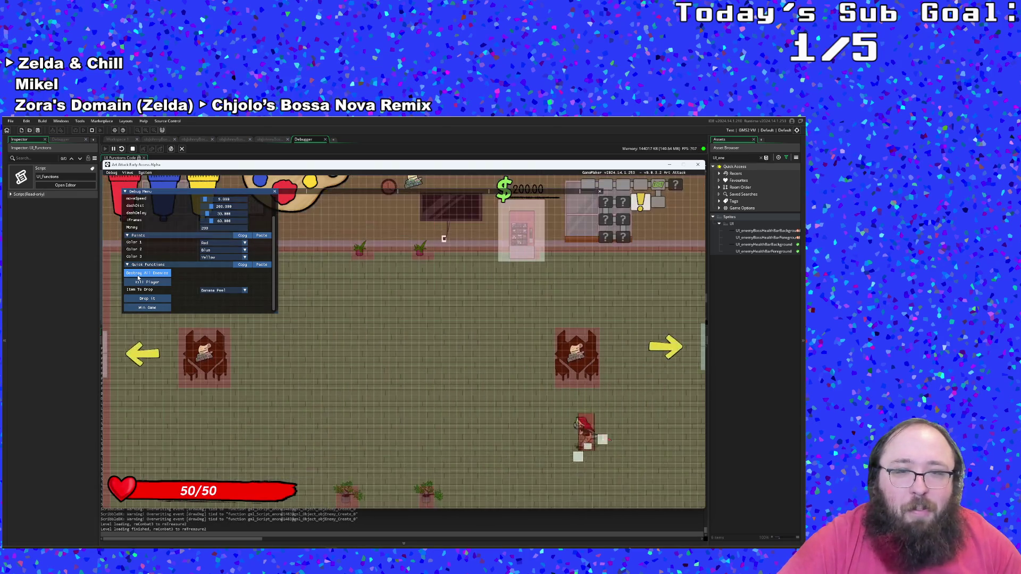
pyautogui.press('a')
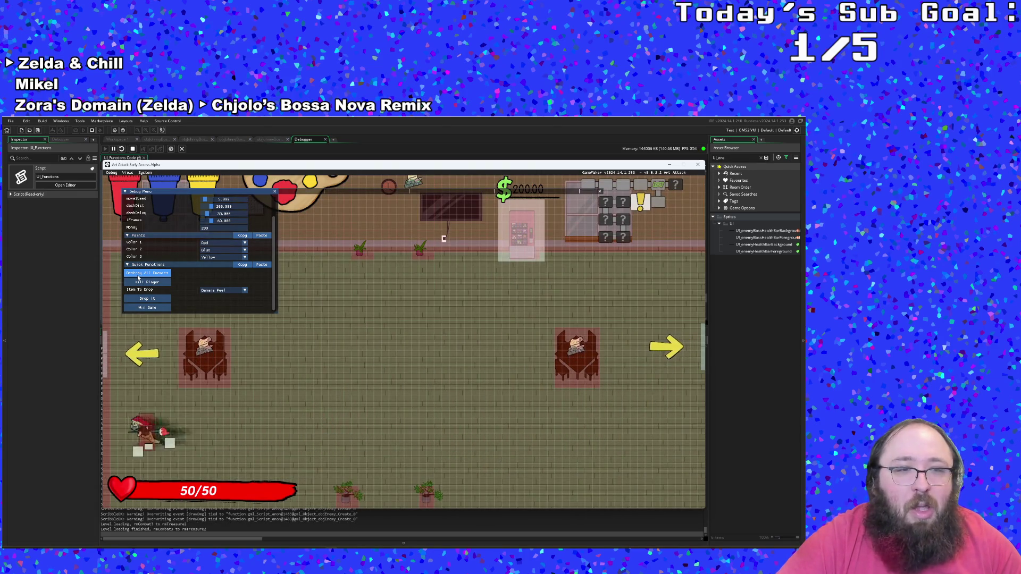
pyautogui.scroll(2, 138, 278)
pyautogui.press('w')
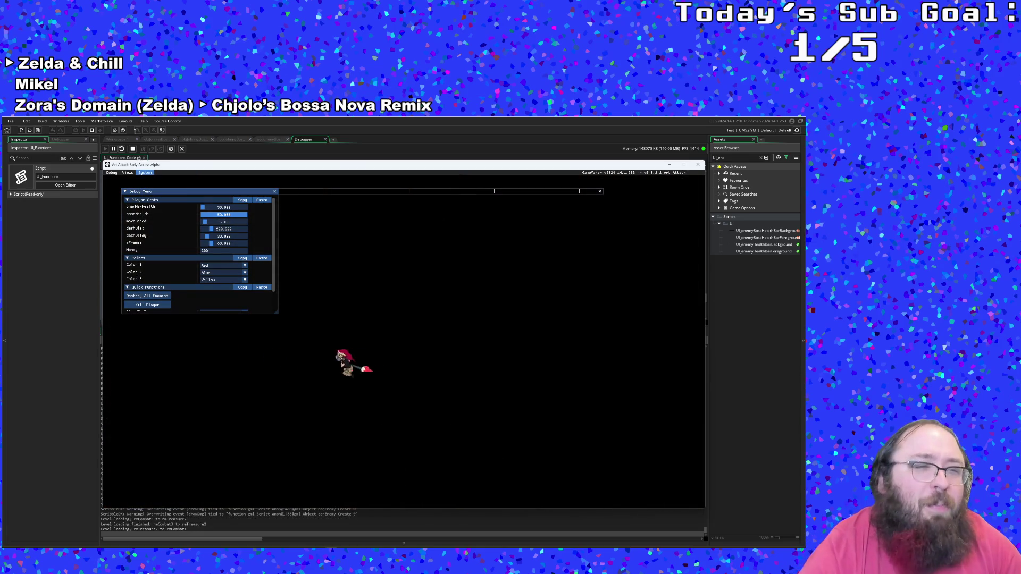
pyautogui.press('a')
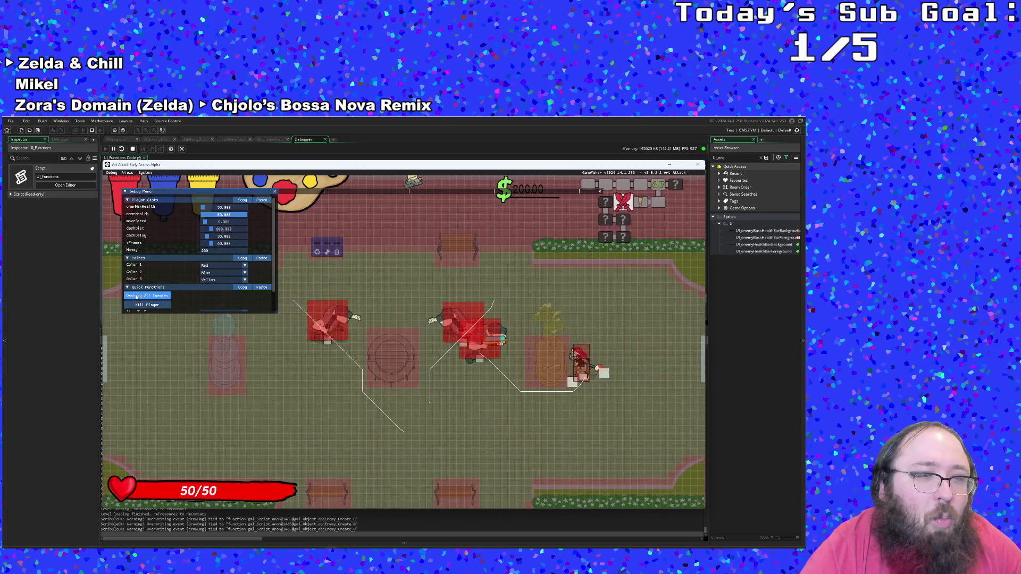
# - Destroy the combat room's enemies, leave left, and exit through the bottom door to the shop
pyautogui.click(136, 295)
pyautogui.scroll(-1, 135, 293)
pyautogui.press('s')
pyautogui.press('a')
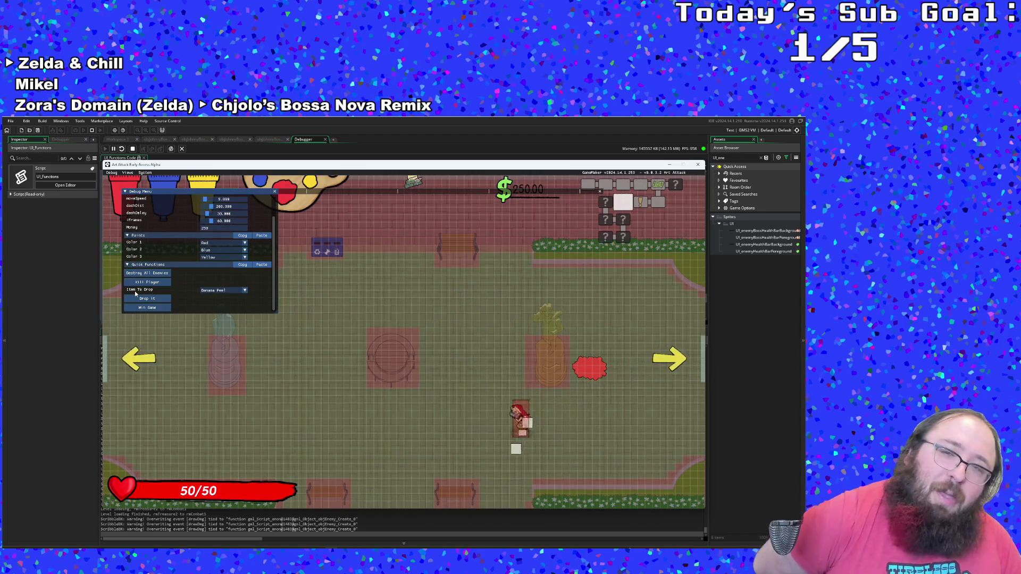
pyautogui.press('a')
pyautogui.scroll(1, 136, 291)
pyautogui.press('w')
pyautogui.press('a')
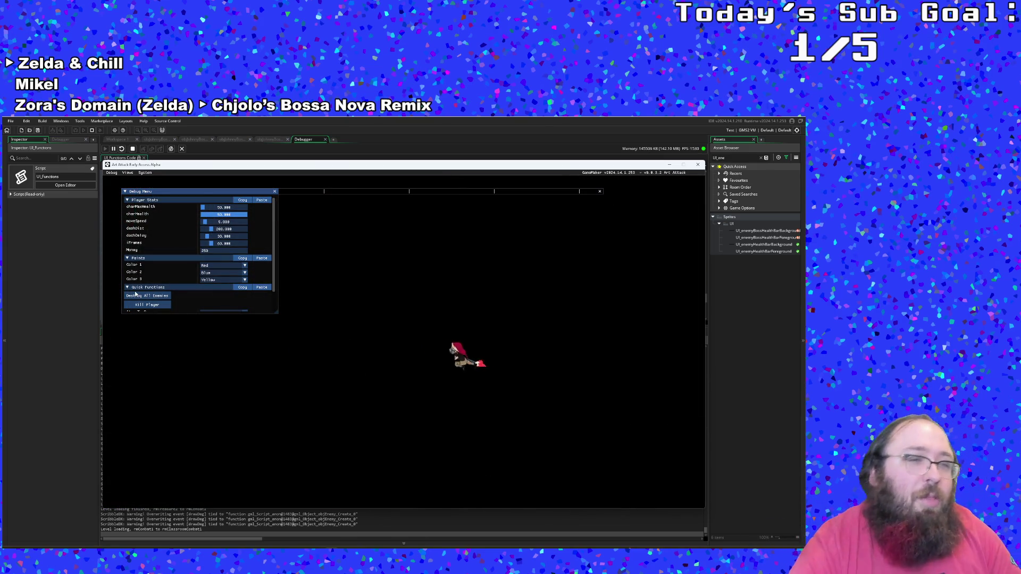
pyautogui.scroll(-1, 141, 296)
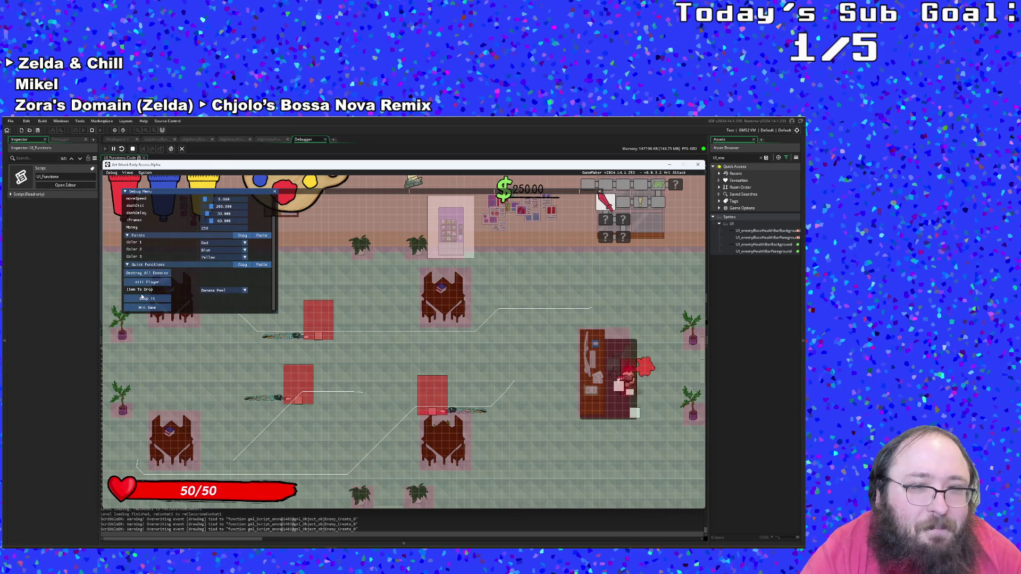
pyautogui.press('a')
pyautogui.press('s')
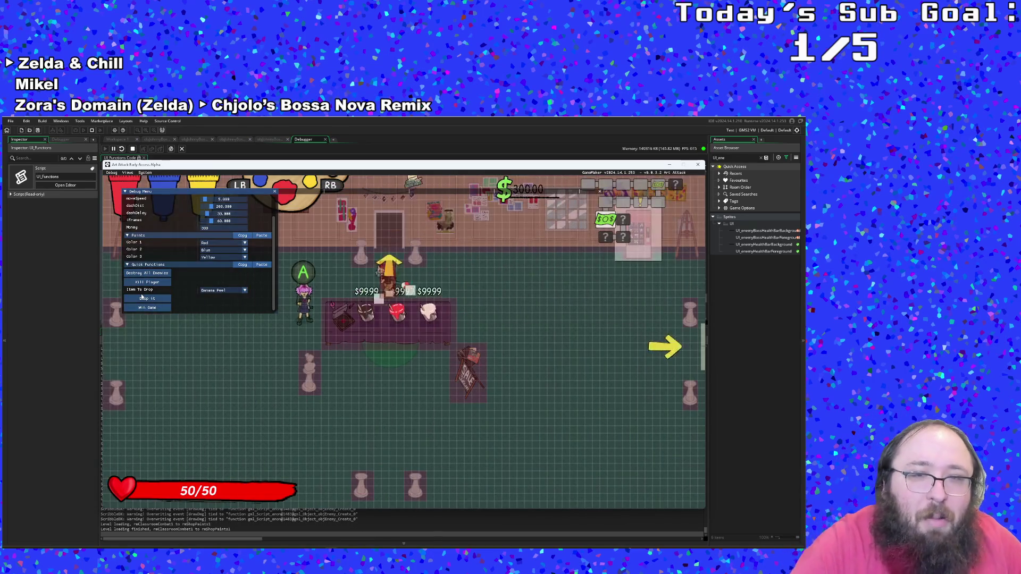
# - Drop a Banana Peel beside the player and walk toward the right exit
pyautogui.click(142, 297)
pyautogui.press('s')
pyautogui.press('d')
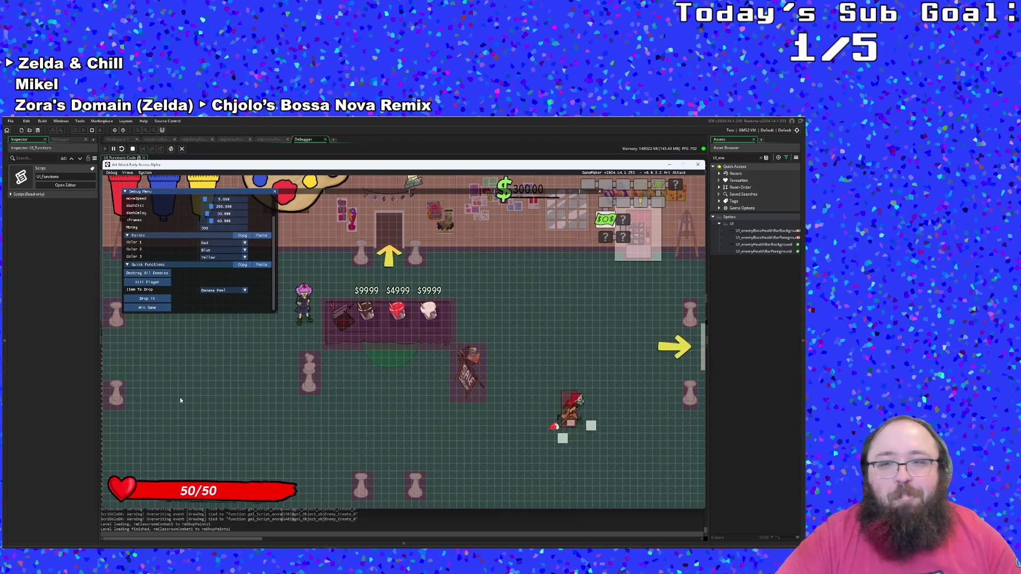
pyautogui.press('d')
pyautogui.press('w')
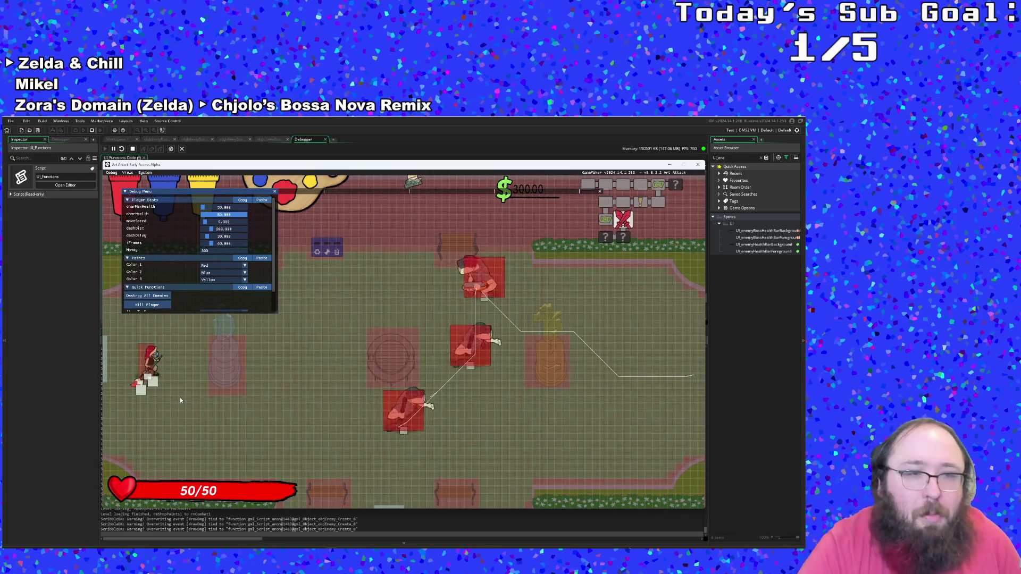
# - Clear the last room's enemies, cross the treasure room, hide the debug overlay and talk to the boss
pyautogui.click(147, 295)
pyautogui.scroll(-1, 155, 297)
pyautogui.press('d')
pyautogui.press('s')
pyautogui.press('d')
pyautogui.press('s')
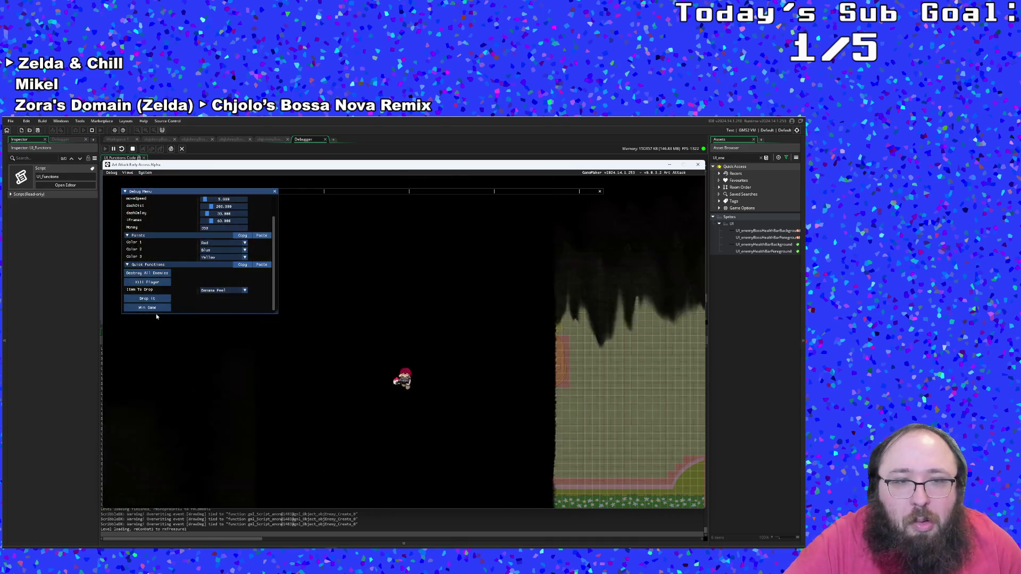
pyautogui.press('a')
pyautogui.press('s')
pyautogui.scroll(-1, 155, 308)
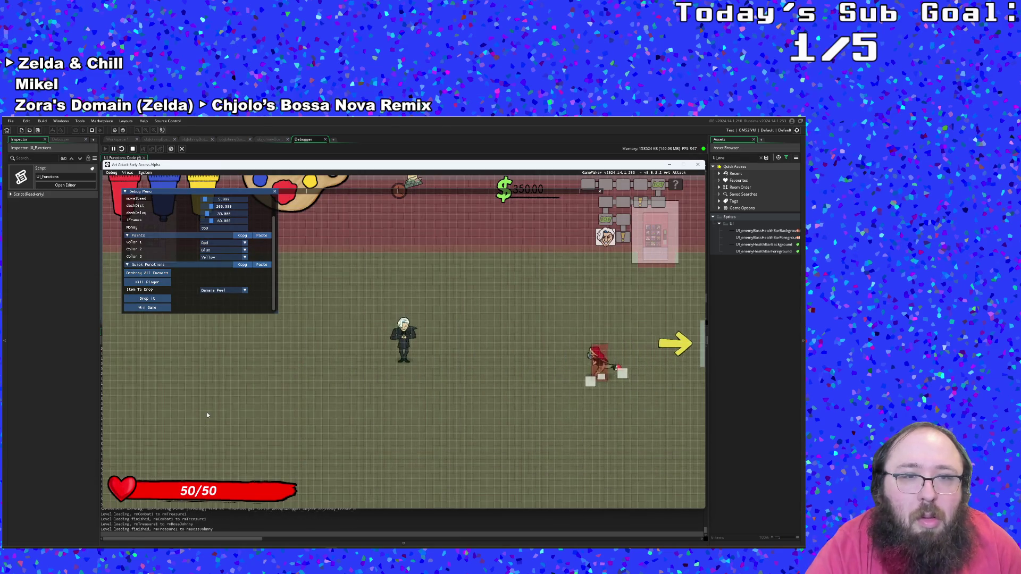
pyautogui.press('F1')
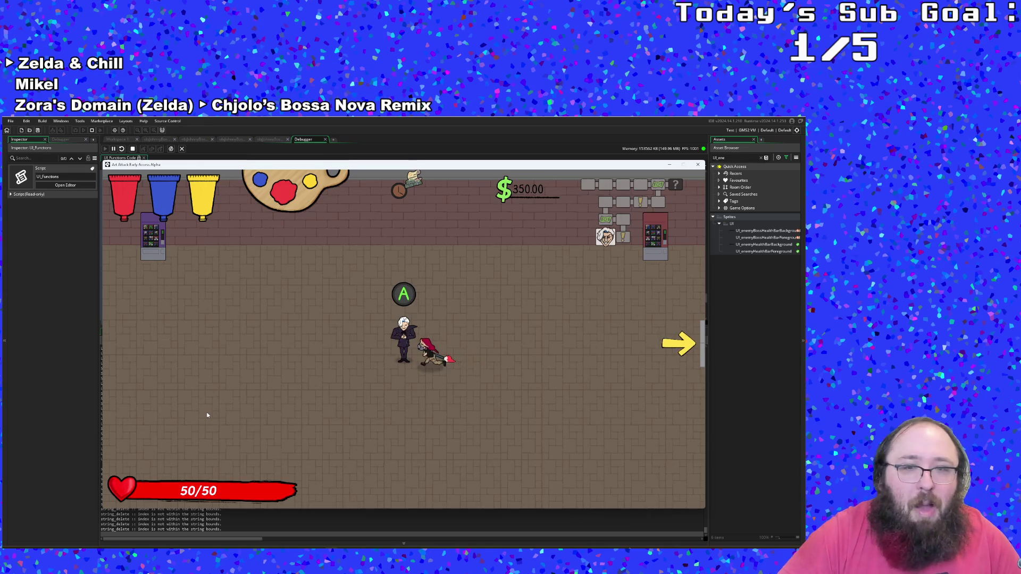
pyautogui.press('space')
pyautogui.press('space')
pyautogui.press('space')
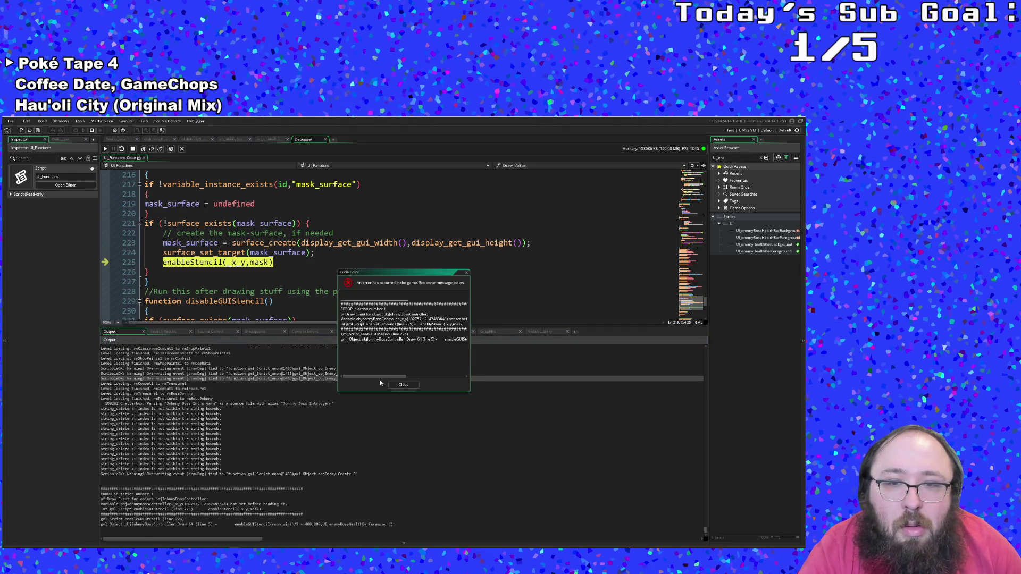
# - Inspect crash line 225, the start of enableGUIStencil, and the mask_surface check on line 217
pyautogui.moveTo(382, 376)
pyautogui.mouseDown()
pyautogui.moveTo(396, 377)
pyautogui.moveTo(375, 378)
pyautogui.mouseUp()
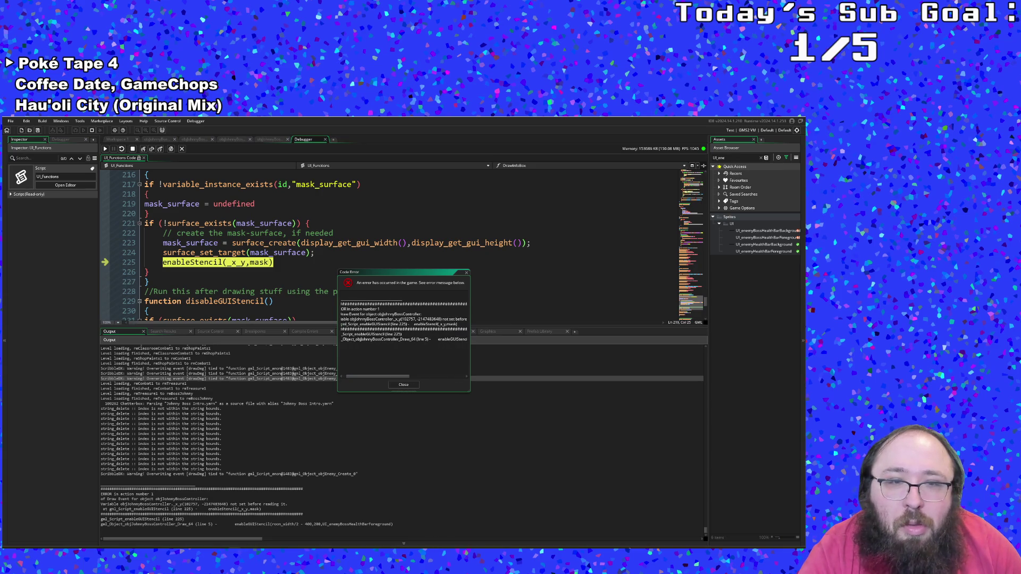
pyautogui.scroll(2, 257, 238)
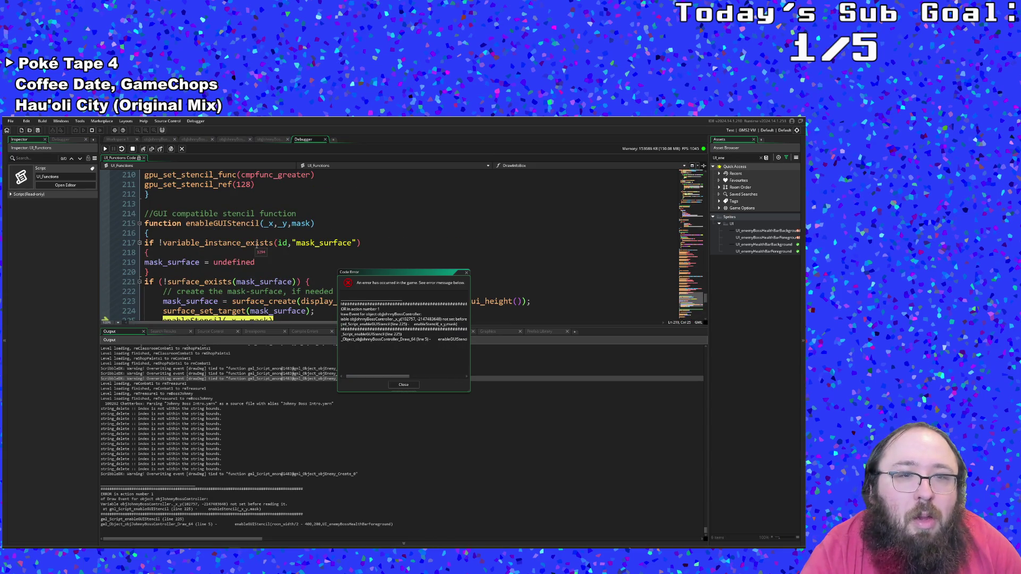
pyautogui.scroll(-2, 257, 245)
pyautogui.click(265, 262)
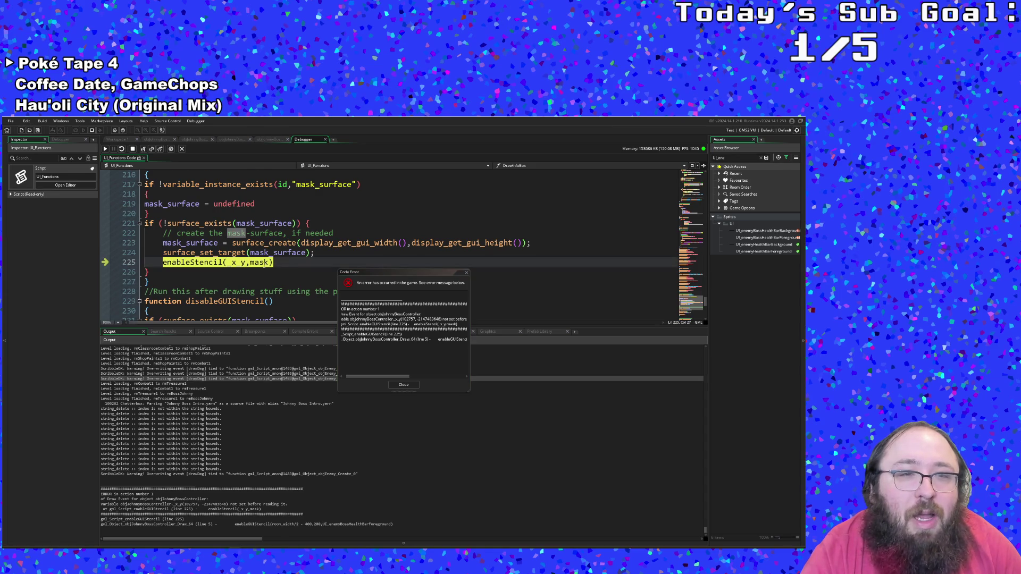
pyautogui.scroll(2, 262, 266)
pyautogui.click(147, 234)
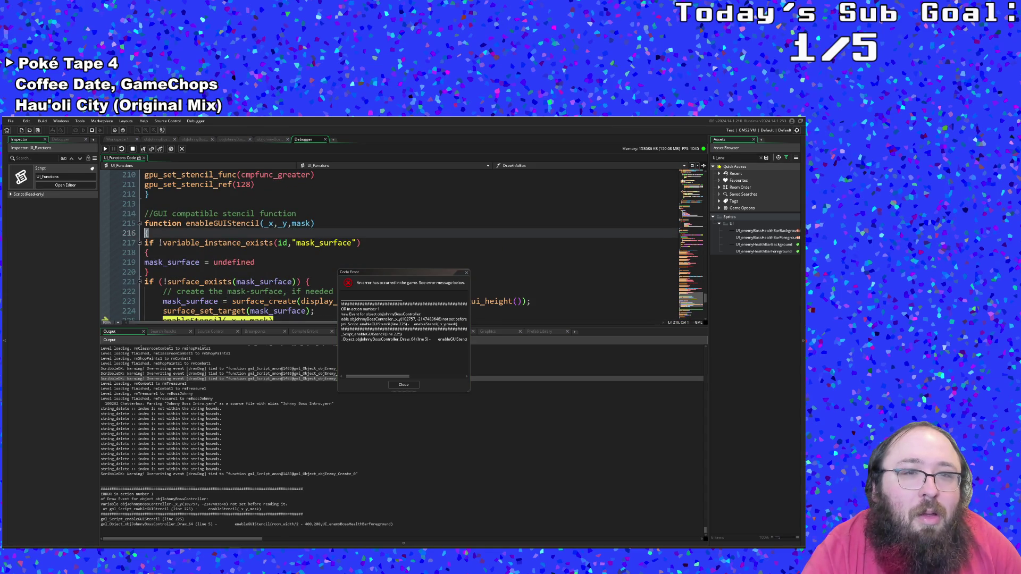
pyautogui.scroll(-4, 175, 249)
pyautogui.scroll(4, 176, 249)
pyautogui.click(306, 242)
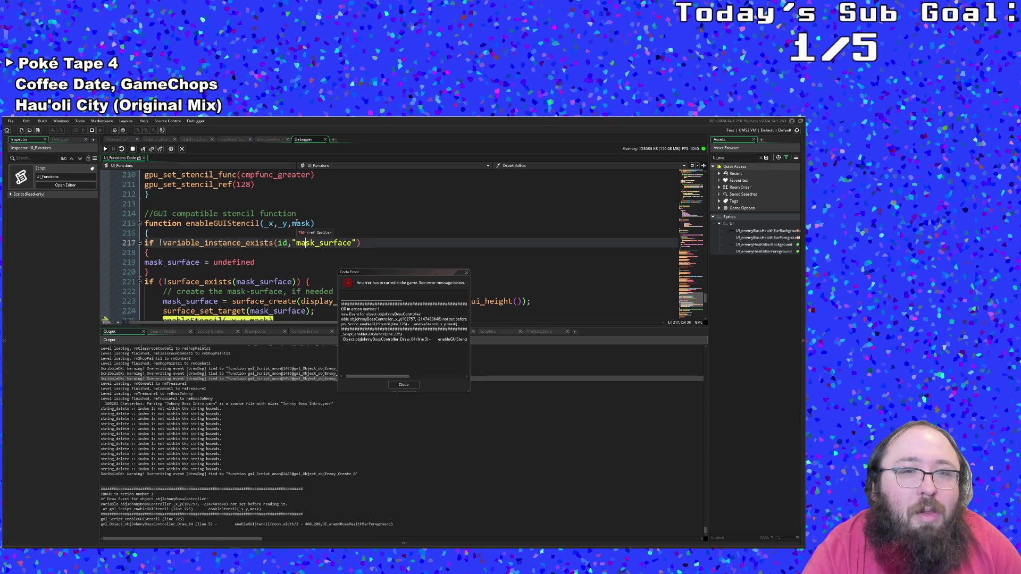
# - Trace uses of the mask parameter, then recheck the enableStencil call and line 226's brace
pyautogui.click(295, 223)
pyautogui.scroll(-2, 293, 244)
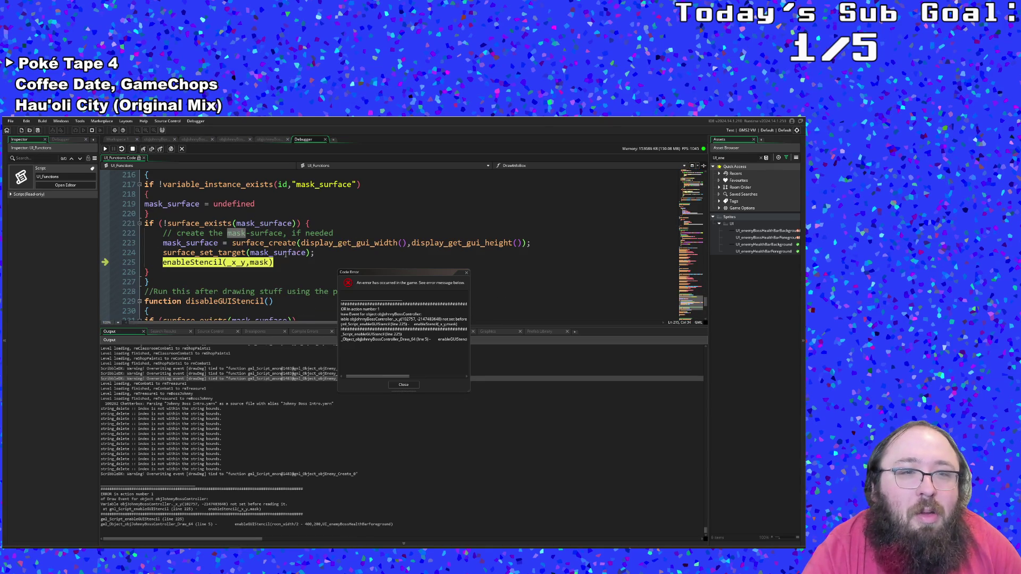
pyautogui.click(280, 260)
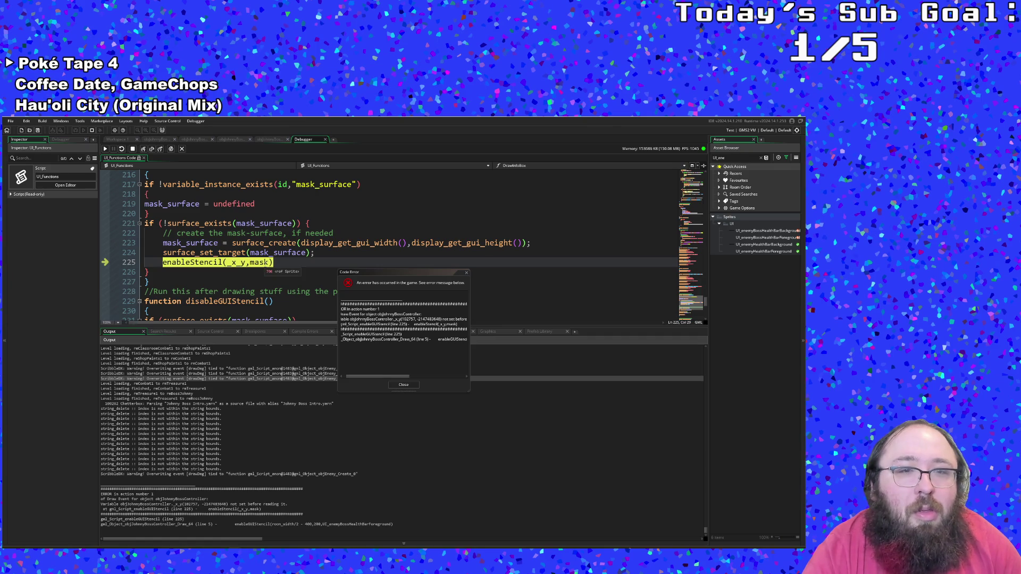
pyautogui.click(267, 269)
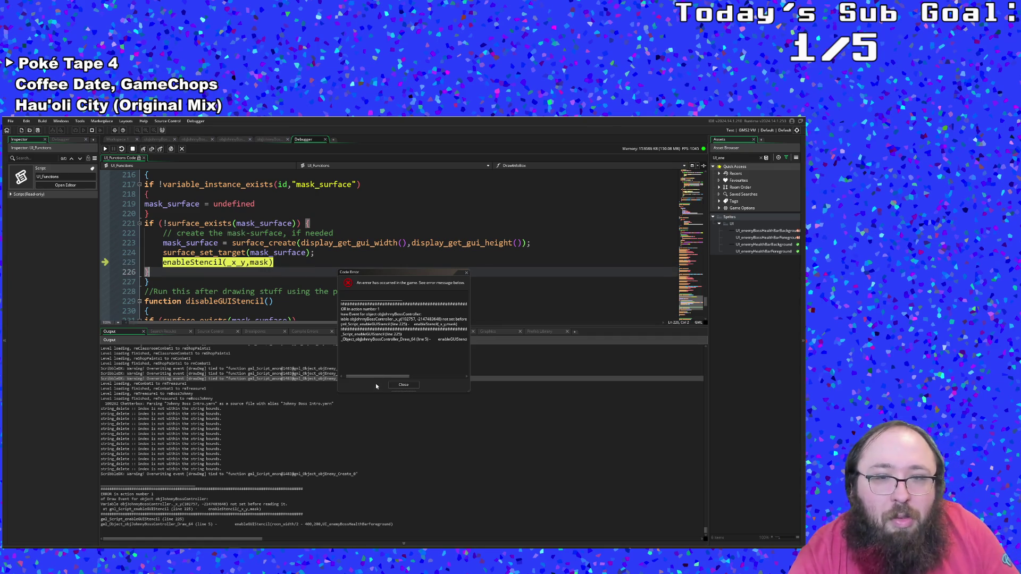
pyautogui.scroll(2, 271, 283)
pyautogui.scroll(-2, 271, 282)
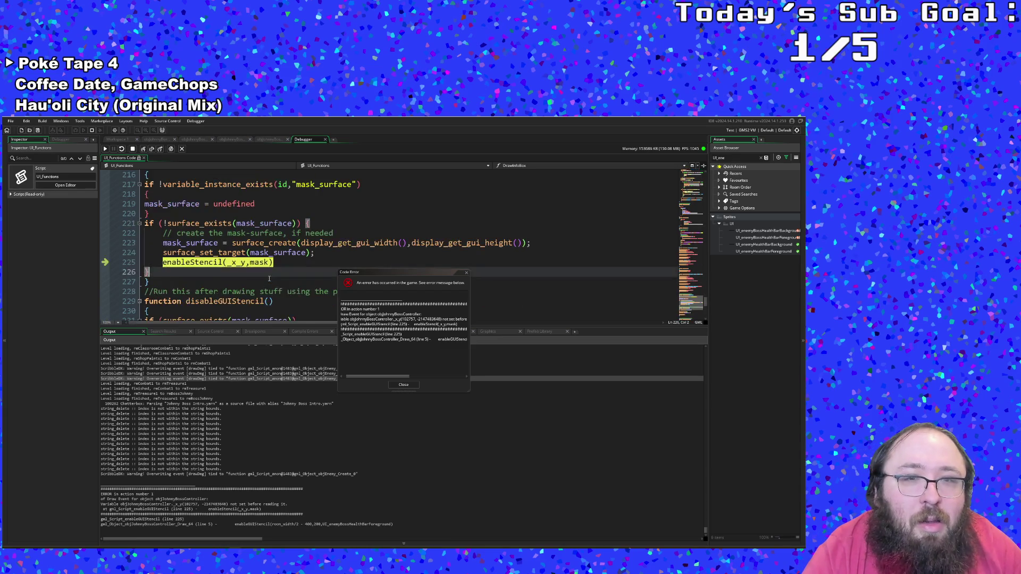
pyautogui.scroll(2, 270, 280)
pyautogui.scroll(-2, 291, 307)
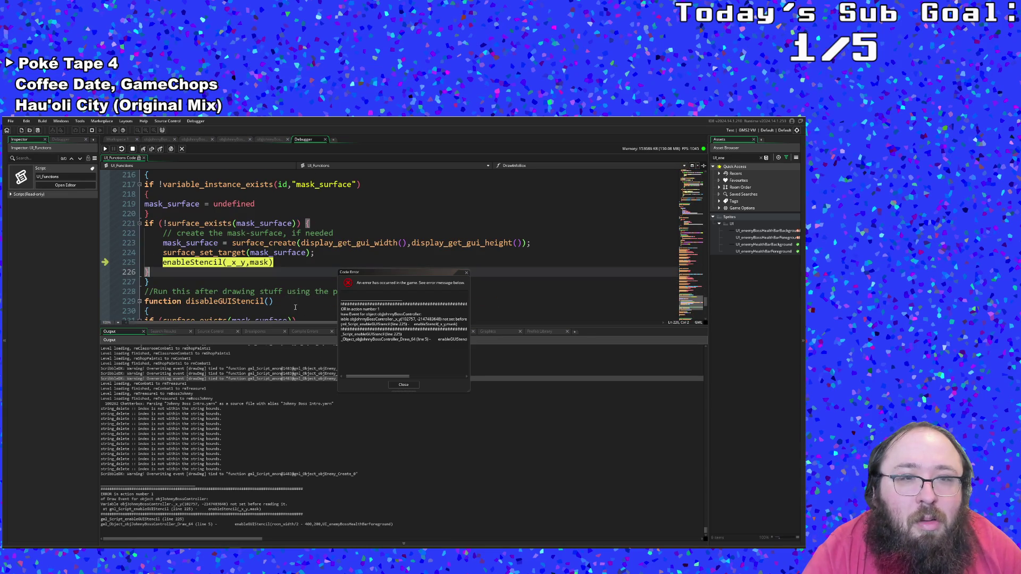
# - Return to the failing enableStencil call on line 225 and close the crash error message
pyautogui.moveTo(371, 377)
pyautogui.mouseDown()
pyautogui.moveTo(392, 379)
pyautogui.moveTo(359, 378)
pyautogui.mouseUp()
pyautogui.scroll(2, 291, 316)
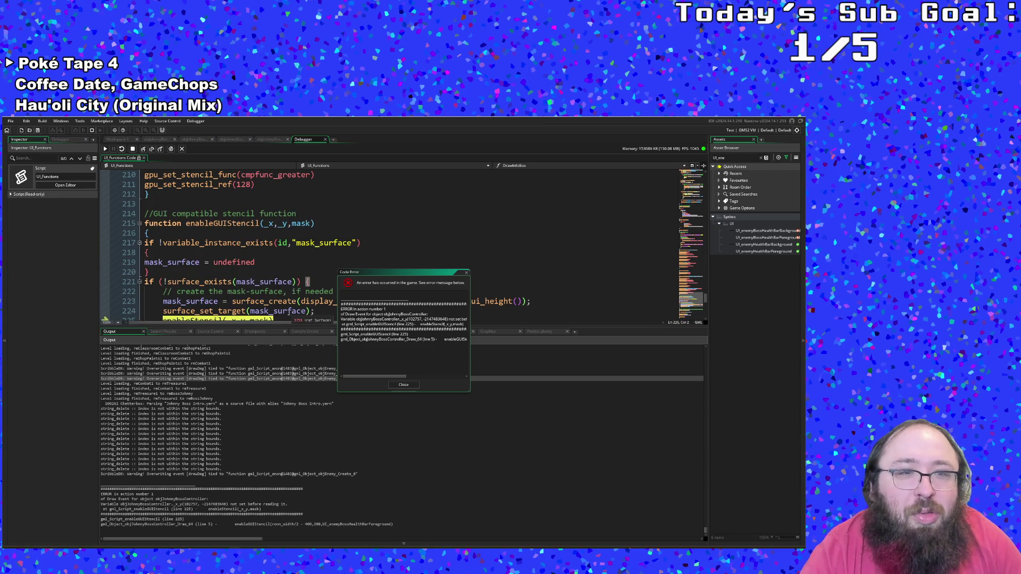
pyautogui.scroll(-2, 289, 314)
pyautogui.scroll(2, 277, 297)
pyautogui.scroll(-2, 277, 297)
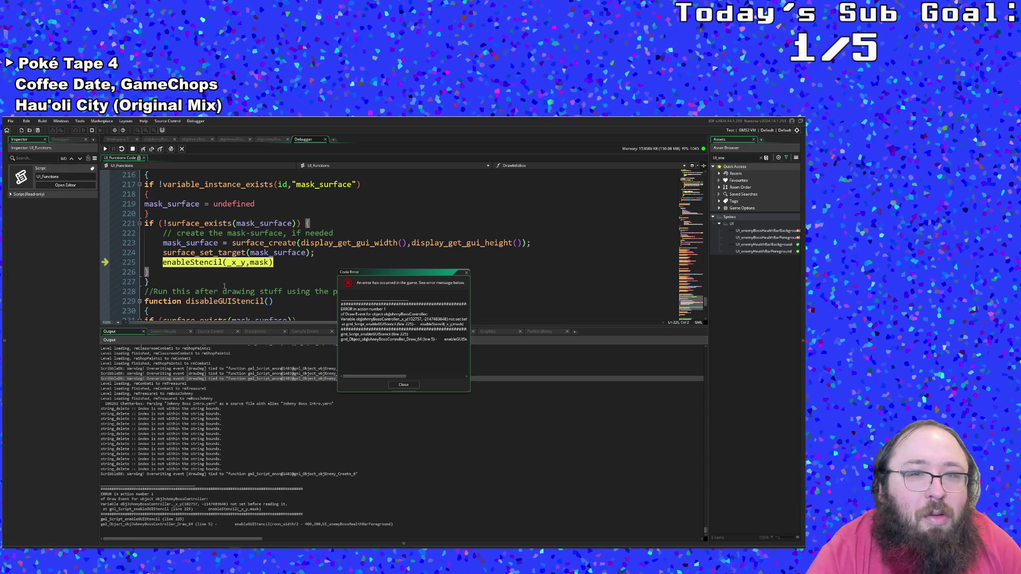
pyautogui.click(240, 262)
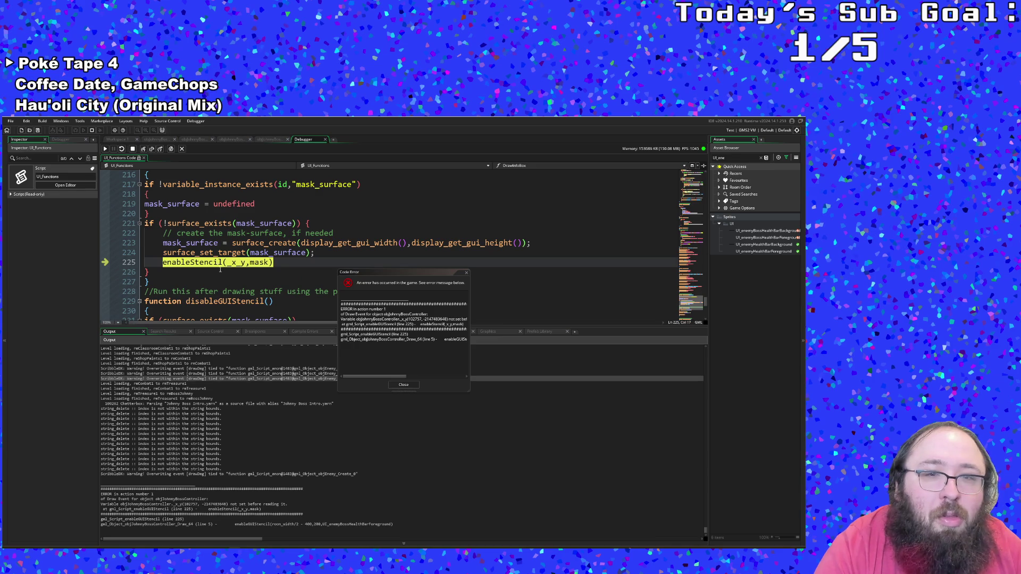
pyautogui.click(404, 385)
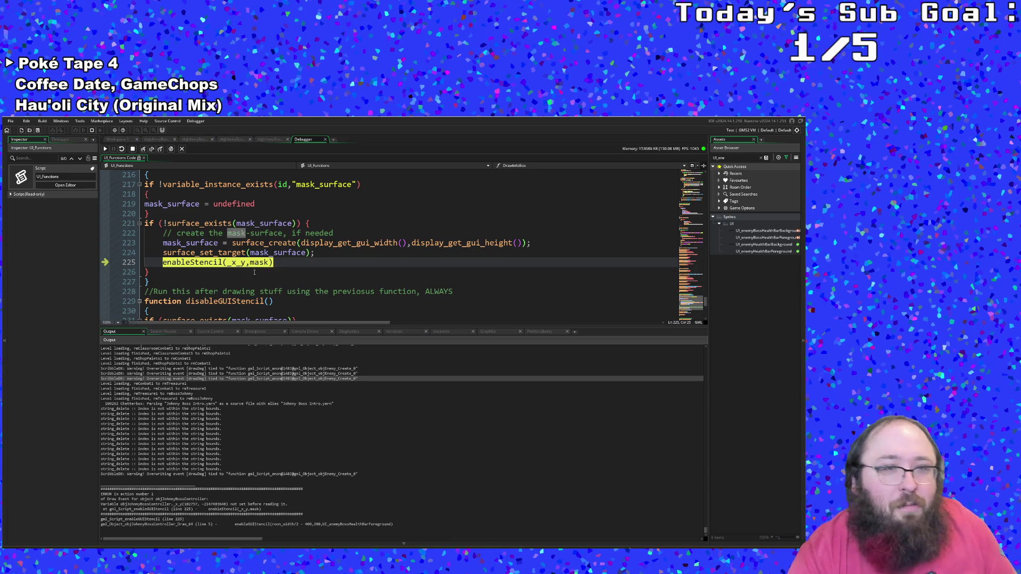
# - Inspect the mask_surface check (line 217), its reset (line 219), and mask on line 225
pyautogui.scroll(2, 255, 281)
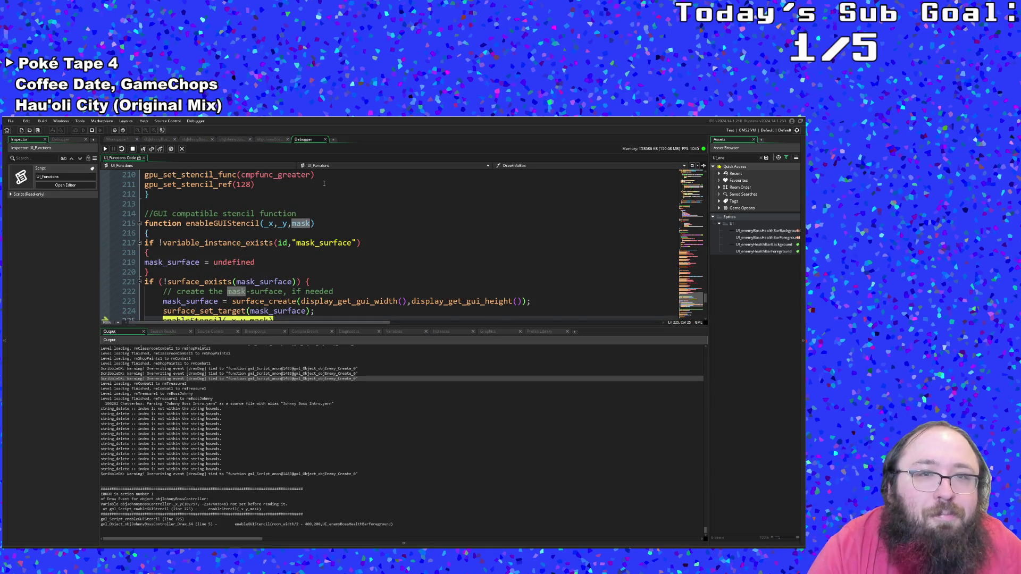
pyautogui.scroll(-2, 264, 275)
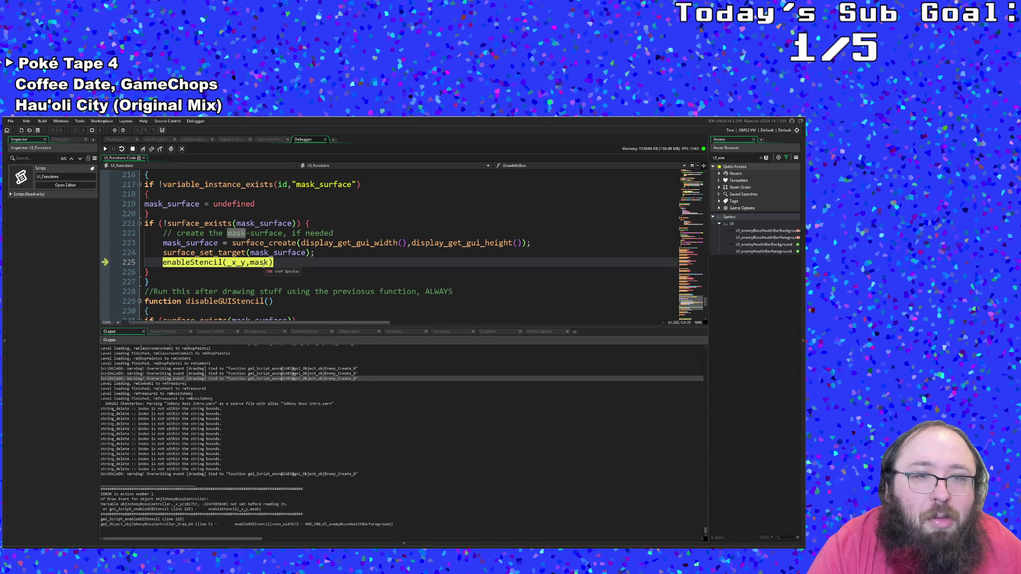
pyautogui.scroll(12, 262, 271)
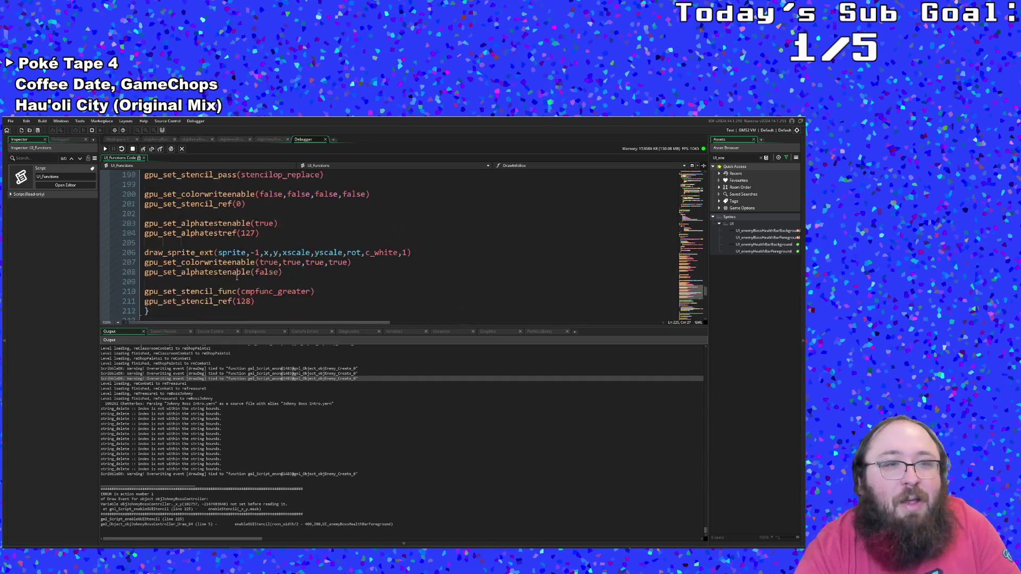
pyautogui.scroll(-10, 239, 281)
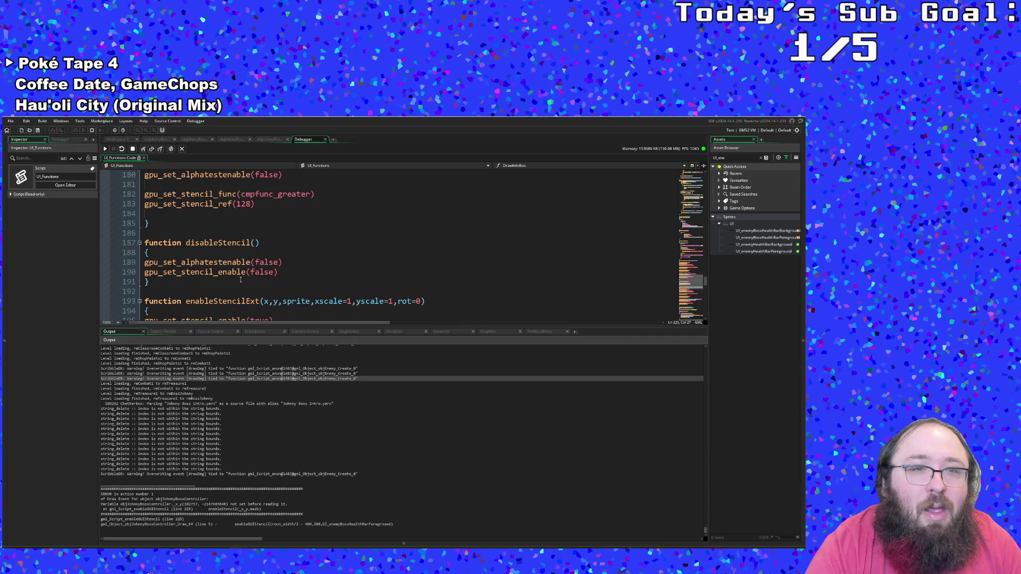
pyautogui.scroll(18, 239, 280)
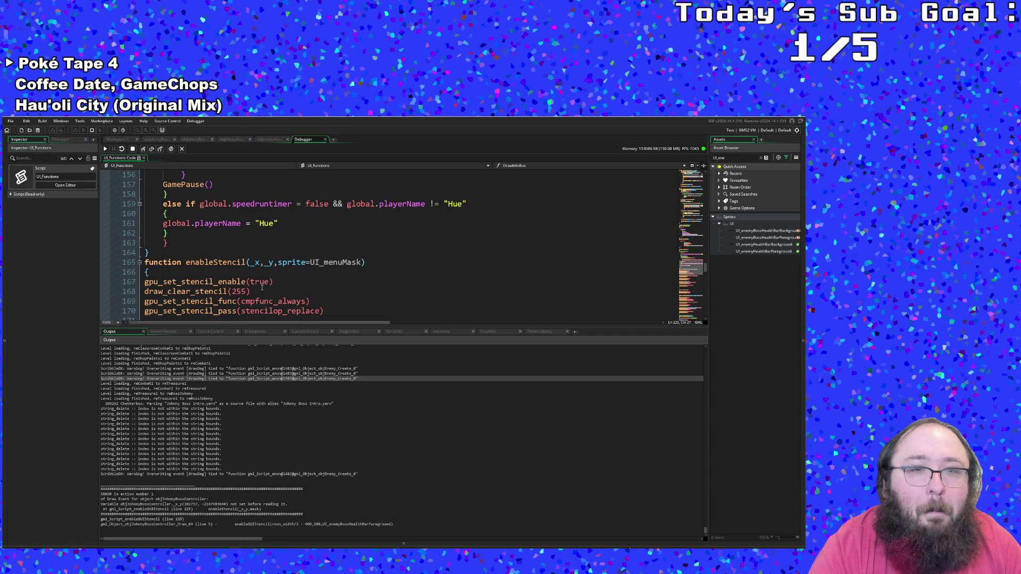
pyautogui.scroll(-18, 261, 287)
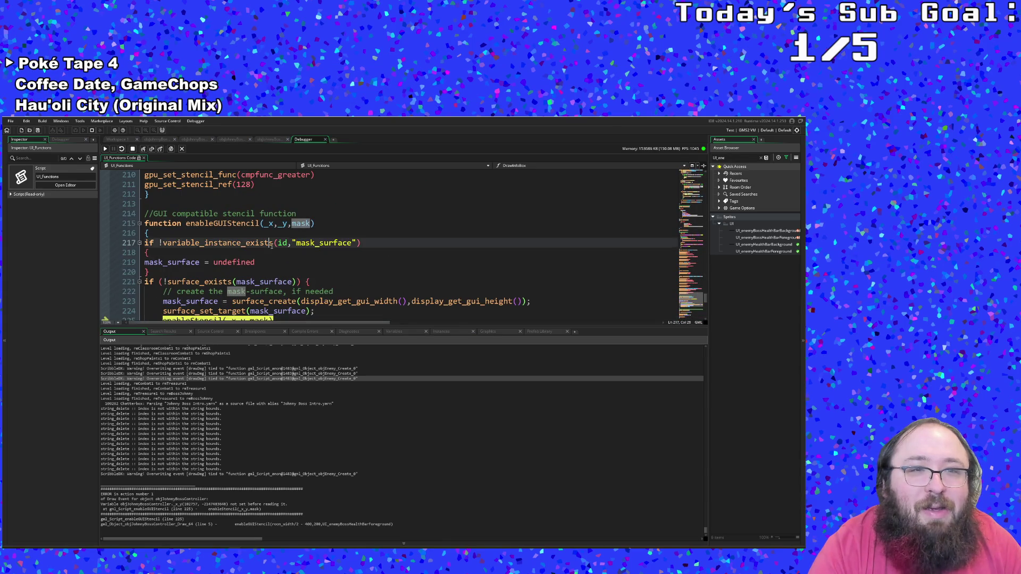
pyautogui.click(271, 245)
pyautogui.click(260, 262)
pyautogui.scroll(-2, 260, 262)
pyautogui.click(264, 262)
# - Inspect the disableStencil call on line 236, then return to enableStencil on line 225
pyautogui.scroll(-2, 265, 264)
pyautogui.scroll(-4, 264, 264)
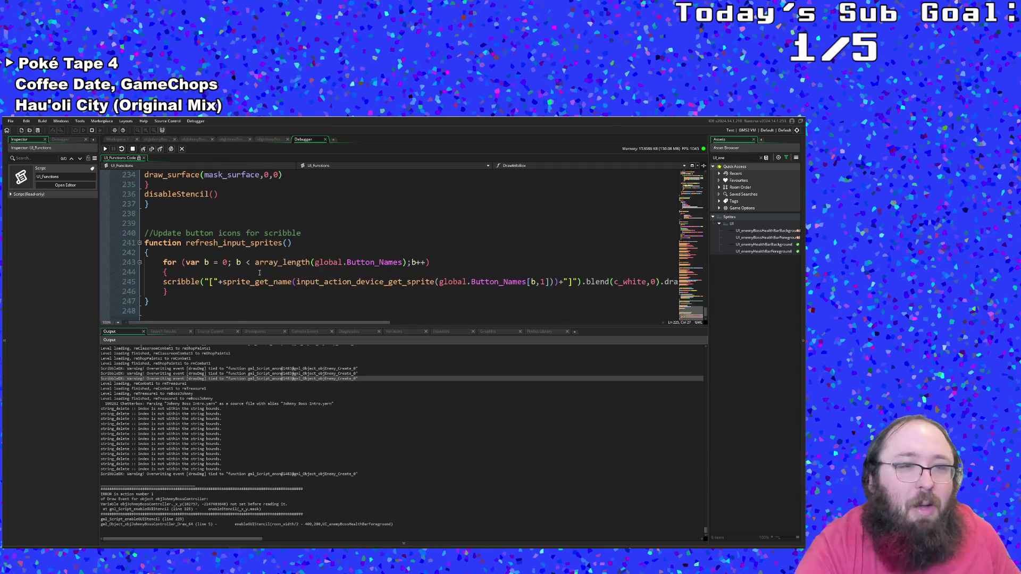
pyautogui.scroll(2, 264, 264)
pyautogui.click(196, 272)
pyautogui.click(195, 253)
pyautogui.scroll(2, 196, 254)
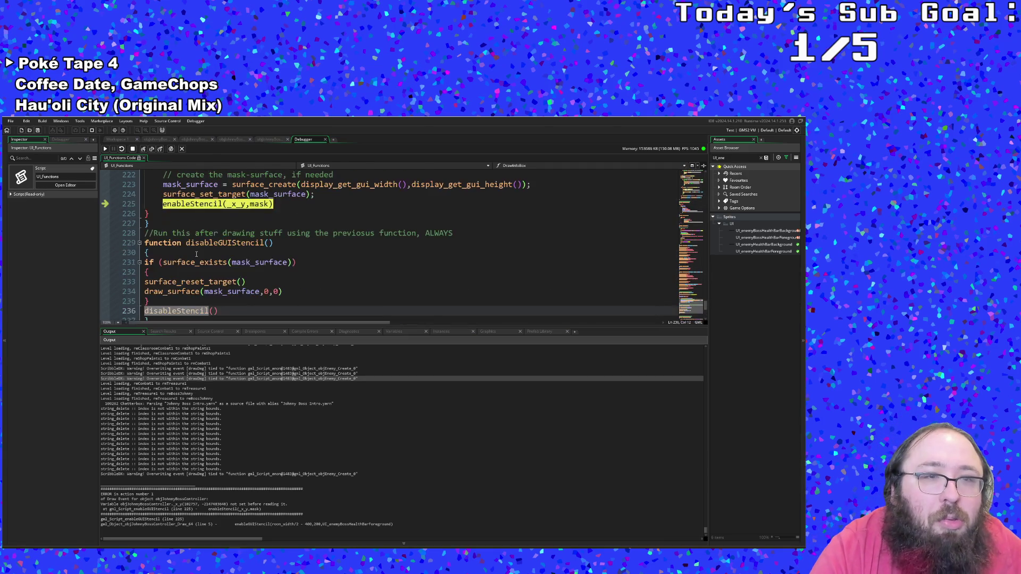
pyautogui.scroll(2, 196, 254)
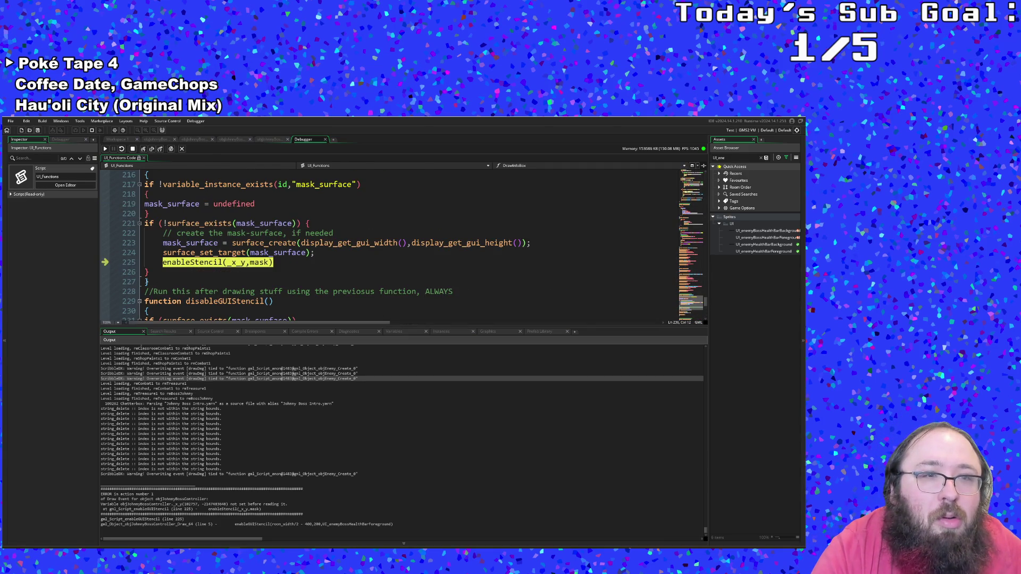
pyautogui.scroll(3, 196, 254)
pyautogui.scroll(-7, 197, 254)
pyautogui.scroll(4, 196, 254)
pyautogui.click(211, 262)
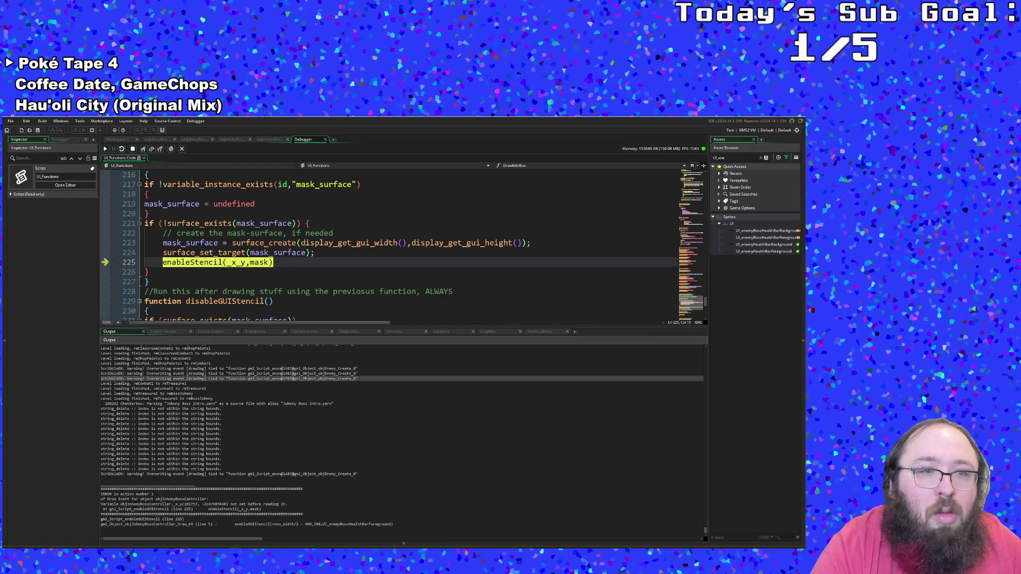
# - Browse the objJohnnyBossNPC code and its event list, then close its tab
pyautogui.click(278, 140)
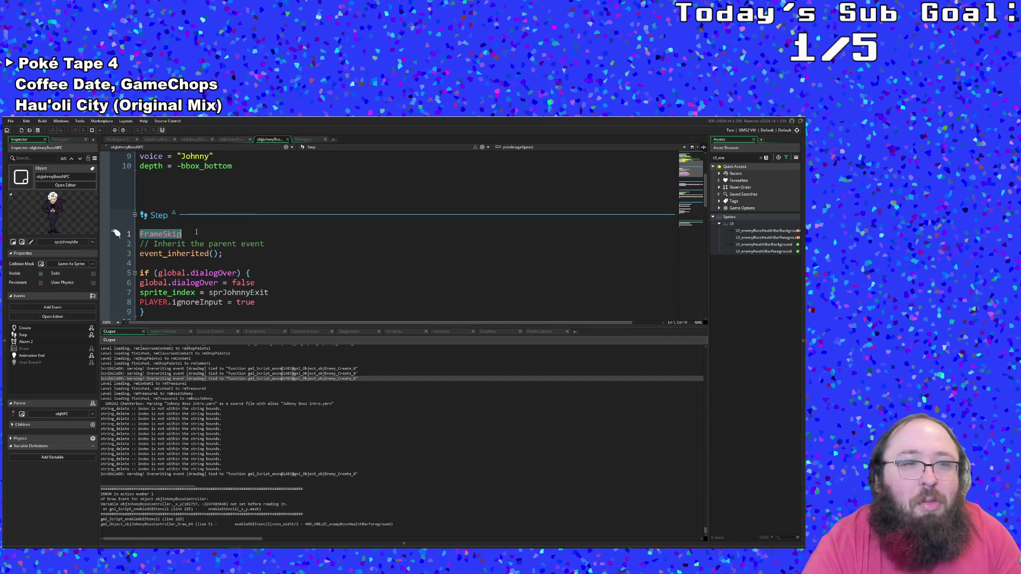
pyautogui.scroll(-2, 192, 239)
pyautogui.scroll(2, 190, 244)
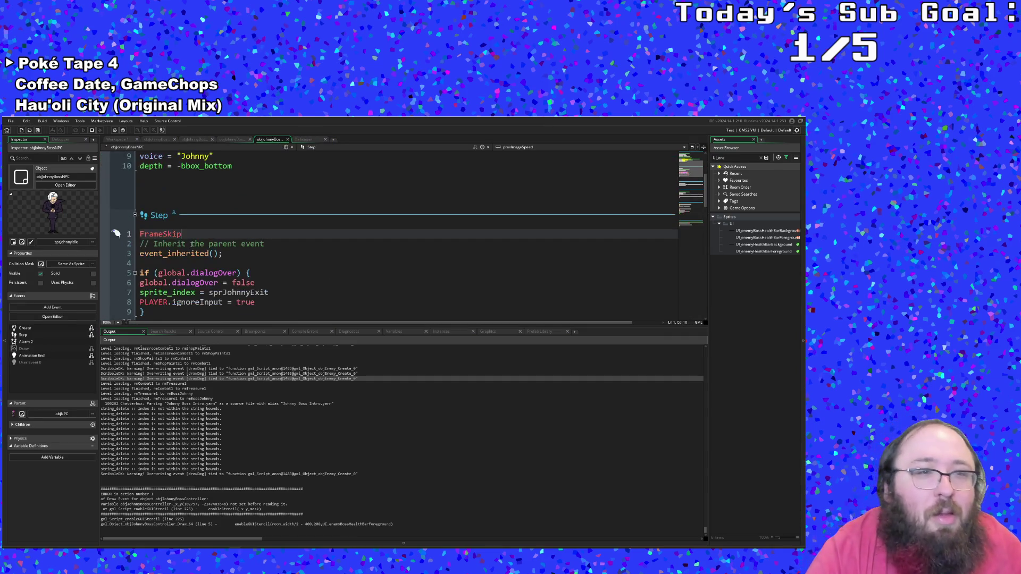
pyautogui.scroll(-13, 191, 244)
pyautogui.scroll(5, 192, 243)
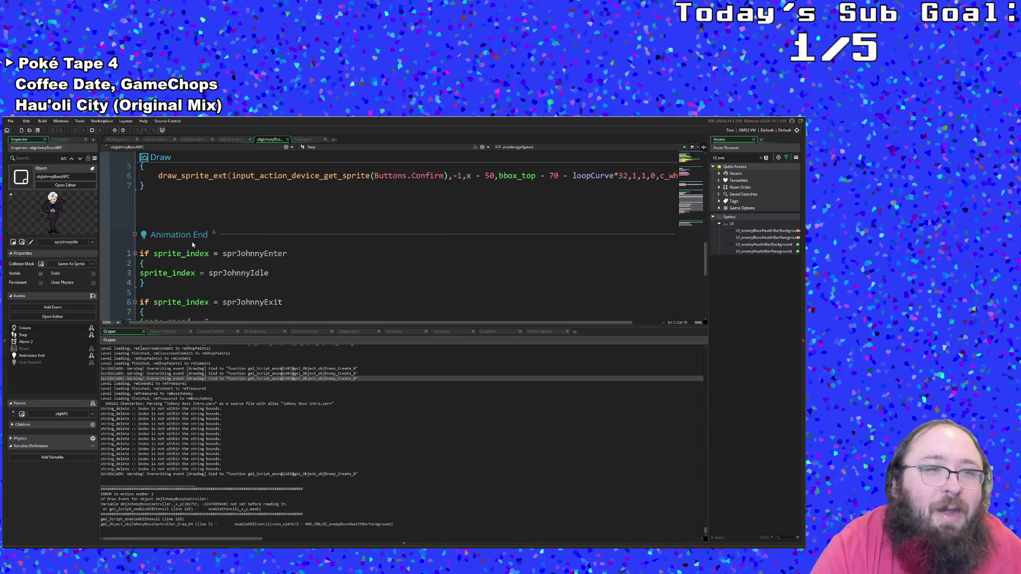
pyautogui.scroll(-4, 159, 228)
pyautogui.scroll(8, 159, 226)
pyautogui.scroll(-8, 163, 224)
pyautogui.scroll(4, 170, 220)
pyautogui.scroll(-3, 174, 217)
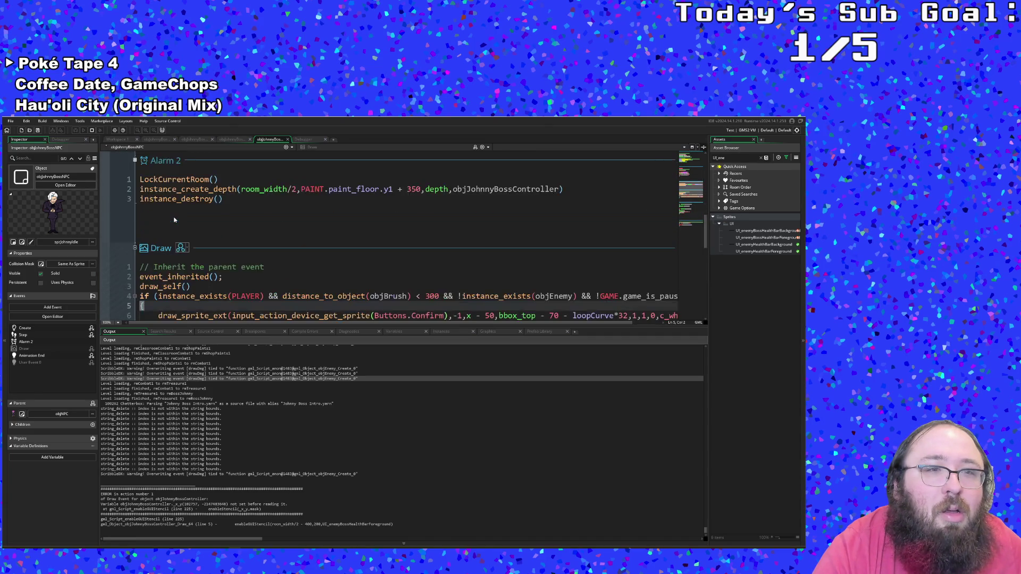
pyautogui.click(319, 147)
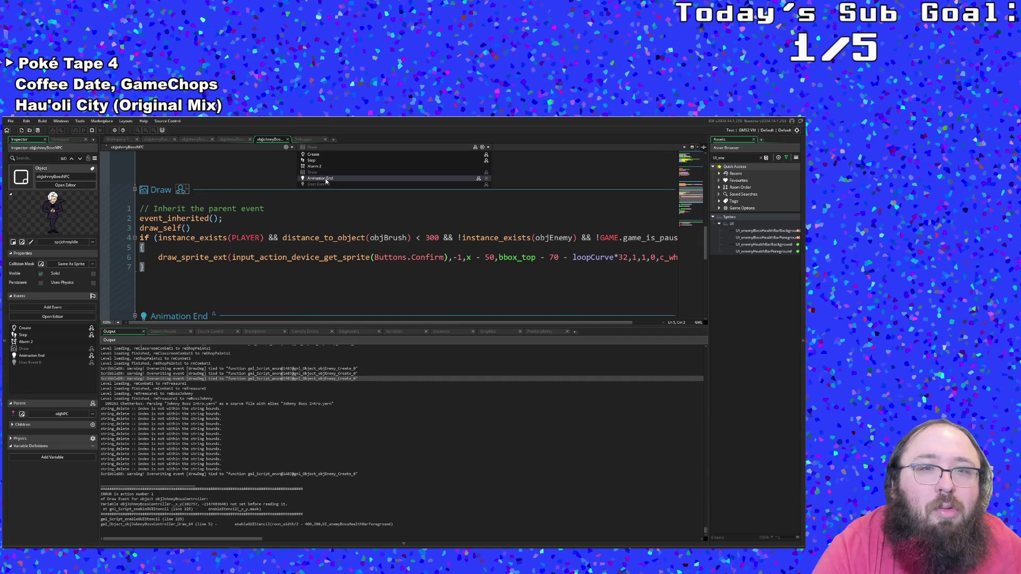
pyautogui.click(243, 208)
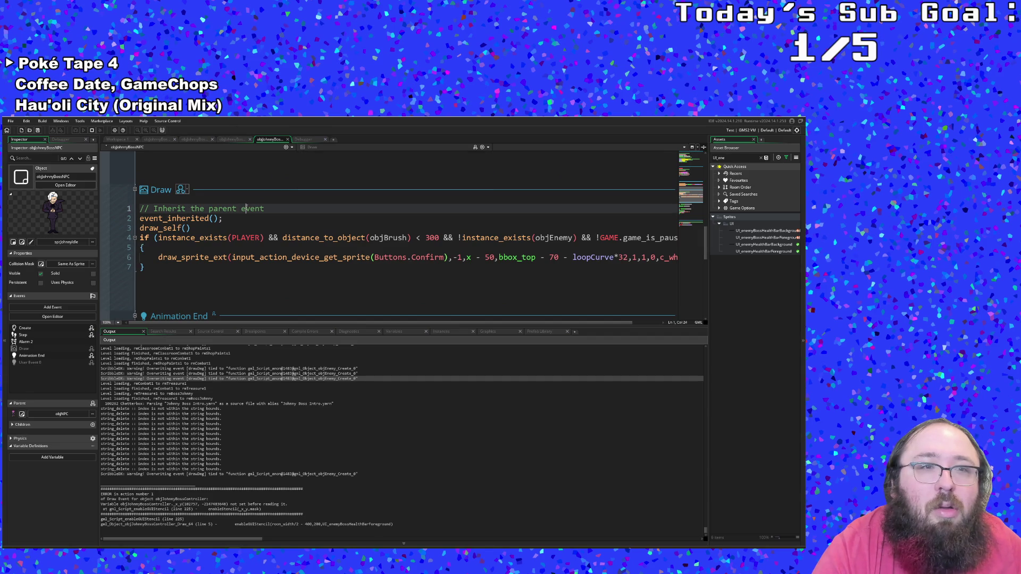
pyautogui.click(287, 140)
# - Check the boss hand walk object's Draw GUI event, close it, and show objJohnnyBossController's Draw GUI
pyautogui.click(236, 140)
pyautogui.scroll(-2, 208, 232)
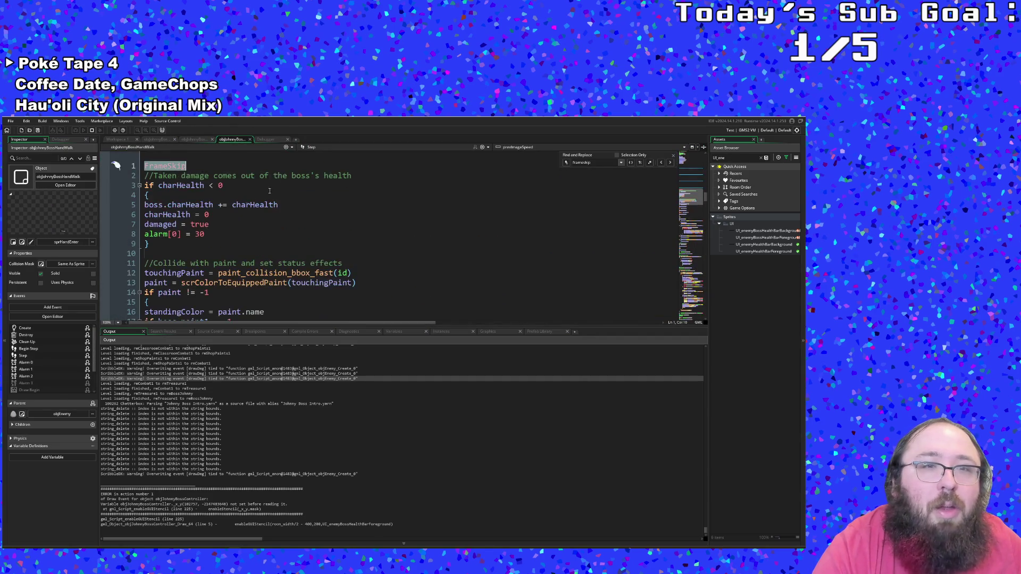
pyautogui.click(319, 149)
pyautogui.scroll(-2, 319, 186)
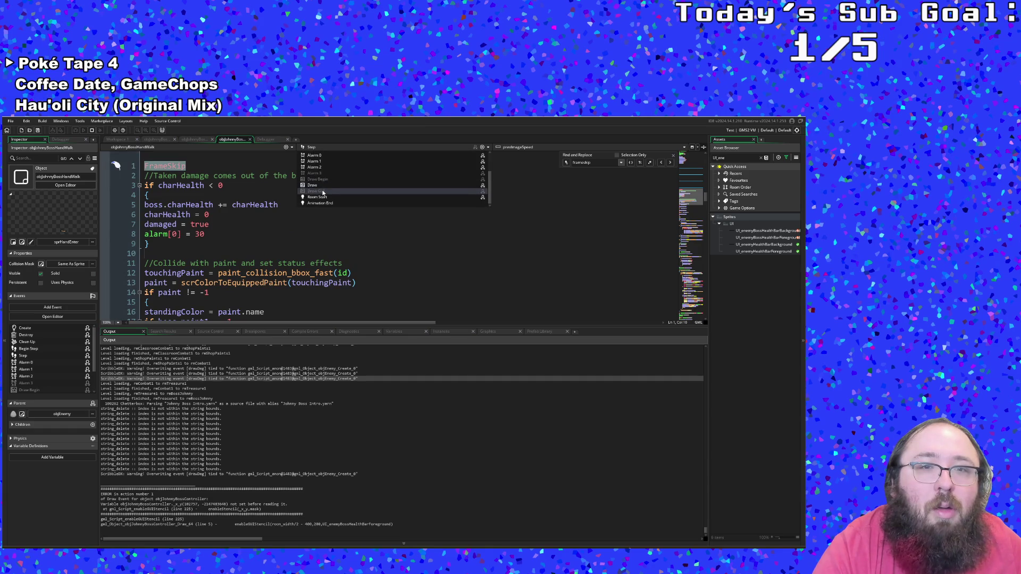
pyautogui.click(318, 197)
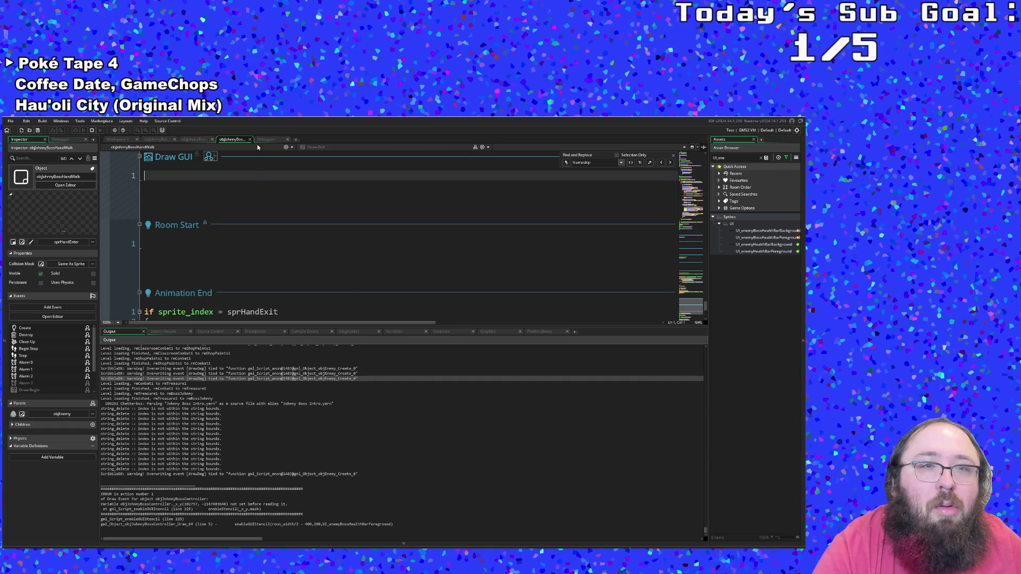
pyautogui.click(250, 140)
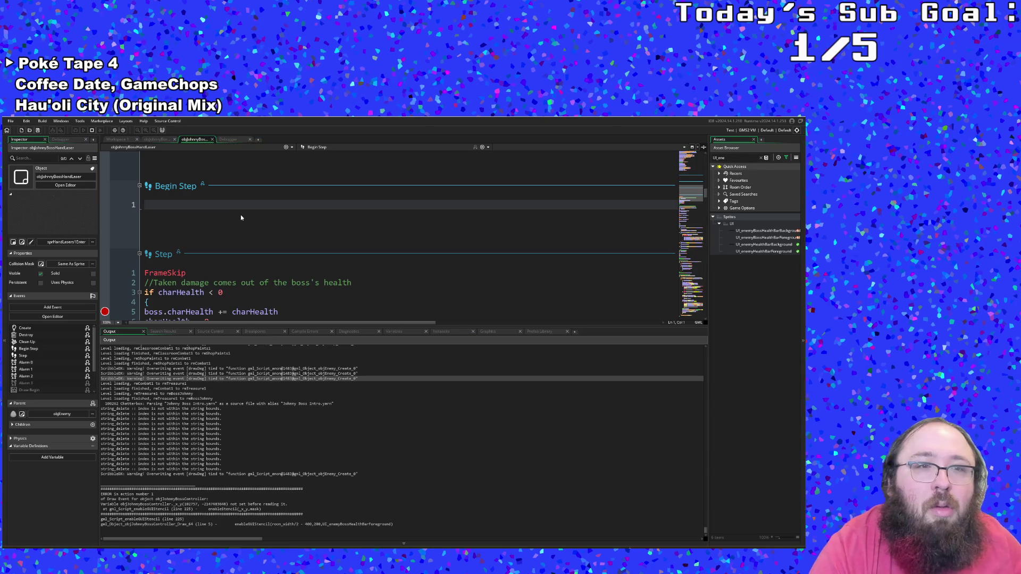
pyautogui.scroll(-2, 240, 215)
pyautogui.scroll(-20, 240, 214)
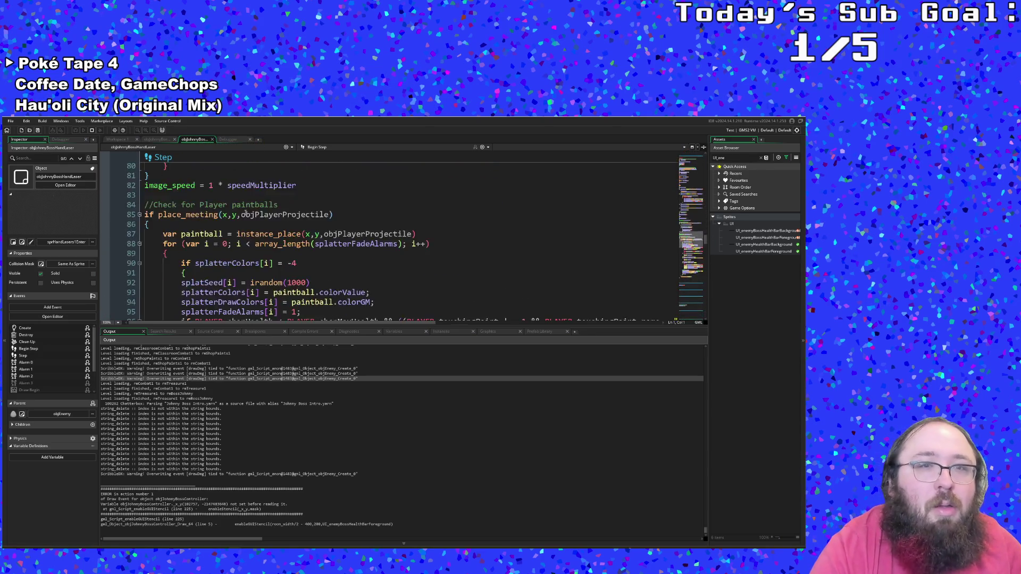
pyautogui.click(164, 141)
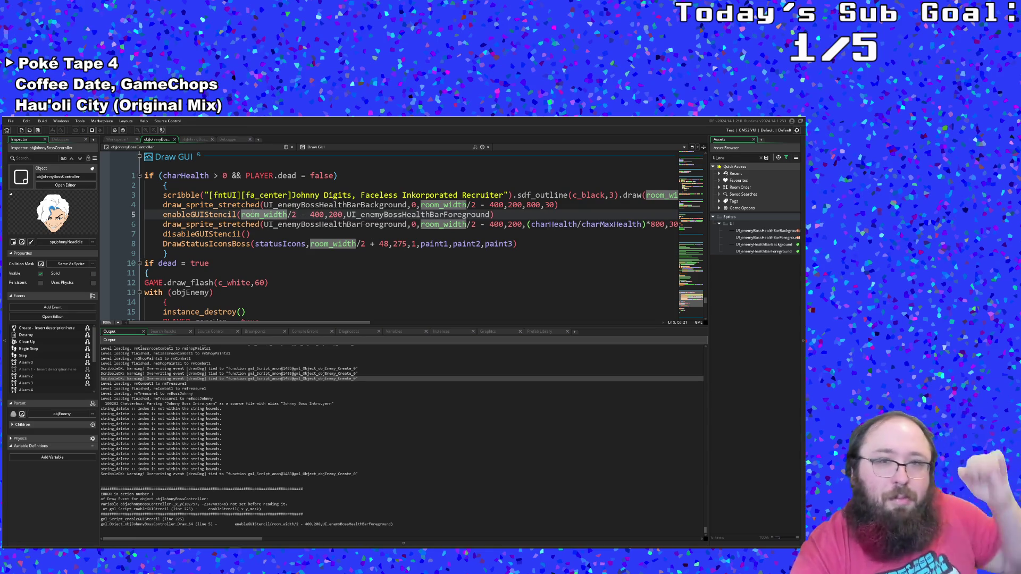
# - Restart the game in a fresh debug run and start from the title screen
pyautogui.click(292, 224)
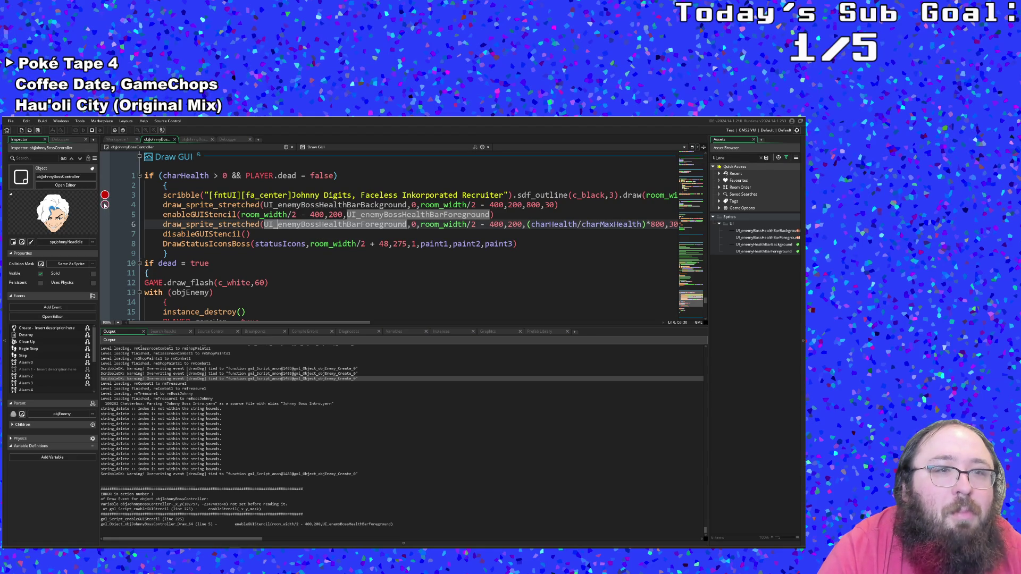
pyautogui.click(89, 131)
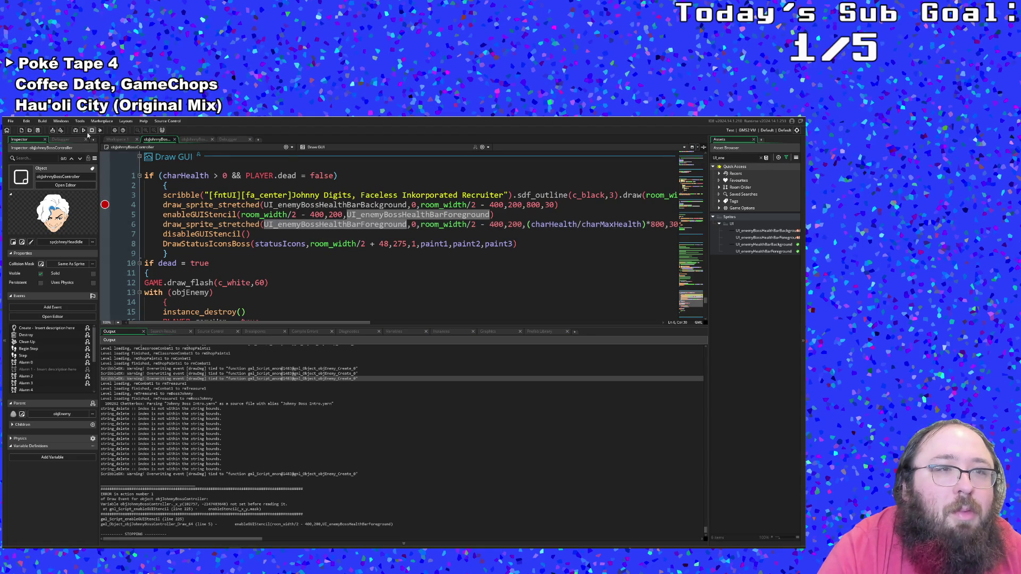
pyautogui.click(76, 131)
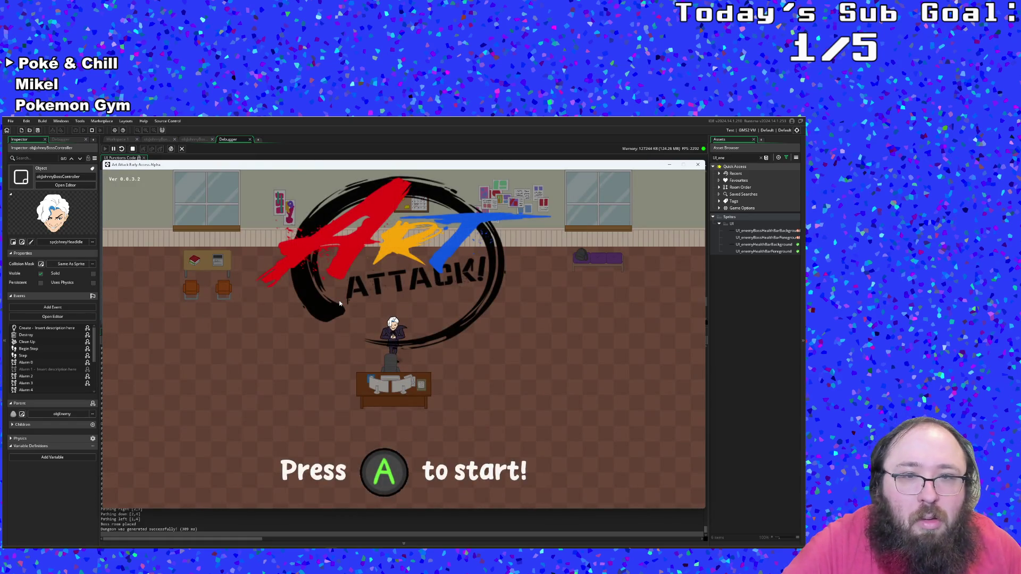
pyautogui.press('Return')
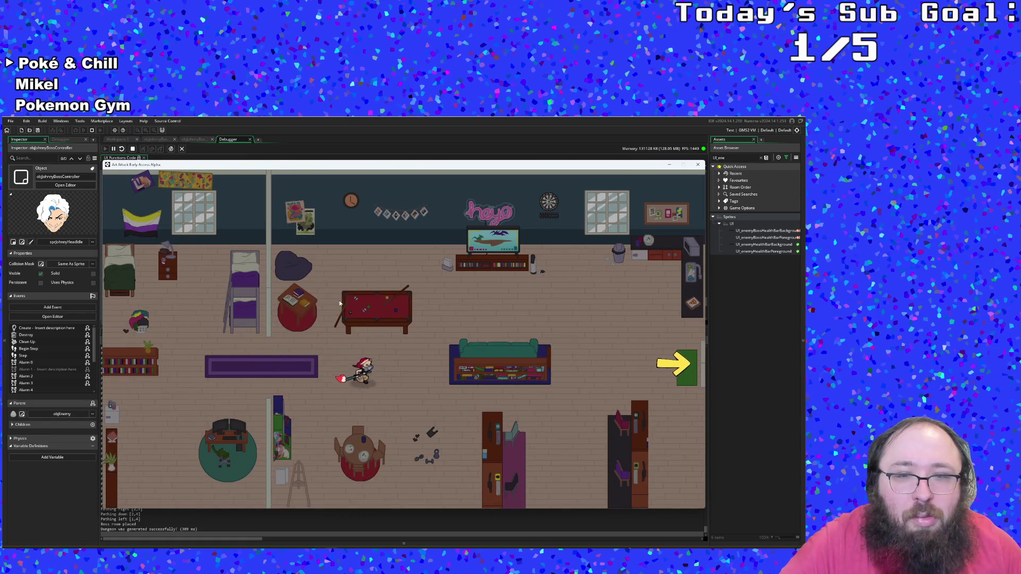
# - Walk right, grab the scholarship scroll, and destroy all enemies in each room via the F1 debug menu
pyautogui.press('d')
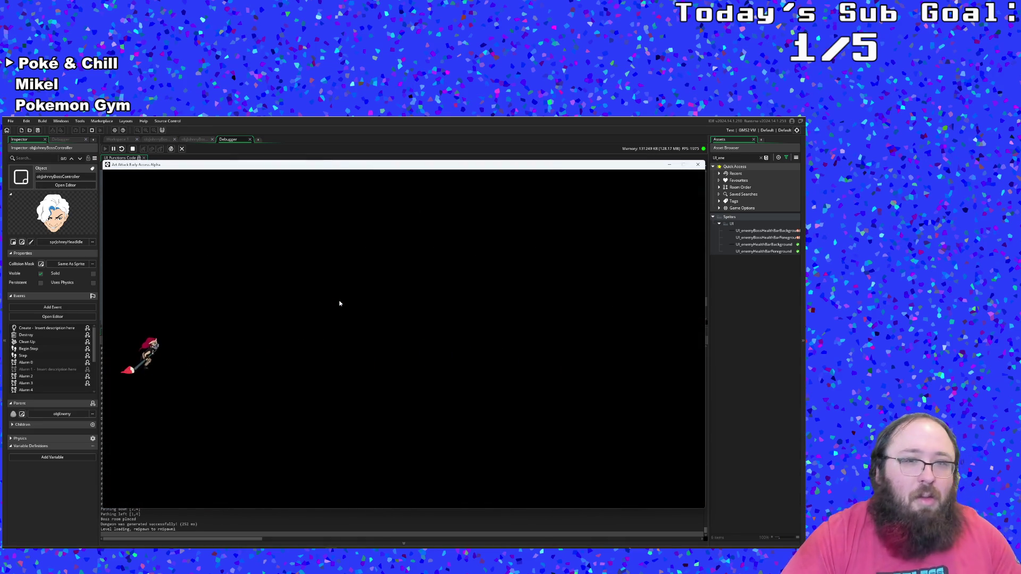
pyautogui.press('d')
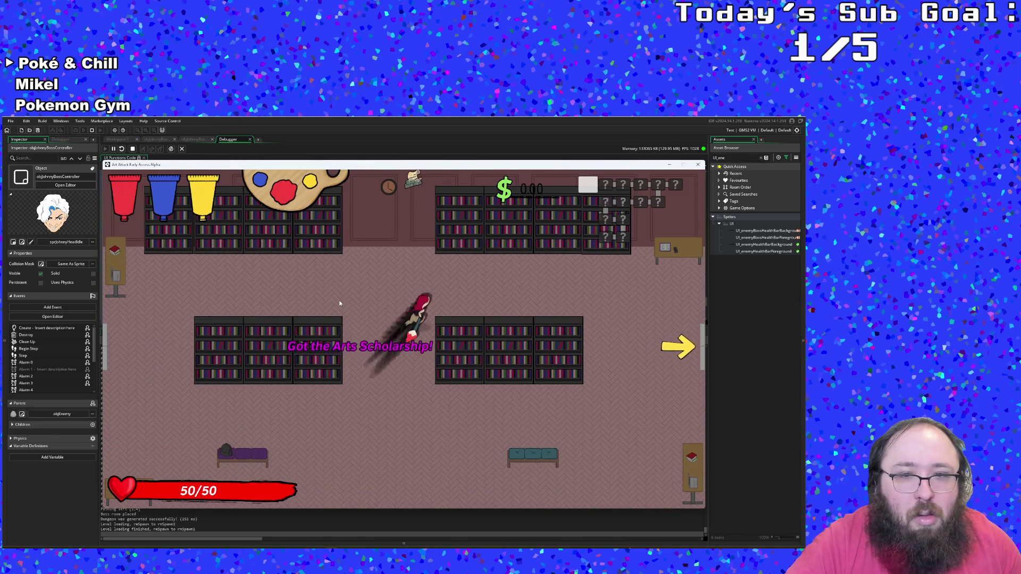
pyautogui.press('d')
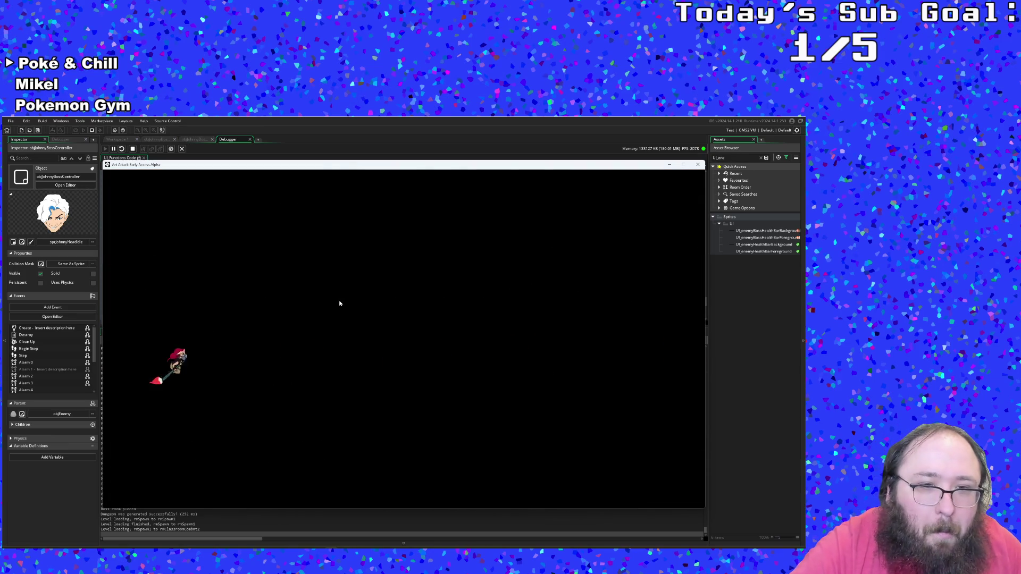
pyautogui.press('F1')
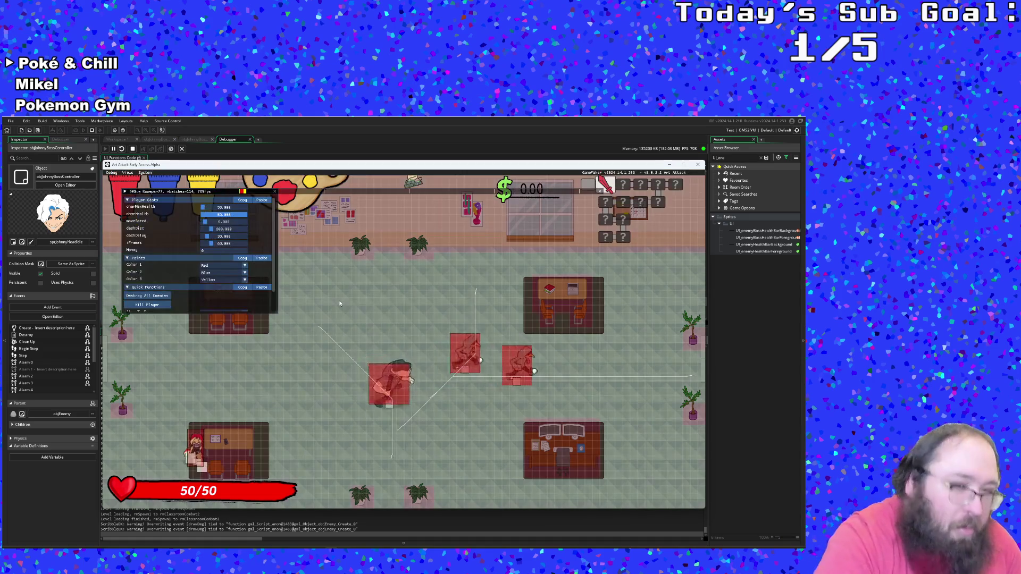
pyautogui.click(159, 295)
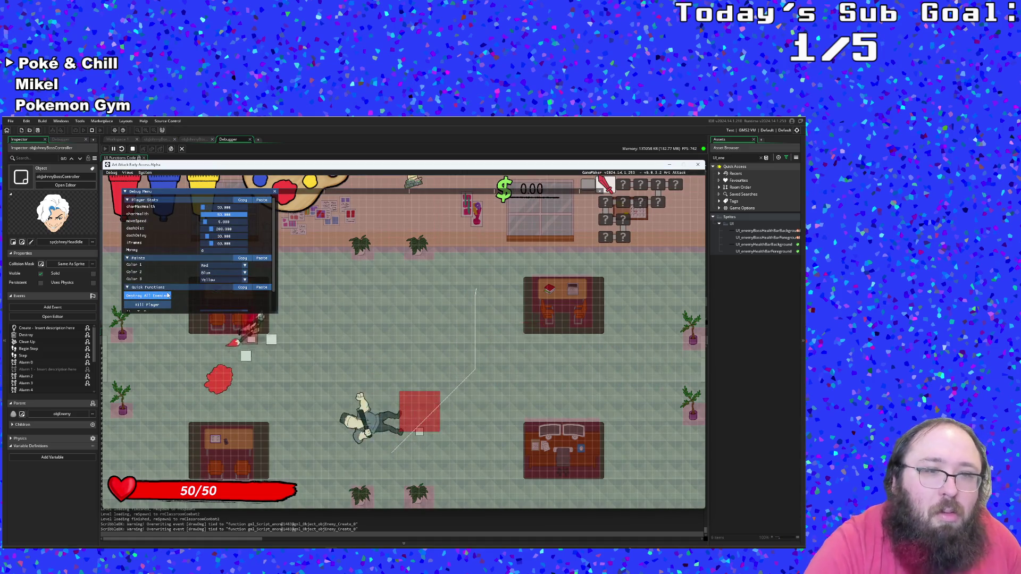
pyautogui.press('d')
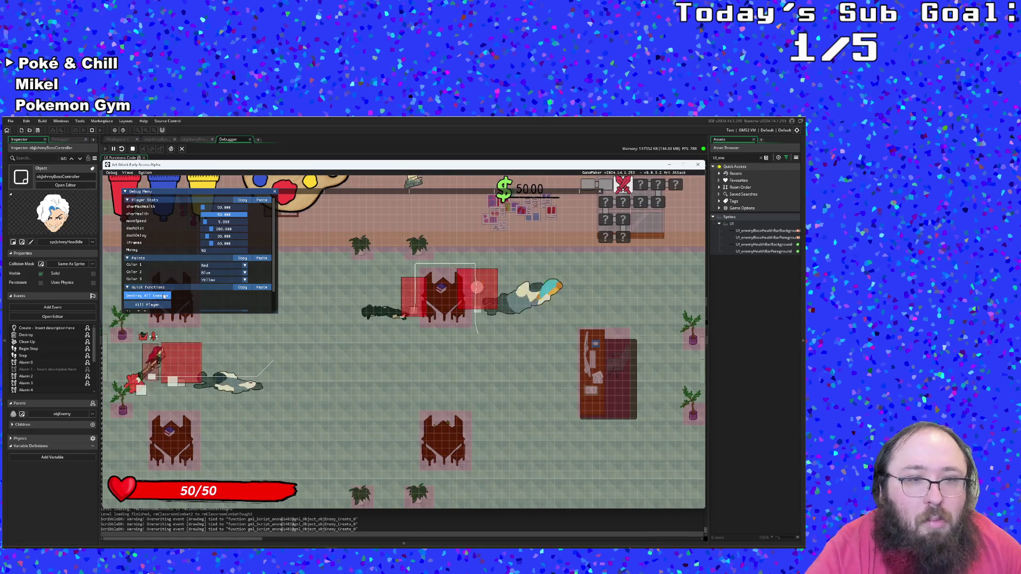
pyautogui.click(164, 296)
pyautogui.scroll(-1, 163, 293)
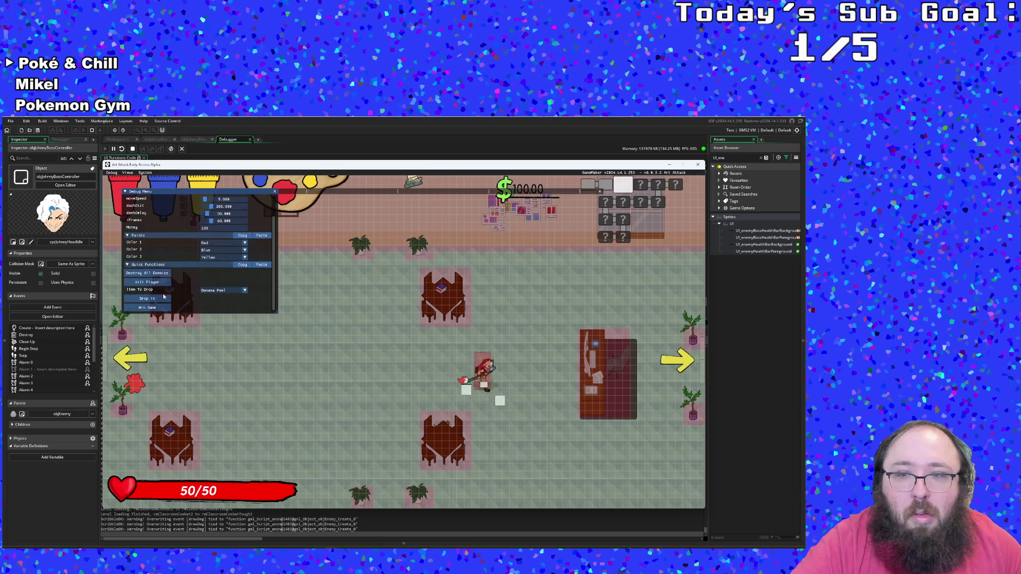
pyautogui.scroll(2, 162, 293)
pyautogui.press('d')
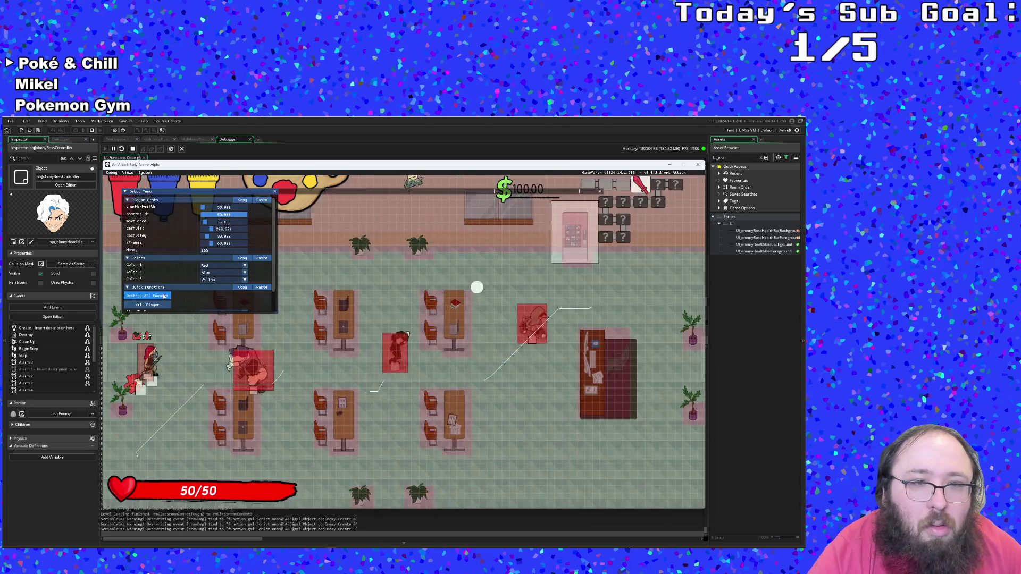
pyautogui.press('d')
pyautogui.click(164, 296)
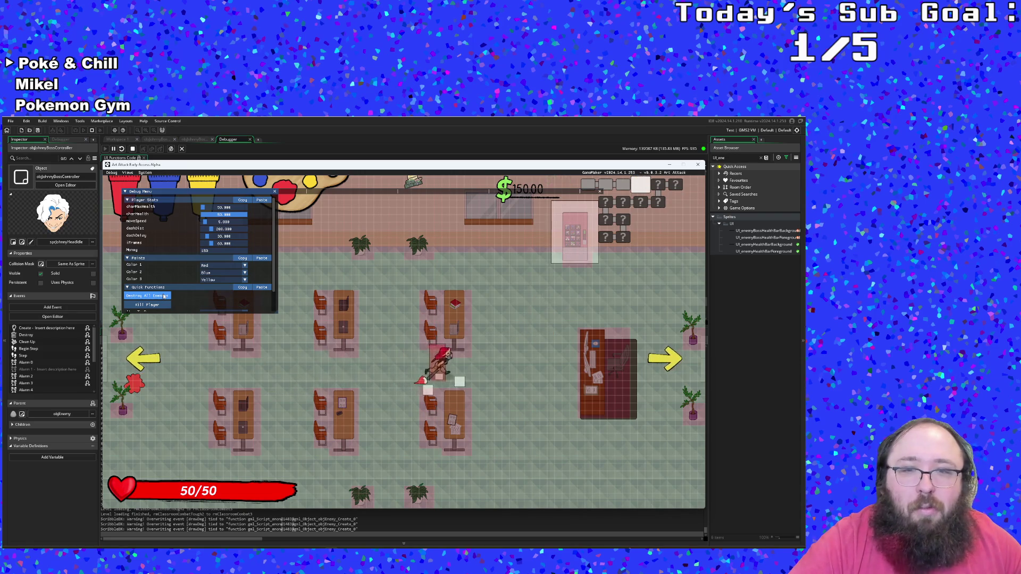
# - Walk the player through the shop and out the bottom exit toward the lower left
pyautogui.scroll(-1, 164, 296)
pyautogui.press('d')
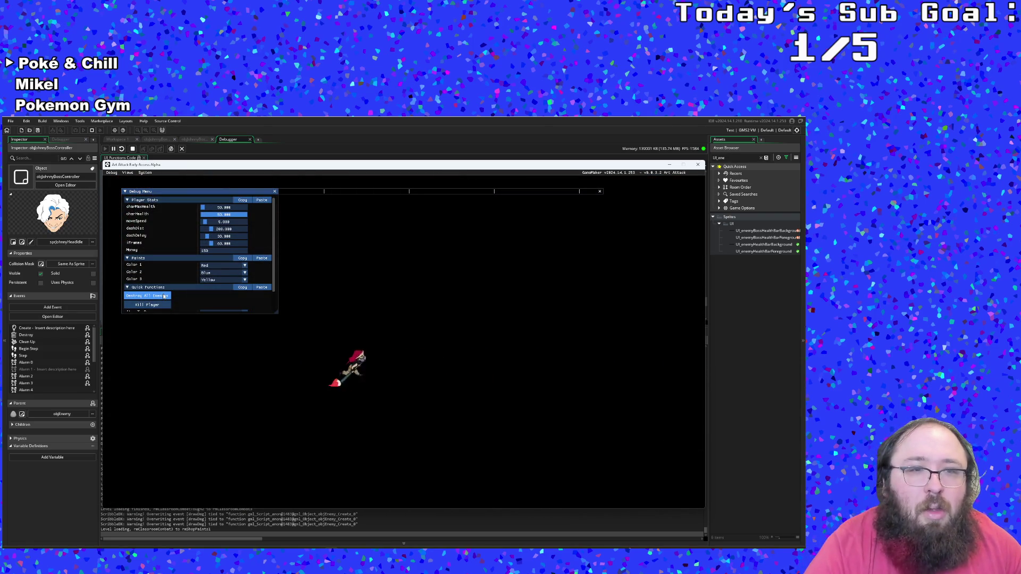
pyautogui.scroll(-1, 164, 296)
pyautogui.press('d')
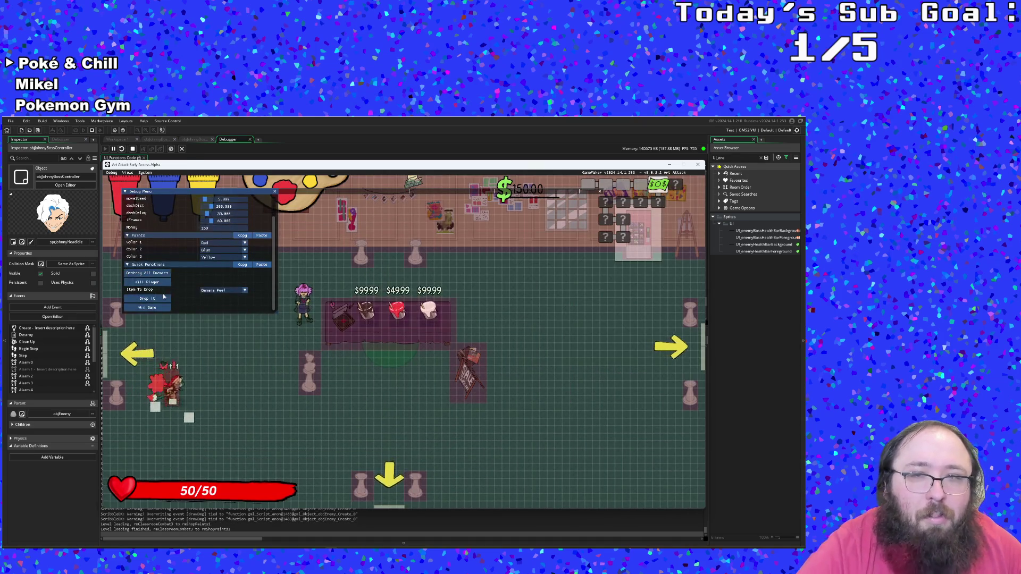
pyautogui.press('d')
pyautogui.press('s')
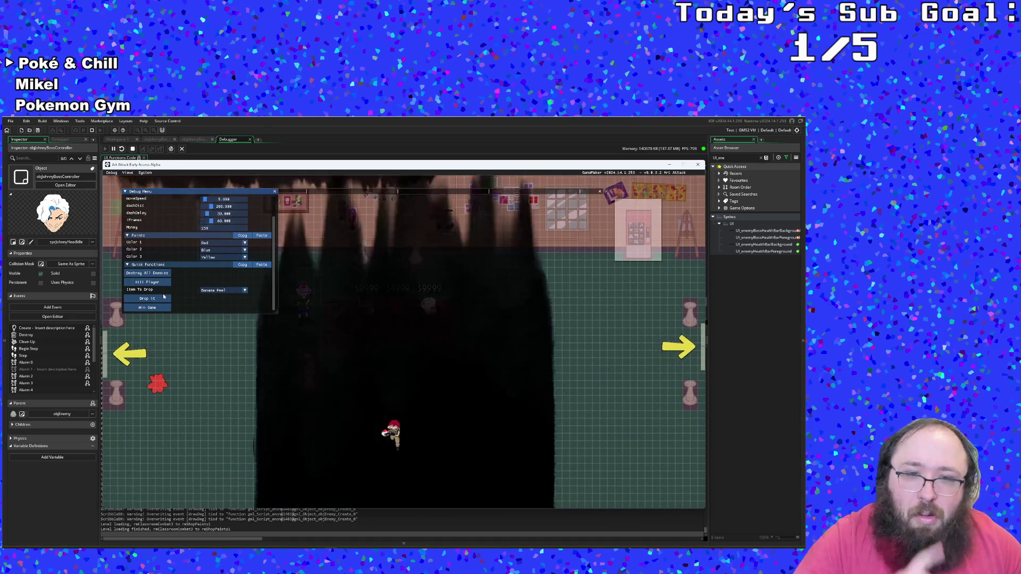
pyautogui.press('a')
pyautogui.press('s')
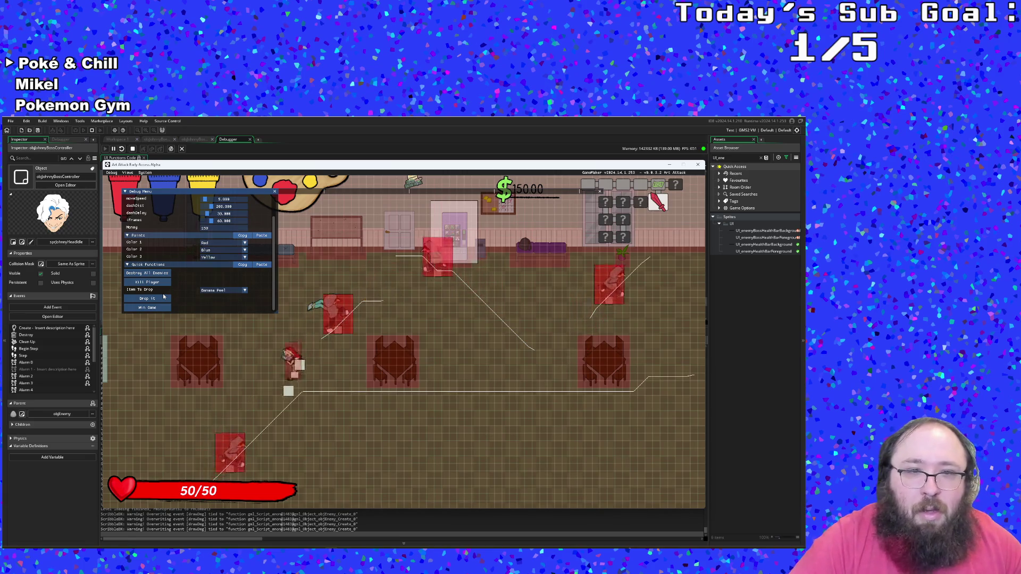
pyautogui.press('a')
# - Destroy all enemies, leave through the left exit, and clear the next combat room
pyautogui.click(161, 274)
pyautogui.press('s')
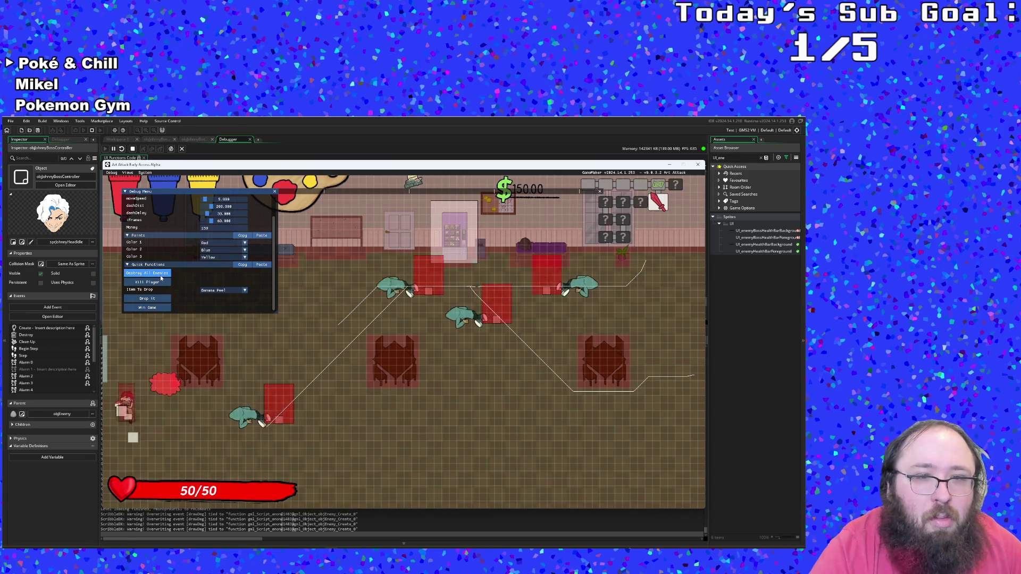
pyautogui.press('w')
pyautogui.press('a')
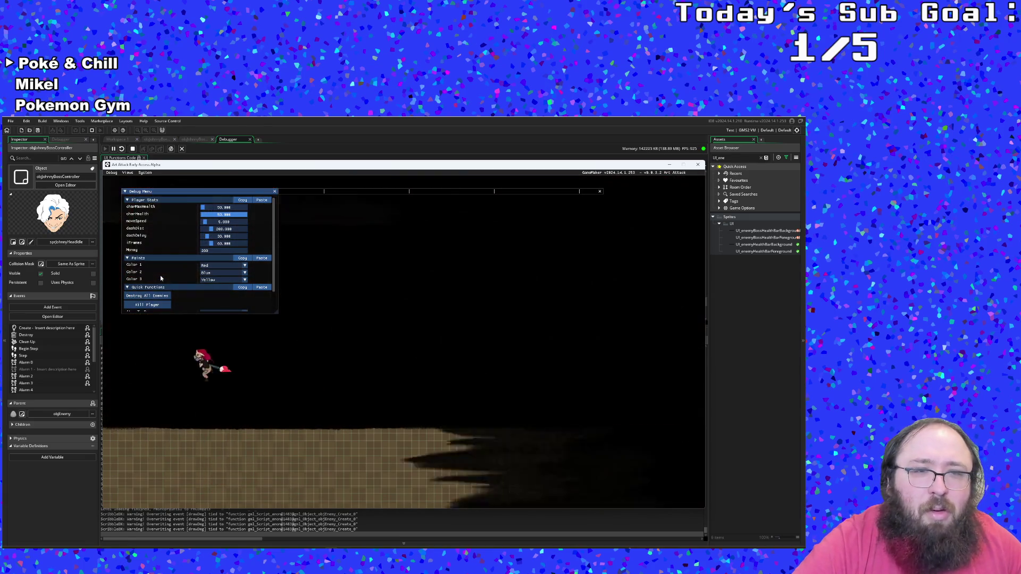
pyautogui.scroll(-1, 161, 287)
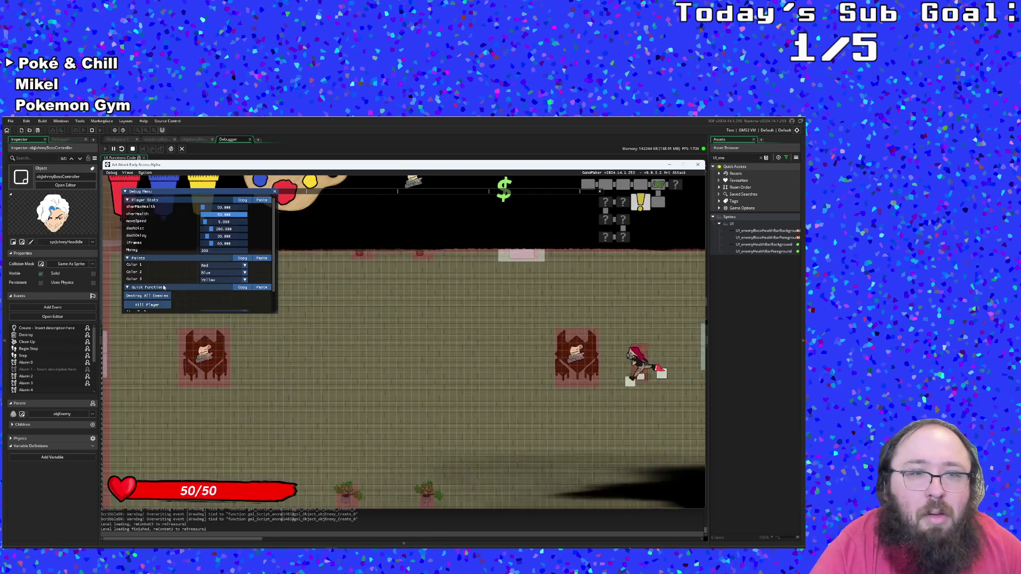
pyautogui.press('a')
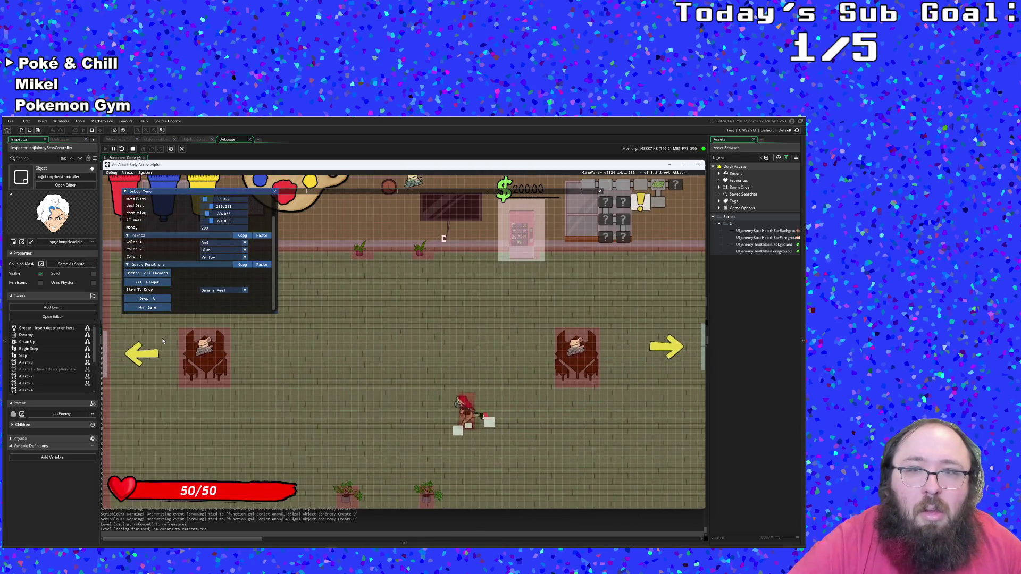
pyautogui.press('a')
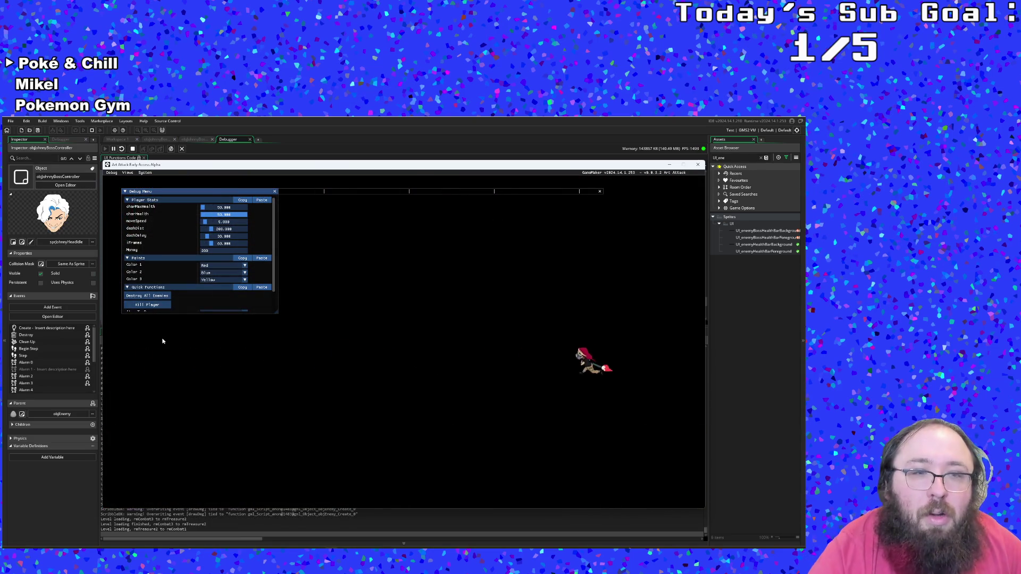
pyautogui.scroll(-2, 157, 288)
pyautogui.click(157, 274)
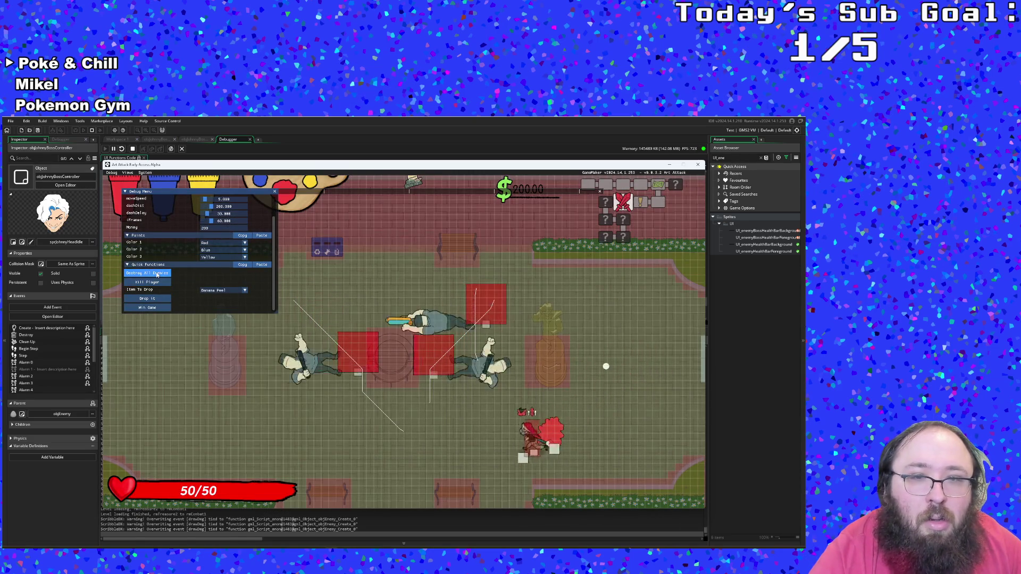
# - Clear enemies in the next room and run through the shop, removing the remaining enemy
pyautogui.press('a')
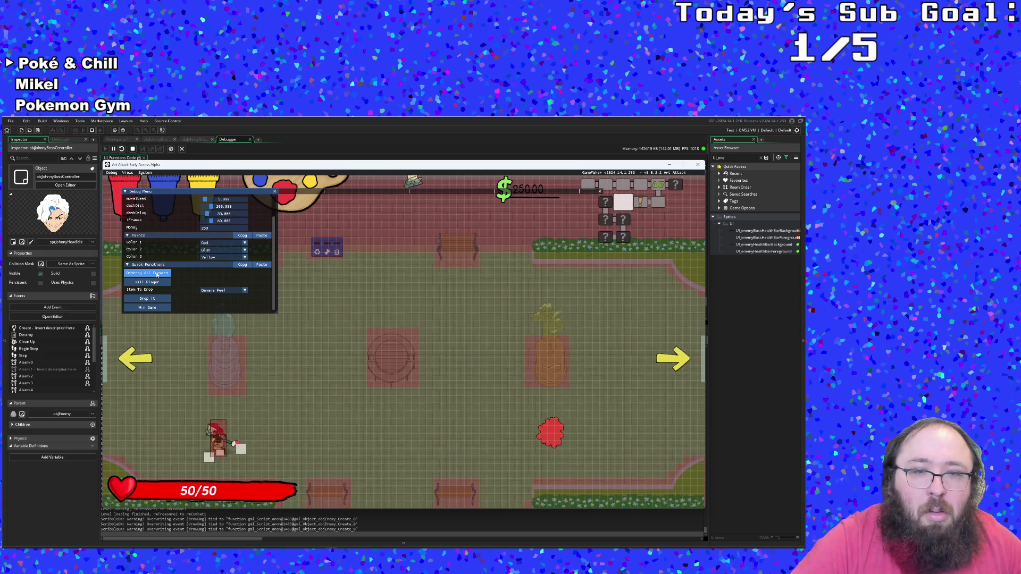
pyautogui.scroll(2, 157, 274)
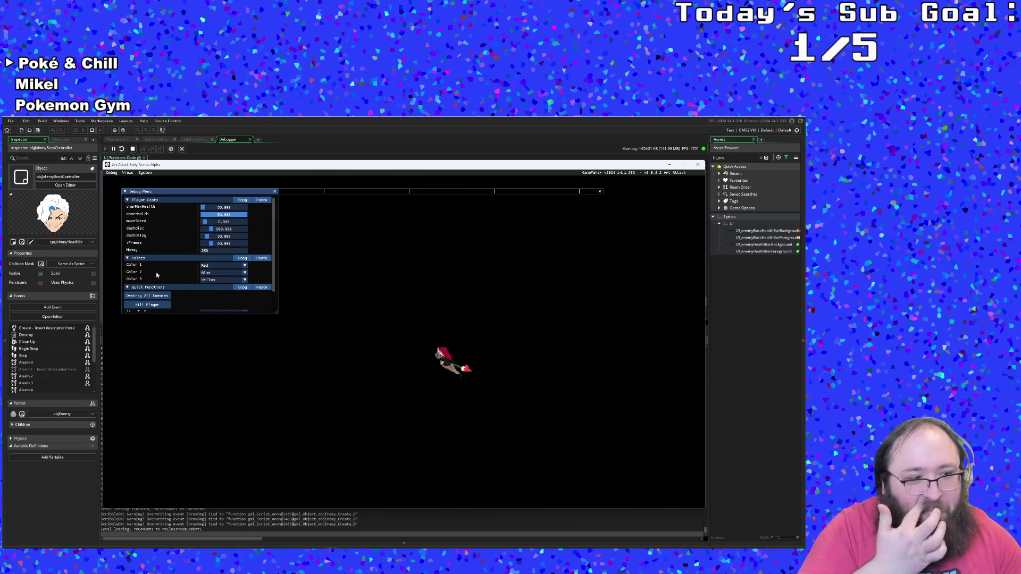
pyautogui.scroll(-2, 153, 277)
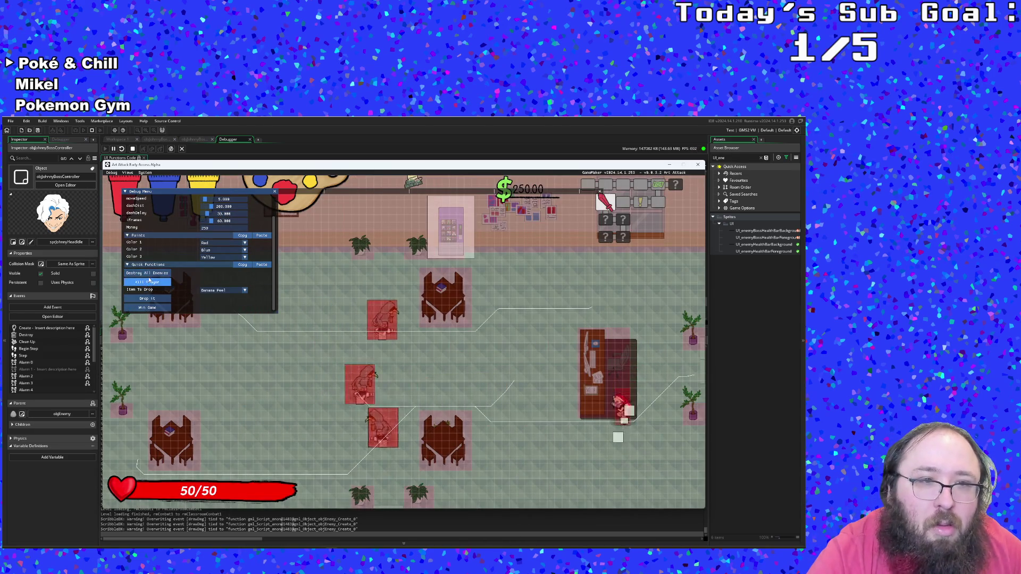
pyautogui.press('a')
pyautogui.click(148, 274)
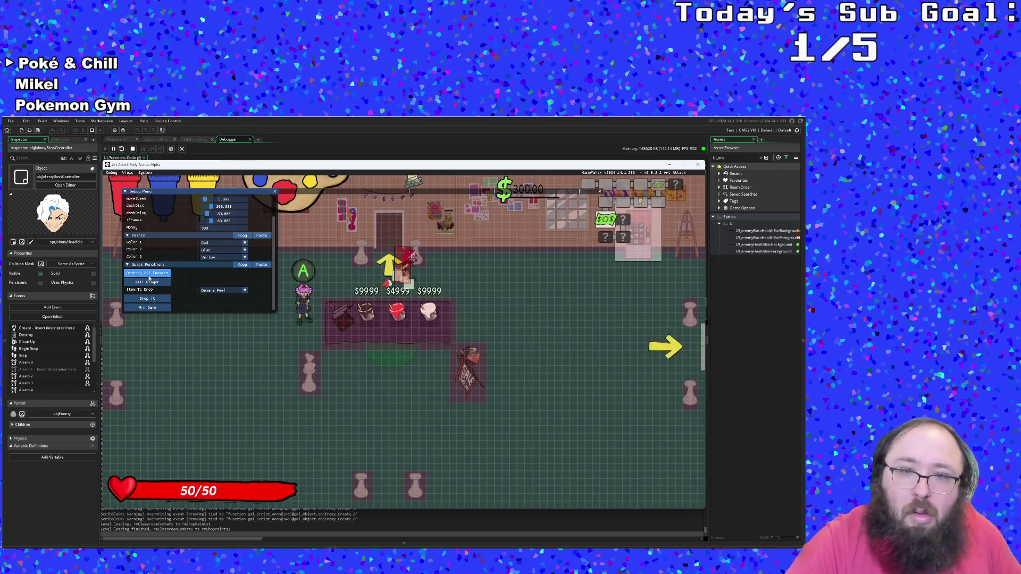
pyautogui.press('d')
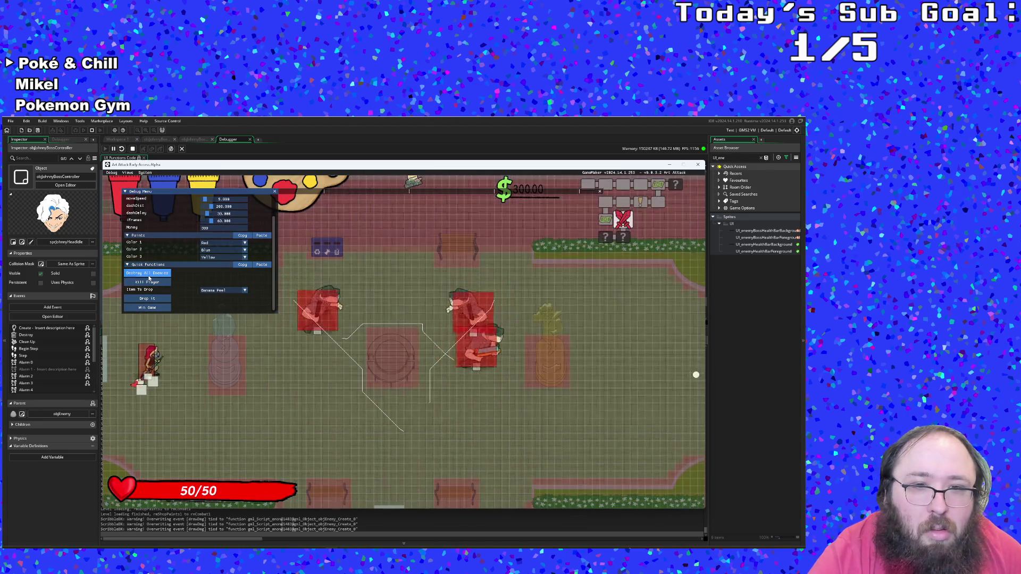
pyautogui.click(149, 273)
# - Pass through the treasure room into the boss room, skip the intro, and view the paused Draw GUI code
pyautogui.press('d')
pyautogui.press('s')
pyautogui.press('d')
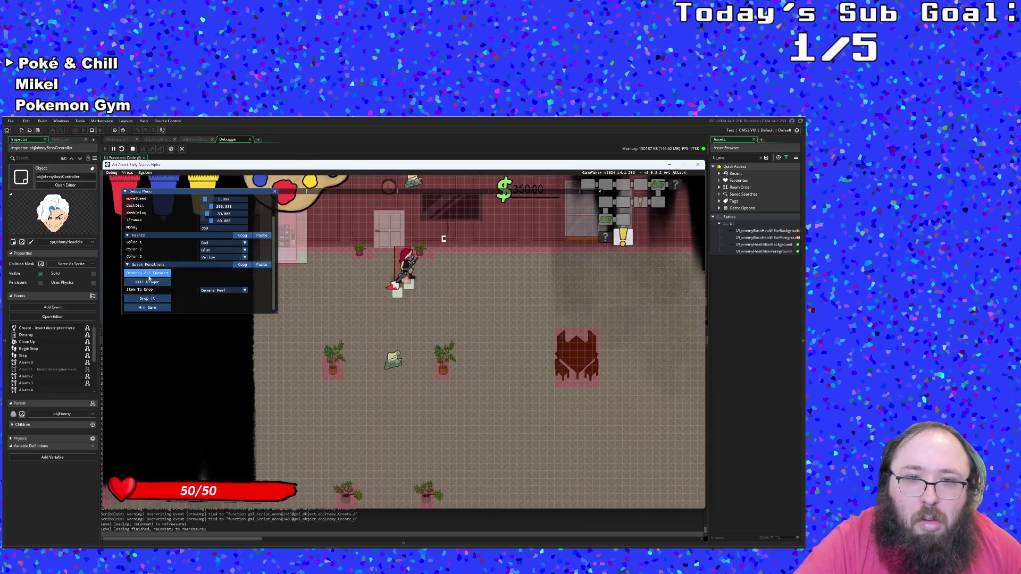
pyautogui.press('a')
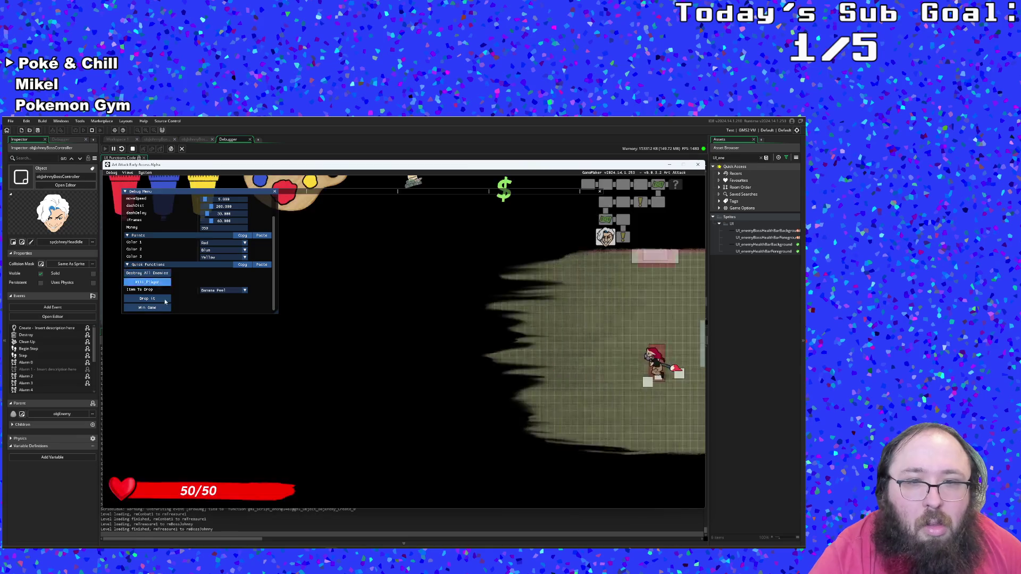
pyautogui.press('F1')
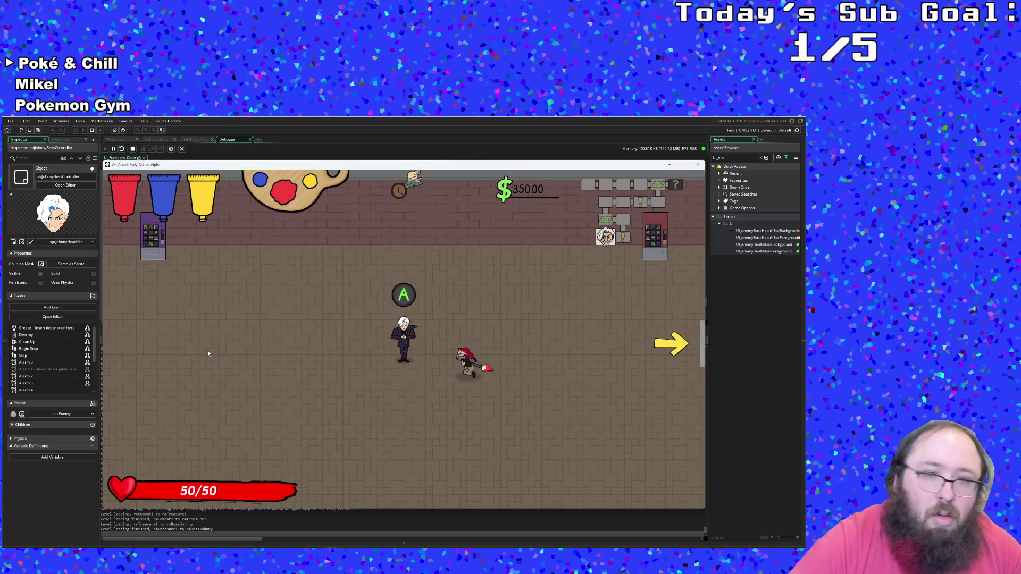
pyautogui.press('space')
pyautogui.press('space')
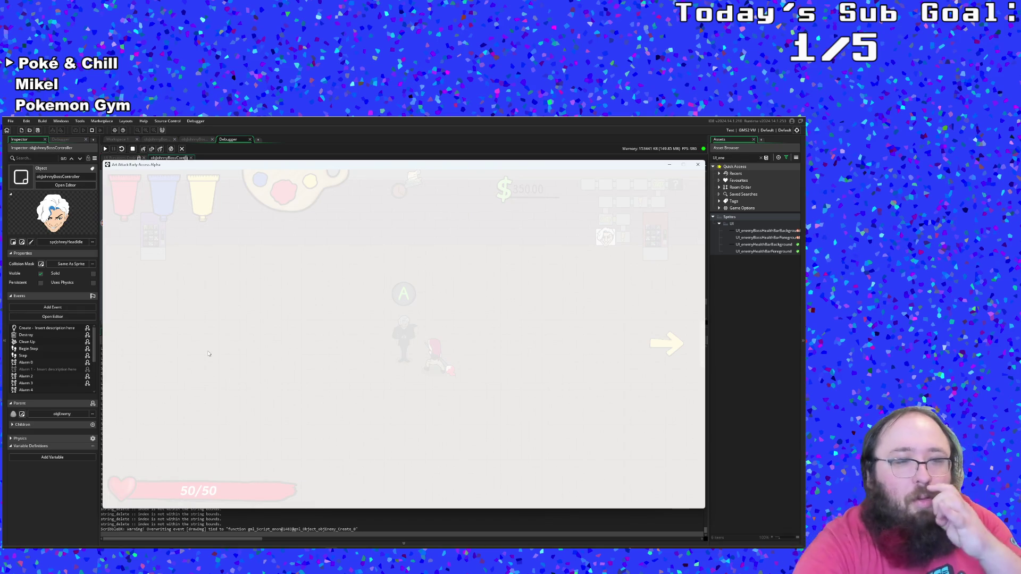
pyautogui.click(726, 382)
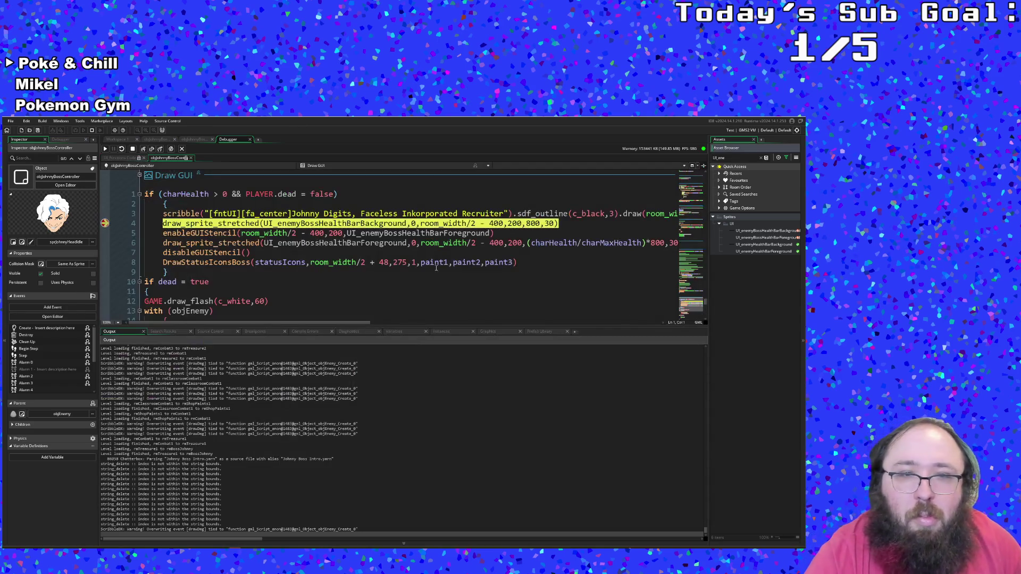
# - Step from the Draw GUI code into enableGUIStencil and advance through lines 219 and 221
pyautogui.click(143, 150)
pyautogui.click(144, 150)
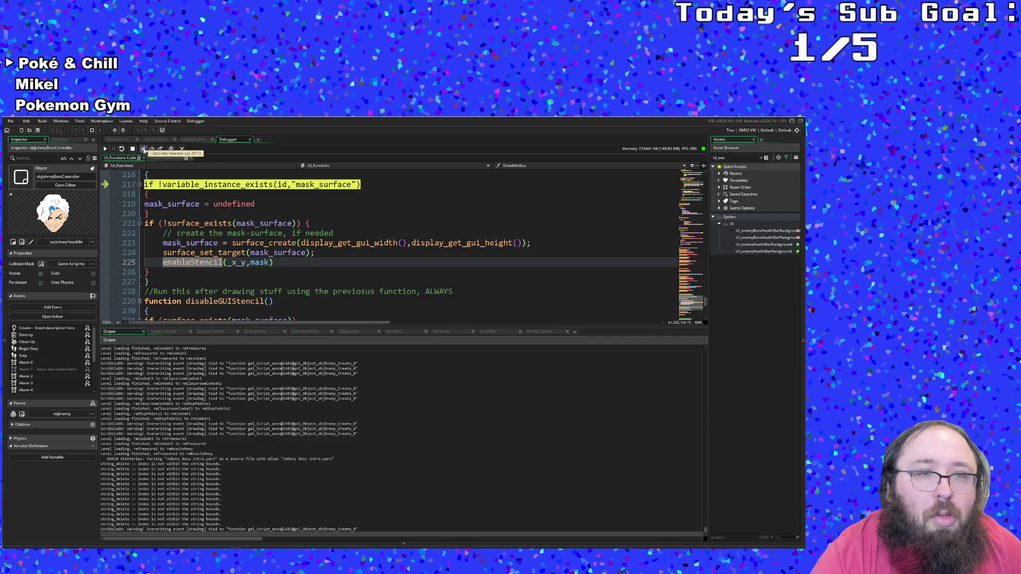
pyautogui.scroll(2, 307, 271)
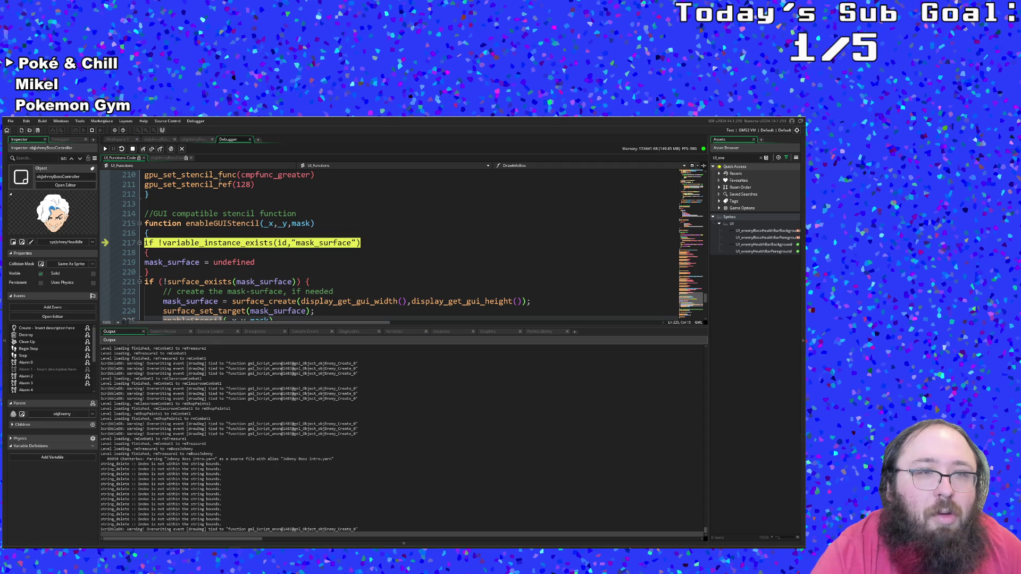
pyautogui.click(142, 150)
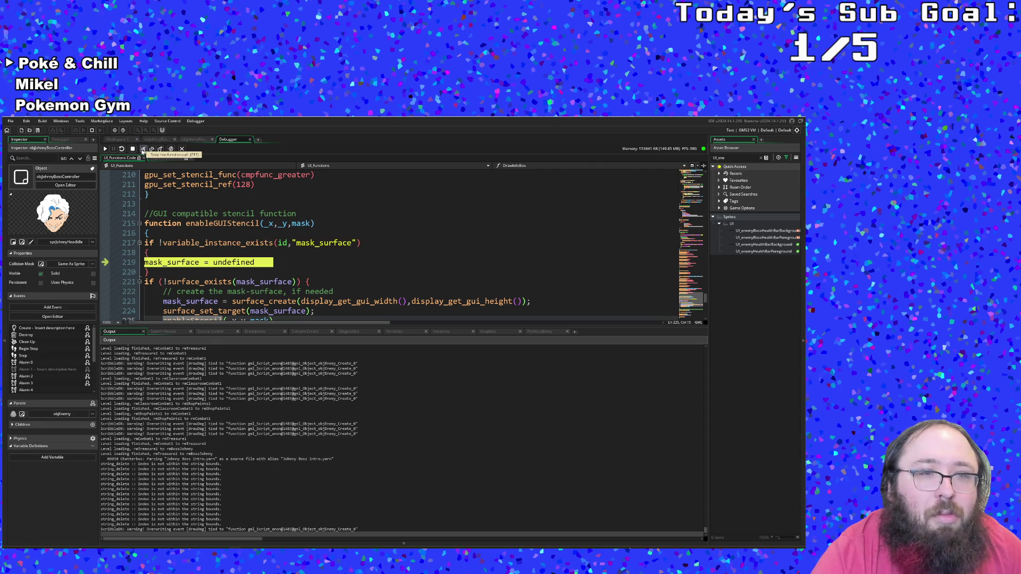
pyautogui.click(143, 149)
pyautogui.scroll(-2, 161, 203)
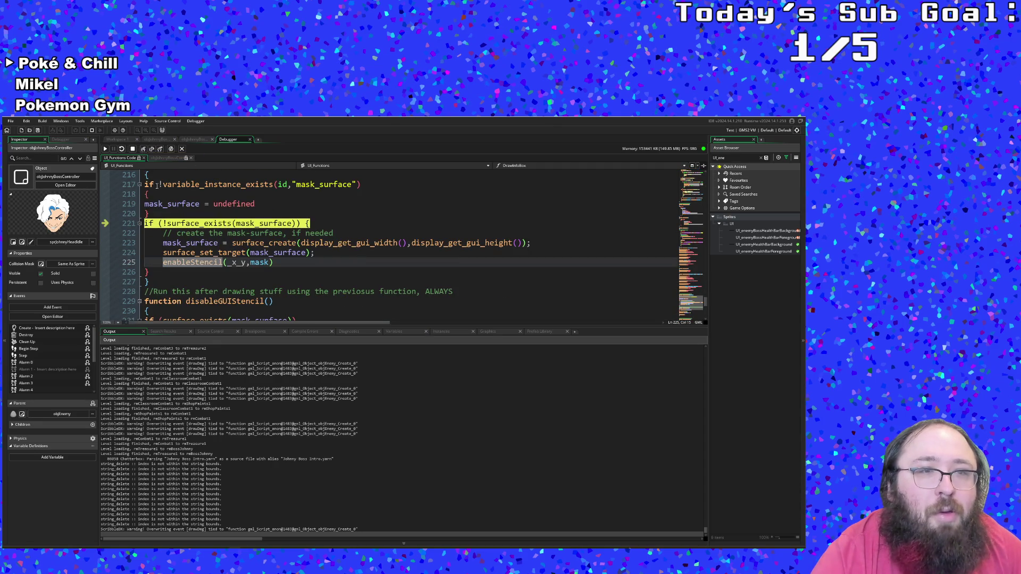
# - Step past the mask surface creation to enableStencil on line 225 and step into it
pyautogui.click(144, 151)
pyautogui.click(143, 152)
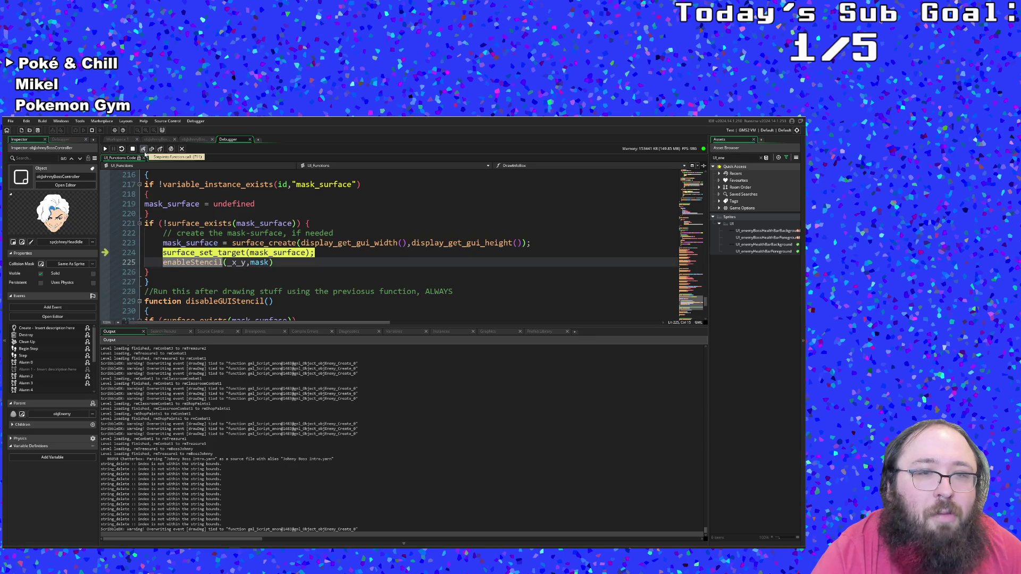
pyautogui.click(143, 149)
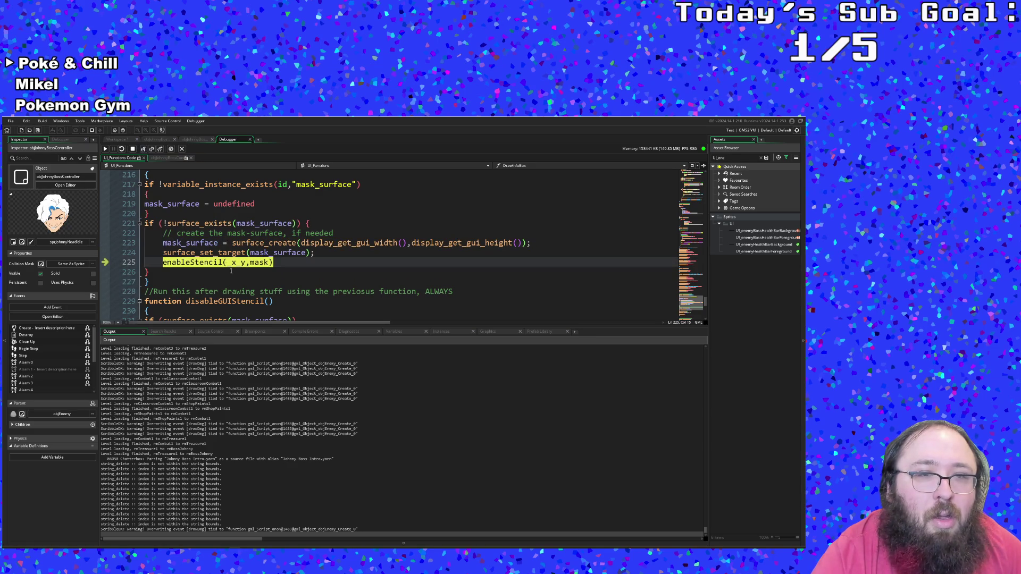
pyautogui.scroll(2, 242, 275)
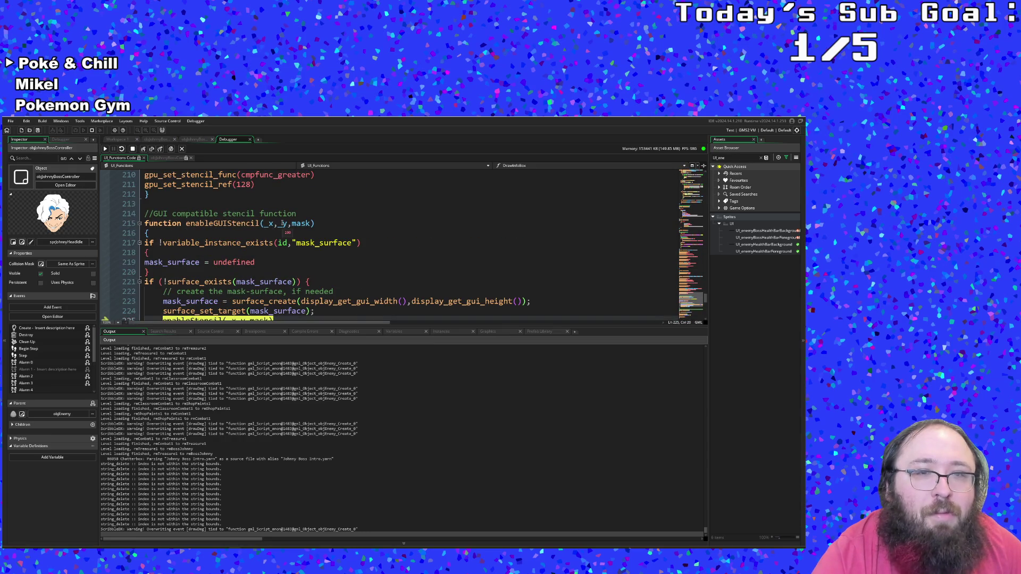
pyautogui.scroll(-2, 280, 250)
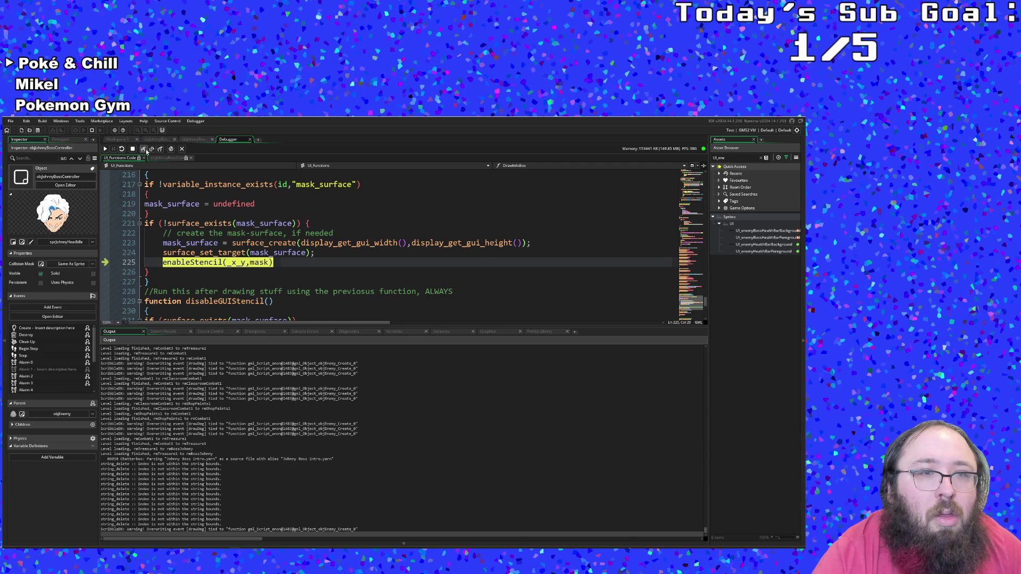
pyautogui.click(146, 151)
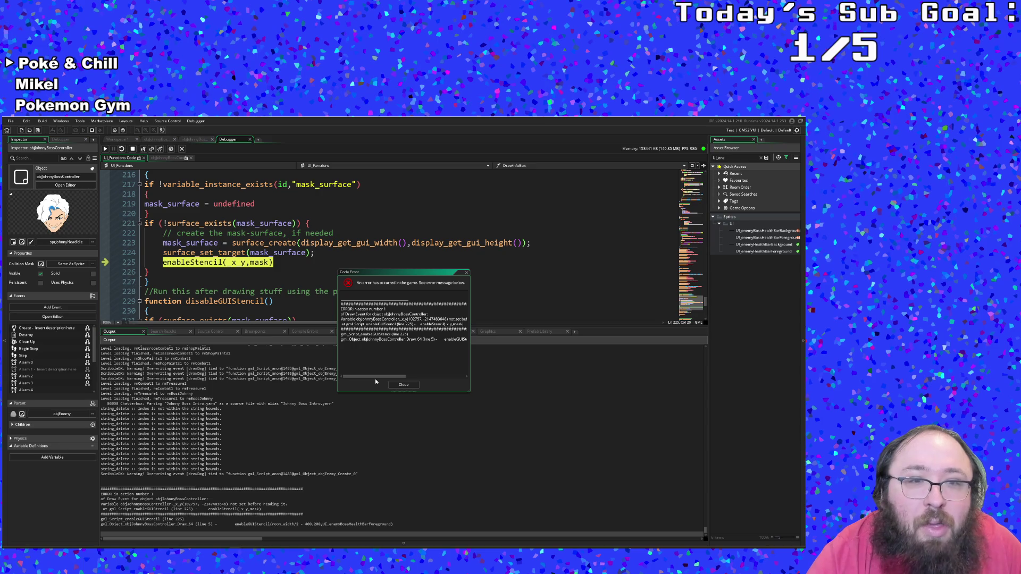
# - Read the Code Error report from stepping into enableStencil on line 225 and the Output log error
pyautogui.scroll(2, 287, 266)
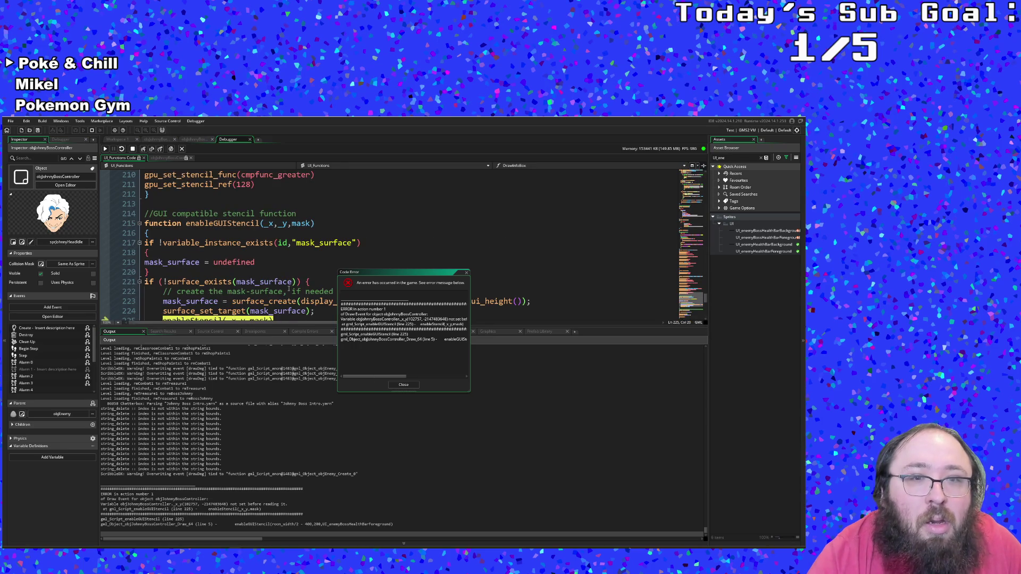
pyautogui.click(288, 291)
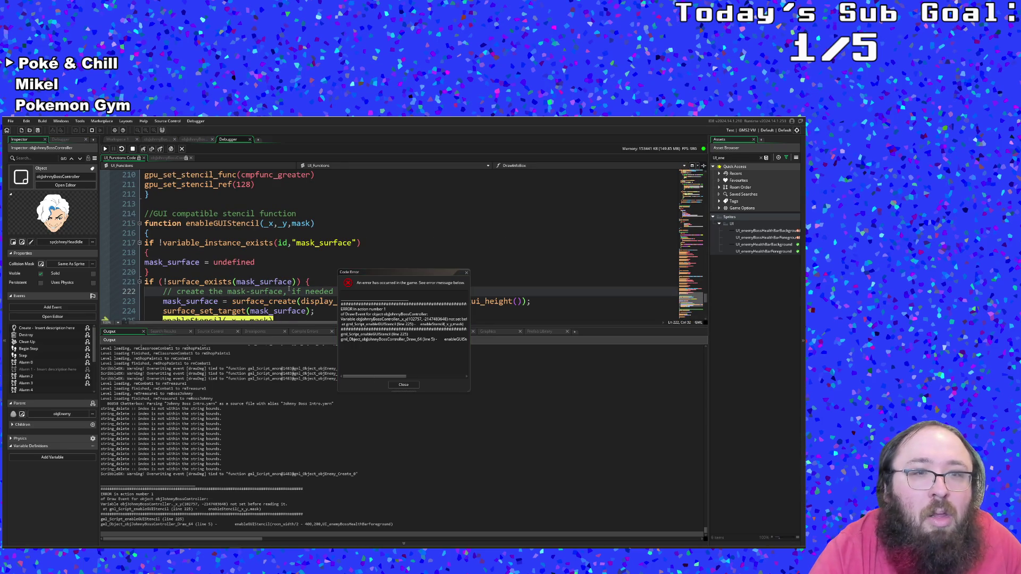
pyautogui.scroll(-2, 288, 291)
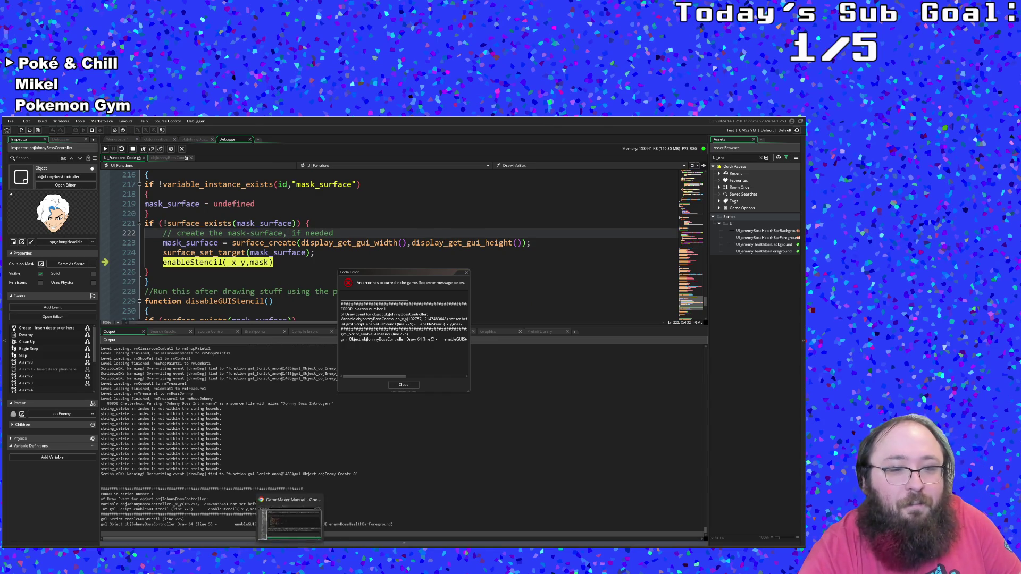
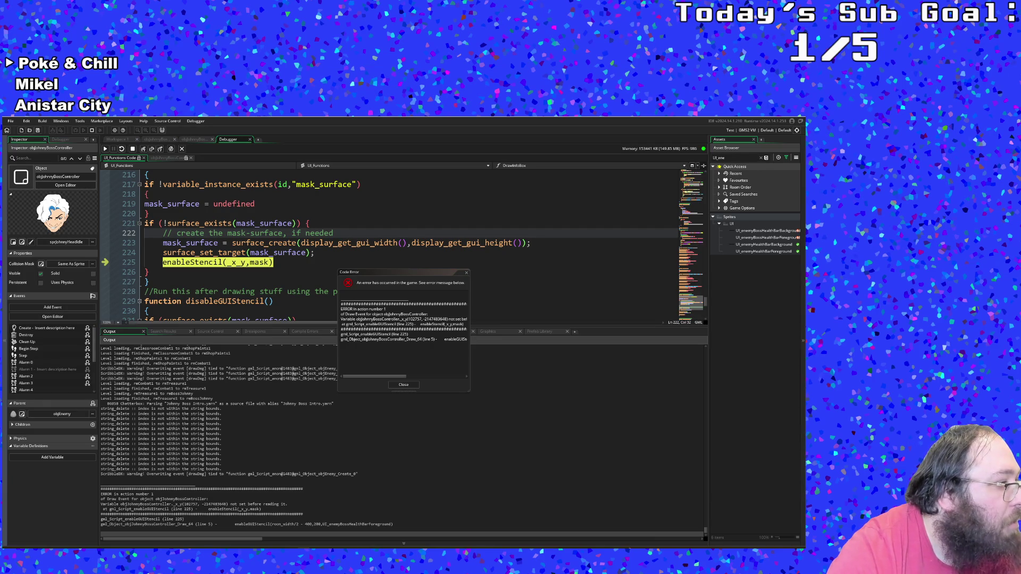
# - Dismiss the Code Error dialog and inspect the enableStencil call on line 225
pyautogui.click(404, 385)
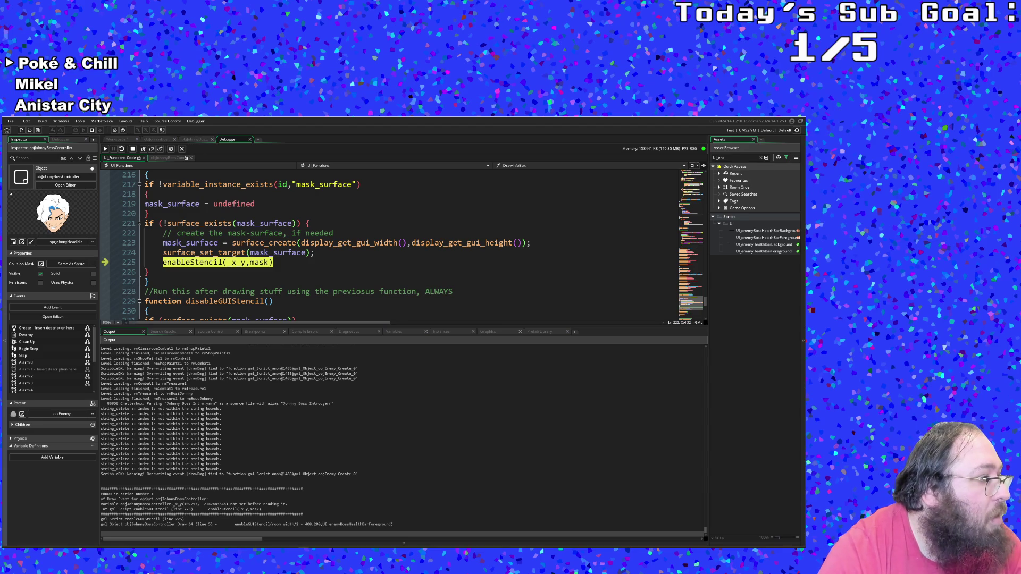
pyautogui.click(250, 263)
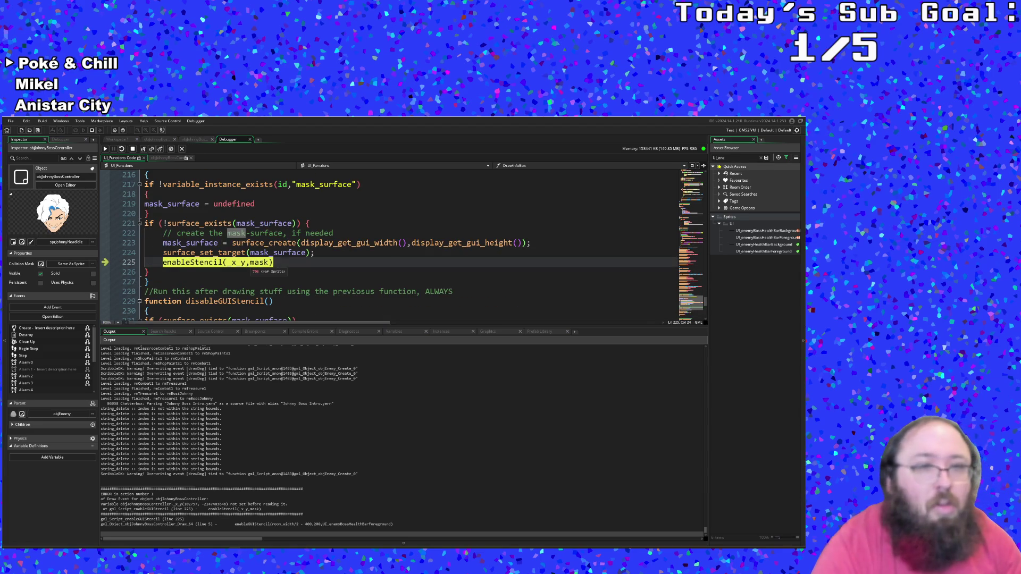
pyautogui.scroll(2, 264, 265)
pyautogui.click(263, 269)
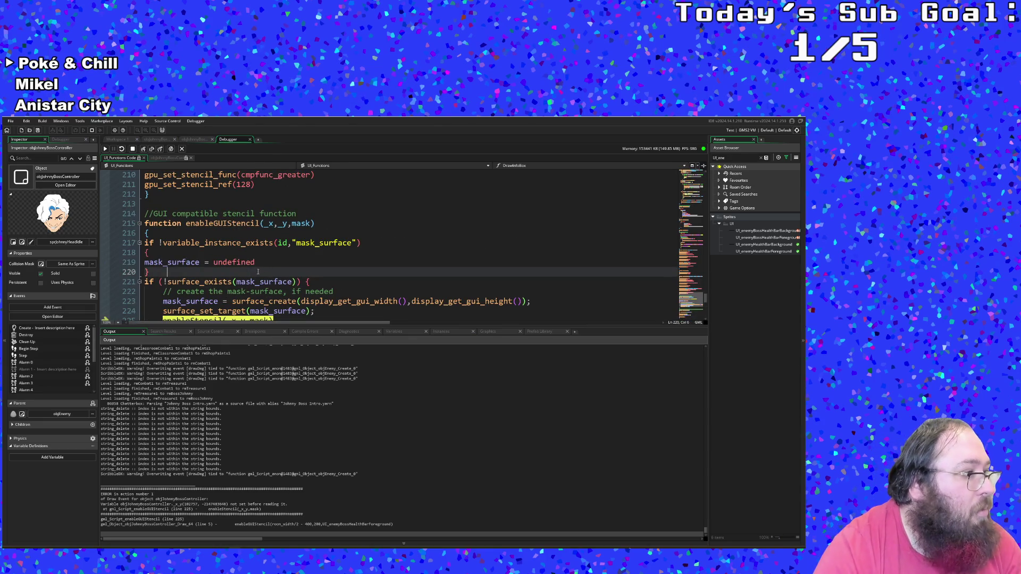
pyautogui.moveTo(248, 282)
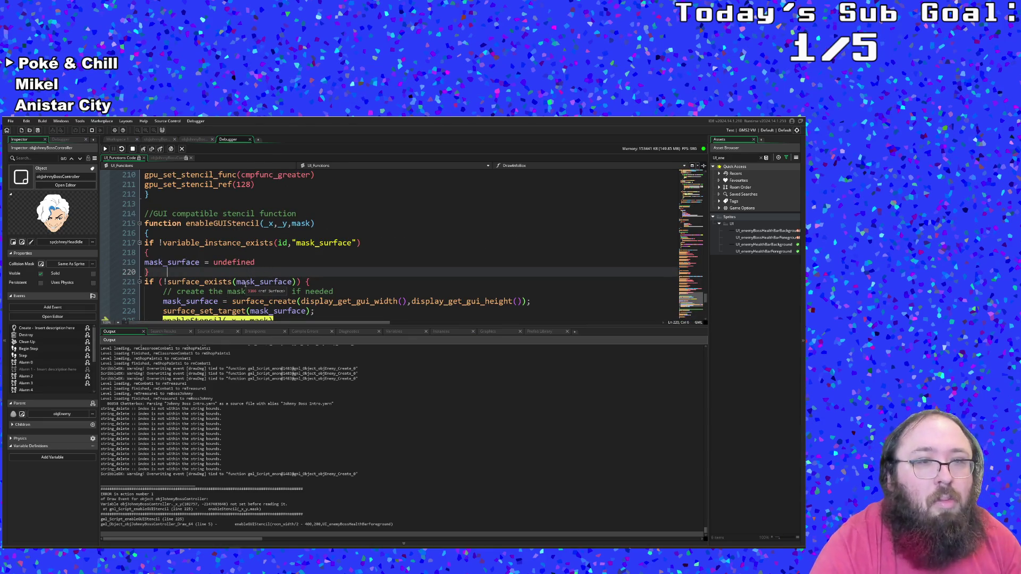
pyautogui.scroll(-2, 246, 283)
# - Review the enableGUIStencil code around lines 219–225 and select its body
pyautogui.click(299, 282)
pyautogui.click(299, 262)
pyautogui.scroll(4, 300, 262)
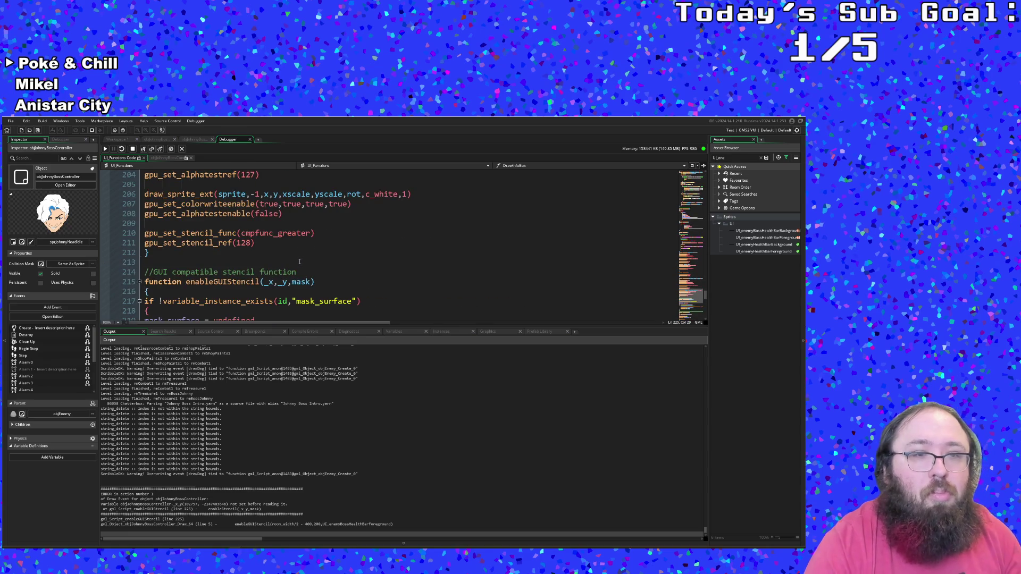
pyautogui.scroll(-2, 299, 261)
pyautogui.click(276, 263)
pyautogui.moveTo(144, 242)
pyautogui.mouseDown()
pyautogui.moveTo(200, 292)
pyautogui.moveTo(203, 266)
pyautogui.moveTo(205, 283)
pyautogui.moveTo(274, 263)
pyautogui.mouseUp()
pyautogui.scroll(-2, 197, 291)
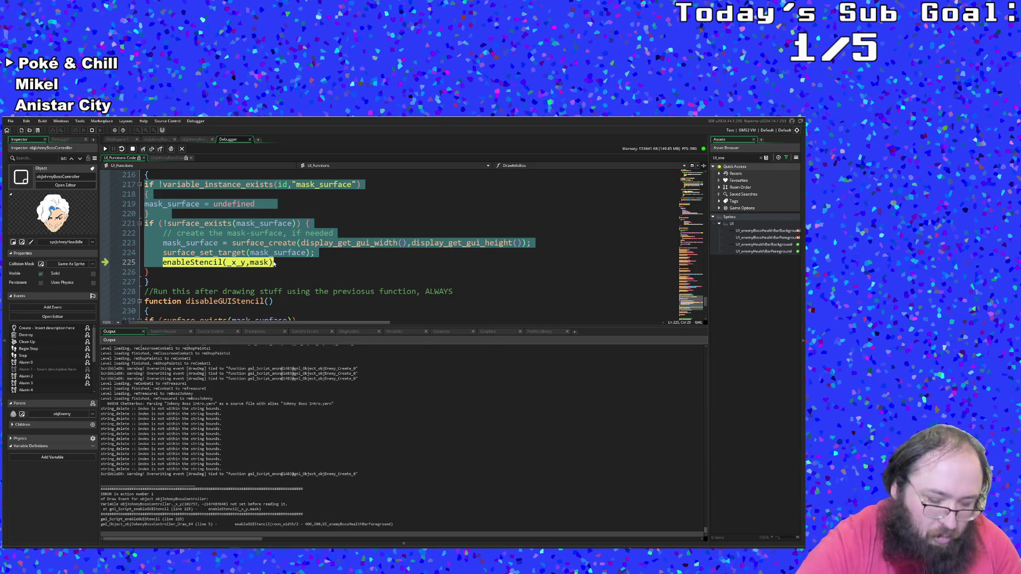
# - Stop the running game from the debugger toolbar
pyautogui.press('Left')
pyautogui.click(275, 263)
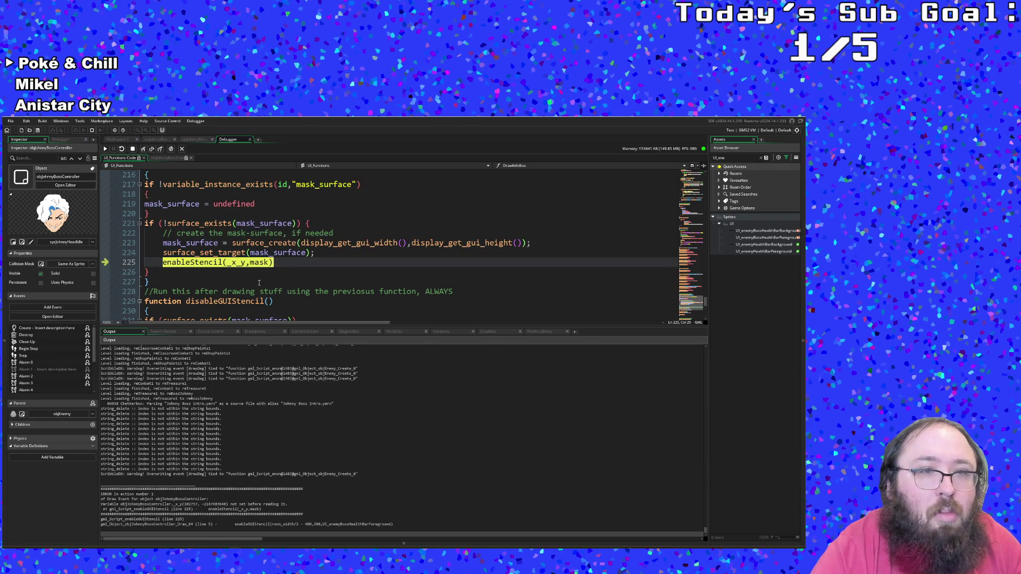
pyautogui.scroll(2, 239, 249)
pyautogui.click(167, 272)
pyautogui.click(132, 149)
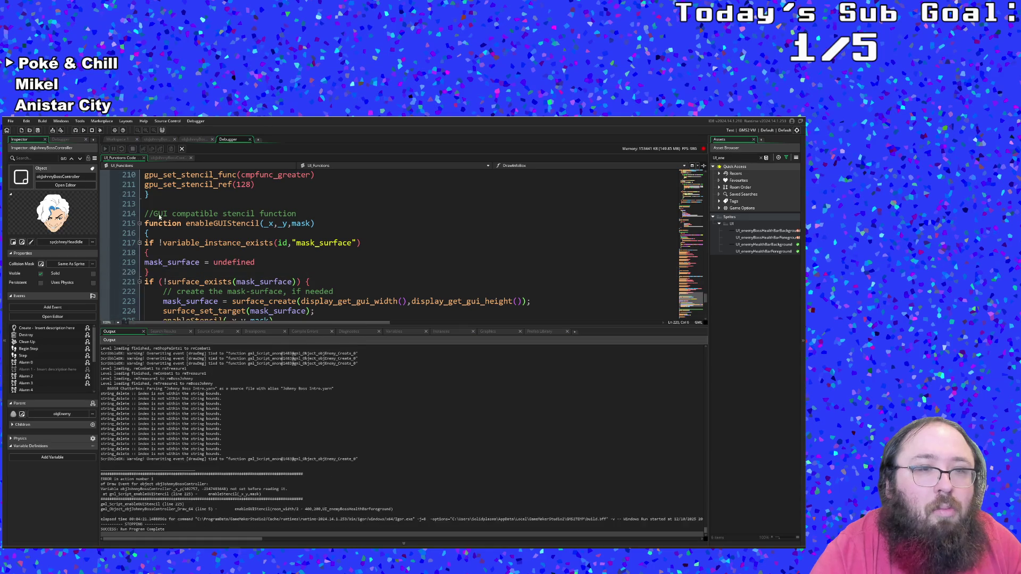
# - Replace the mask_surface block on lines 219–226 with the circle-masking video_draw surface code
pyautogui.scroll(-2, 189, 278)
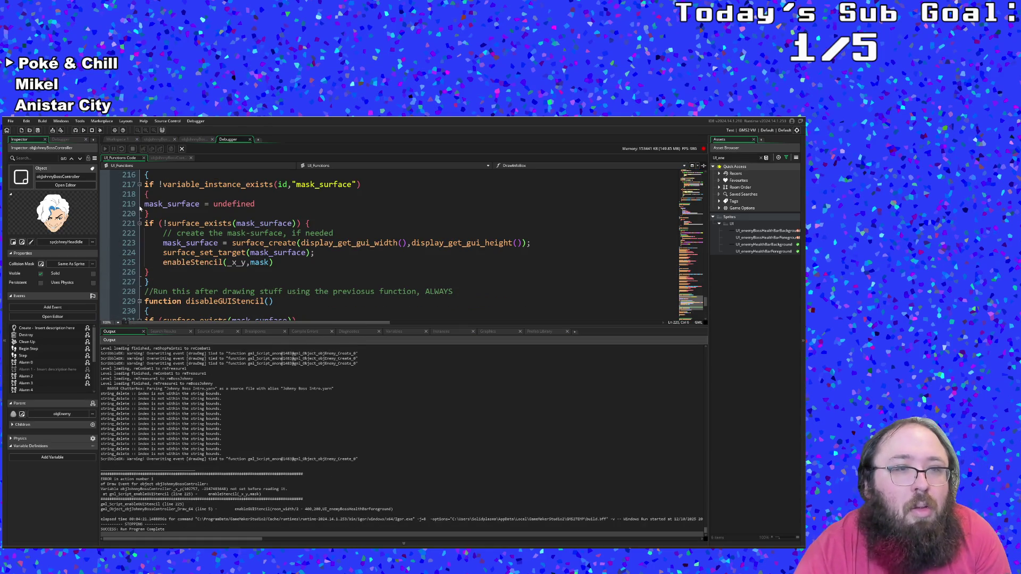
pyautogui.moveTo(142, 204)
pyautogui.mouseDown()
pyautogui.moveTo(255, 248)
pyautogui.moveTo(274, 271)
pyautogui.mouseUp()
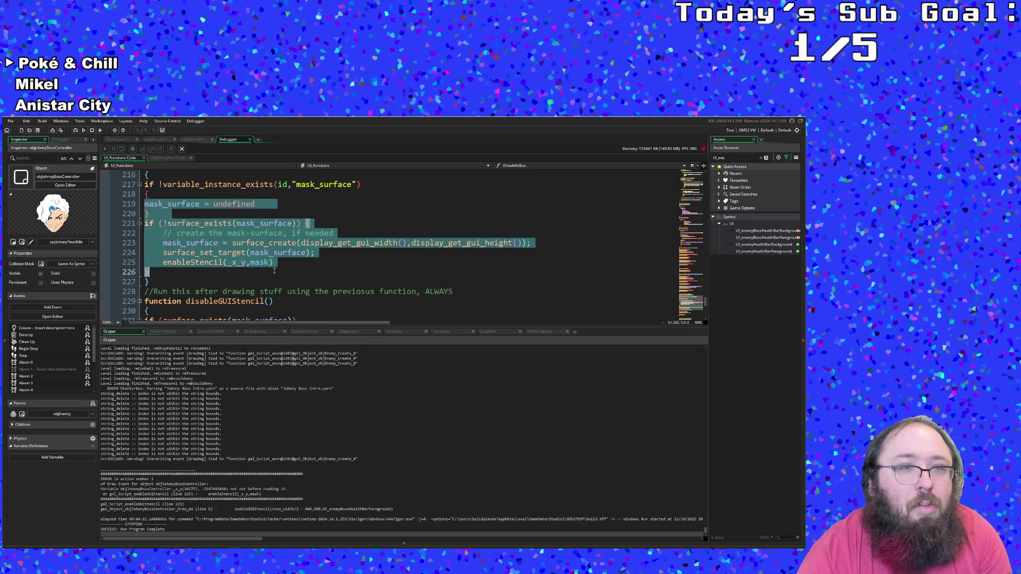
pyautogui.press('Delete')
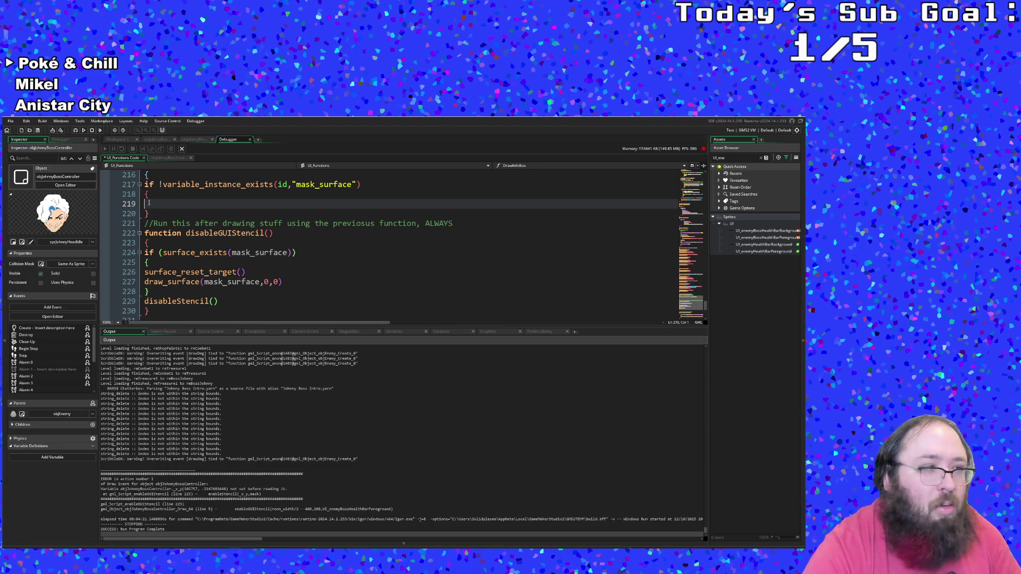
pyautogui.hotkey('ctrl', 'v')
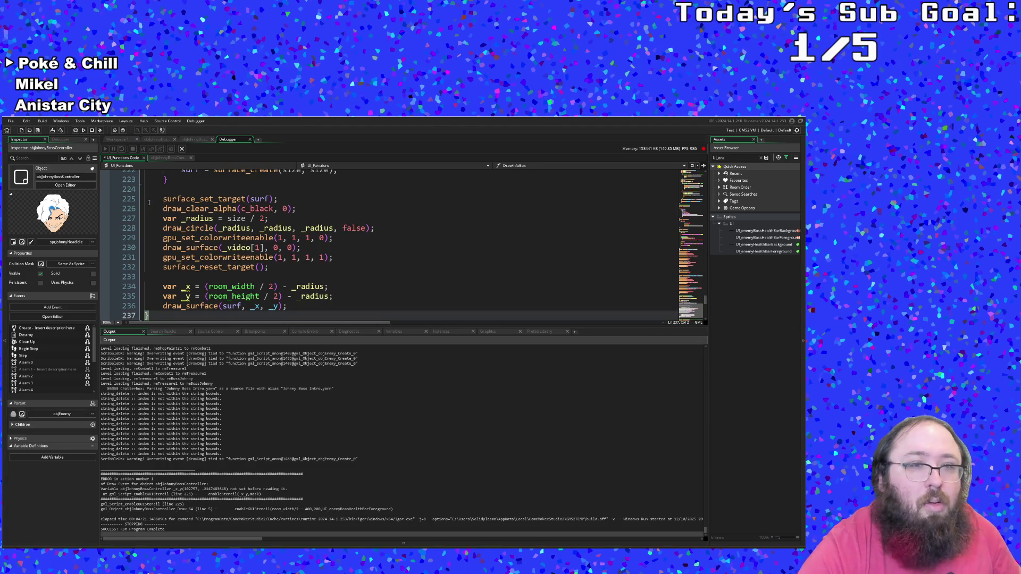
# - Delete the variable_instance_exists check lines and the leftover empty line above video_draw()
pyautogui.scroll(4, 149, 202)
pyautogui.click(181, 257)
pyautogui.click(179, 246)
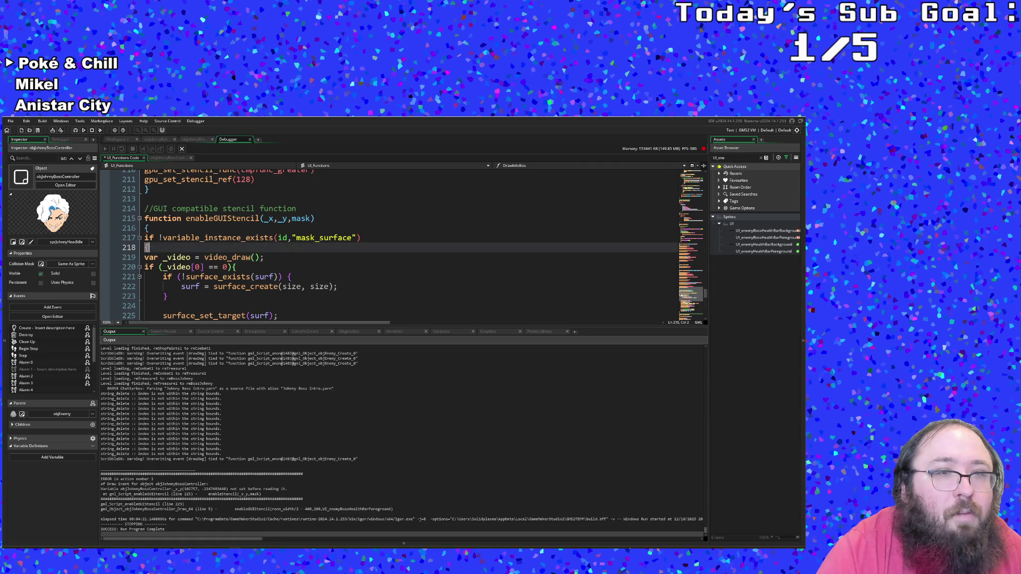
pyautogui.hotkey('shift', 'Up')
pyautogui.hotkey('shift', 'Home')
pyautogui.press('BackSpace')
pyautogui.click(190, 277)
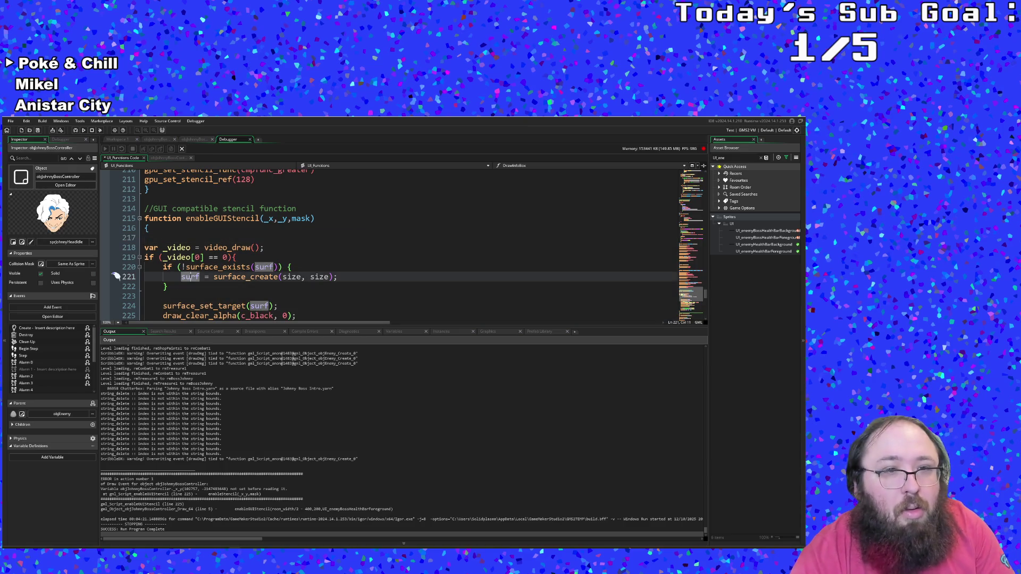
pyautogui.moveTo(223, 247)
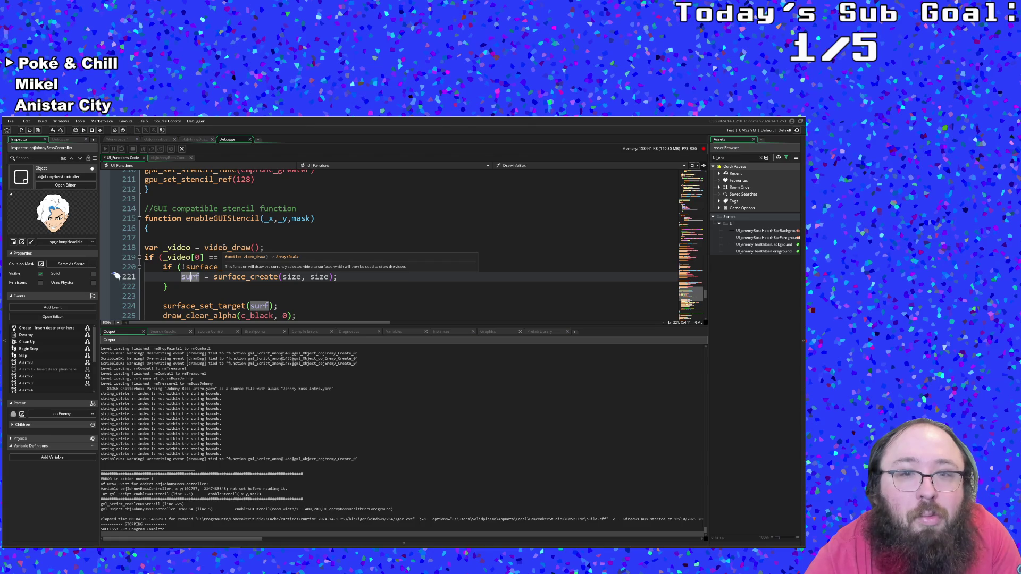
pyautogui.click(144, 248)
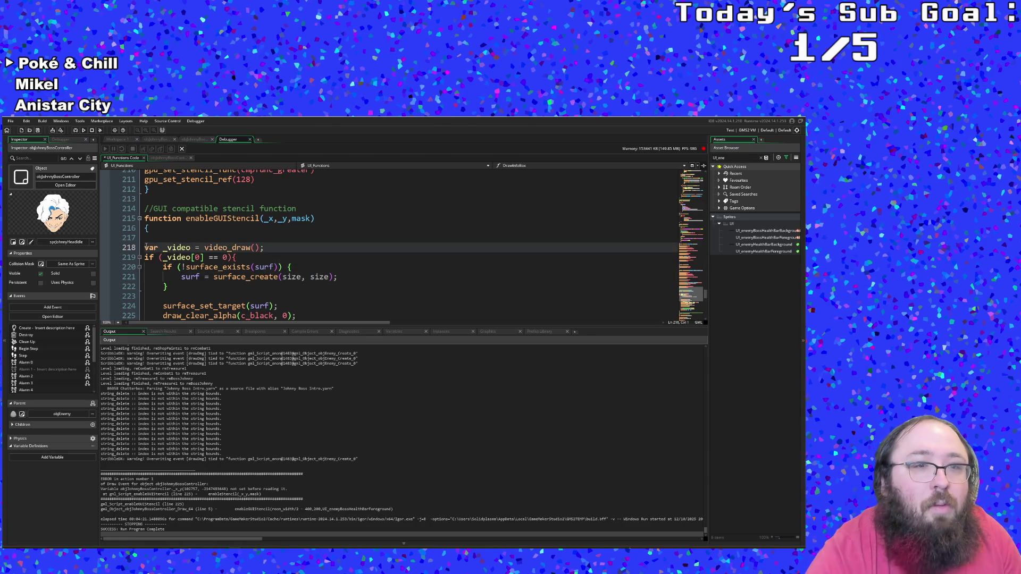
pyautogui.press('BackSpace')
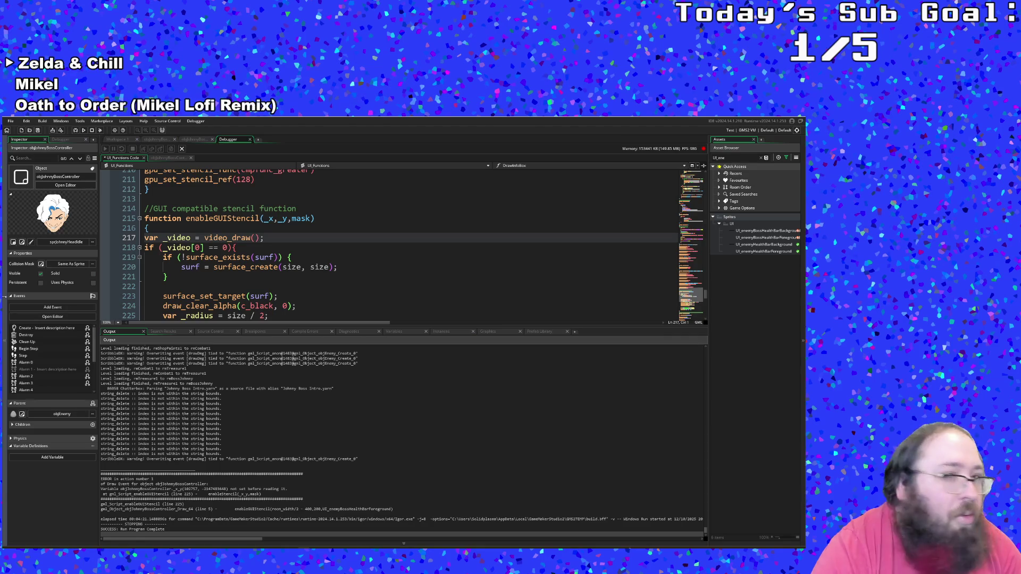
# - Paste over the selected video code block and inspect lines 217–219
pyautogui.moveTo(144, 237)
pyautogui.mouseDown()
pyautogui.moveTo(264, 239)
pyautogui.moveTo(170, 276)
pyautogui.moveTo(181, 296)
pyautogui.moveTo(298, 290)
pyautogui.moveTo(181, 307)
pyautogui.moveTo(316, 291)
pyautogui.mouseUp()
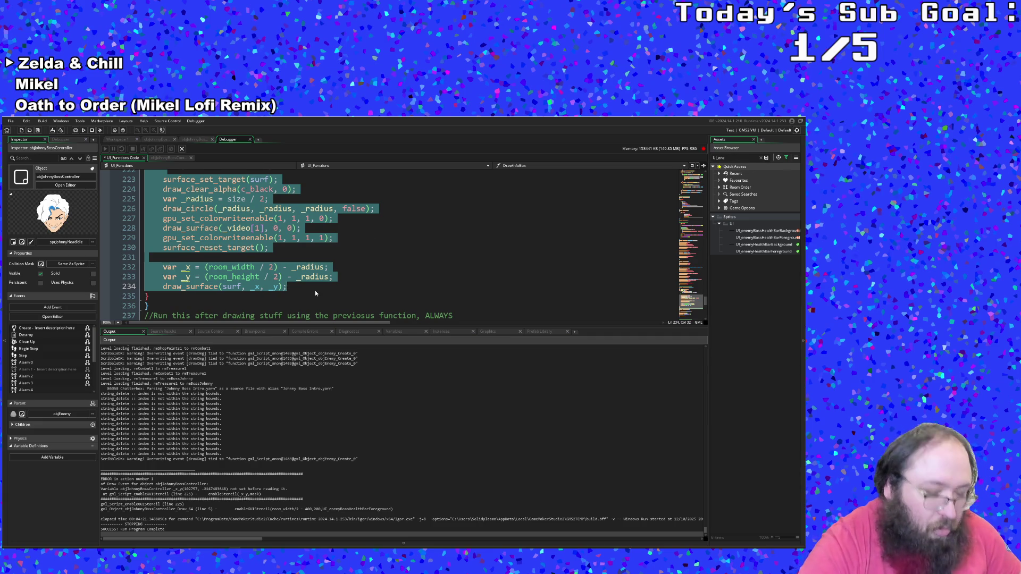
pyautogui.write('if (!surface_exists(surf)) {         surf = surface_create(size, size);     }      surface_set_target(surf);     draw_clear_alpha(c_black, 0);     var _radius = size / 2;     draw_circle(_radius, _radius, _radius, false);     gpu_set_colorwriteenable(1, 1, 1, 0);     draw_surface(_video[1], 0, 0);     gpu_set_colorwriteenable(1, 1, 1, 1);     surface_reset_target();      var _x = (room_width / 2) - _radius;     var _y = (room_height / 2) - _radius;     draw_surface(surf, _x, _y);')
pyautogui.scroll(3, 308, 290)
pyautogui.click(266, 266)
pyautogui.click(239, 257)
pyautogui.click(218, 246)
pyautogui.doubleClick(199, 228)
pyautogui.click(165, 227)
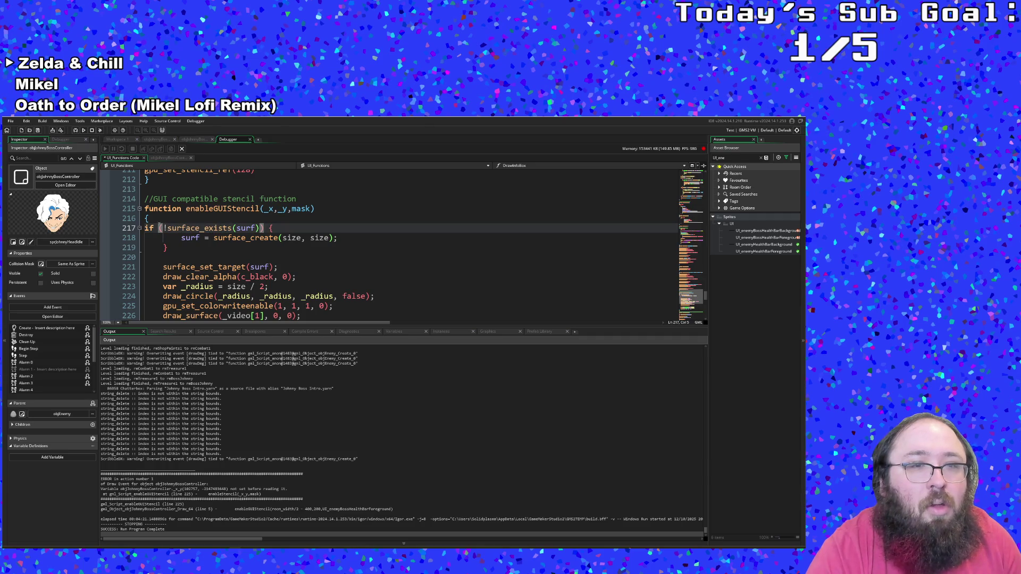
# - Undo and redo until the original mask_surface code ending in enableStencil(_x,_y,mask) returns
pyautogui.hotkey('ctrl', 'z')
pyautogui.hotkey('ctrl', 'z')
pyautogui.hotkey('ctrl', 'z')
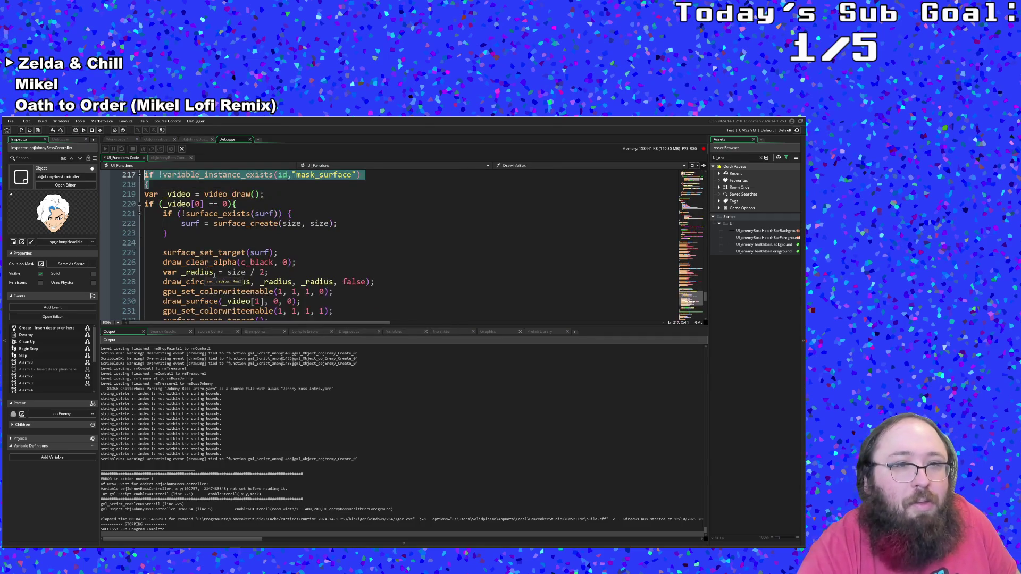
pyautogui.hotkey('ctrl', 'y')
pyautogui.hotkey('ctrl', 'y')
pyautogui.hotkey('ctrl', 'y')
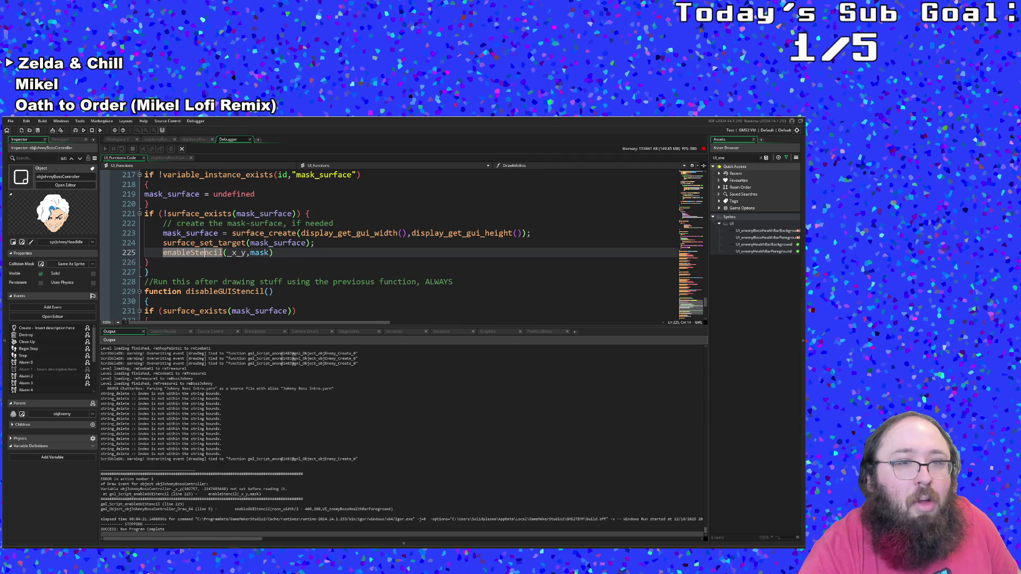
pyautogui.press('Right')
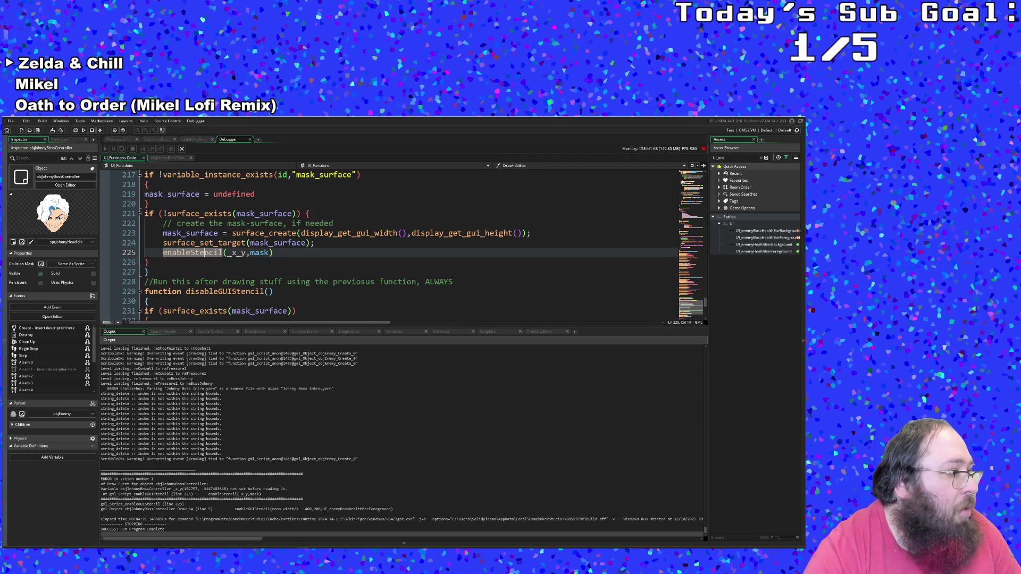
pyautogui.click(233, 273)
pyautogui.click(282, 254)
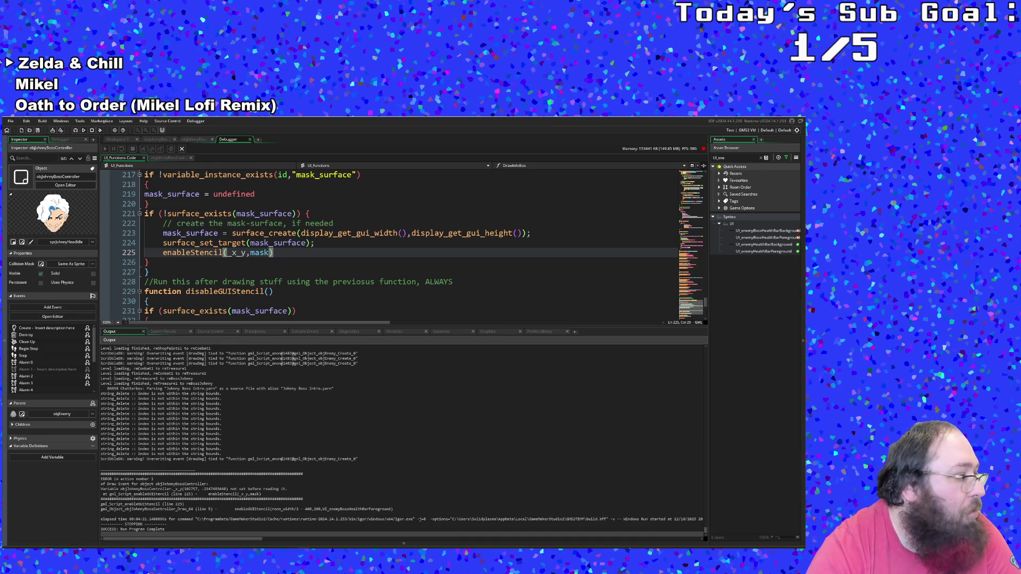
# - Paste the surface drawing code over the enableStencil call and remove the _radius and draw_circle lines
pyautogui.moveTo(278, 254); pyautogui.dragTo(165, 258)
pyautogui.write('draw_clear_alpha(c_black, 0);      draw_circle(_radius, _radius, _radius, false);     gpu_set_colorwriteenable(1, 1, 1, 0);     draw_surface(_video[1], 0, 0);     gpu_set_colorwriteenable(1, 1, 1, 1);     surface_reset_target();')
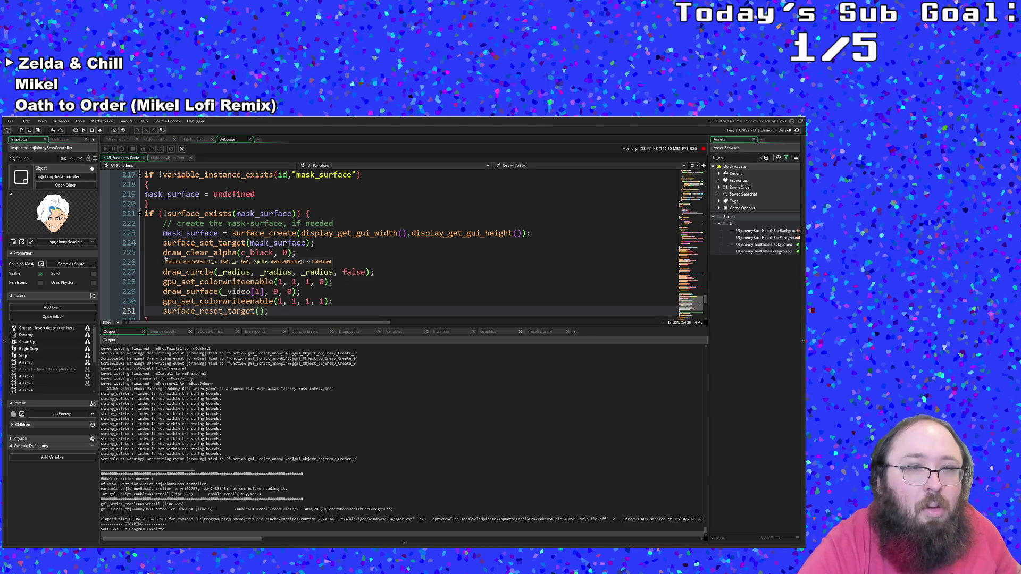
pyautogui.press('Up')
pyautogui.press('Up')
pyautogui.press('Up')
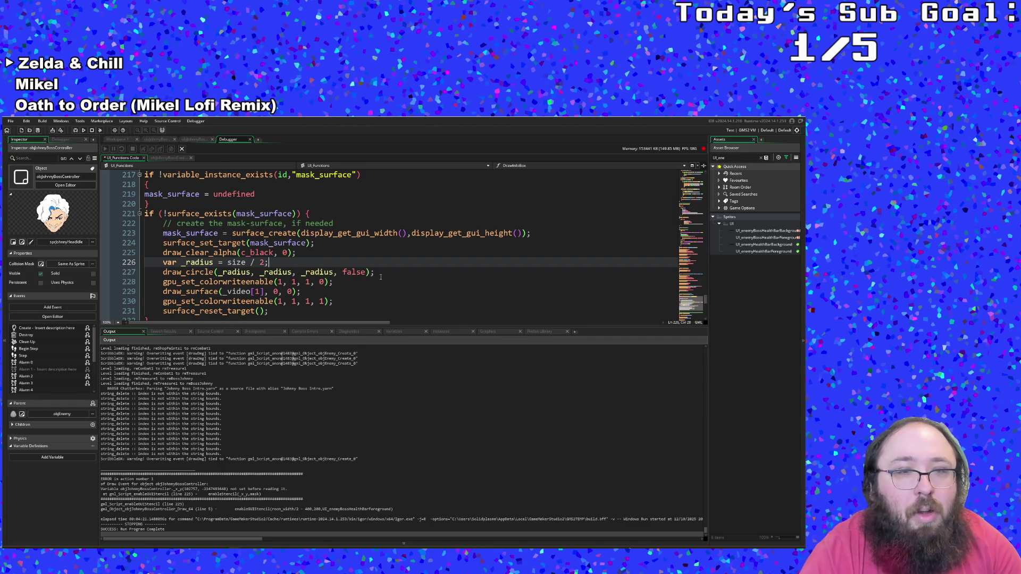
pyautogui.moveTo(381, 273)
pyautogui.mouseDown()
pyautogui.moveTo(160, 272)
pyautogui.moveTo(143, 262)
pyautogui.mouseUp()
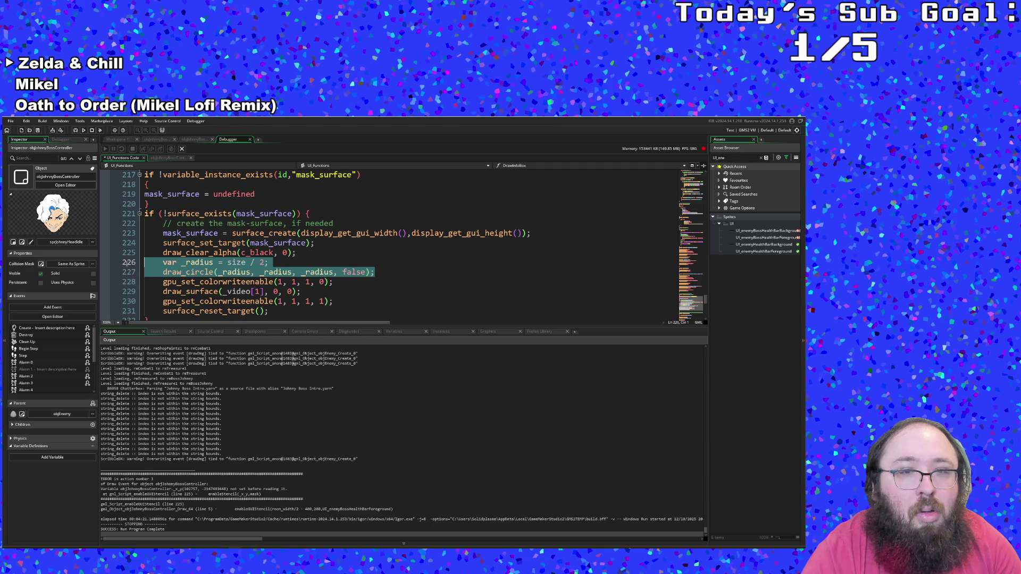
pyautogui.press('Delete')
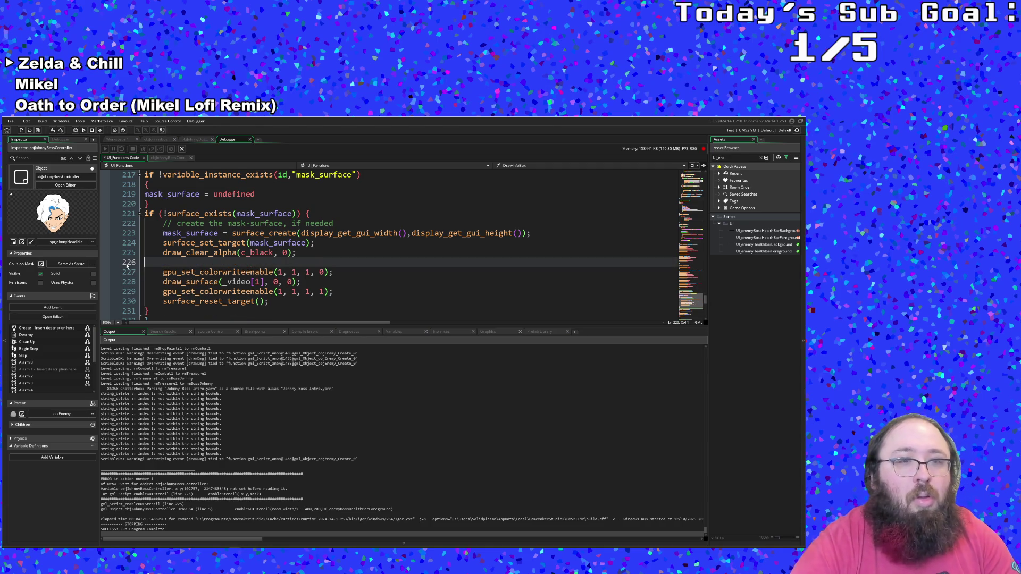
pyautogui.press('BackSpace')
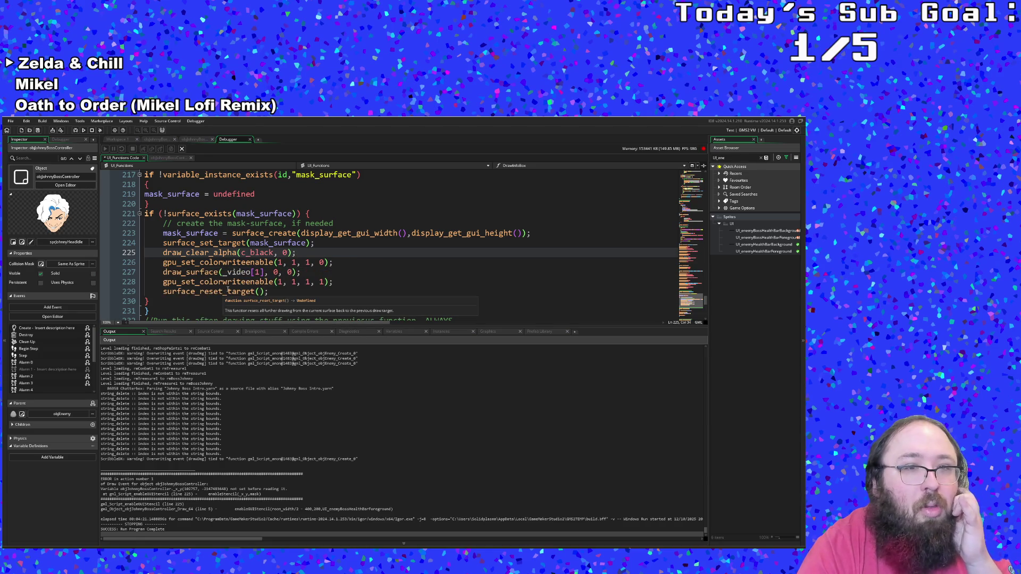
# - Change draw_surface's _video[1] argument to mask_surface and select the last two lines
pyautogui.click(251, 281)
pyautogui.click(266, 271)
pyautogui.press('Left')
pyautogui.press('Left')
pyautogui.press('Left')
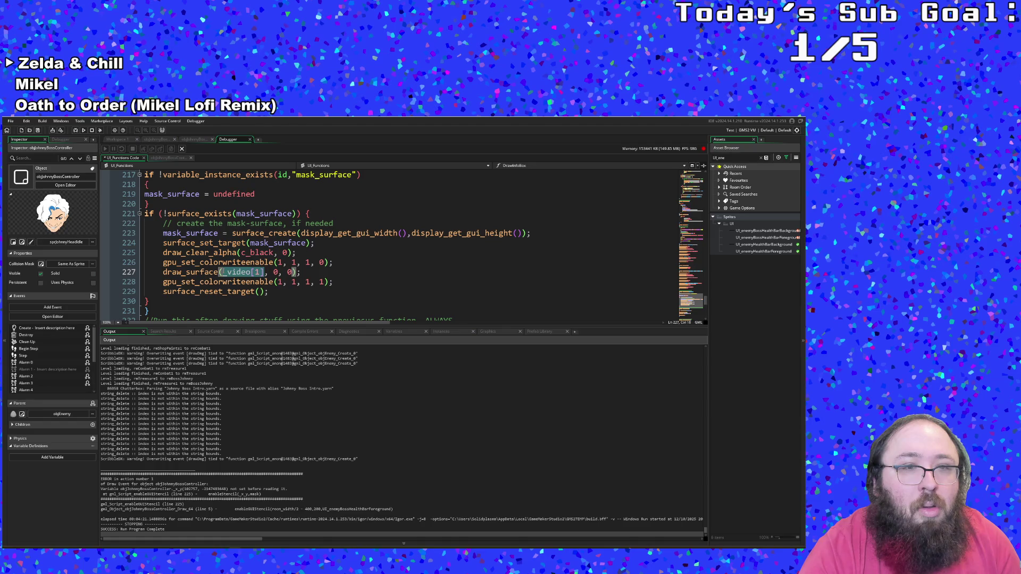
pyautogui.write('mask')
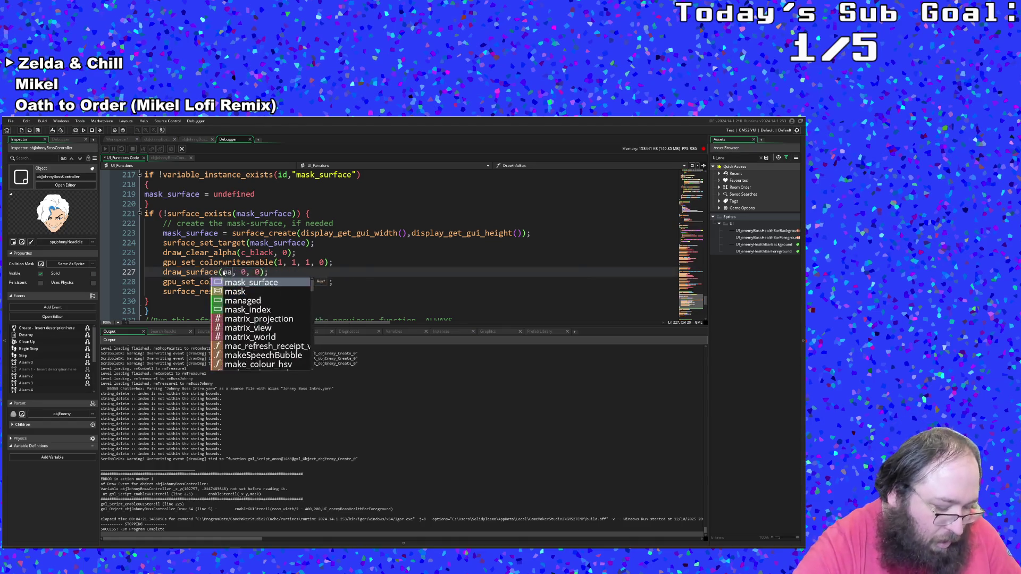
pyautogui.write('_')
pyautogui.press('Return')
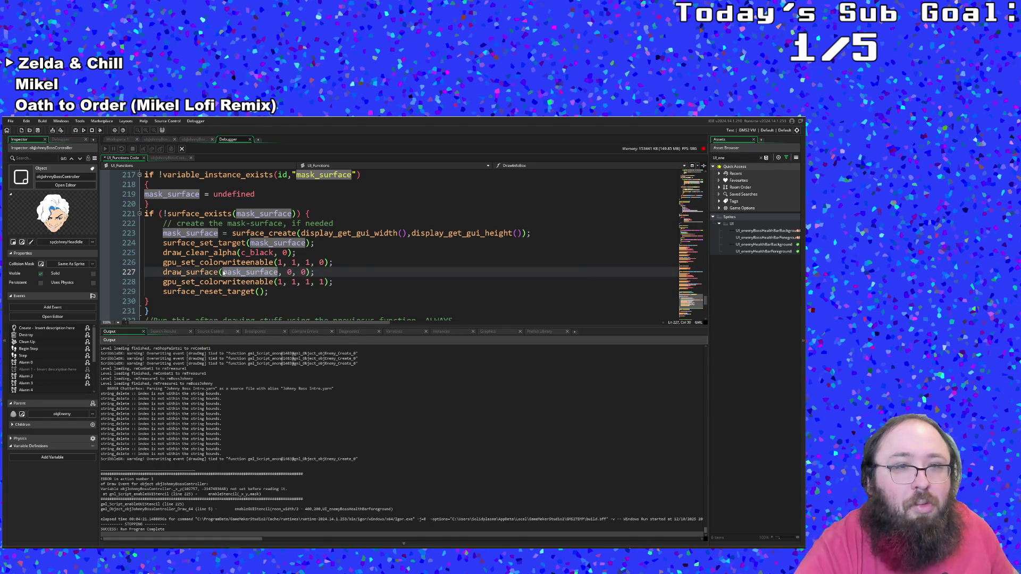
pyautogui.click(292, 291)
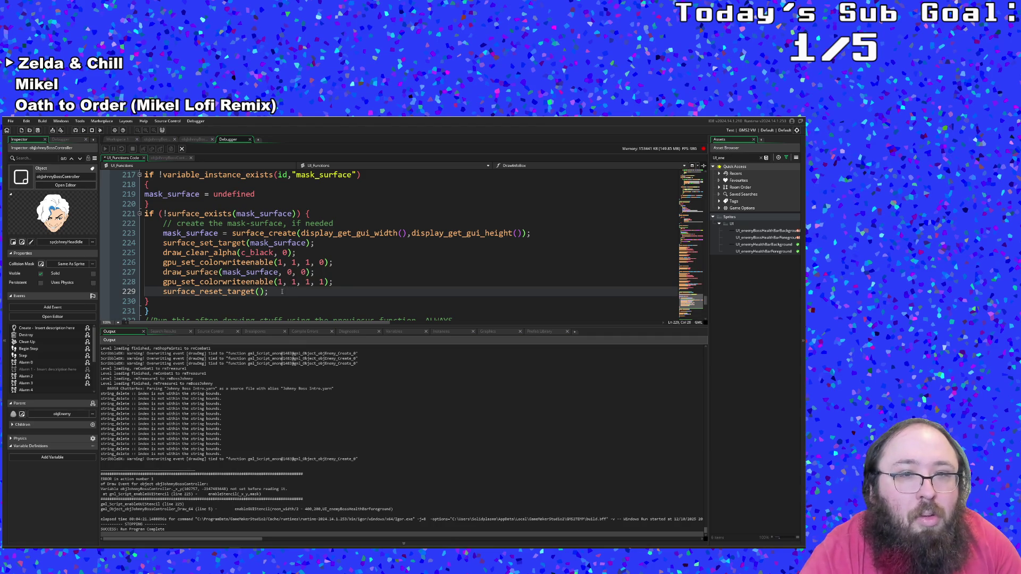
pyautogui.moveTo(272, 292)
pyautogui.mouseDown()
pyautogui.moveTo(273, 281)
pyautogui.moveTo(129, 282)
pyautogui.mouseUp()
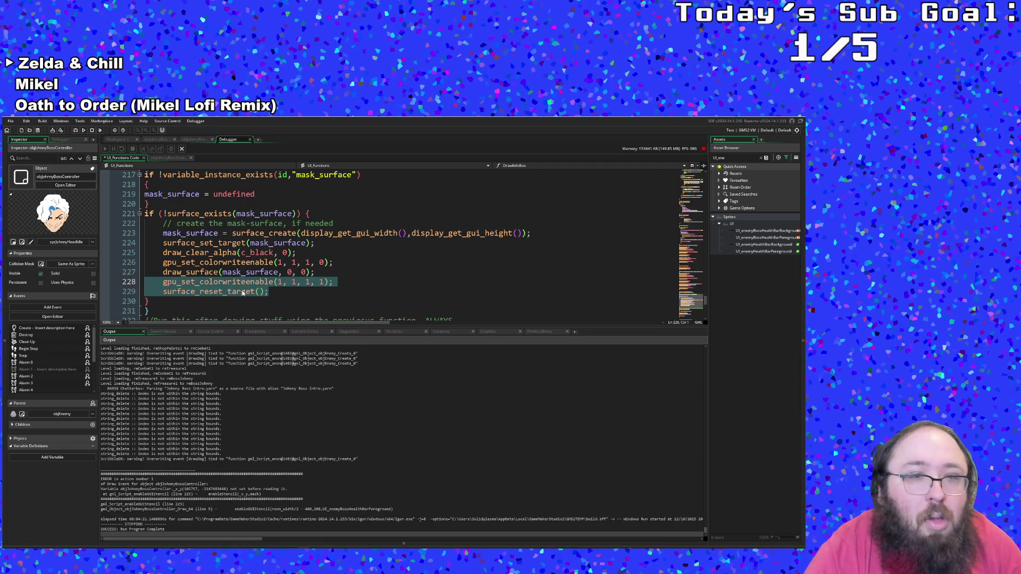
# - Cut the draw_surface, colour-write restore and surface_reset_target lines from enableGUIStencil
pyautogui.rightClick(232, 291)
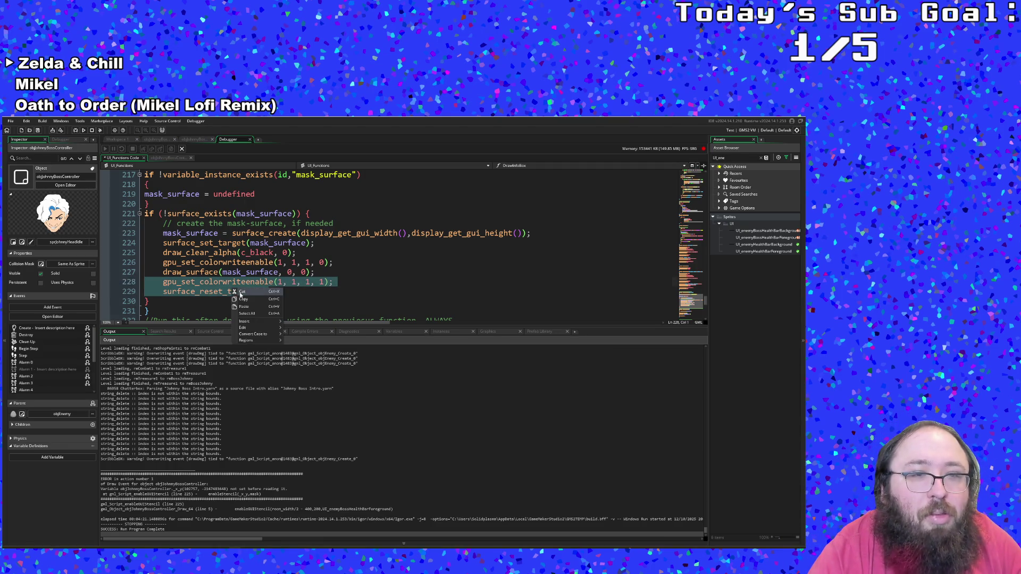
pyautogui.click(239, 294)
pyautogui.press('BackSpace')
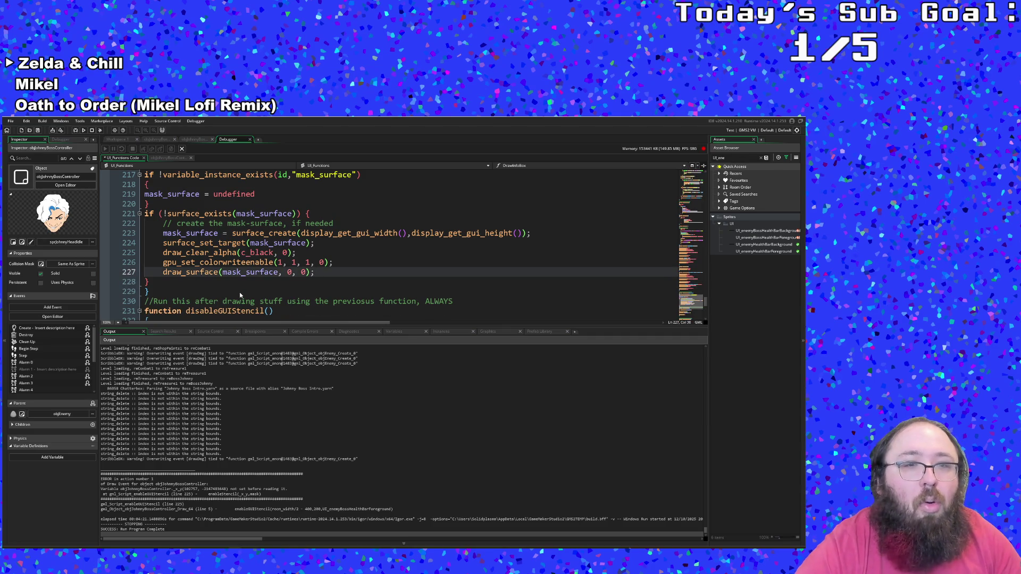
pyautogui.hotkey('ctrl', 'z')
pyautogui.hotkey('ctrl', 'z')
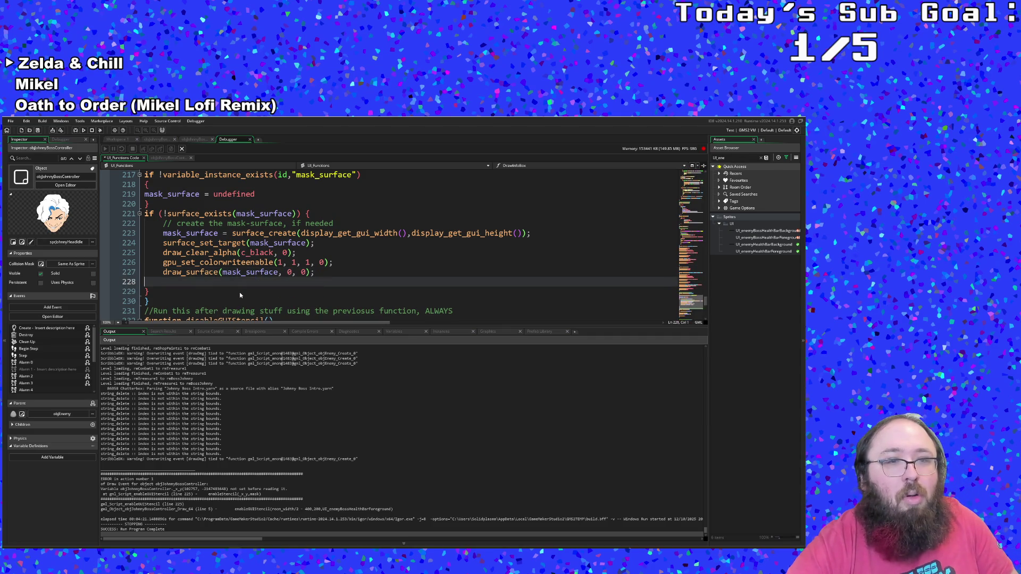
pyautogui.click(240, 294)
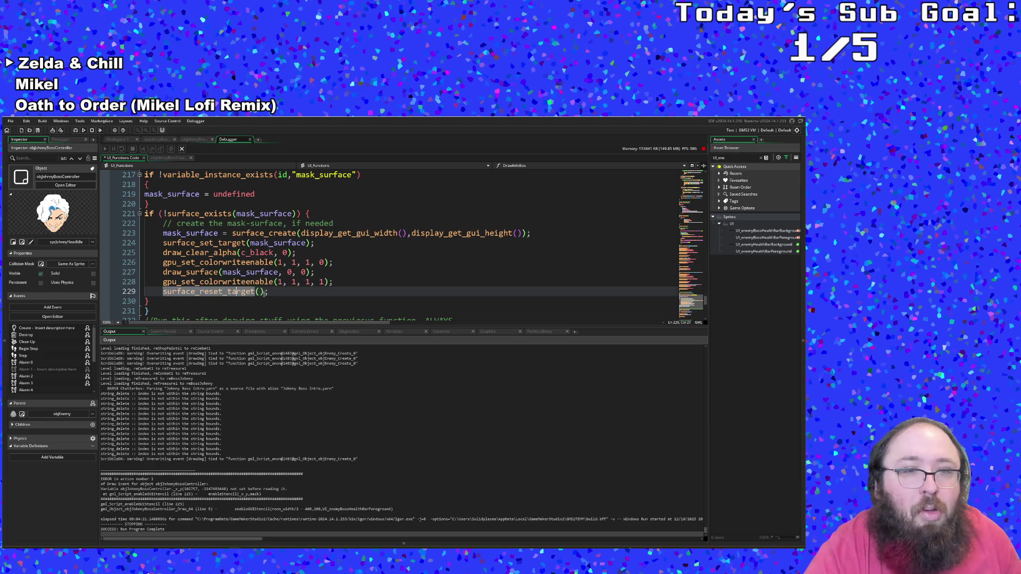
pyautogui.moveTo(145, 301); pyautogui.dragTo(129, 271)
pyautogui.hotkey('ctrl', 'c')
pyautogui.press('BackSpace')
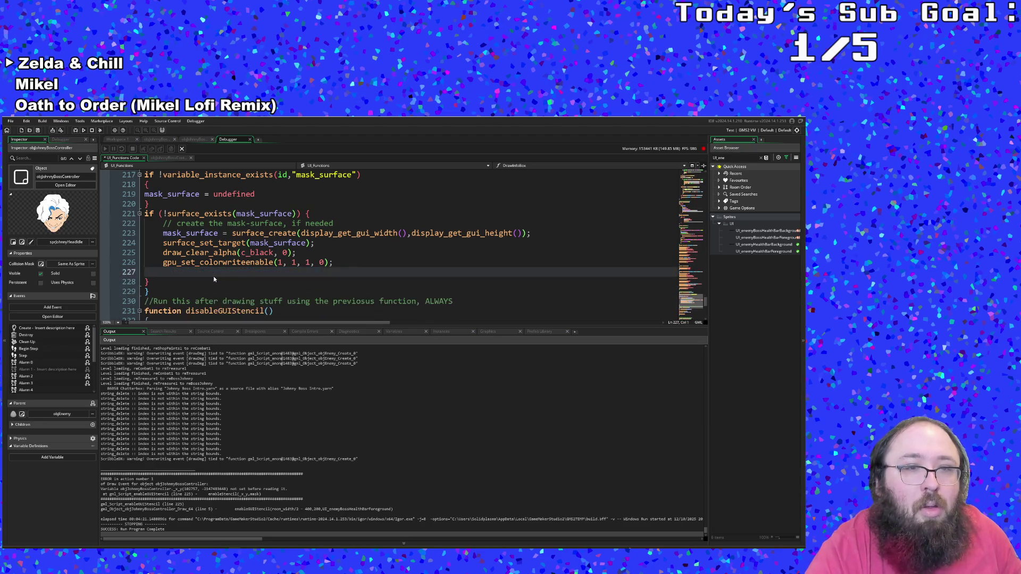
pyautogui.press('BackSpace')
# - Paste the three lines into disableGUIStencil and delete its disableStencil() call
pyautogui.scroll(-4, 213, 276)
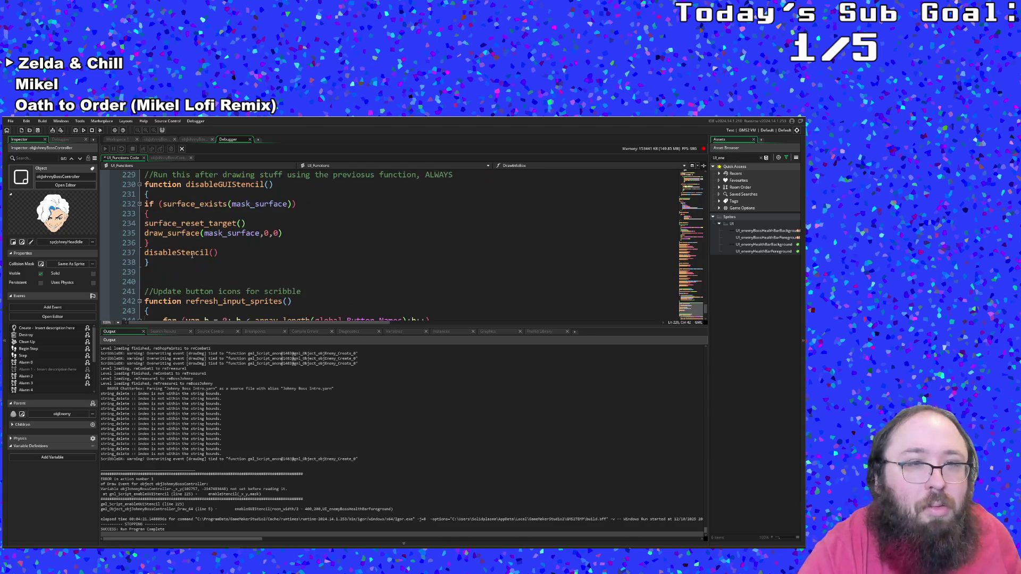
pyautogui.moveTo(145, 204)
pyautogui.mouseDown()
pyautogui.moveTo(297, 206)
pyautogui.moveTo(306, 234)
pyautogui.moveTo(234, 251)
pyautogui.mouseUp()
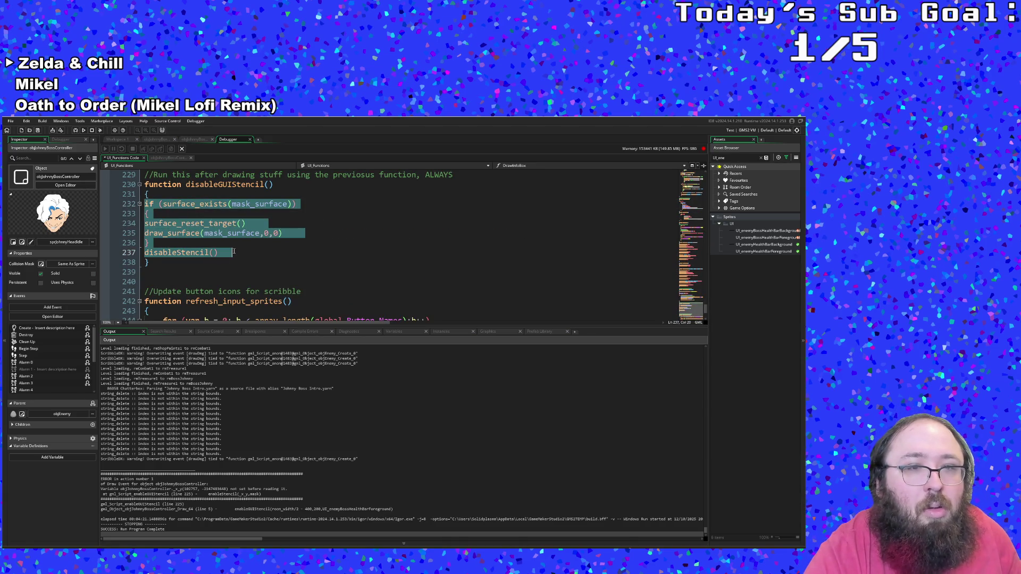
pyautogui.click(286, 234)
pyautogui.click(232, 254)
pyautogui.moveTo(308, 234)
pyautogui.mouseDown()
pyautogui.moveTo(153, 234)
pyautogui.moveTo(136, 223)
pyautogui.mouseUp()
pyautogui.hotkey('ctrl', 'v')
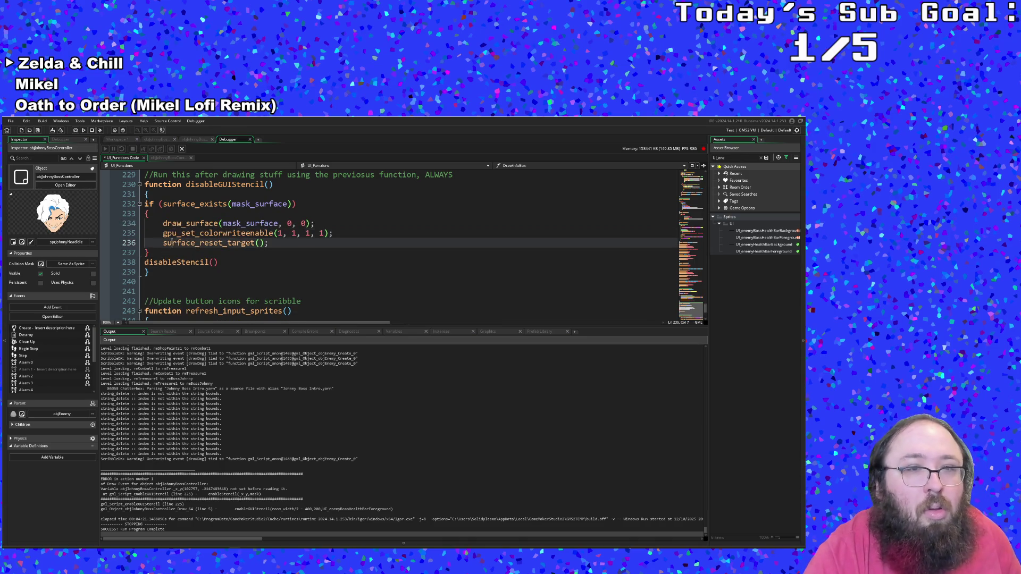
pyautogui.click(160, 248)
pyautogui.moveTo(231, 262); pyautogui.dragTo(144, 262)
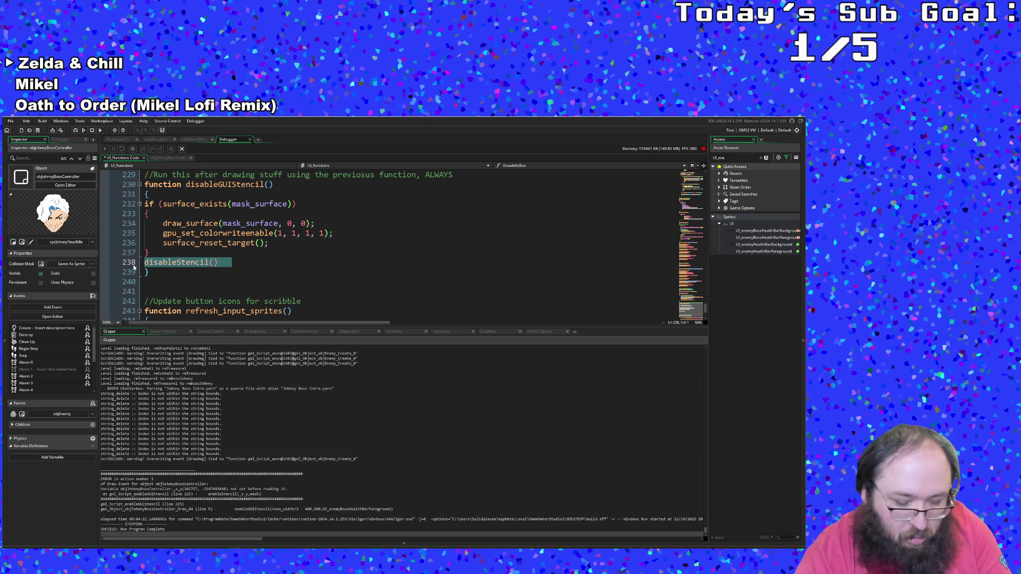
pyautogui.press('BackSpace')
pyautogui.press('BackSpace')
# - Insert a blank line between draw_clear_alpha and gpu_set_colorwriteenable(1, 1, 1, 0)
pyautogui.click(214, 243)
pyautogui.scroll(2, 186, 245)
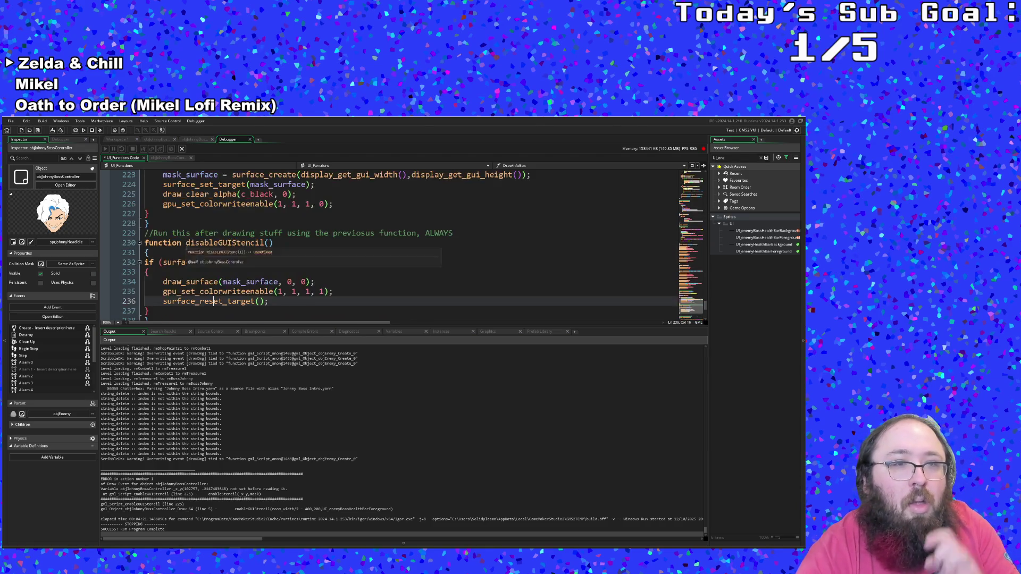
pyautogui.scroll(4, 187, 245)
pyautogui.scroll(-2, 187, 245)
pyautogui.click(209, 252)
pyautogui.click(199, 262)
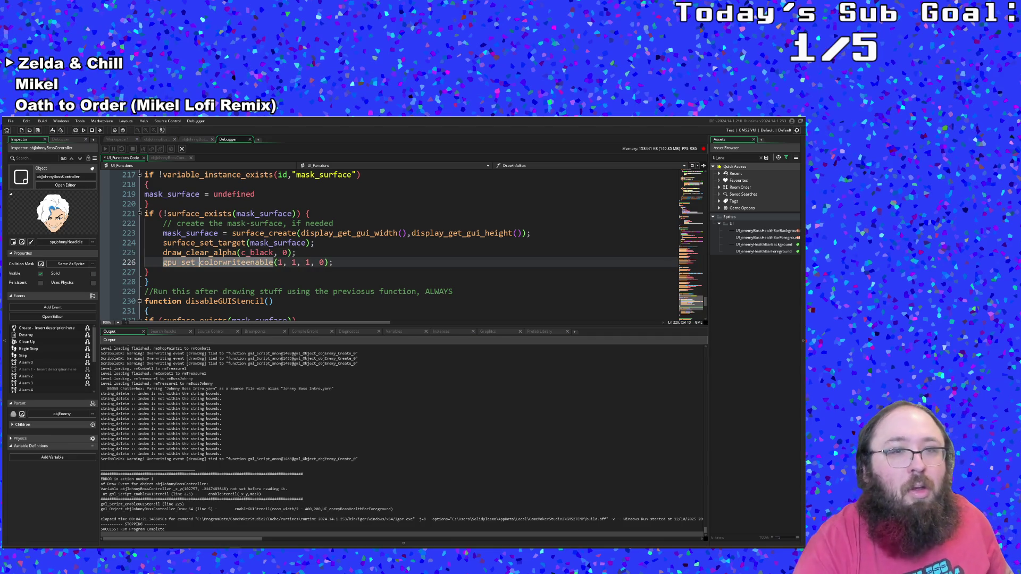
pyautogui.click(325, 263)
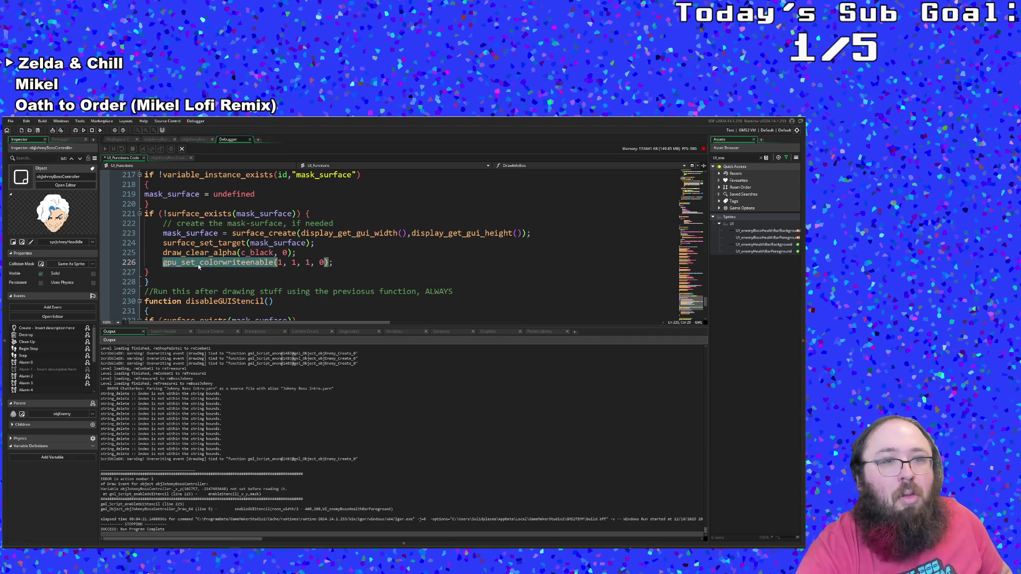
pyautogui.click(198, 264)
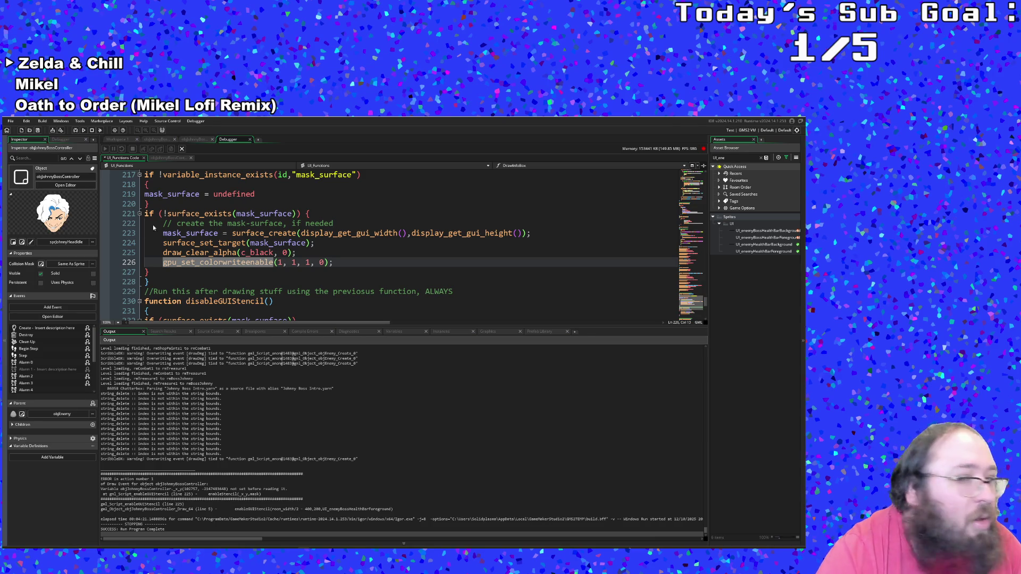
pyautogui.scroll(2, 215, 267)
pyautogui.scroll(-2, 214, 272)
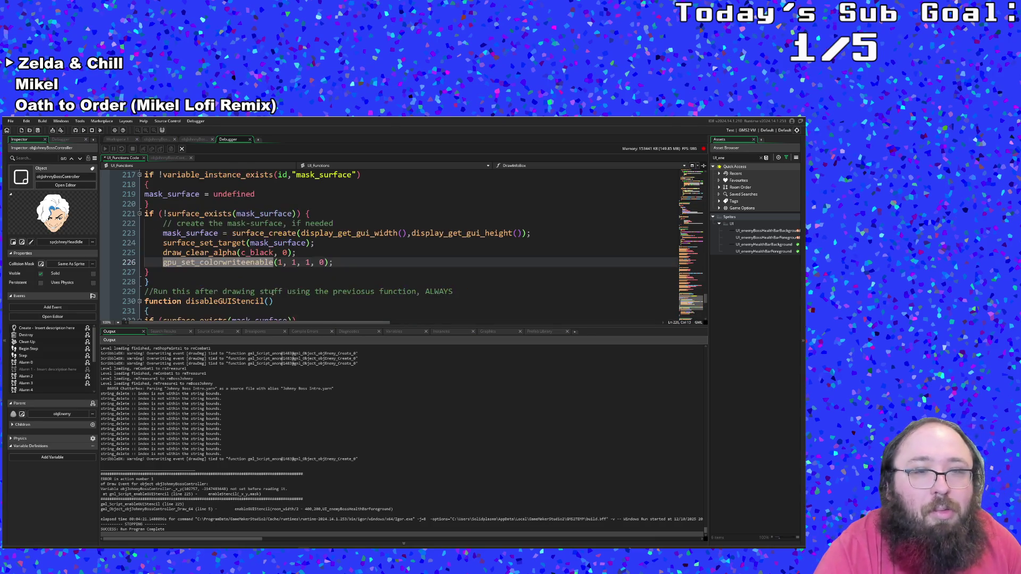
pyautogui.click(305, 256)
pyautogui.press('Return')
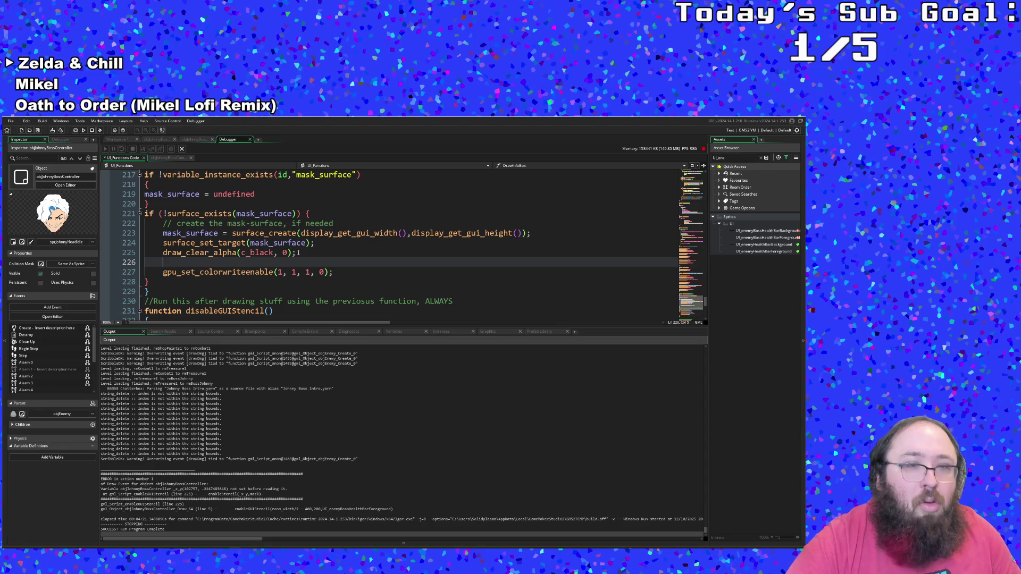
# - Add a draw_sprite call to enableGUIStencil via autocomplete
pyautogui.write('draw')
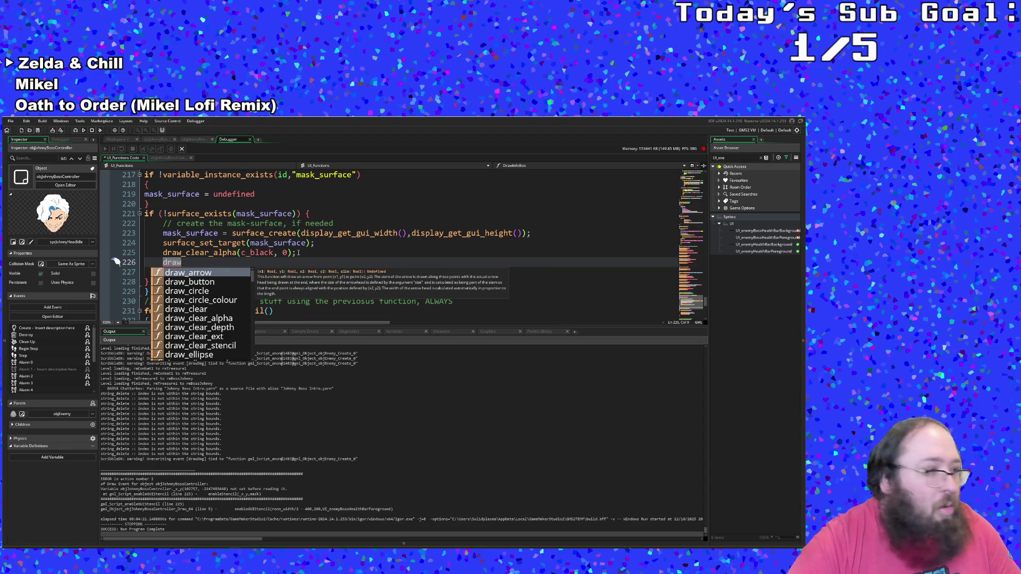
pyautogui.write('_spr')
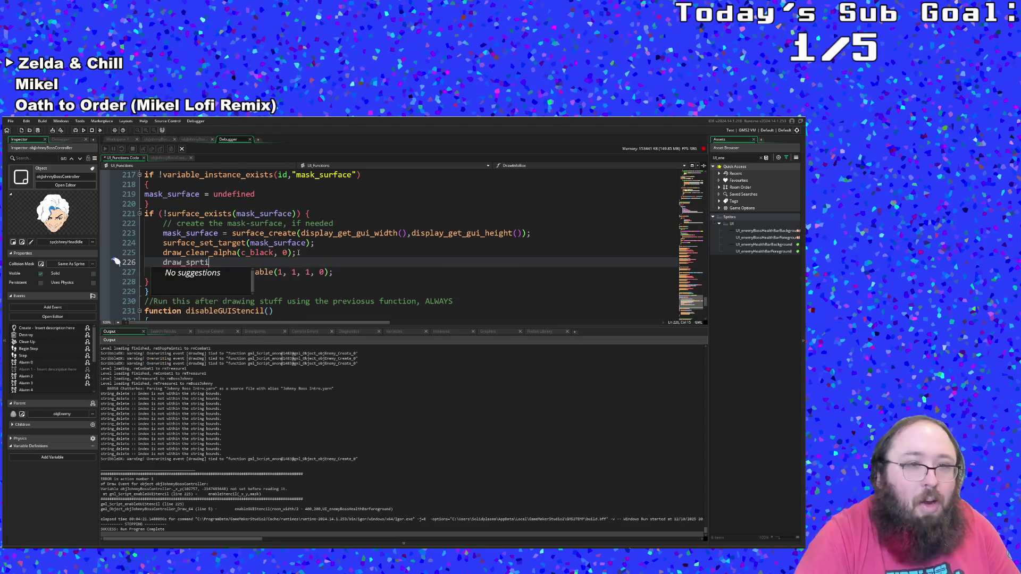
pyautogui.press('Return')
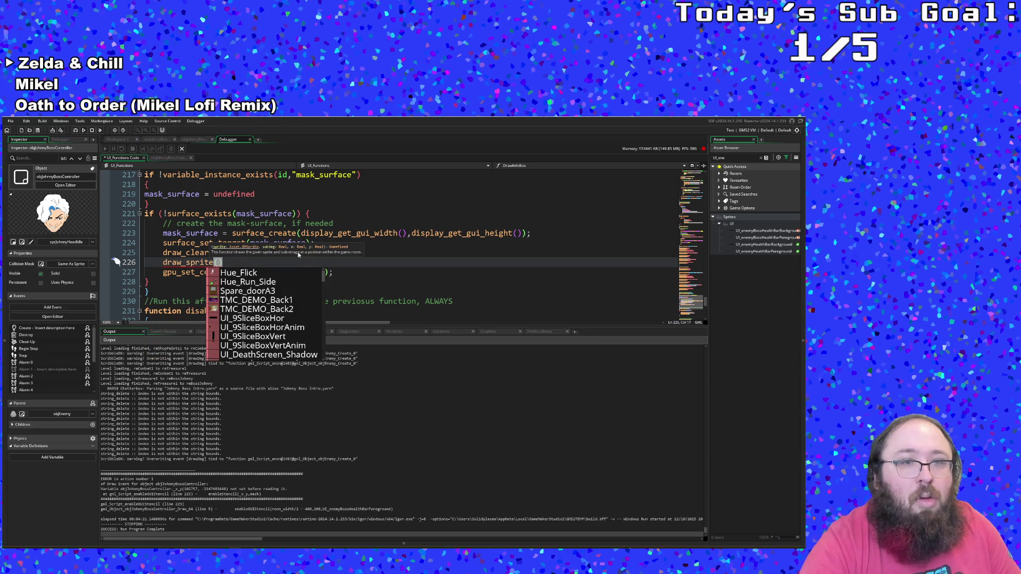
pyautogui.scroll(4, 296, 254)
pyautogui.scroll(-6, 276, 237)
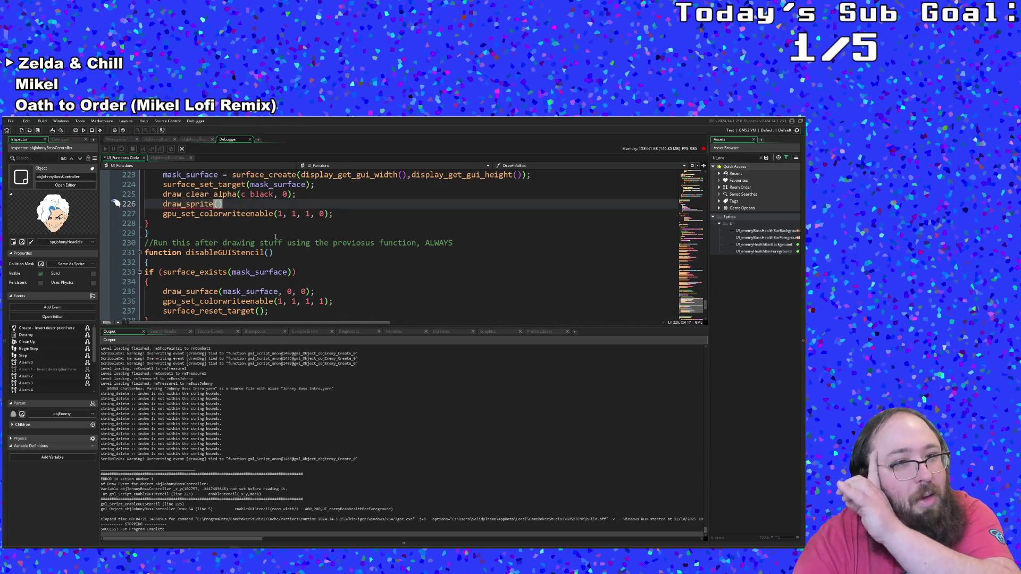
pyautogui.scroll(-2, 261, 243)
pyautogui.scroll(2, 261, 243)
pyautogui.scroll(2, 261, 243)
pyautogui.scroll(2, 263, 244)
pyautogui.scroll(-2, 263, 244)
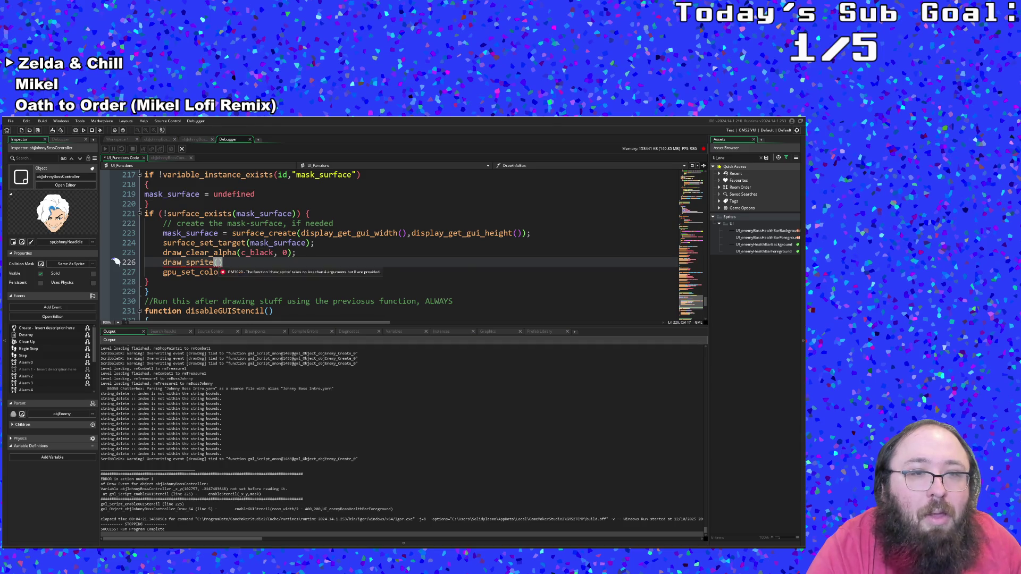
pyautogui.press('Left')
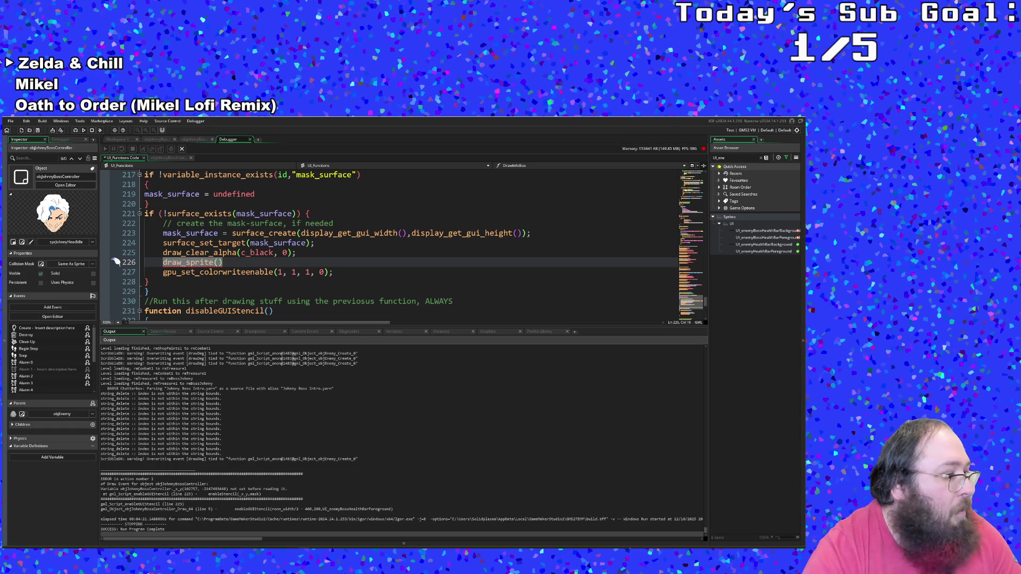
# - Fill in draw_sprite(mask, 0, _x, _y) and save UI_Functions
pyautogui.click(218, 262)
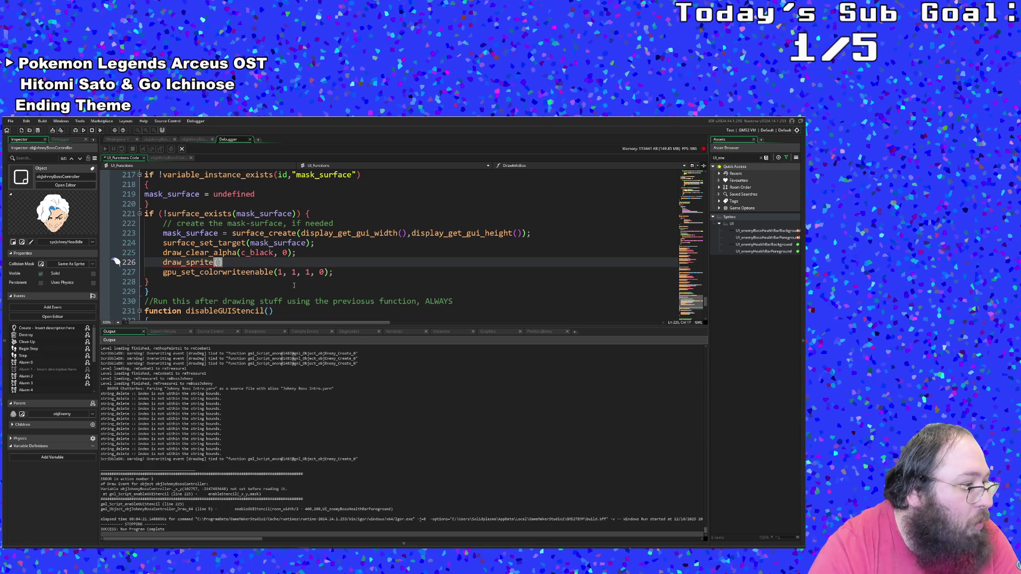
pyautogui.press('Down')
pyautogui.press('Up')
pyautogui.press('Up')
pyautogui.press('Down')
pyautogui.scroll(2, 223, 270)
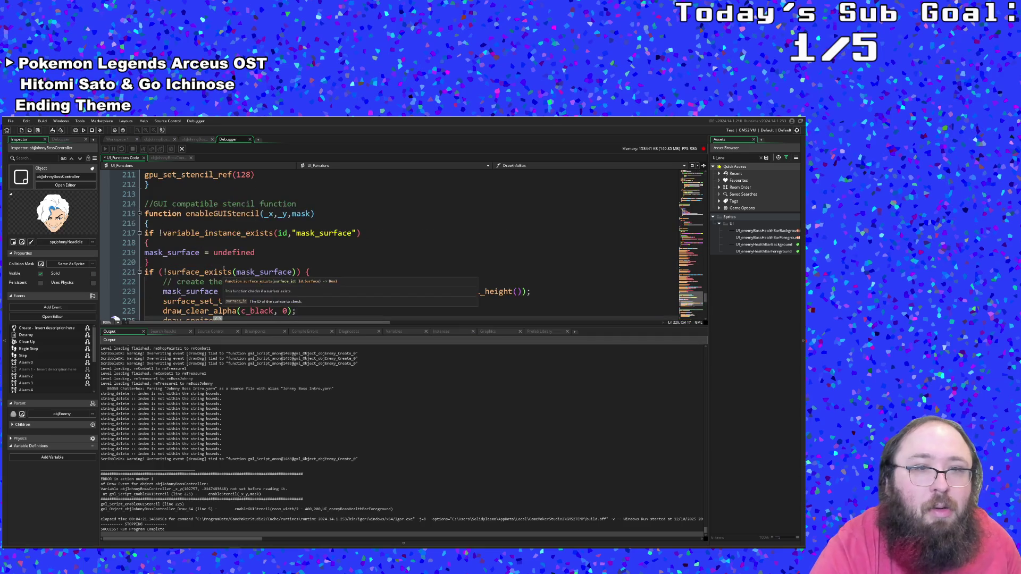
pyautogui.scroll(-2, 223, 269)
pyautogui.scroll(2, 223, 270)
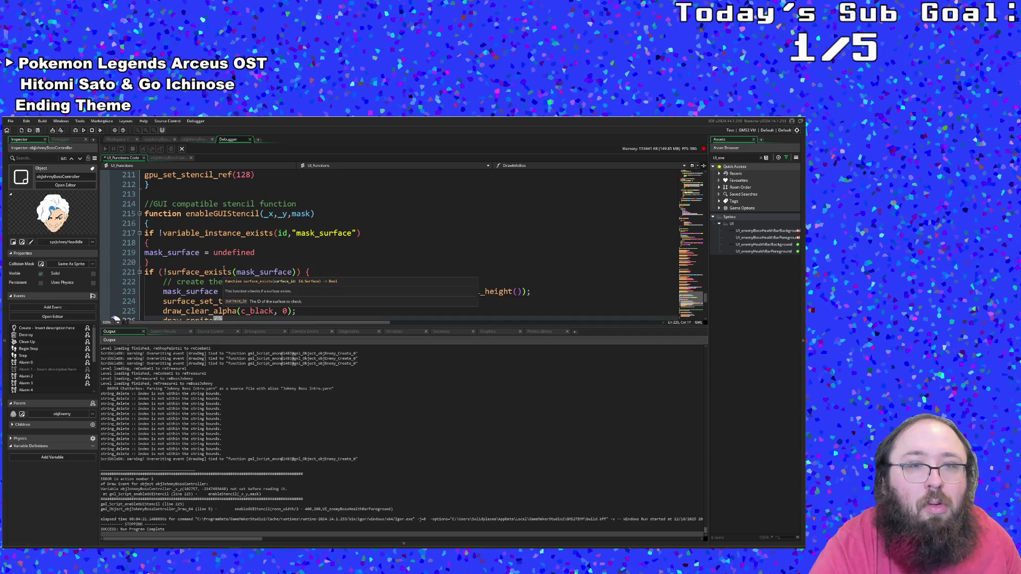
pyautogui.scroll(-2, 223, 269)
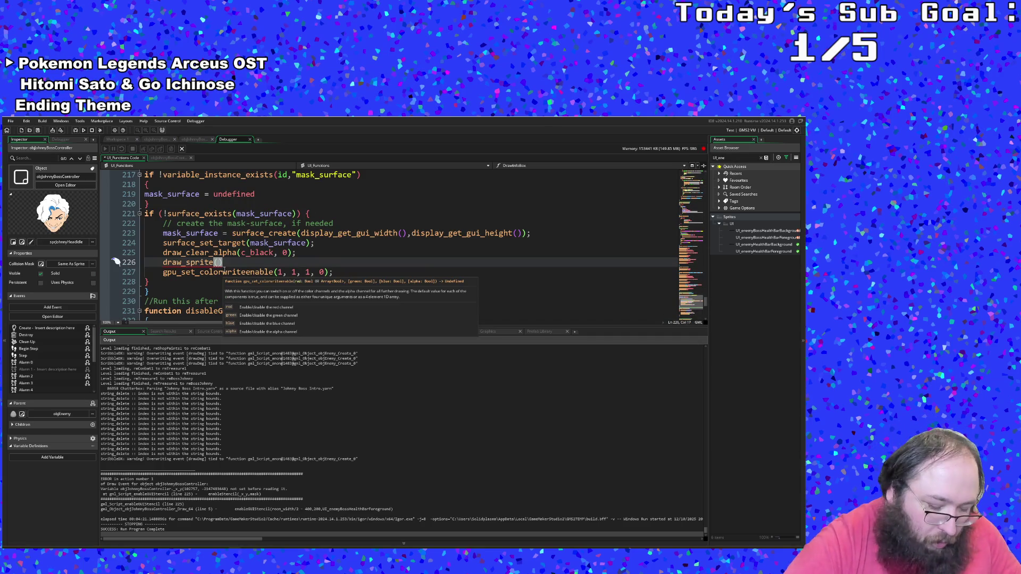
pyautogui.write('_x')
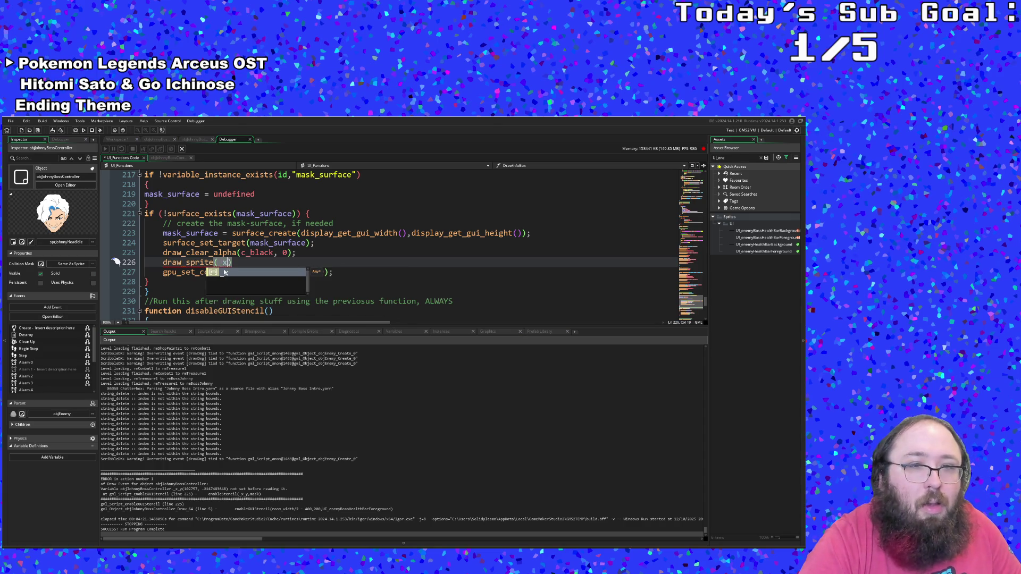
pyautogui.write(',_y')
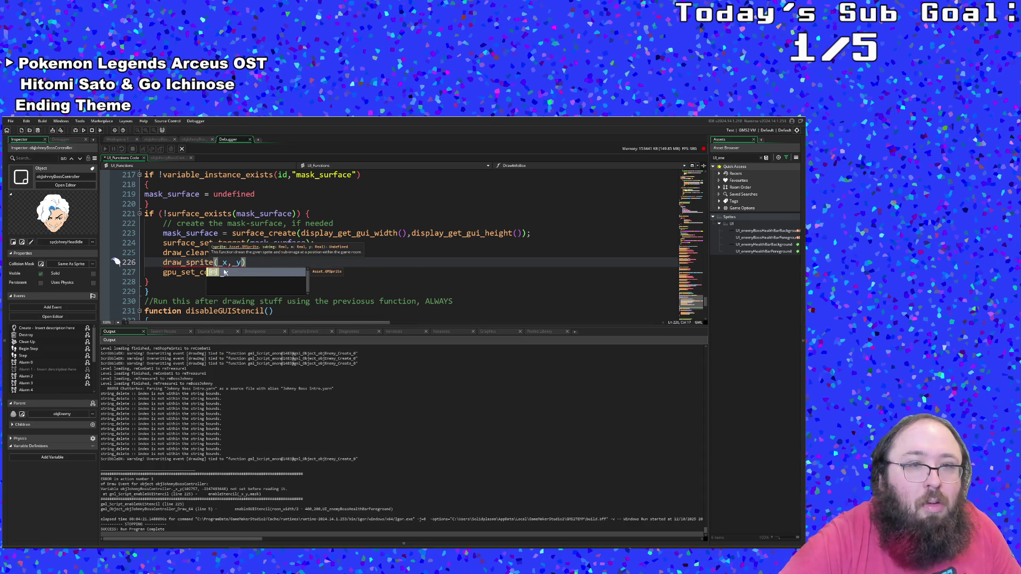
pyautogui.write('mask, ')
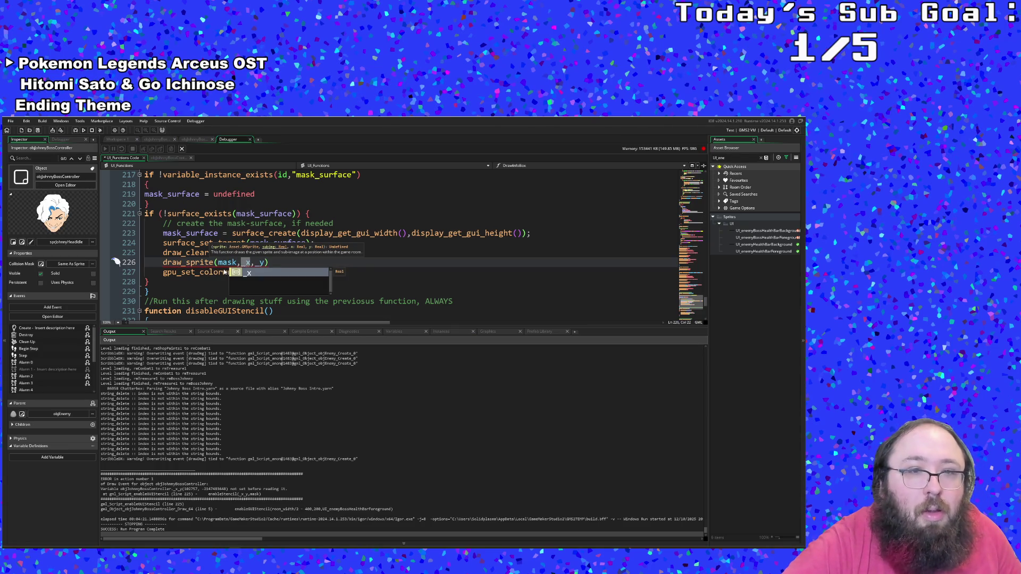
pyautogui.write('0,')
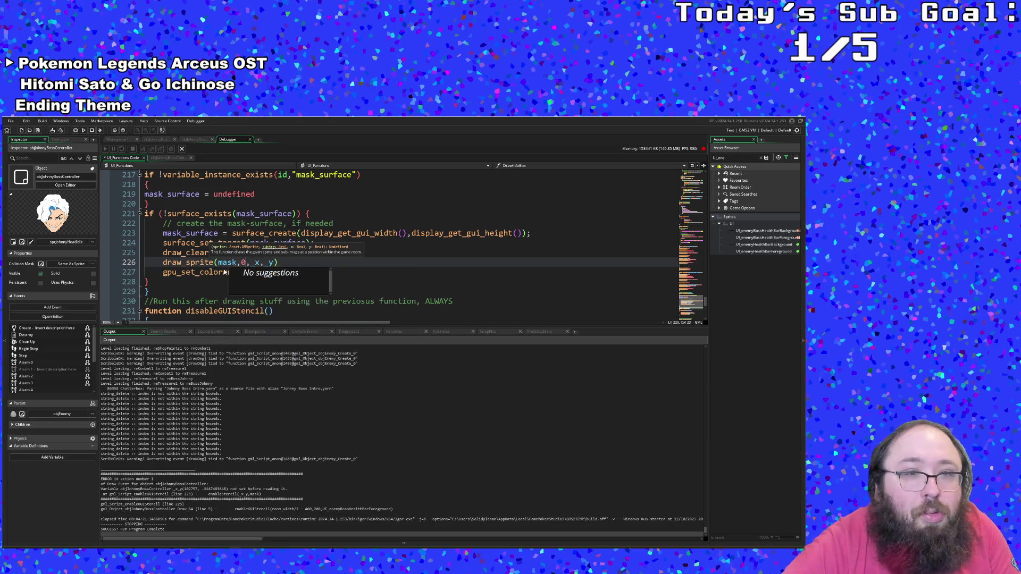
pyautogui.click(234, 224)
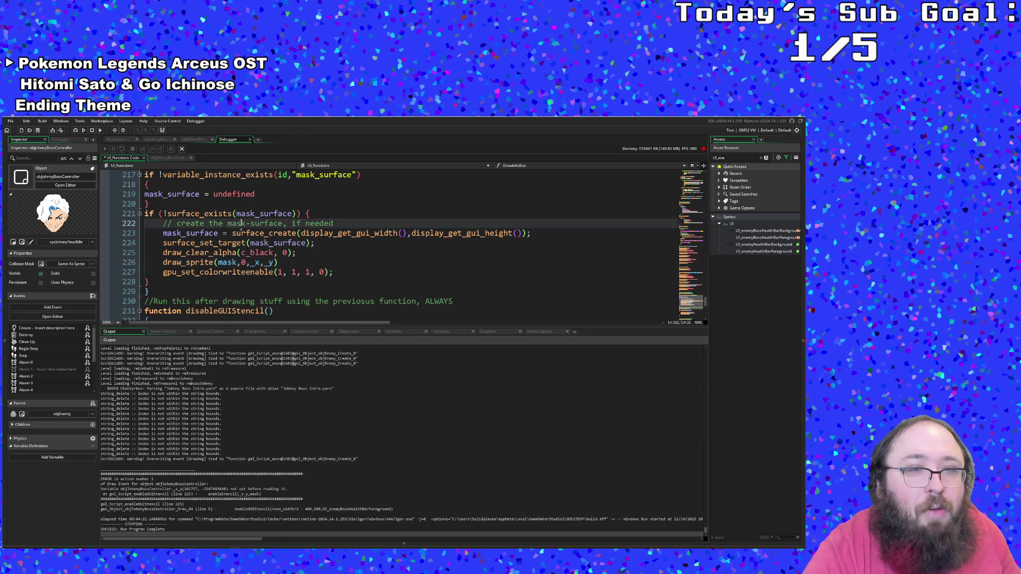
pyautogui.scroll(-4, 233, 239)
pyautogui.click(232, 252)
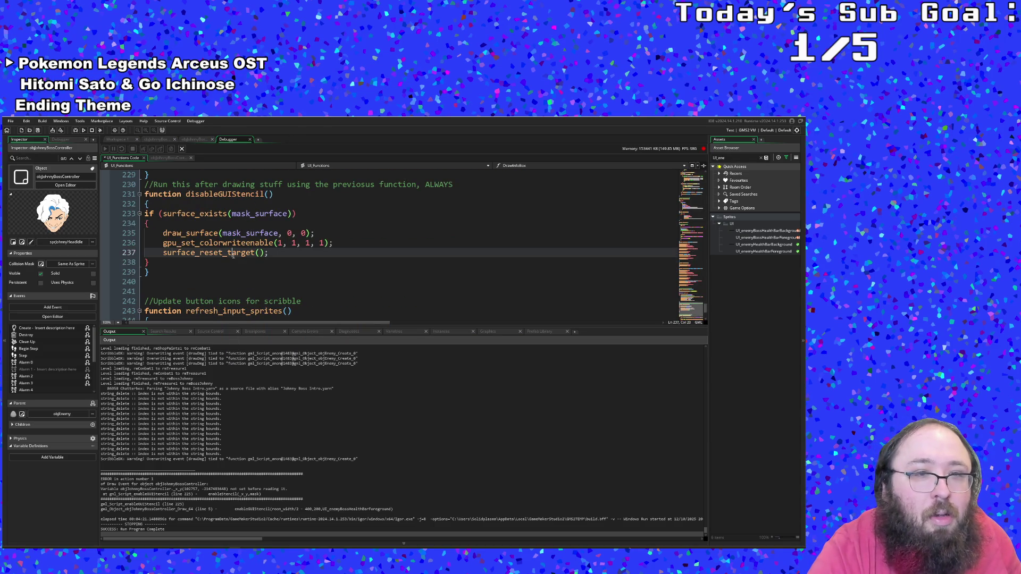
pyautogui.click(11, 122)
pyautogui.click(26, 159)
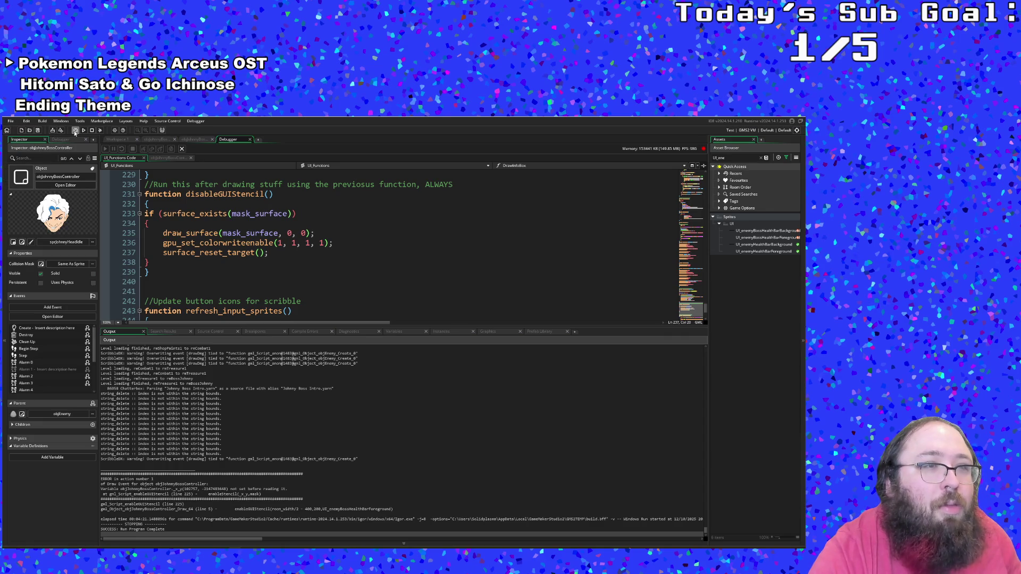
# - Run the game in debug mode, start from the title screen and walk into the next room
pyautogui.click(75, 131)
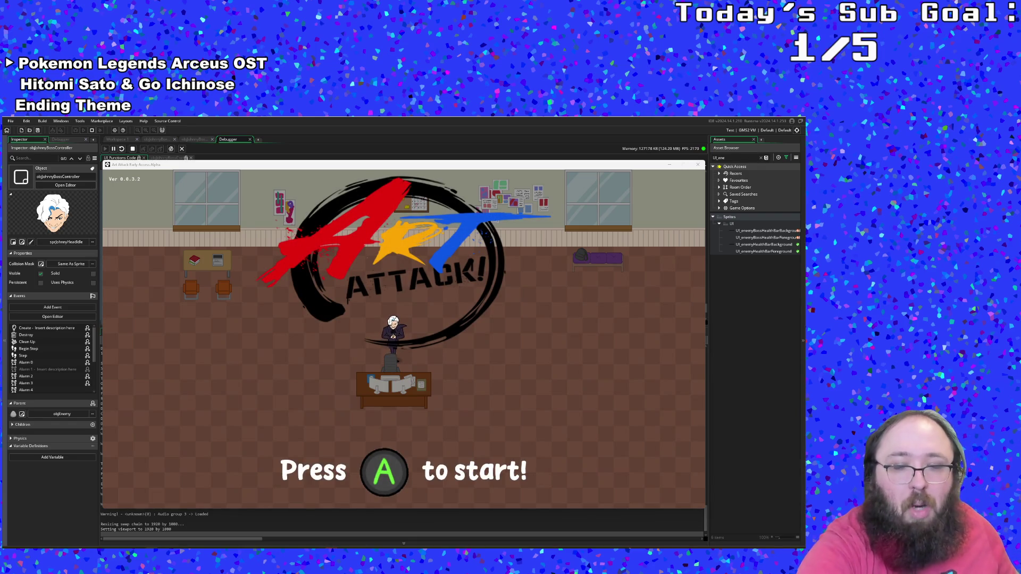
pyautogui.press('Return')
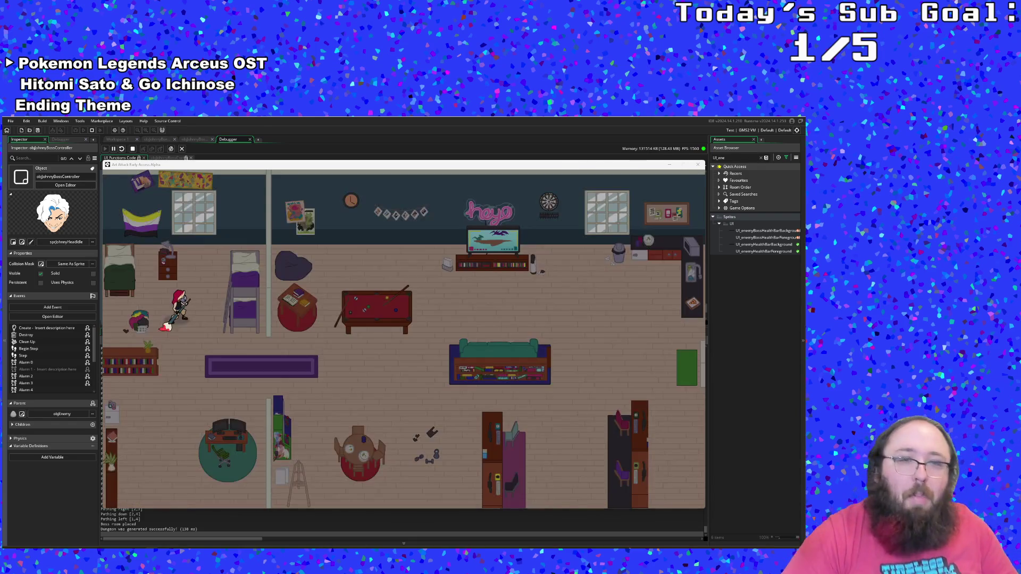
pyautogui.press('Right')
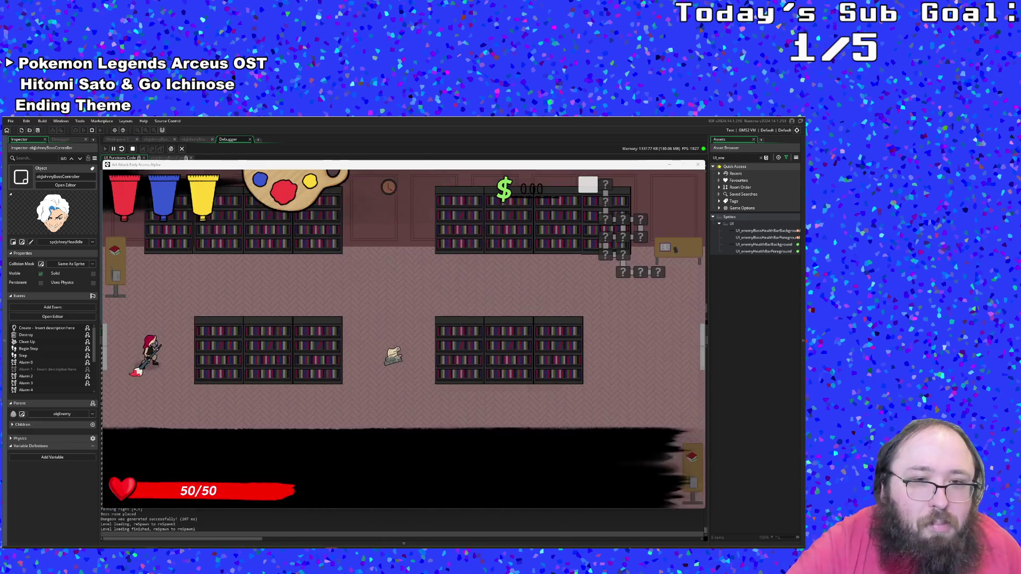
pyautogui.press('w')
pyautogui.press('d')
pyautogui.press('s')
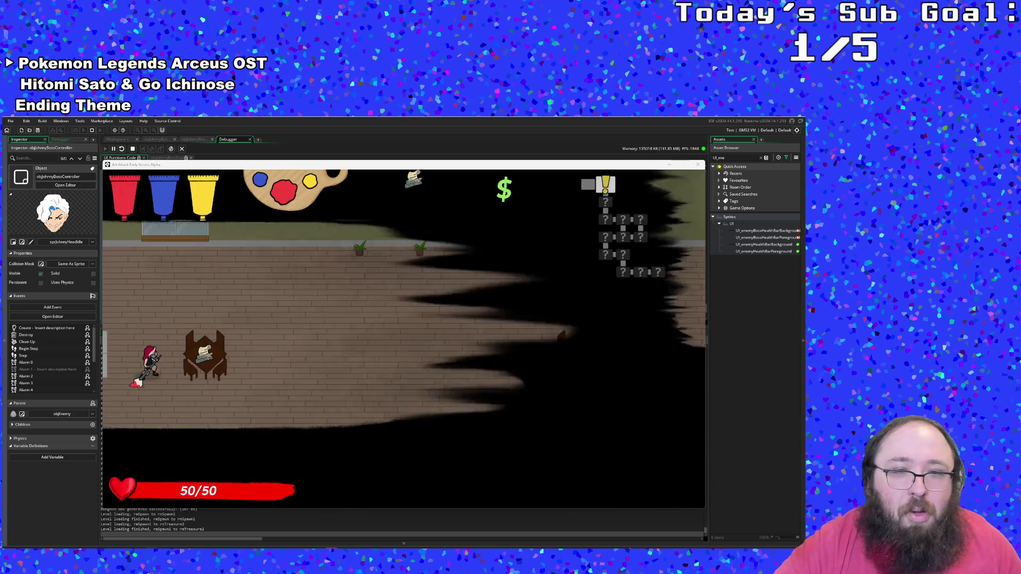
pyautogui.press('e')
pyautogui.press('e')
pyautogui.press('d')
pyautogui.press('d')
pyautogui.press('s')
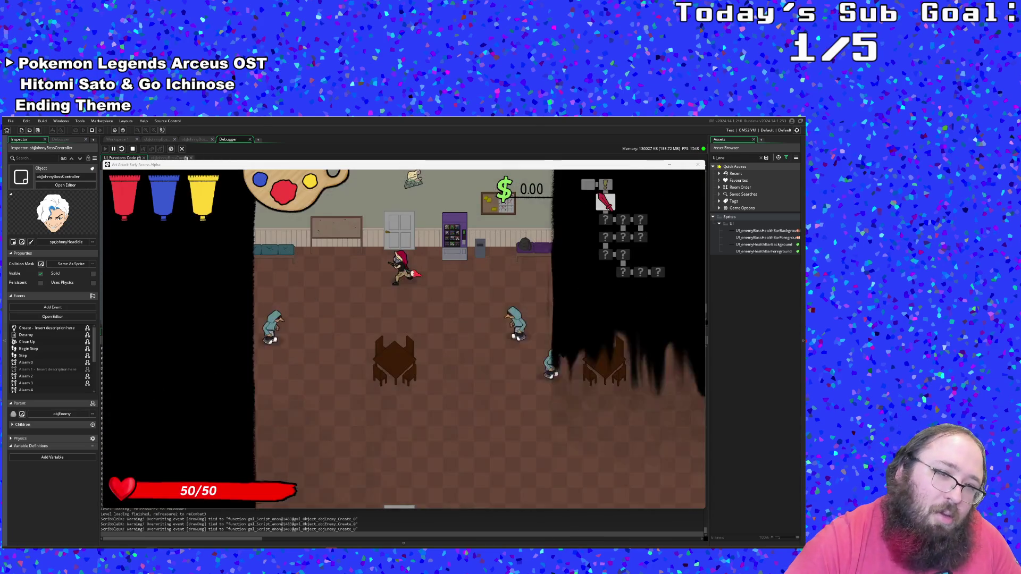
# - Move around the combat room and turn on the in-game debug overlay with F1
pyautogui.press('a')
pyautogui.press('s')
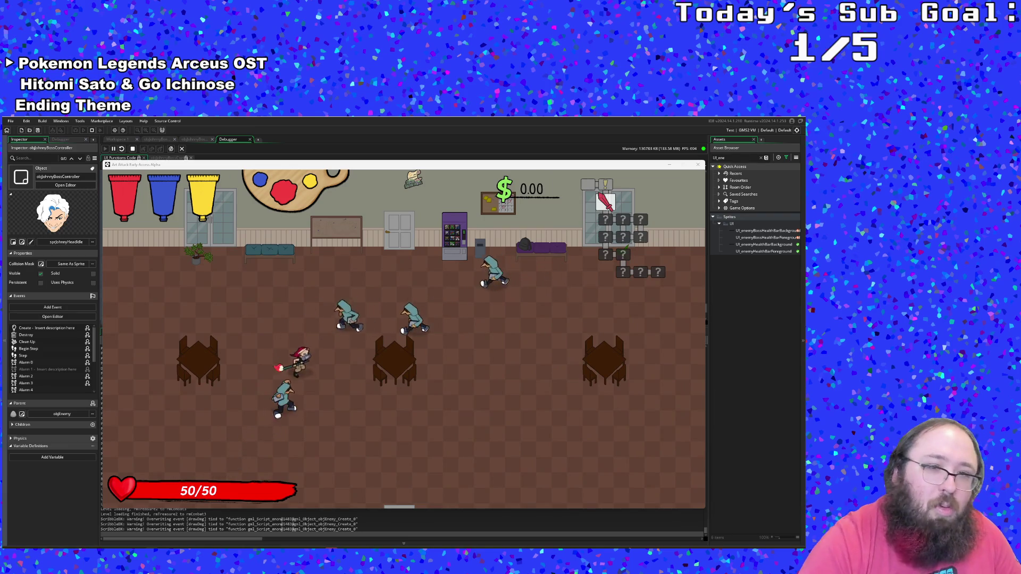
pyautogui.press('d')
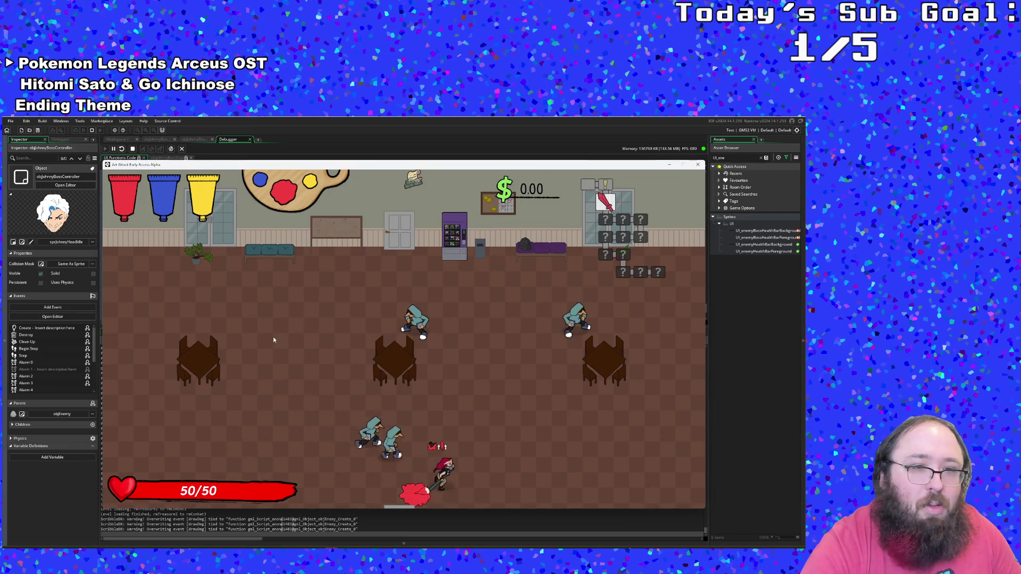
pyautogui.press('F1')
pyautogui.press('w')
pyautogui.press('a')
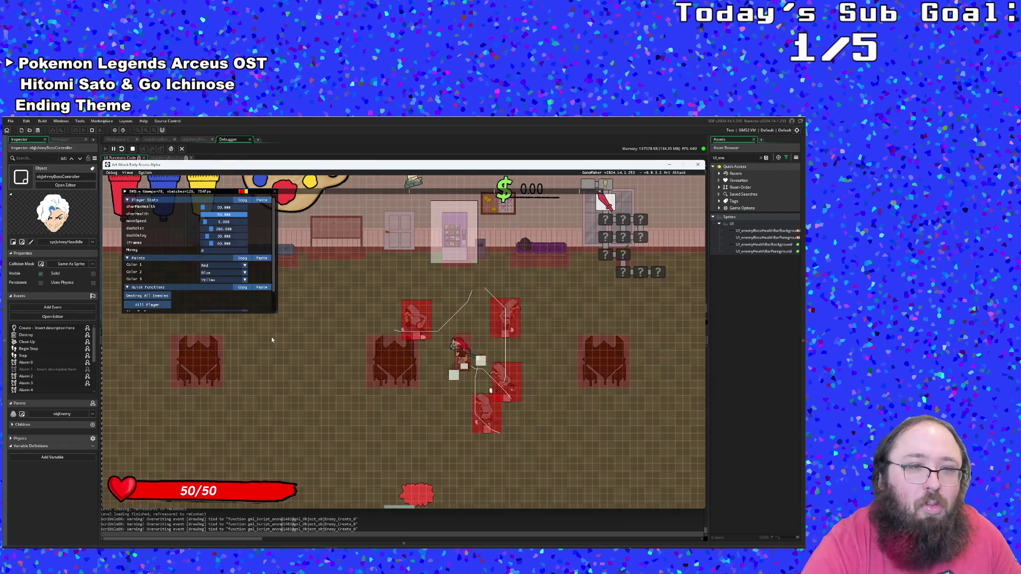
# - Destroy all enemies in the first two rooms and leave through the bottom, then right exits
pyautogui.press('a')
pyautogui.click(165, 296)
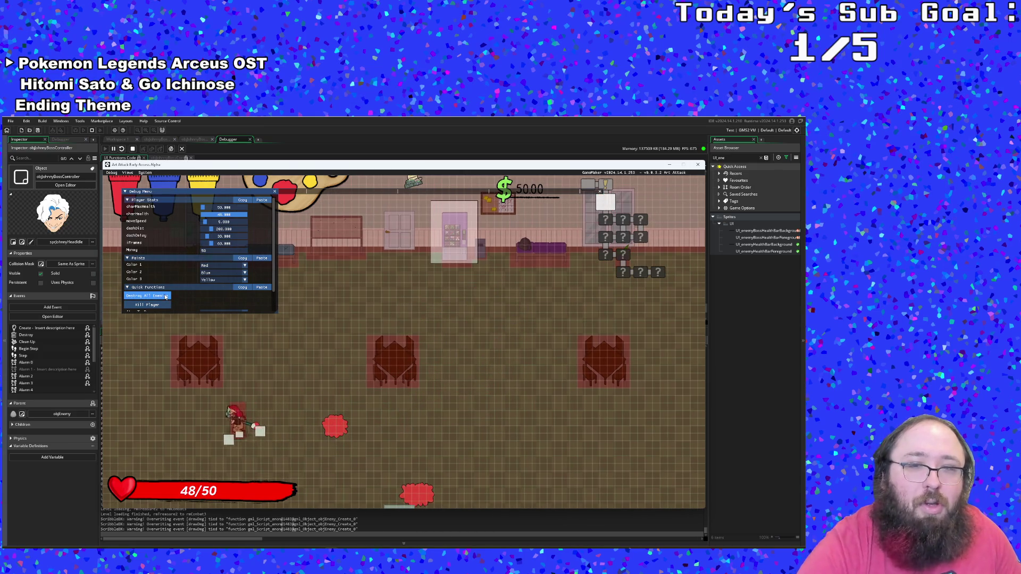
pyautogui.press('d')
pyautogui.scroll(-2, 165, 297)
pyautogui.press('s')
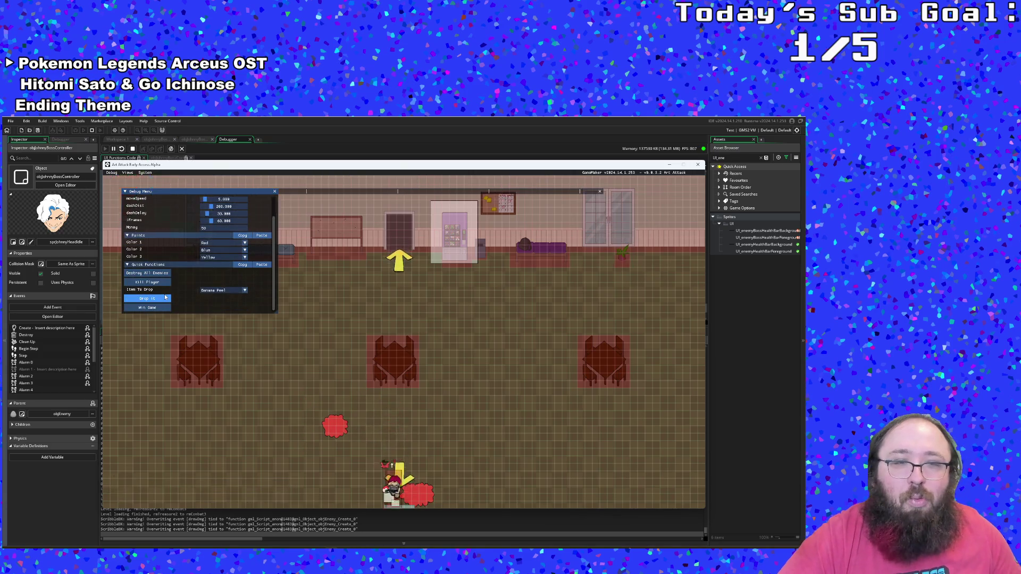
pyautogui.click(161, 272)
pyautogui.press('d')
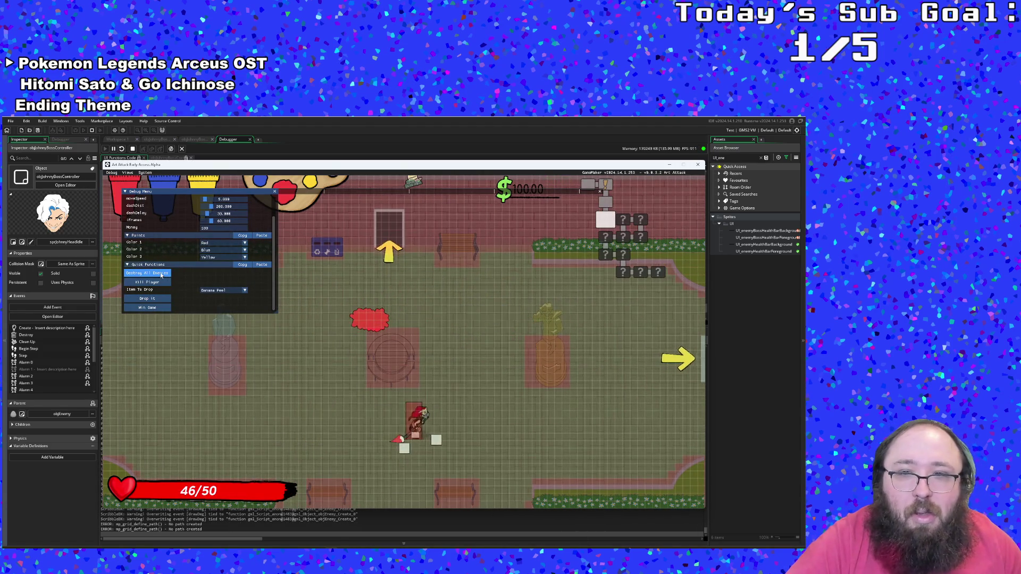
pyautogui.scroll(2, 160, 272)
pyautogui.press('w')
pyautogui.press('d')
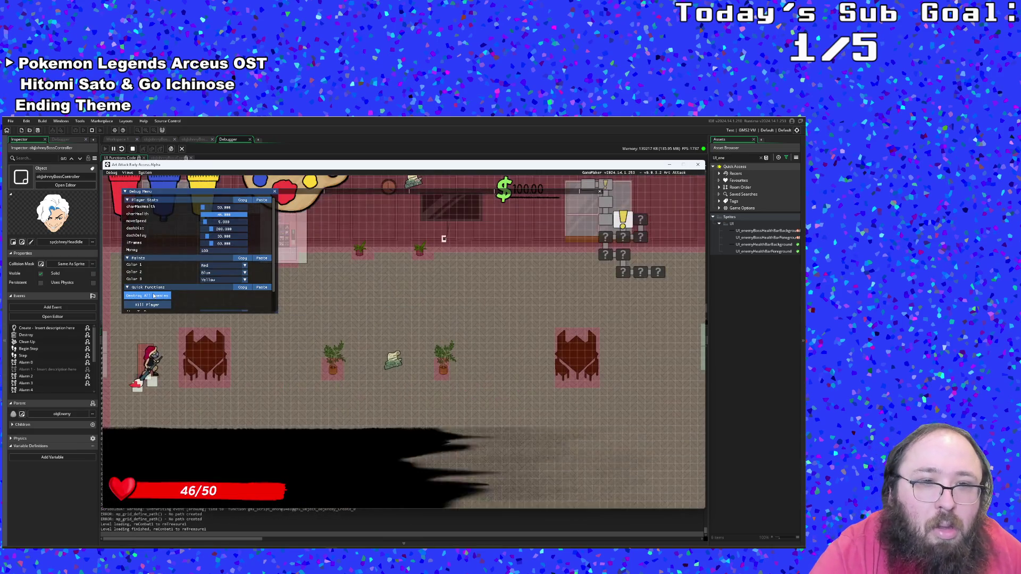
# - Cross the next rooms, clearing each with Destroy All Enemies and heading down the bottom exit
pyautogui.scroll(-2, 154, 295)
pyautogui.press('d')
pyautogui.press('d')
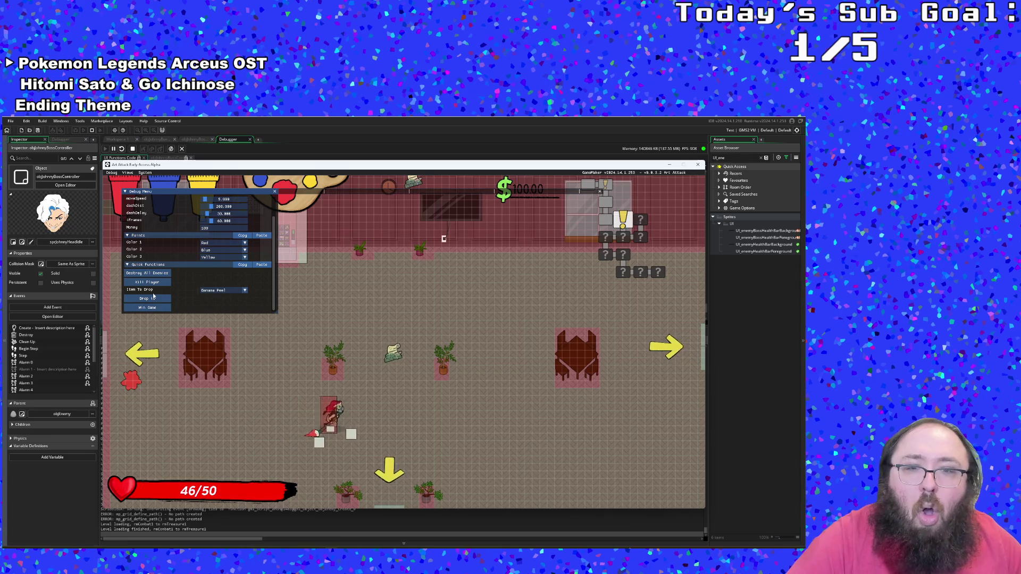
pyautogui.scroll(2, 154, 296)
pyautogui.press('w')
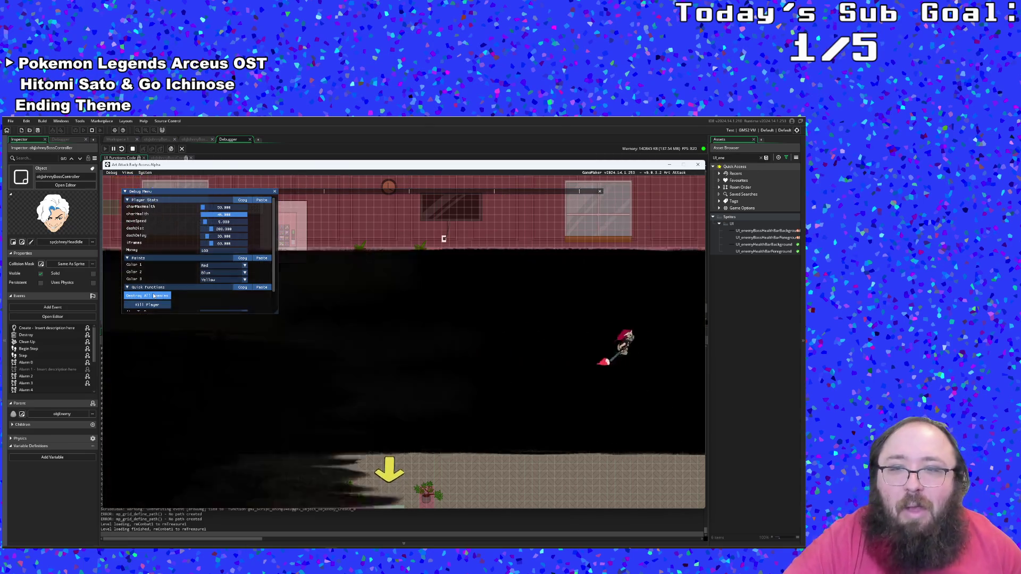
pyautogui.press('a')
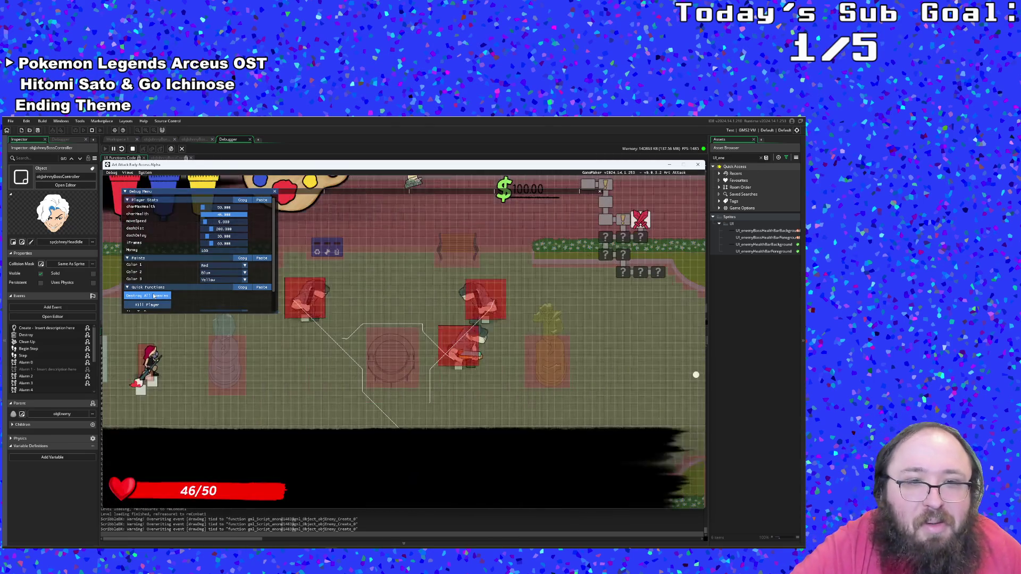
pyautogui.scroll(-1, 152, 293)
pyautogui.press('s')
pyautogui.press('d')
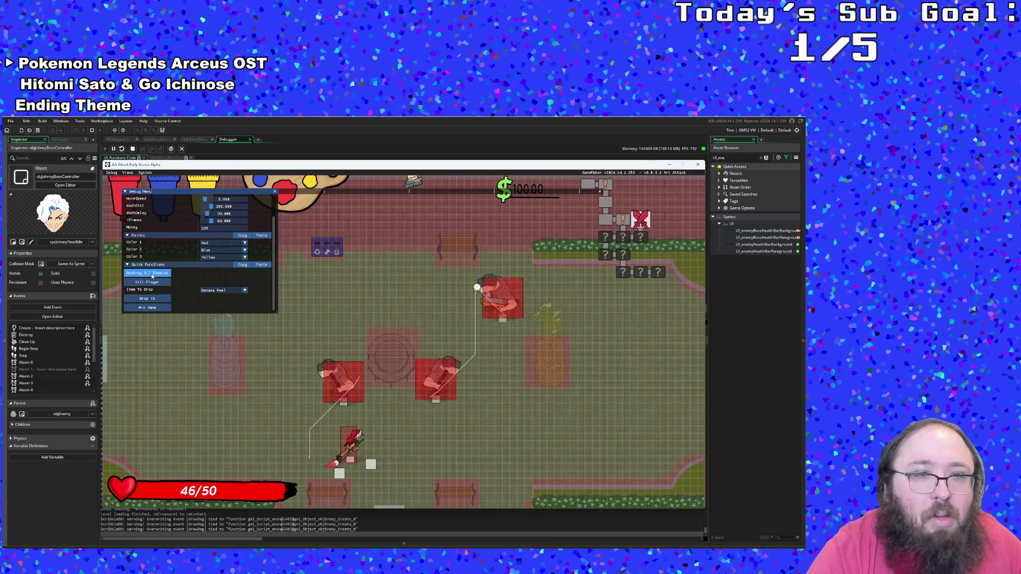
pyautogui.click(151, 274)
pyautogui.press('s')
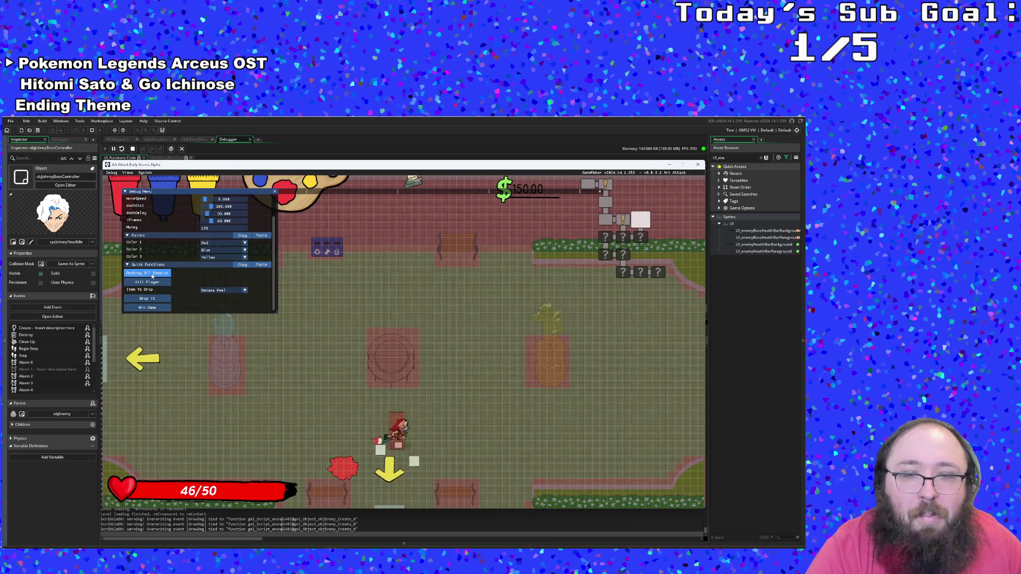
pyautogui.click(151, 273)
pyautogui.press('s')
pyautogui.press('a')
pyautogui.press('a')
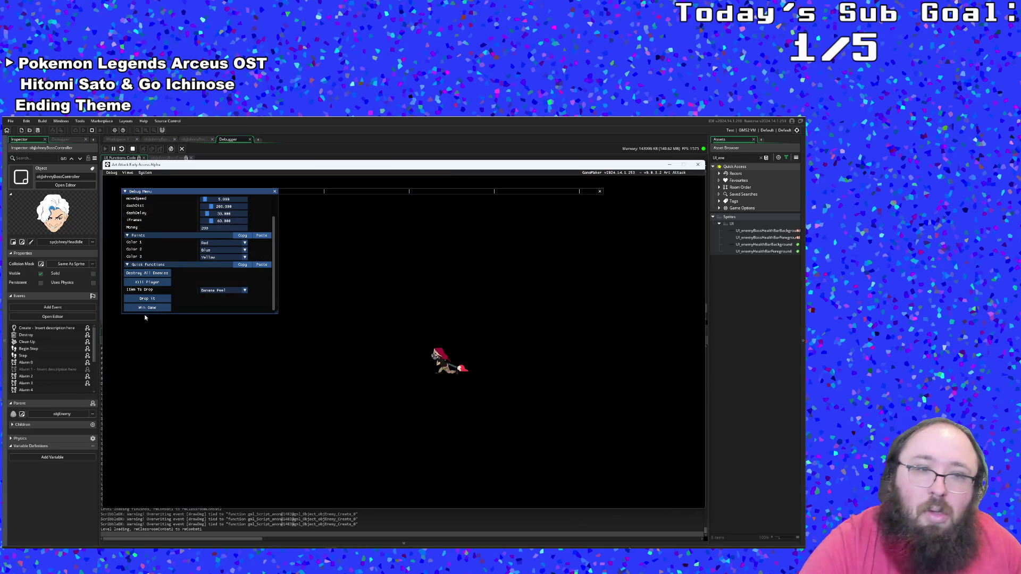
# - Clear the following rooms of enemies while walking out through the left exits
pyautogui.click(163, 274)
pyautogui.press('a')
pyautogui.scroll(1, 162, 274)
pyautogui.scroll(1, 163, 274)
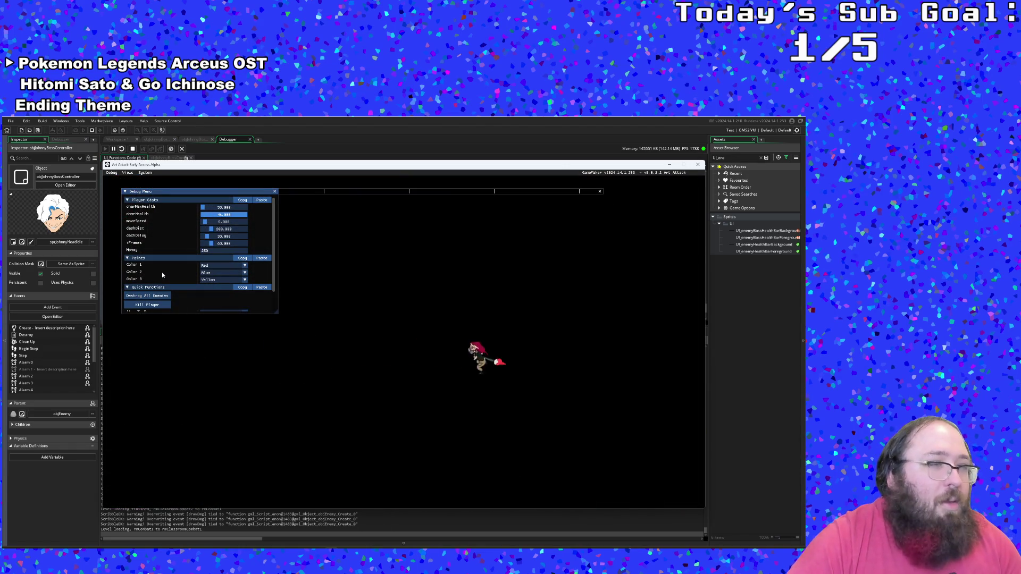
pyautogui.scroll(-1, 163, 274)
pyautogui.press('a')
pyautogui.click(162, 274)
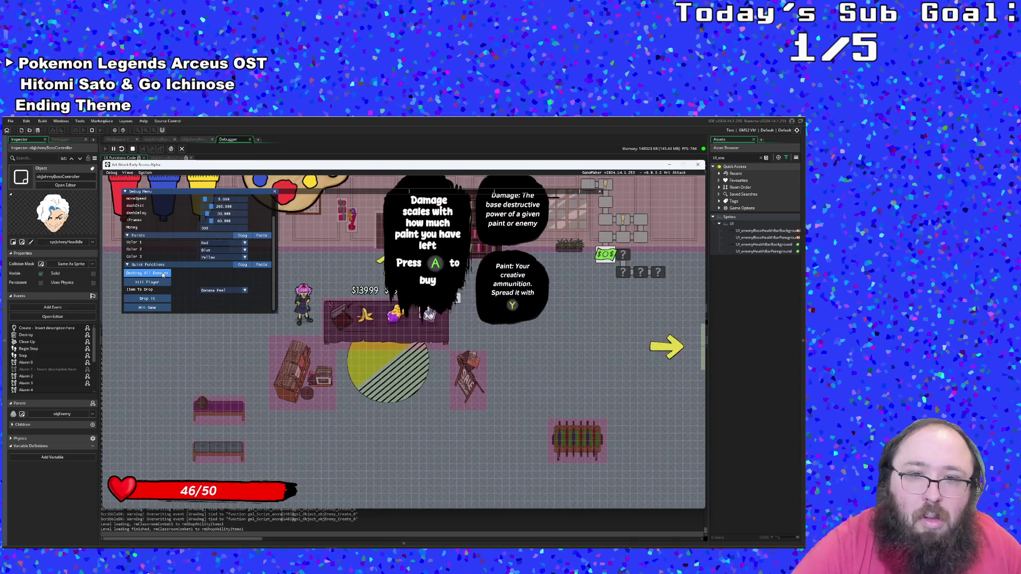
pyautogui.scroll(1, 163, 275)
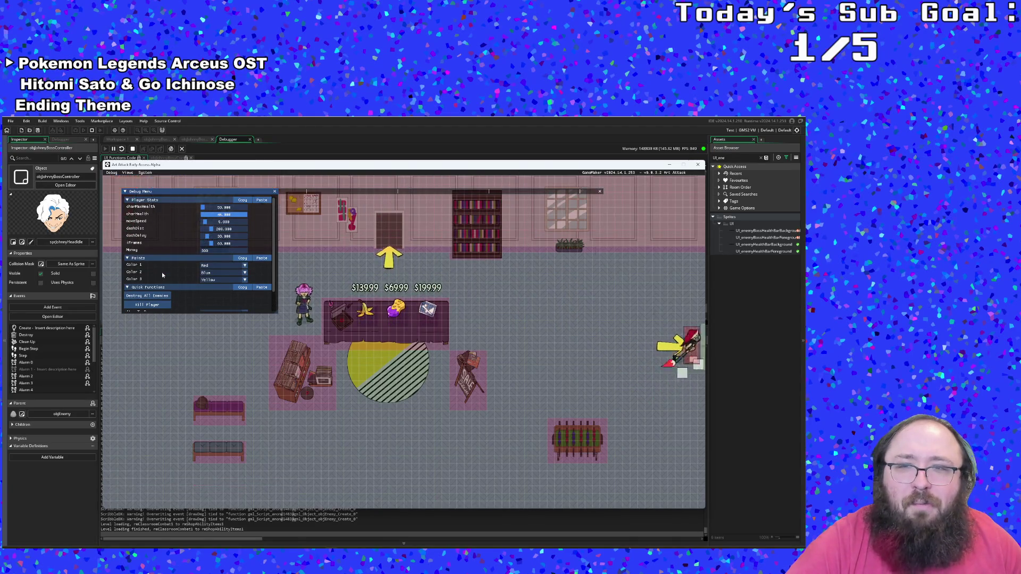
pyautogui.scroll(-1, 163, 274)
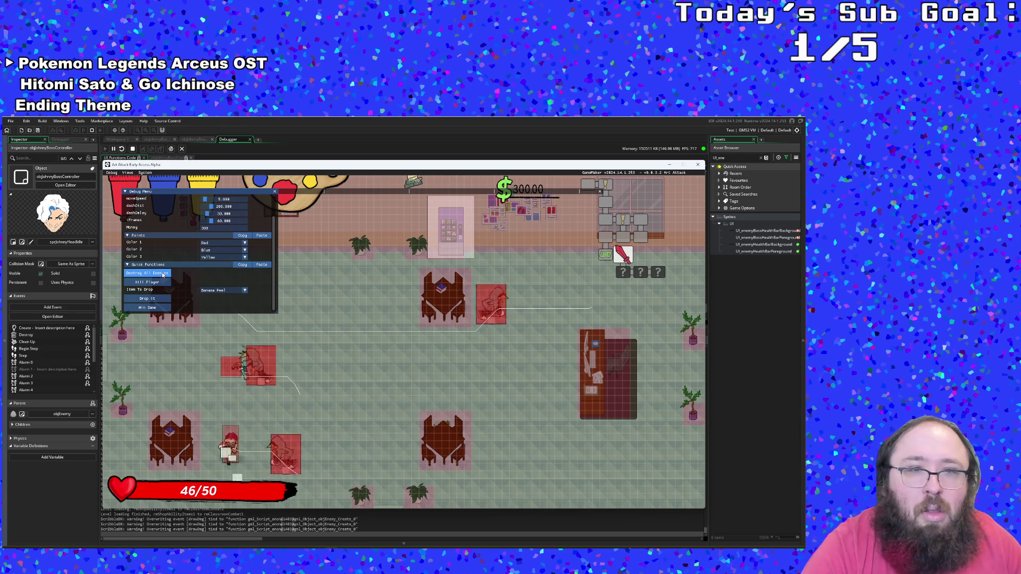
pyautogui.click(146, 272)
pyautogui.scroll(1, 163, 274)
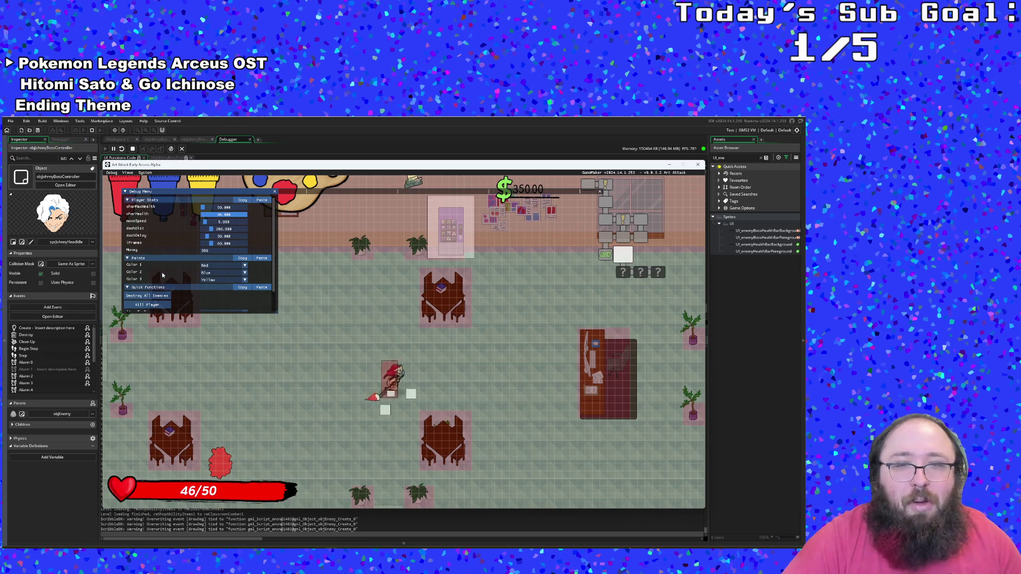
pyautogui.scroll(-1, 162, 275)
# - Walk down to the shop, clear the last room, and advance right to the boss
pyautogui.press('s')
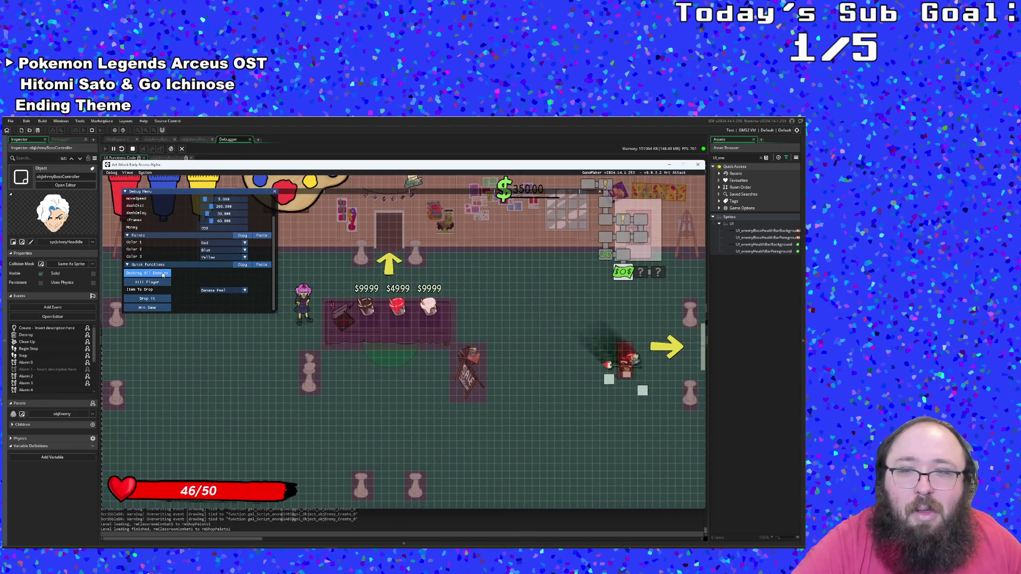
pyautogui.scroll(1, 162, 274)
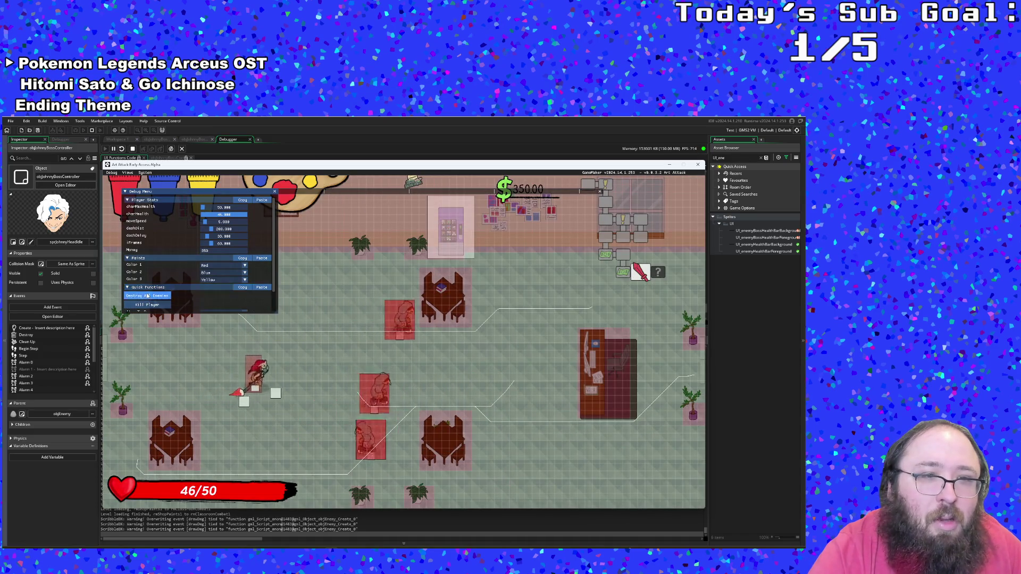
pyautogui.press('d')
pyautogui.click(148, 296)
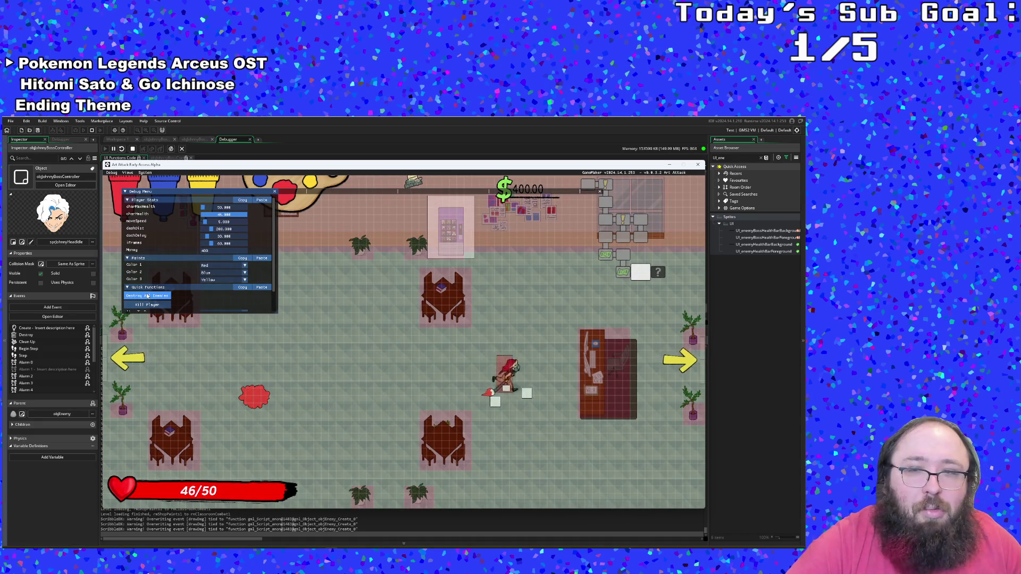
pyautogui.press('d')
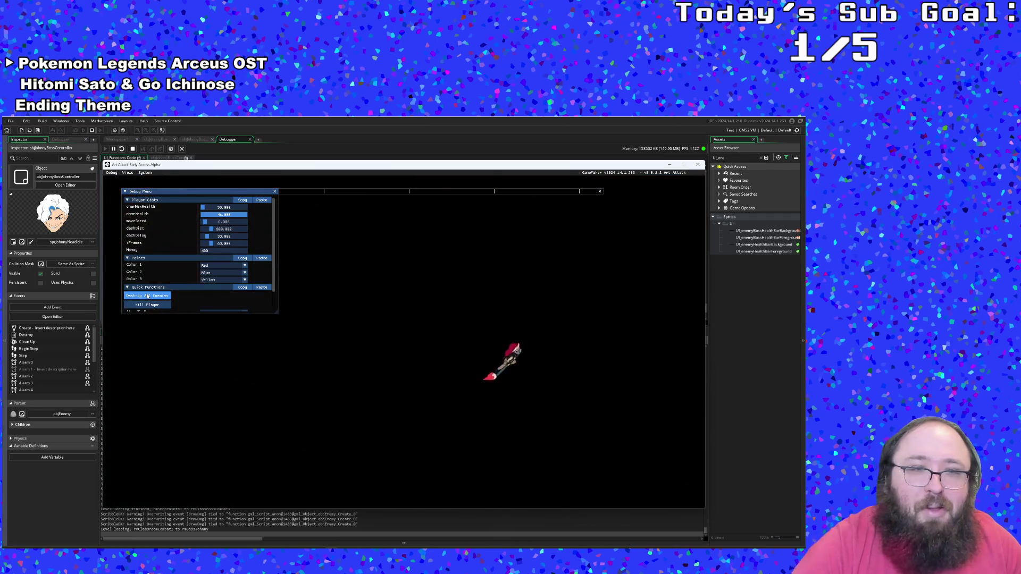
pyautogui.scroll(-1, 148, 297)
pyautogui.scroll(1, 148, 296)
pyautogui.press('d')
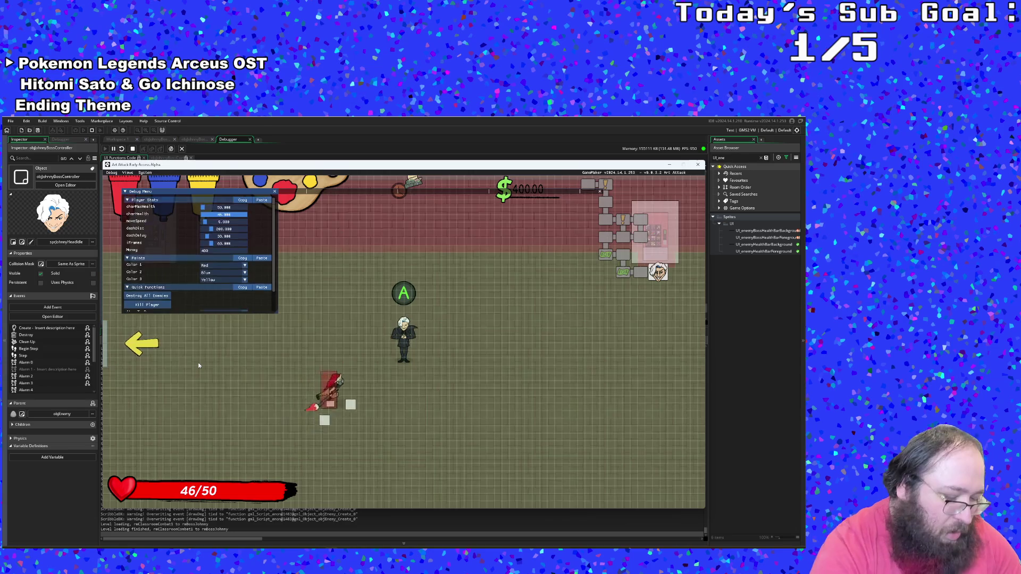
pyautogui.press('F1')
# - Talk to the boss and skip past its intro dialogue
pyautogui.press('d')
pyautogui.press('e')
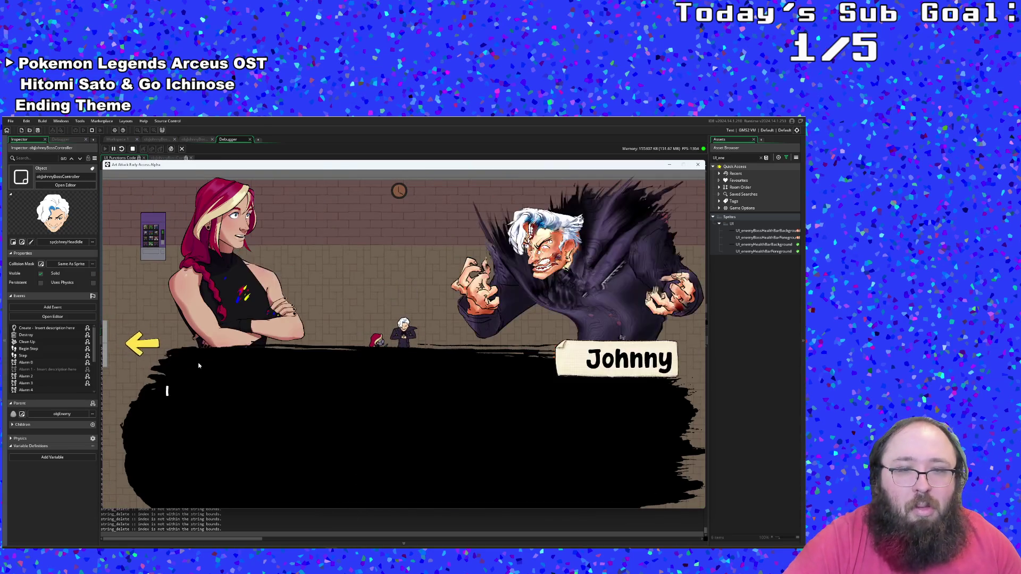
pyautogui.press('e')
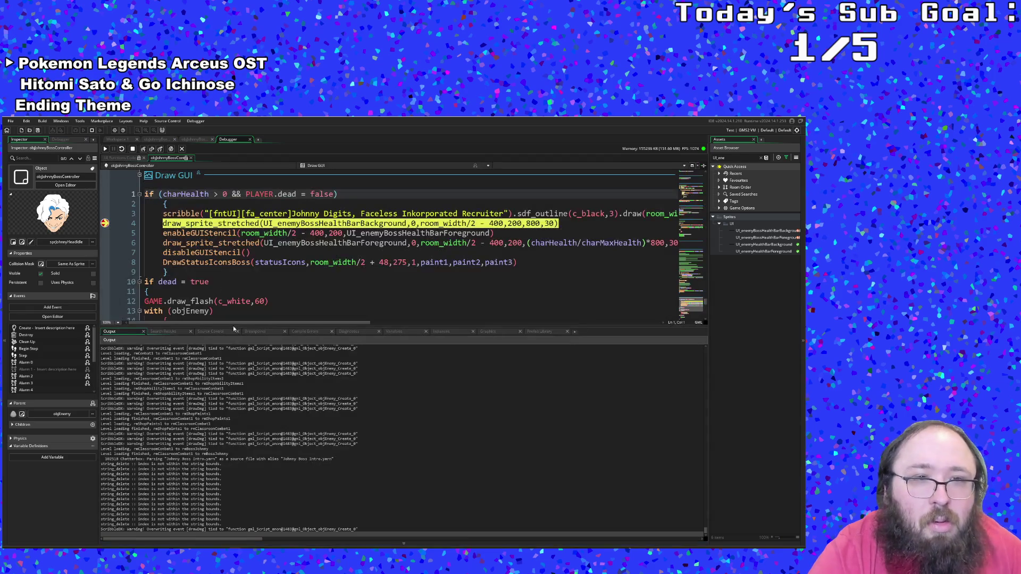
# - Step line by line through enableGUIStencil and back out to the Draw GUI event
pyautogui.click(144, 152)
pyautogui.click(144, 152)
pyautogui.click(144, 152)
pyautogui.click(144, 151)
pyautogui.click(144, 152)
pyautogui.click(144, 151)
pyautogui.click(144, 152)
pyautogui.click(144, 152)
pyautogui.click(145, 151)
pyautogui.click(144, 151)
pyautogui.click(144, 151)
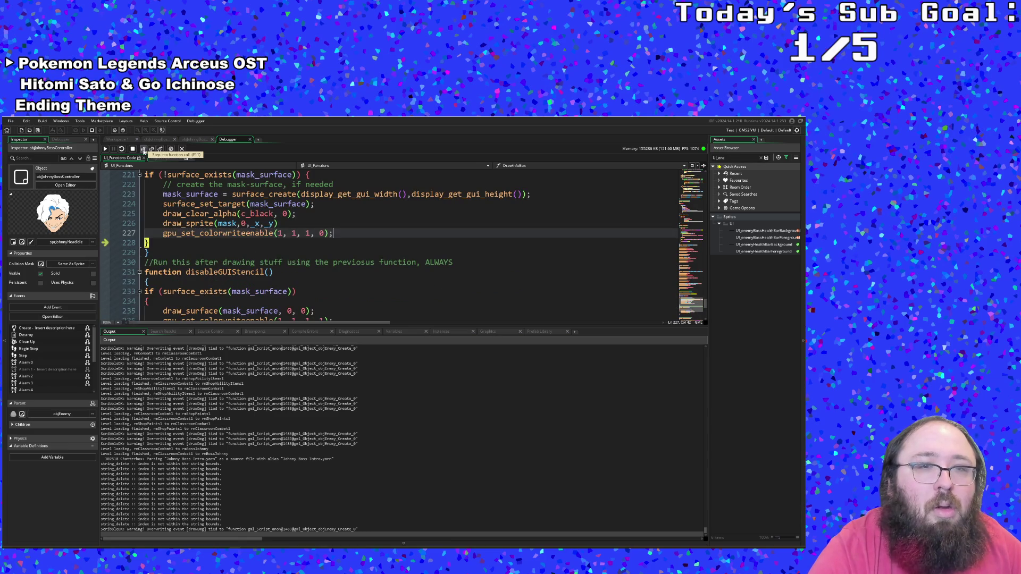
pyautogui.click(144, 152)
pyautogui.click(144, 151)
# - Step through disableGUIStencil and on into the DrawStatusIconsBoss call
pyautogui.click(144, 151)
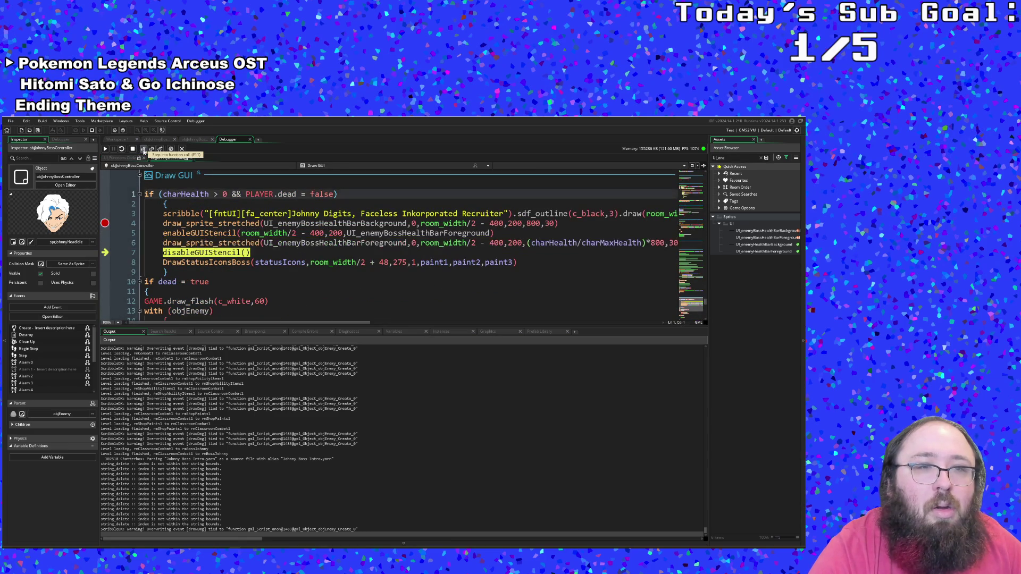
pyautogui.click(144, 151)
pyautogui.click(144, 151)
pyautogui.click(144, 151)
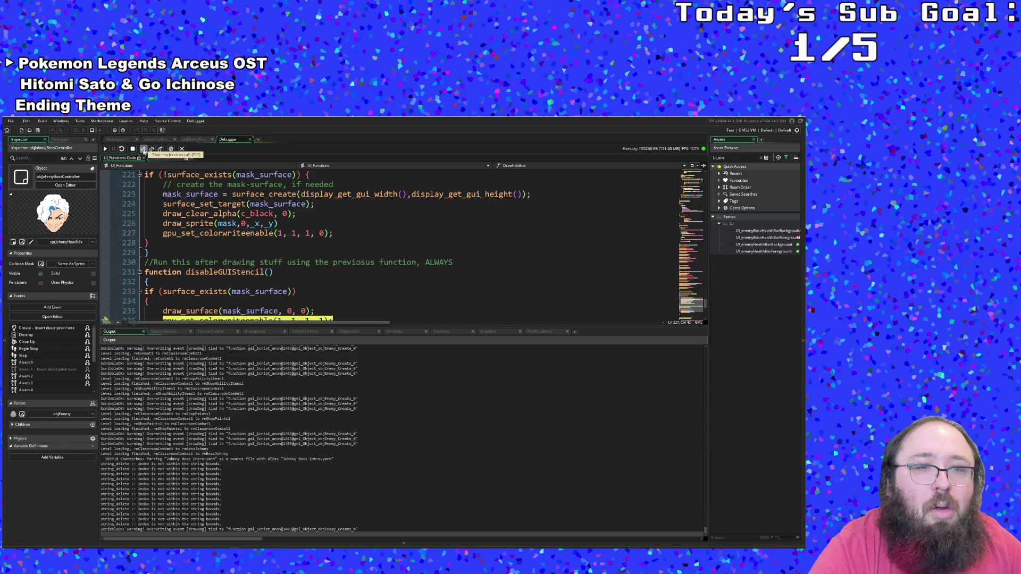
pyautogui.click(144, 151)
pyautogui.click(144, 152)
pyautogui.click(144, 152)
pyautogui.click(144, 152)
pyautogui.click(144, 151)
pyautogui.click(144, 152)
pyautogui.click(144, 151)
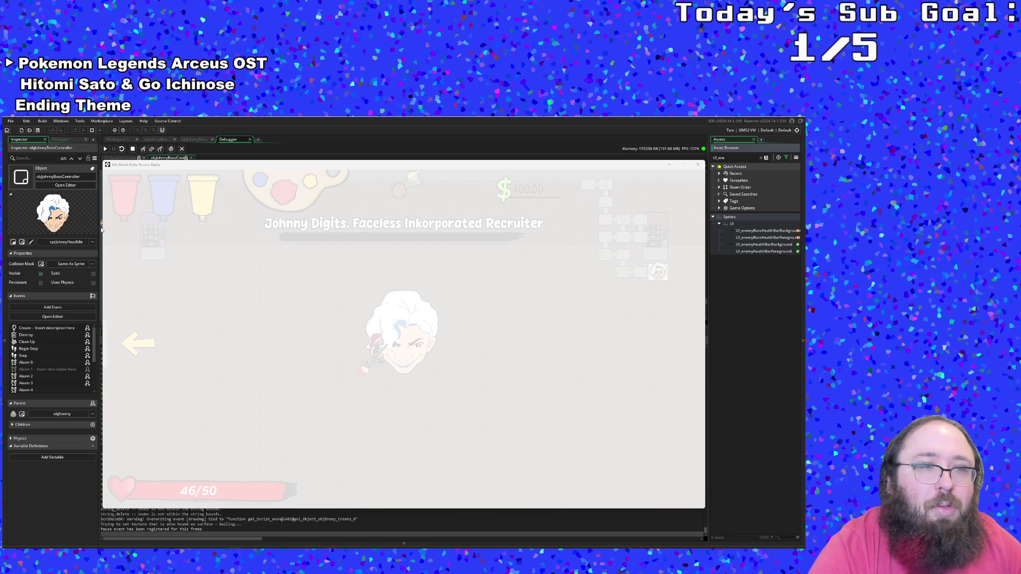
# - Move the game window off the code and resume until the line 237 Code Error appears
pyautogui.moveTo(134, 167); pyautogui.dragTo(158, 267)
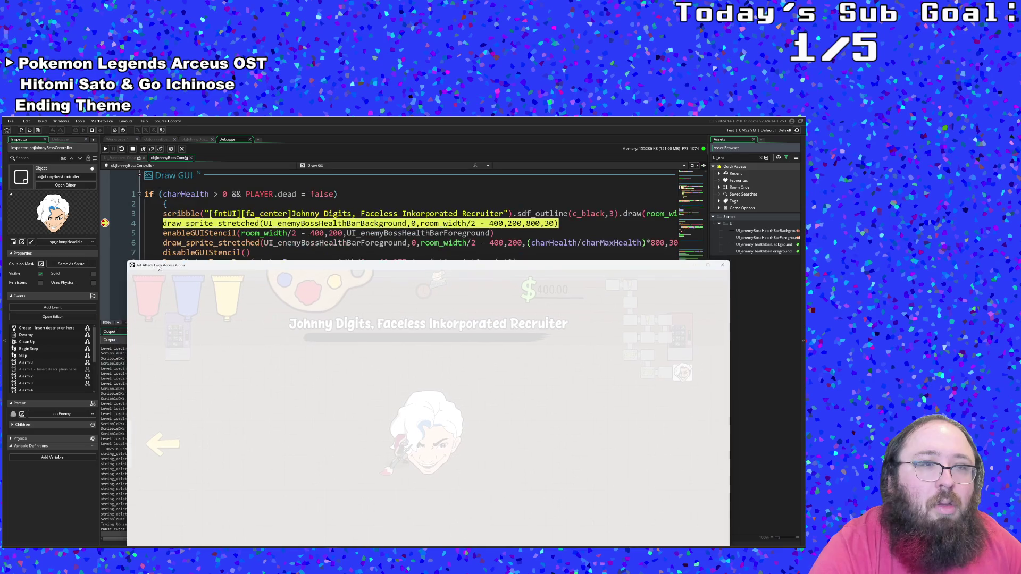
pyautogui.click(111, 173)
pyautogui.click(105, 149)
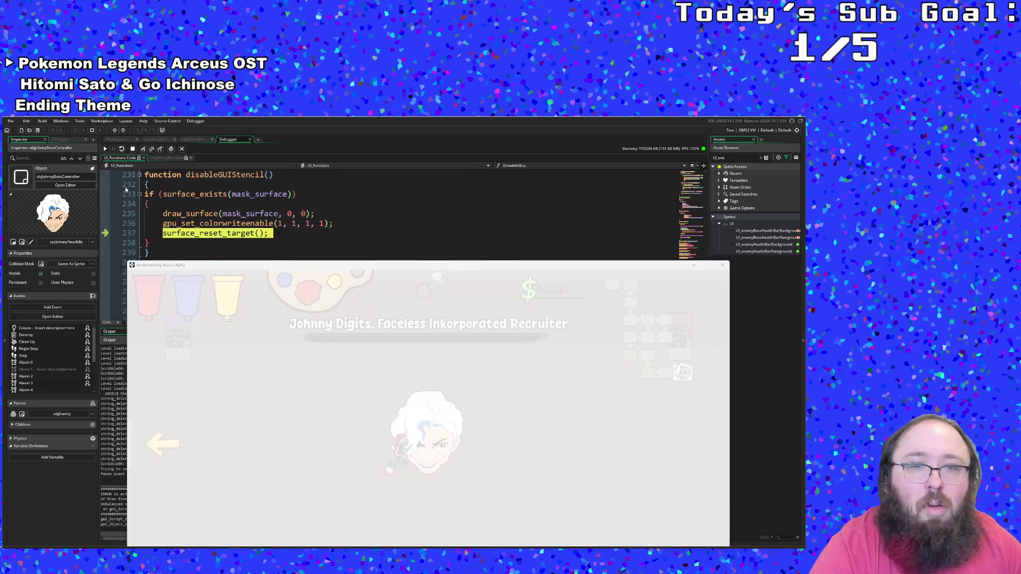
pyautogui.moveTo(337, 268)
pyautogui.mouseDown()
pyautogui.moveTo(340, 219)
pyautogui.moveTo(339, 367)
pyautogui.moveTo(352, 231)
pyautogui.moveTo(339, 220)
pyautogui.moveTo(243, 362)
pyautogui.moveTo(316, 446)
pyautogui.mouseUp()
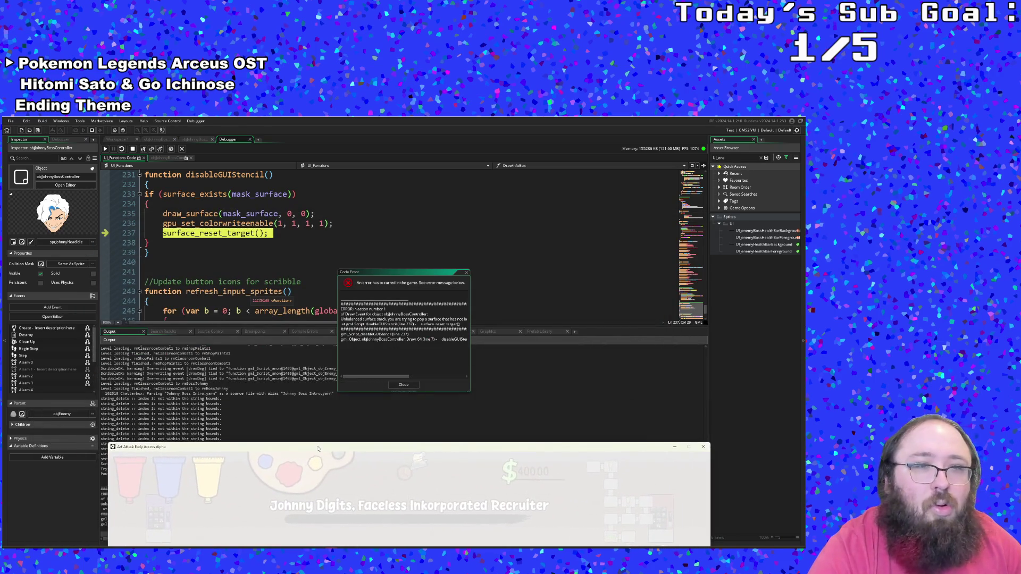
# - Review the disableGUIStencil code around surface_reset_target on lines 237–238
pyautogui.click(348, 350)
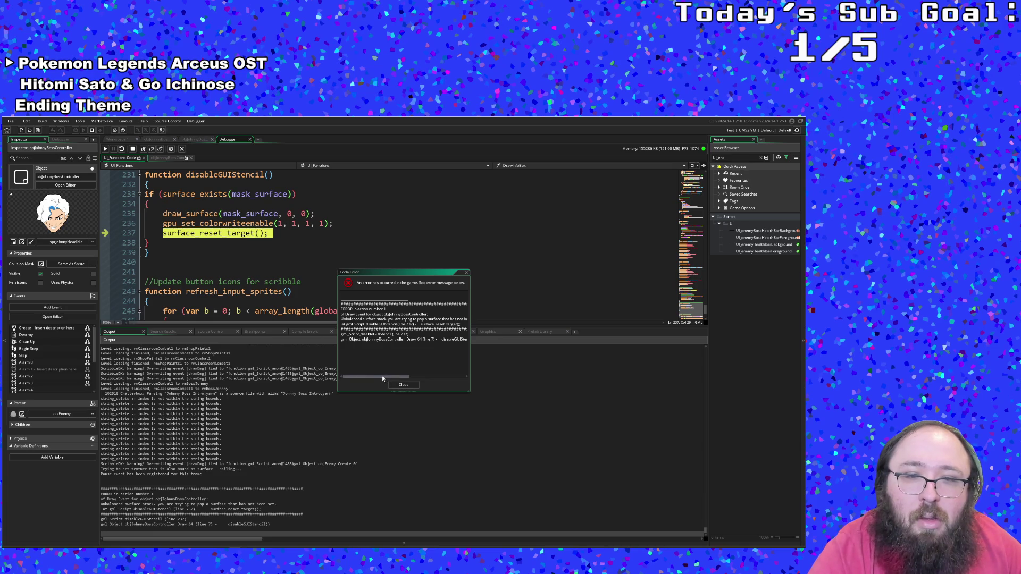
pyautogui.click(238, 282)
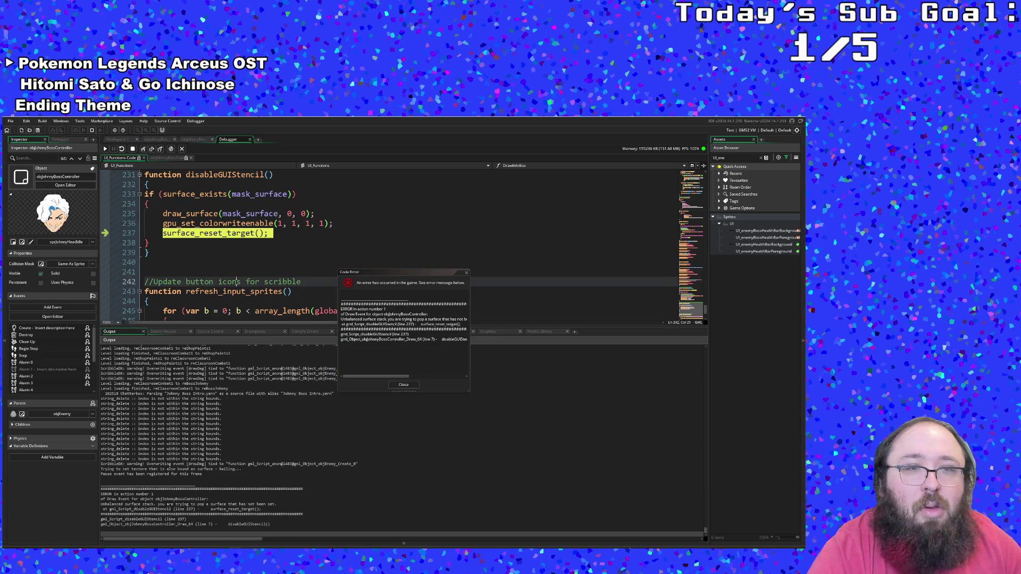
pyautogui.scroll(2, 238, 282)
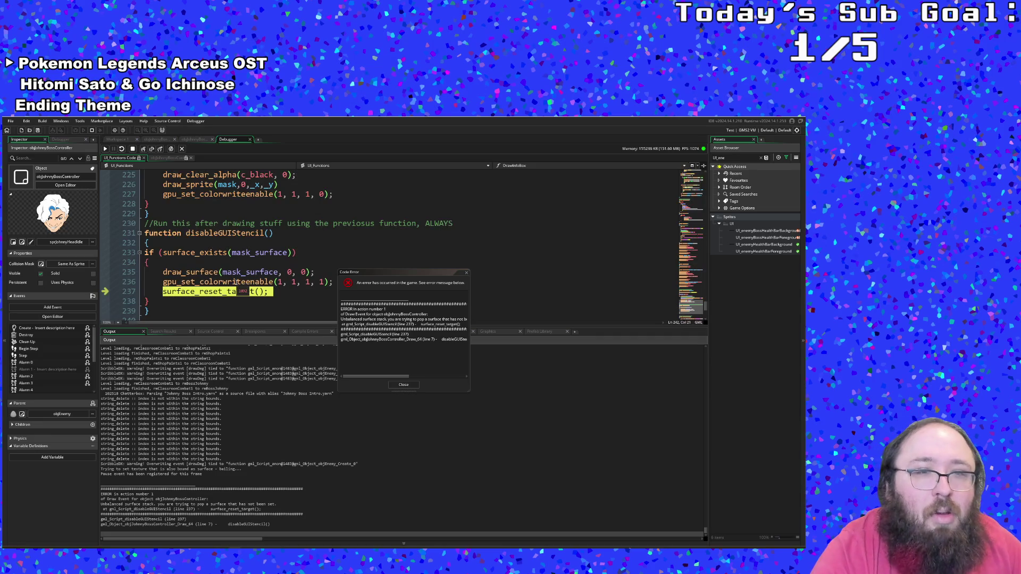
pyautogui.click(230, 290)
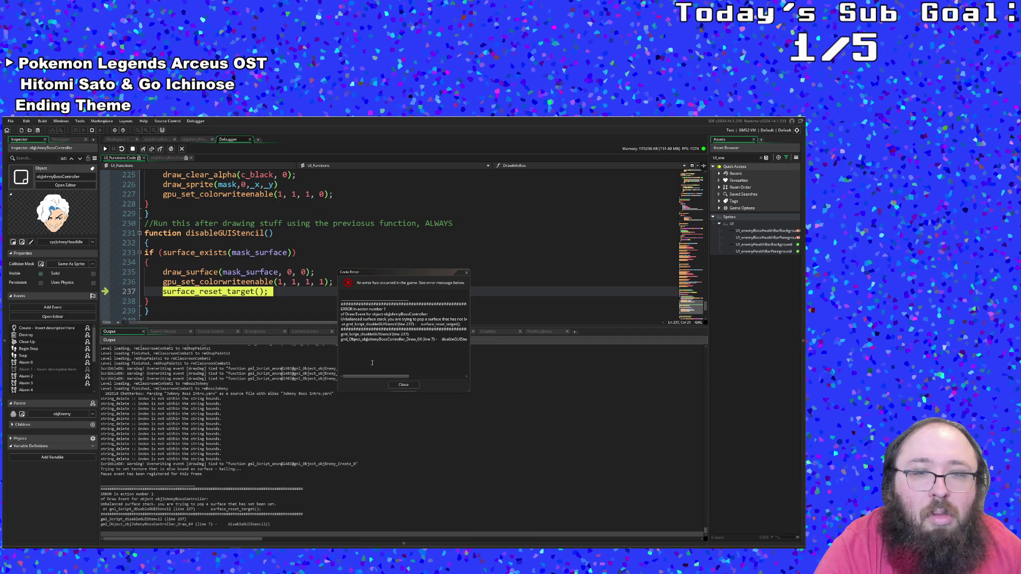
pyautogui.scroll(2, 232, 314)
pyautogui.scroll(-2, 229, 305)
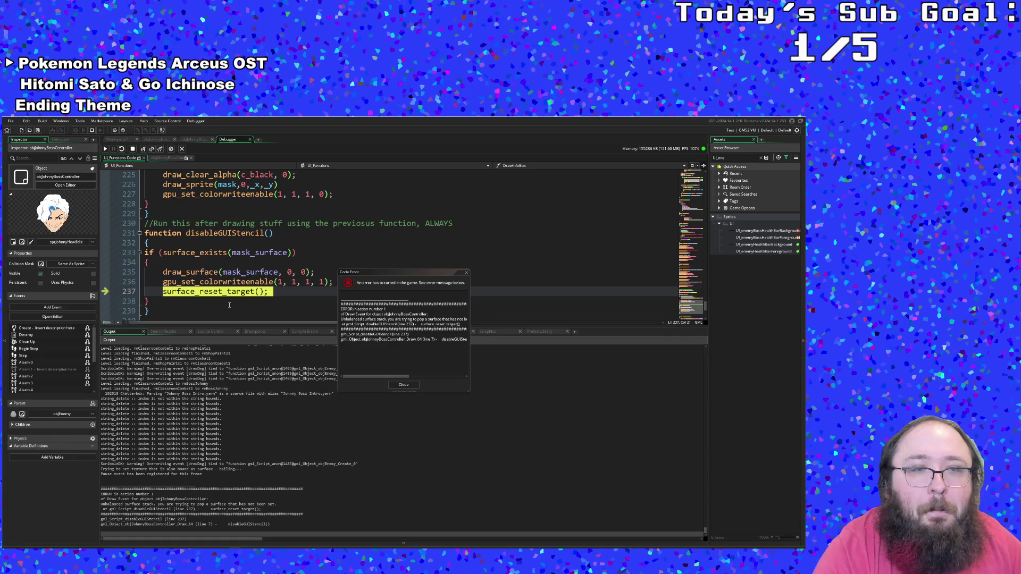
pyautogui.click(229, 306)
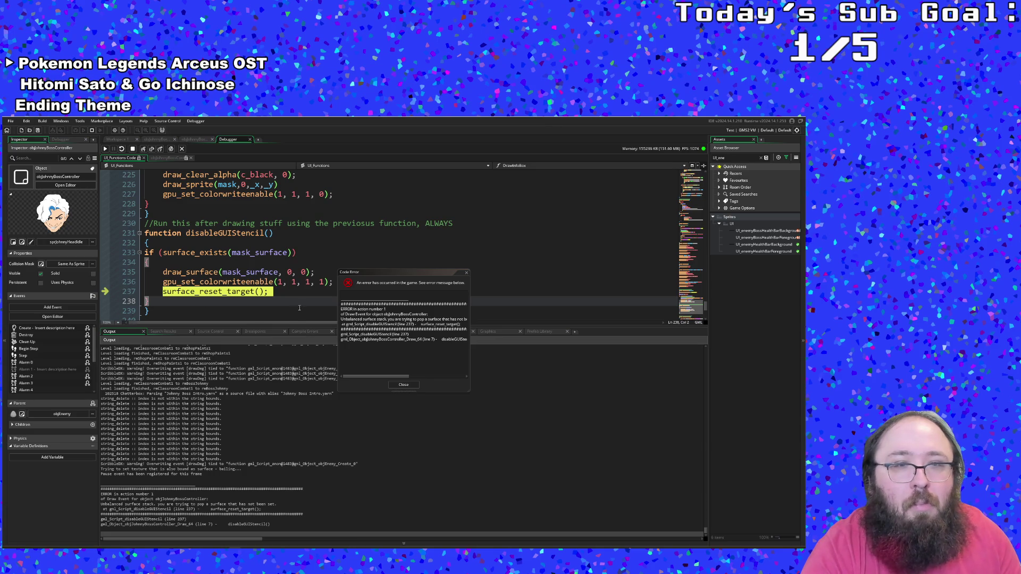
pyautogui.scroll(2, 299, 308)
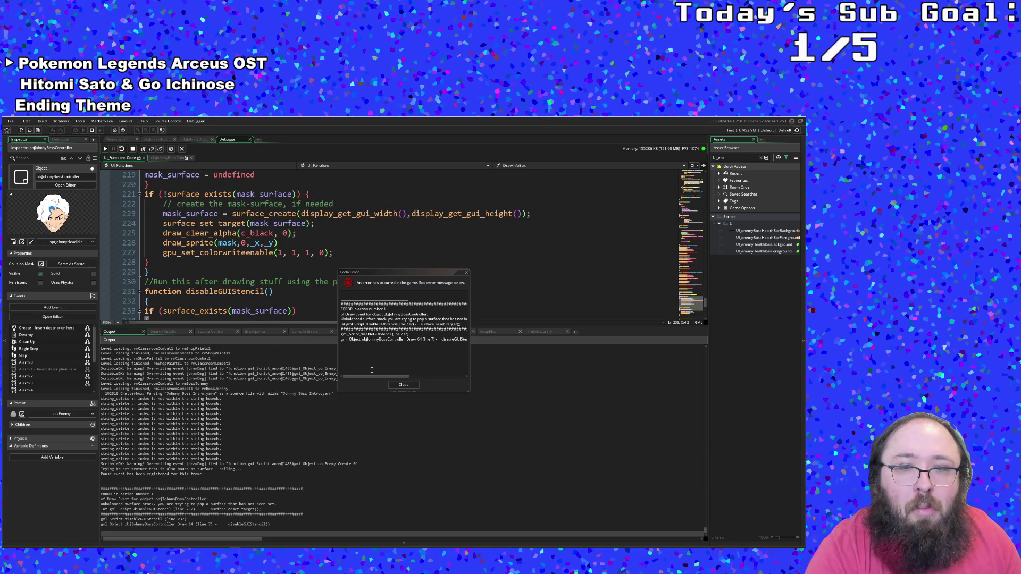
pyautogui.scroll(-2, 284, 300)
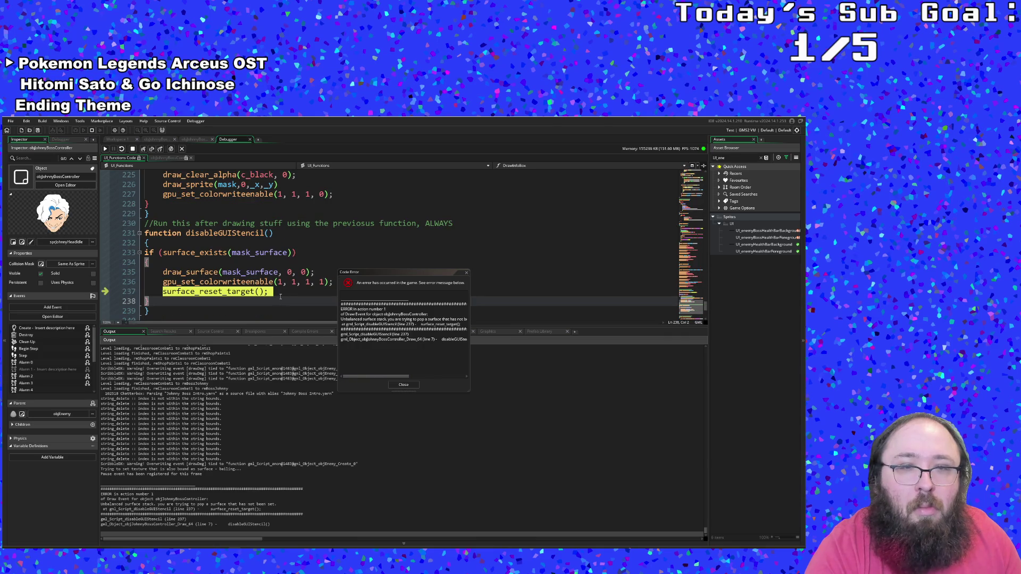
pyautogui.click(278, 293)
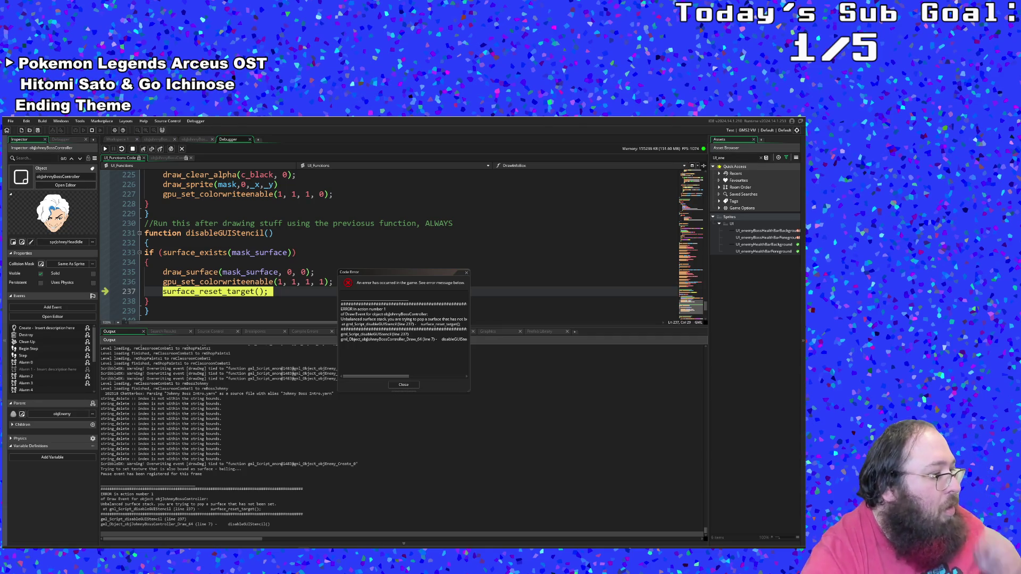
# - Dismiss the Code Error report
pyautogui.click(402, 330)
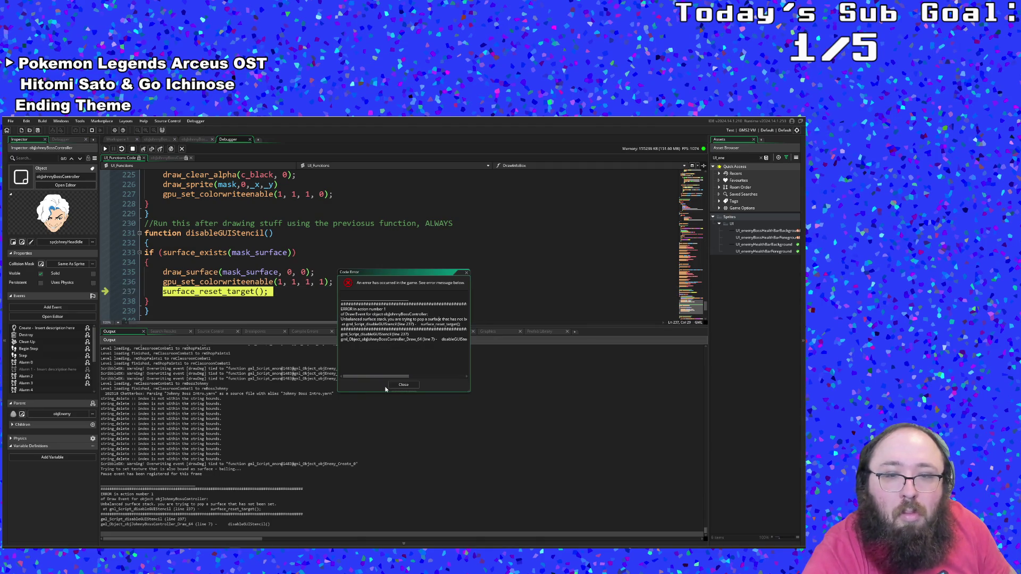
pyautogui.press('Escape')
pyautogui.click(272, 513)
# - Copy the unbalanced surface stack error lines from the Output log, then return to line 238
pyautogui.moveTo(267, 509); pyautogui.dragTo(94, 503)
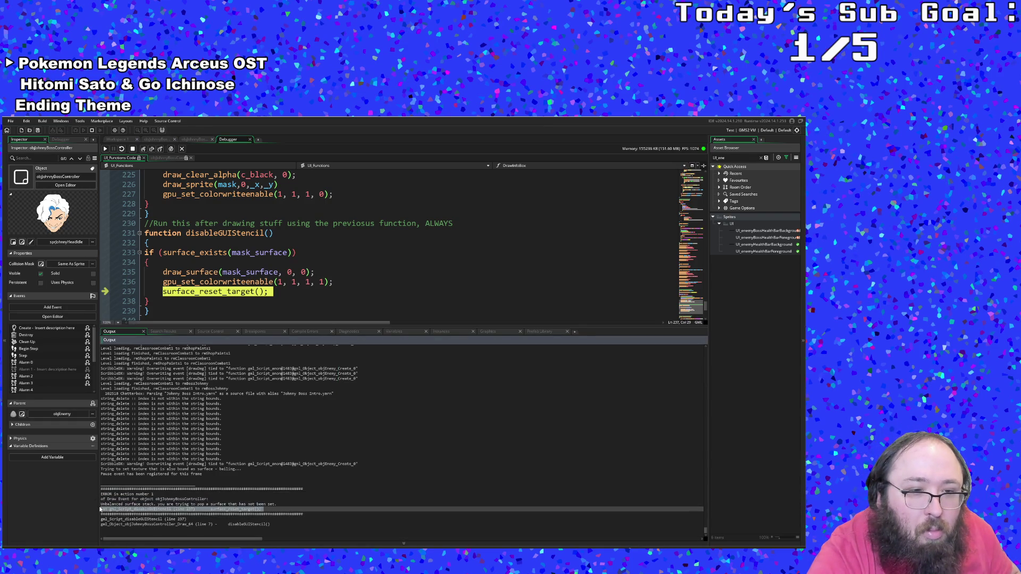
pyautogui.rightClick(106, 502)
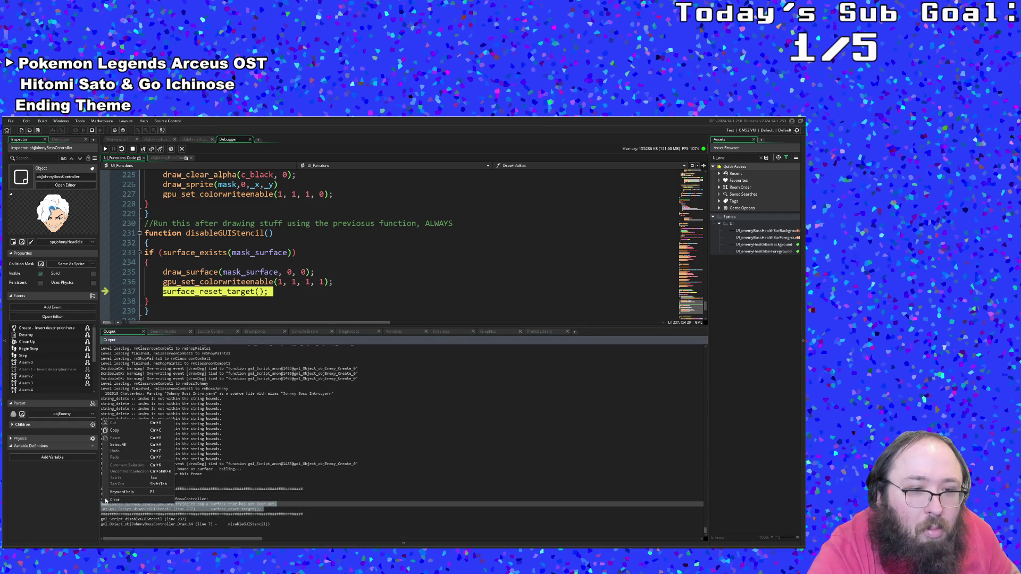
pyautogui.click(115, 430)
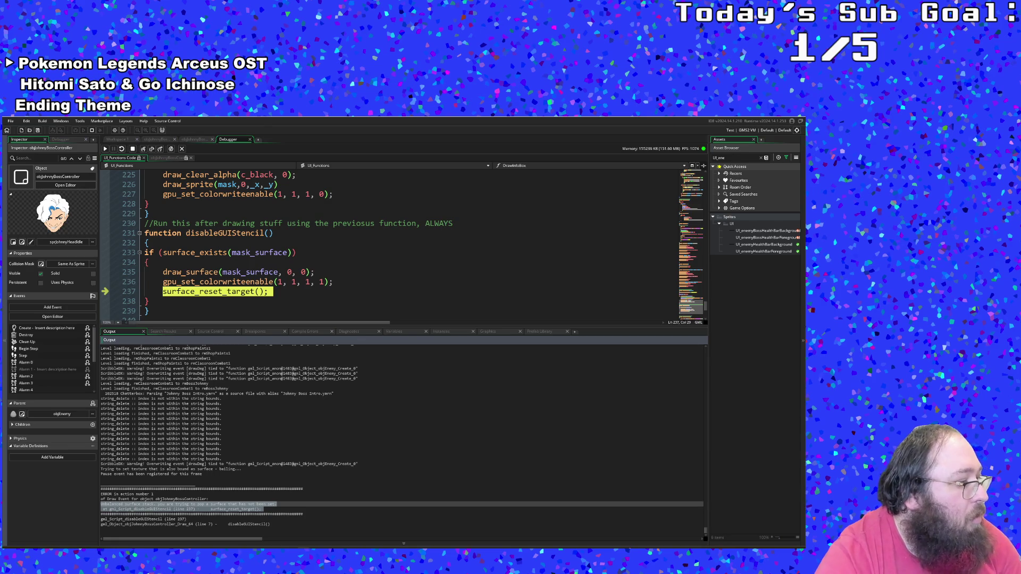
pyautogui.click(404, 413)
pyautogui.click(372, 434)
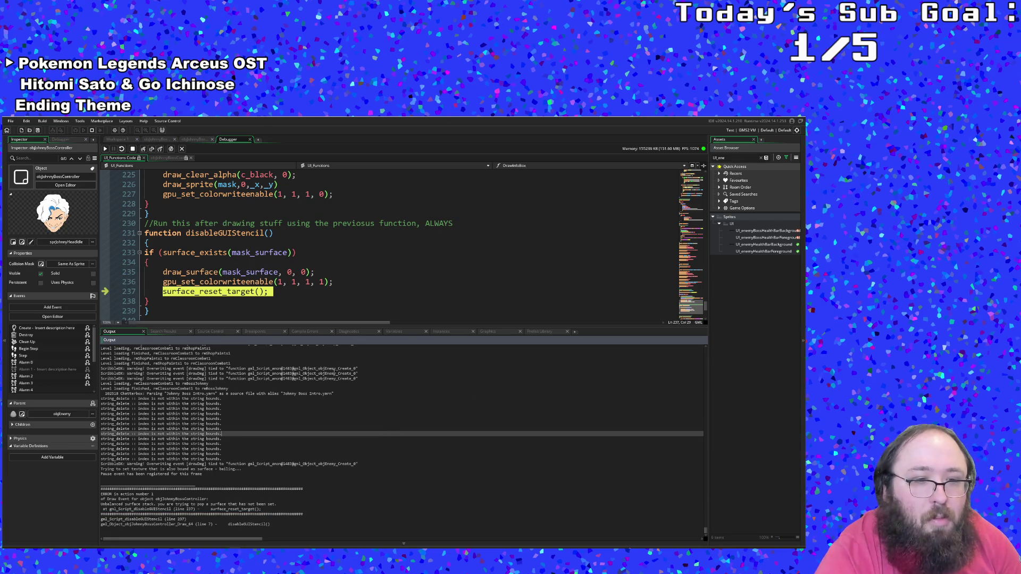
pyautogui.click(300, 298)
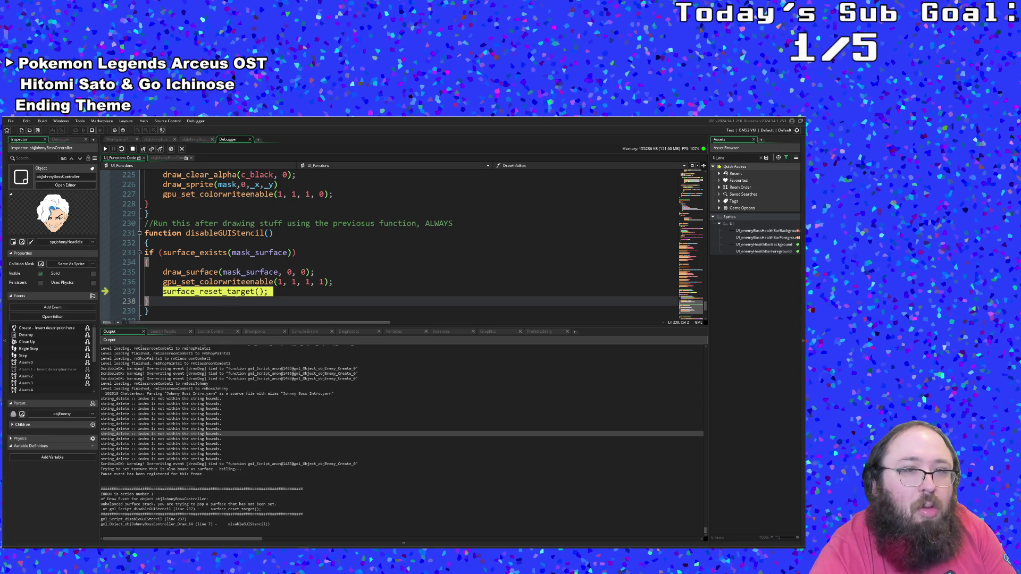
# - Select the enableGUIStencil code on lines 215 to 229
pyautogui.scroll(2, 236, 292)
pyautogui.scroll(2, 238, 292)
pyautogui.click(230, 291)
pyautogui.scroll(-2, 230, 291)
pyautogui.scroll(2, 230, 291)
pyautogui.click(307, 253)
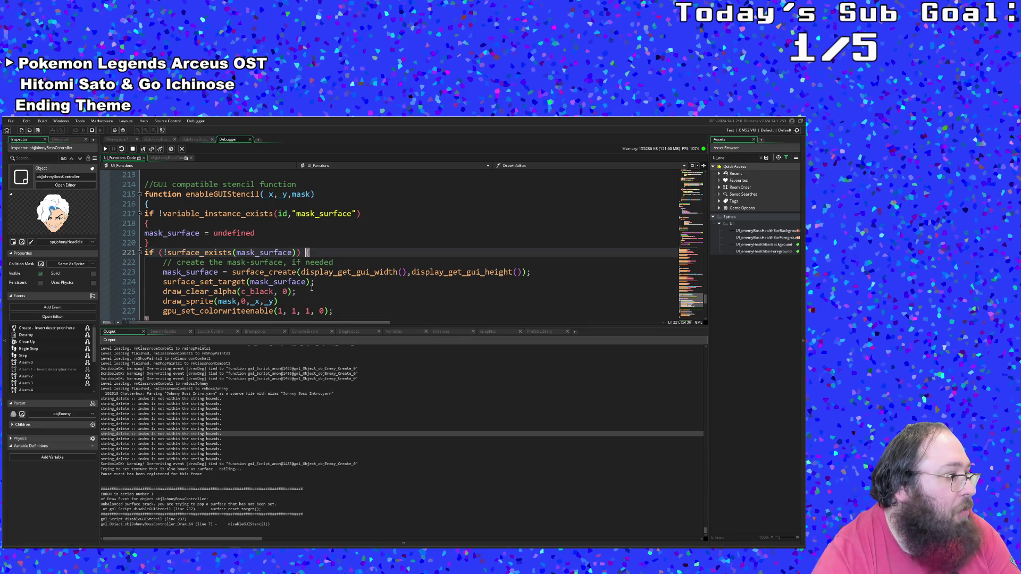
pyautogui.scroll(-2, 305, 267)
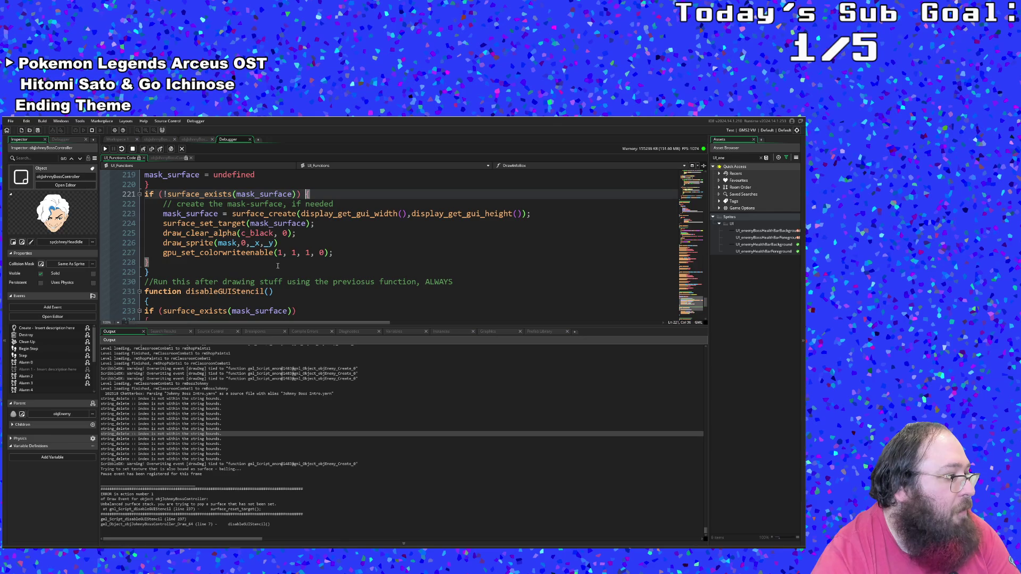
pyautogui.scroll(-2, 277, 266)
pyautogui.scroll(4, 277, 266)
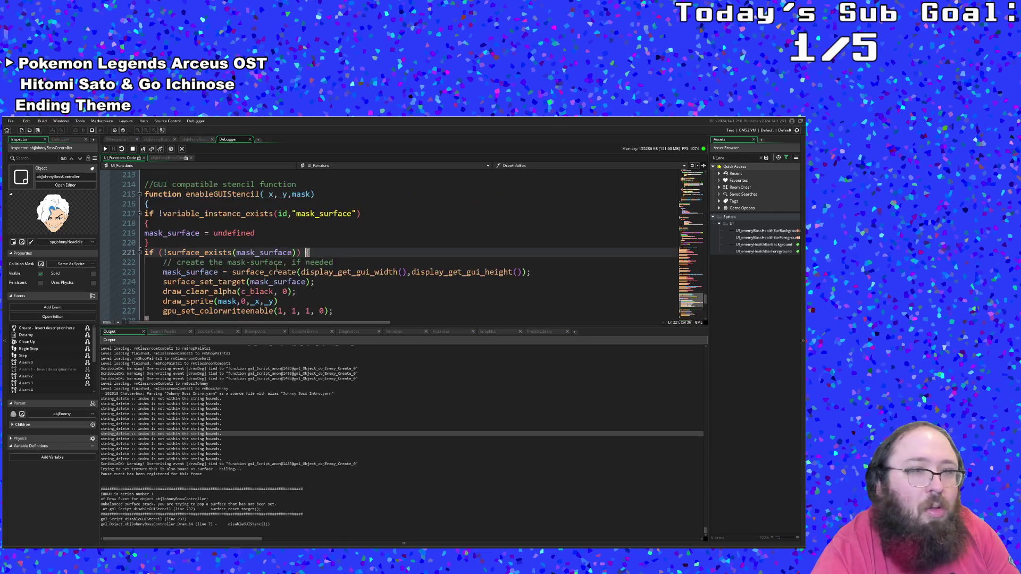
pyautogui.click(176, 252)
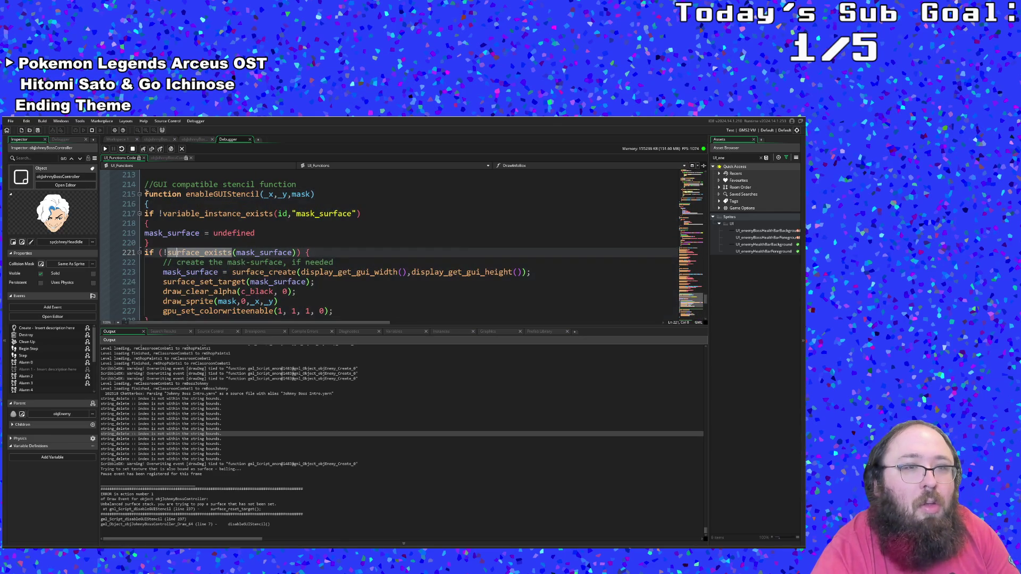
pyautogui.moveTo(145, 193)
pyautogui.mouseDown()
pyautogui.moveTo(188, 234)
pyautogui.moveTo(231, 209)
pyautogui.mouseUp()
pyautogui.scroll(-4, 202, 223)
pyautogui.rightClick(209, 193)
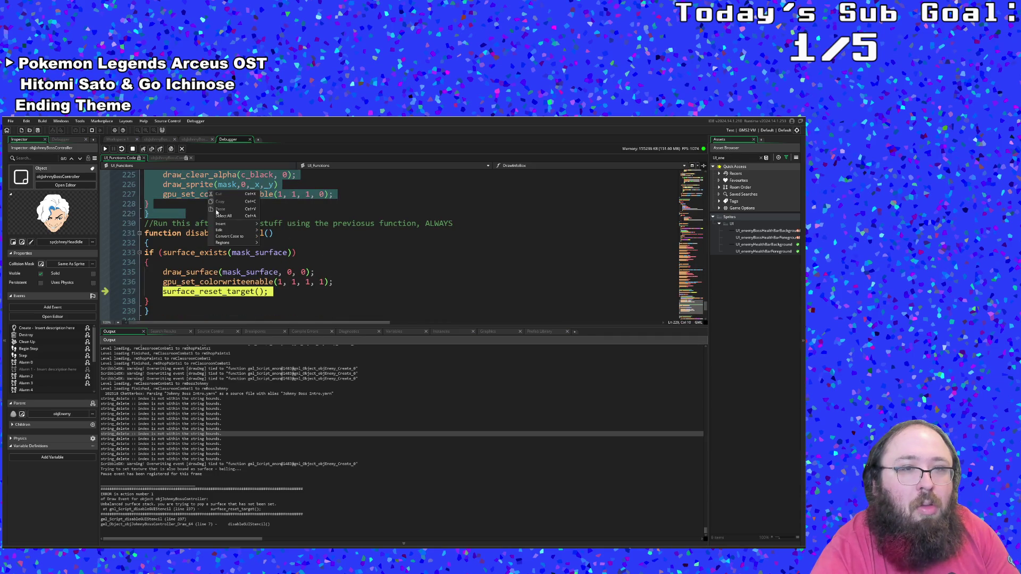
# - Stop the debug session, copy the enableGUIStencil code, and select disableGUIStencil's lines 231–238
pyautogui.click(133, 149)
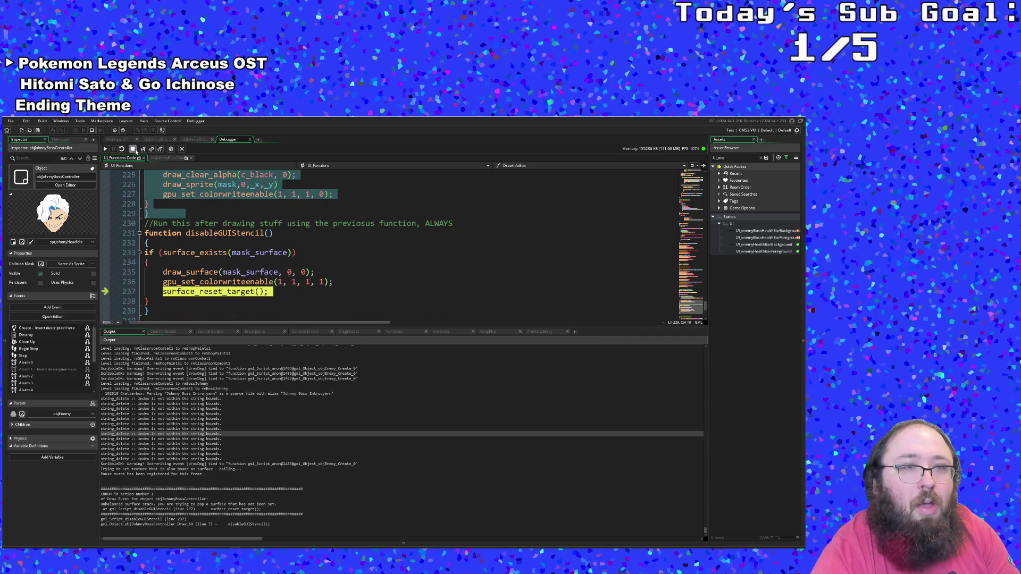
pyautogui.rightClick(198, 193)
pyautogui.click(206, 202)
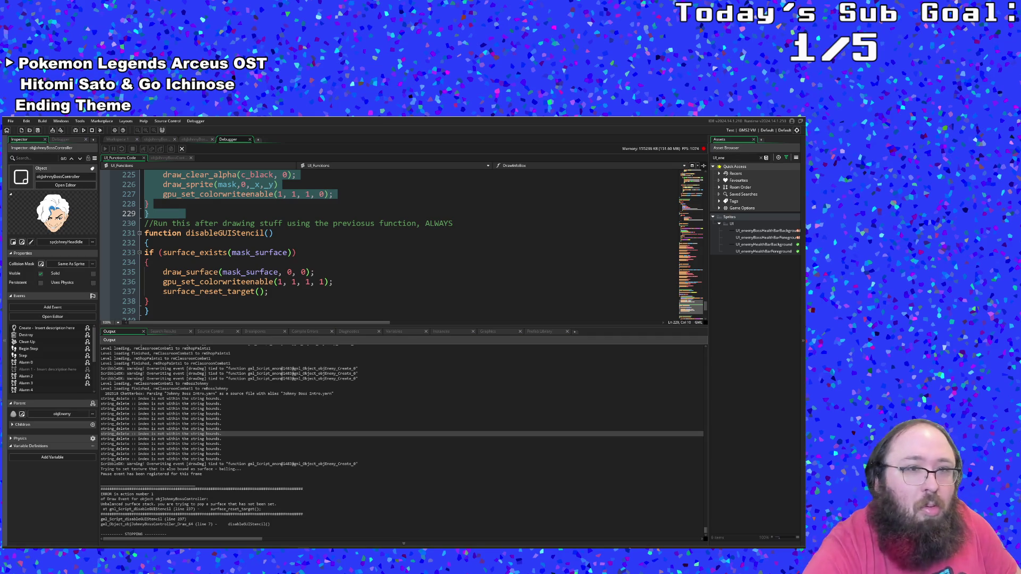
pyautogui.moveTo(143, 233); pyautogui.dragTo(172, 310)
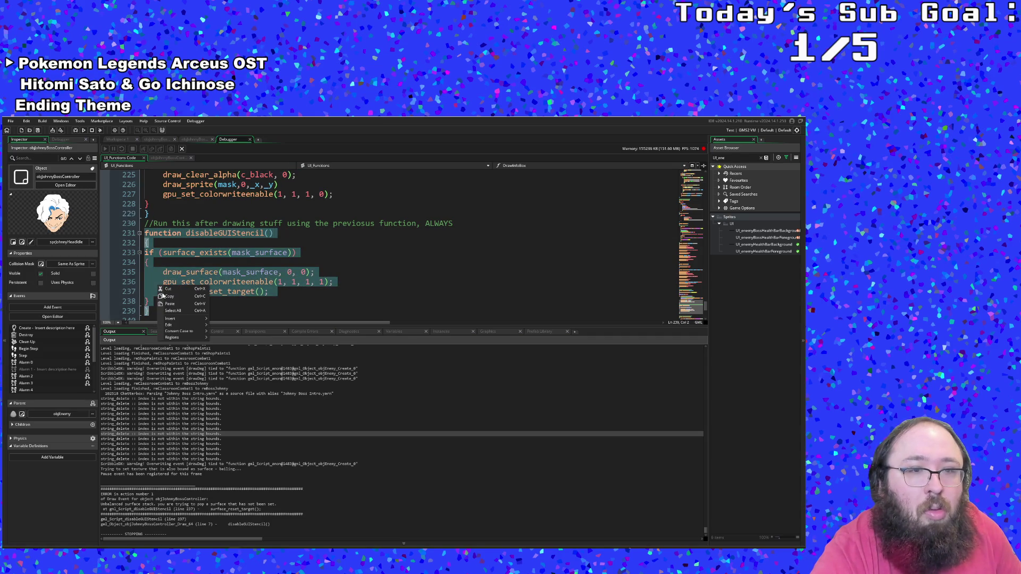